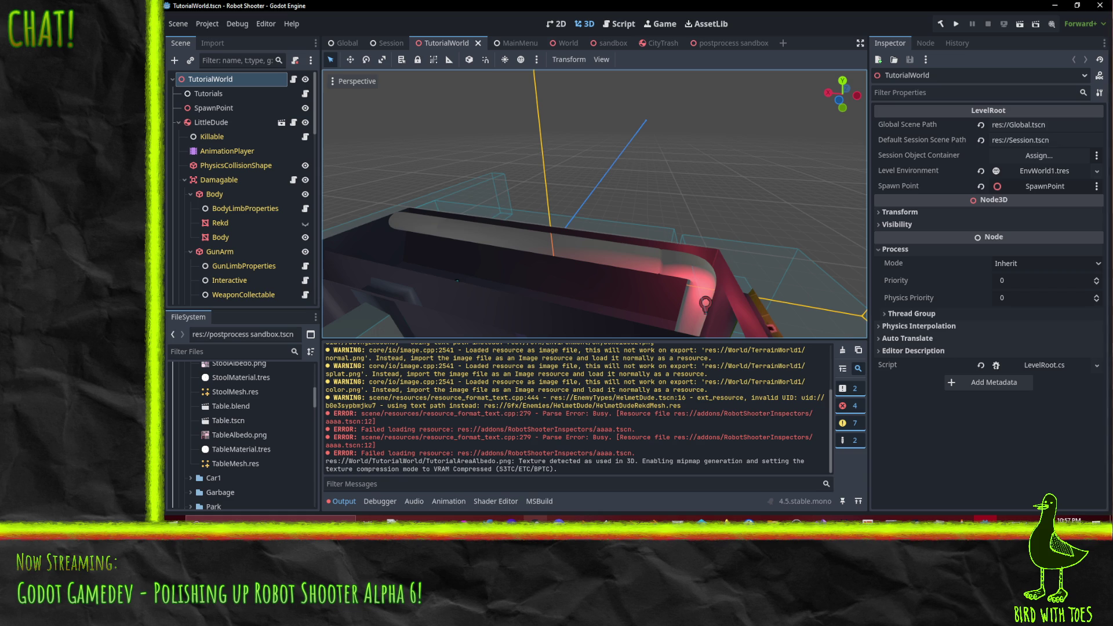
Step: Switch from Godot to Blender's Texture Paint session for TutorialMap.blend
key(alt+Tab)
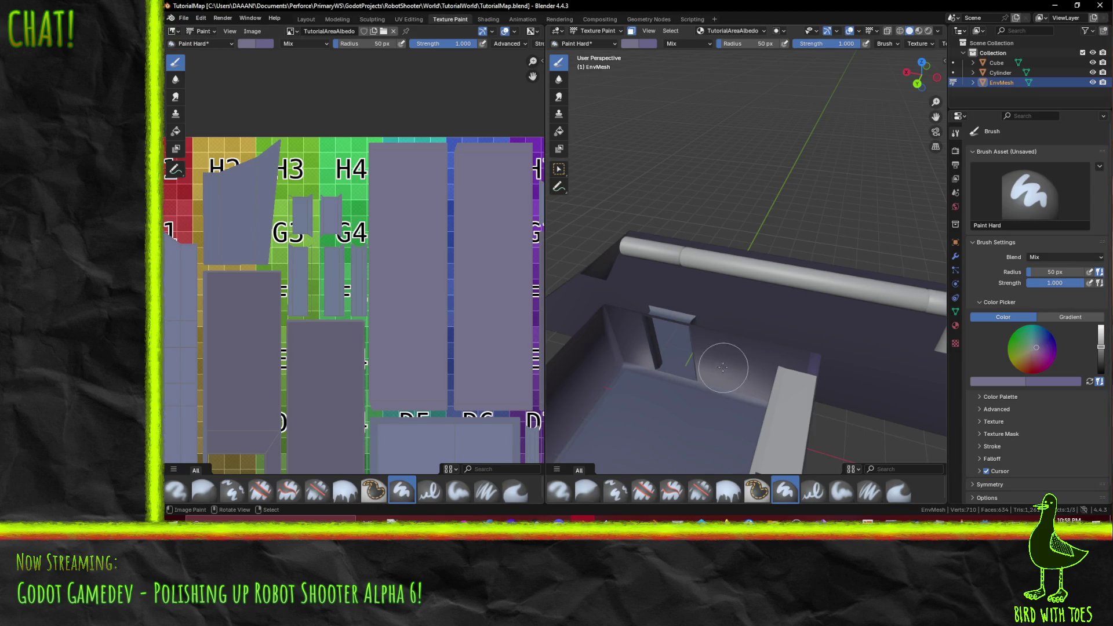
Step: Toggle the environment mesh in and out of Edit Mode and test a paint mark
scroll(719, 338, down, 2)
key(Tab)
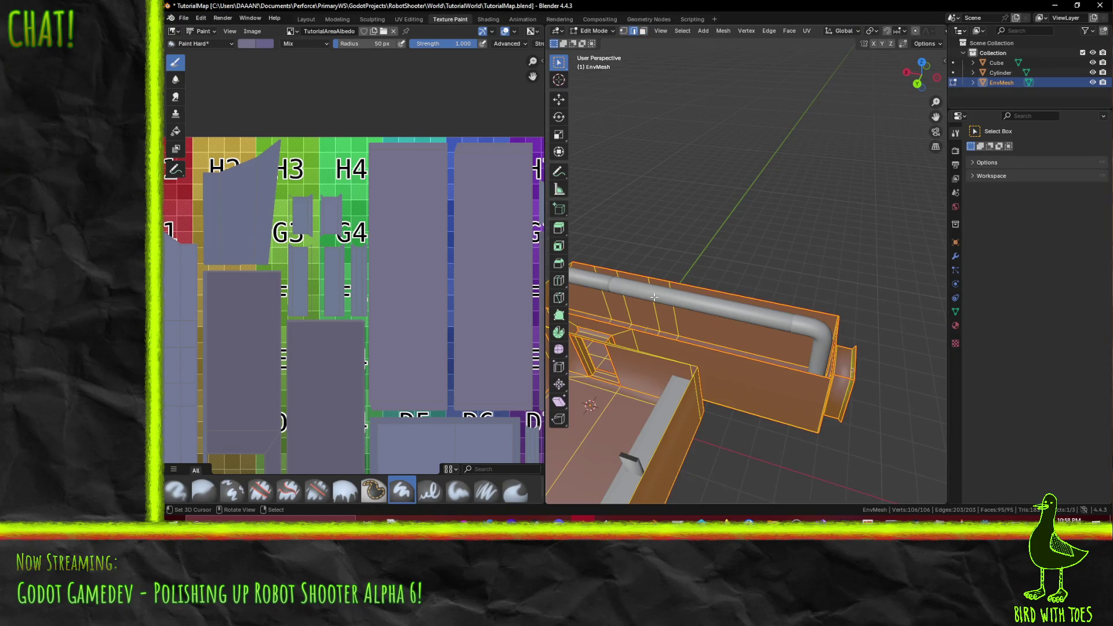
key(Tab)
click(654, 297)
Step: Switch to Object Mode, select the Cylinder pipe and enter Edit Mode on it
key(Tab)
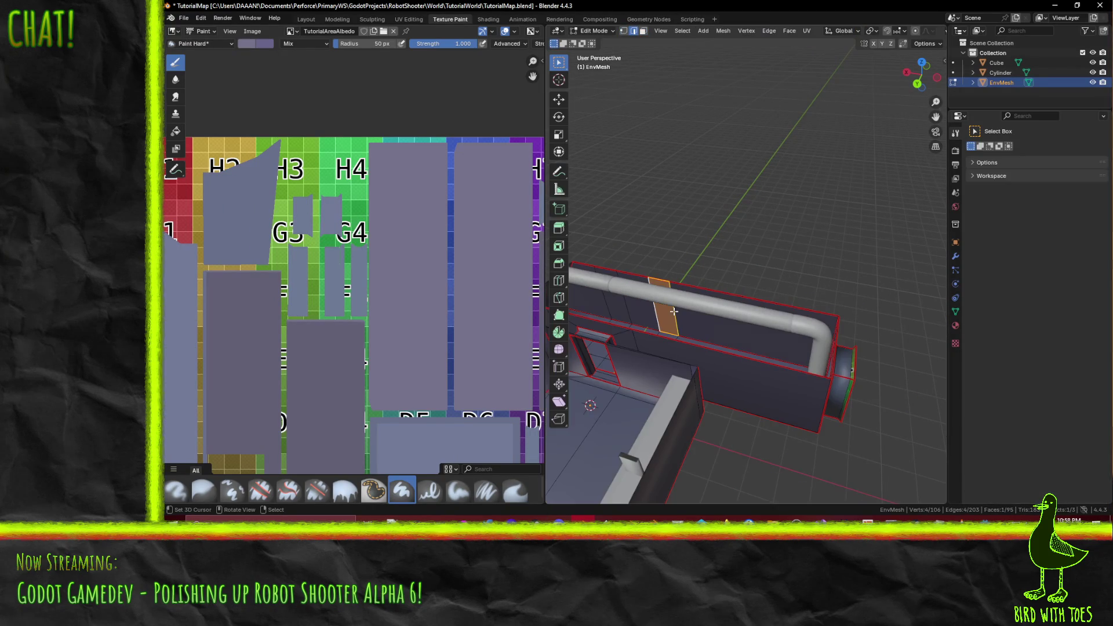
click(592, 30)
click(597, 45)
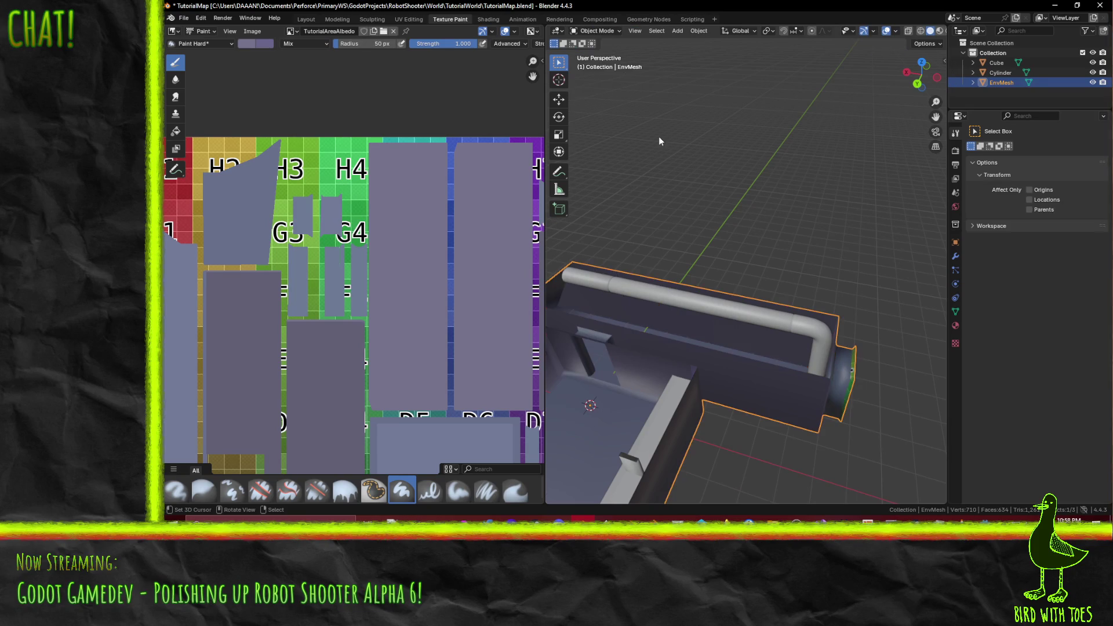
click(664, 301)
key(Tab)
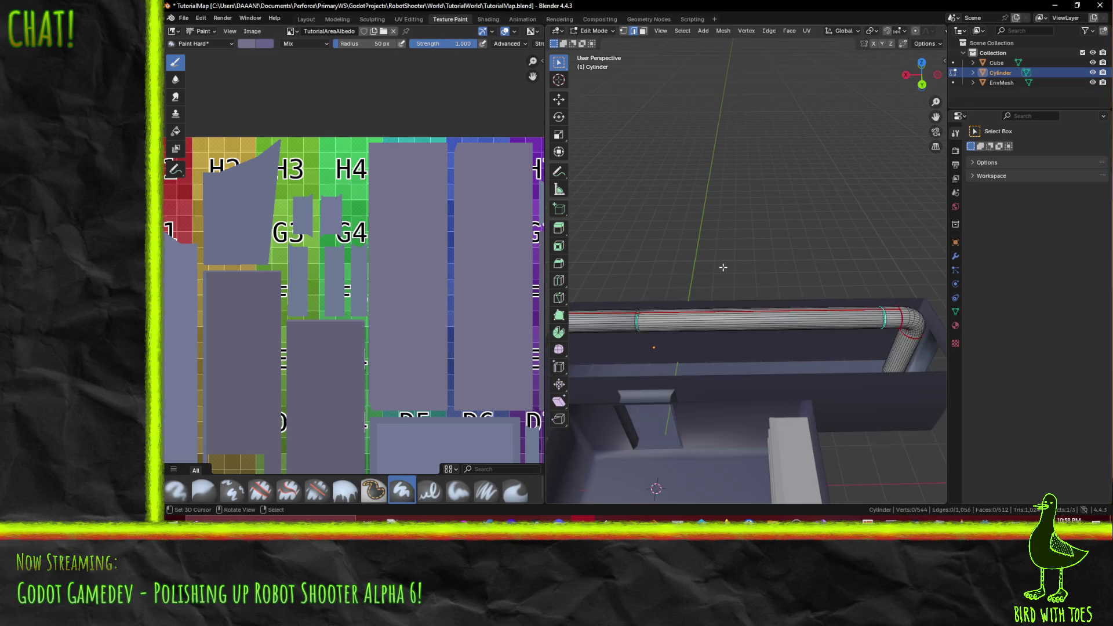
Step: Select all pipe vertices and assign a new material renamed TutorialAreaPipe
key(a)
scroll(364, 151, down, 3)
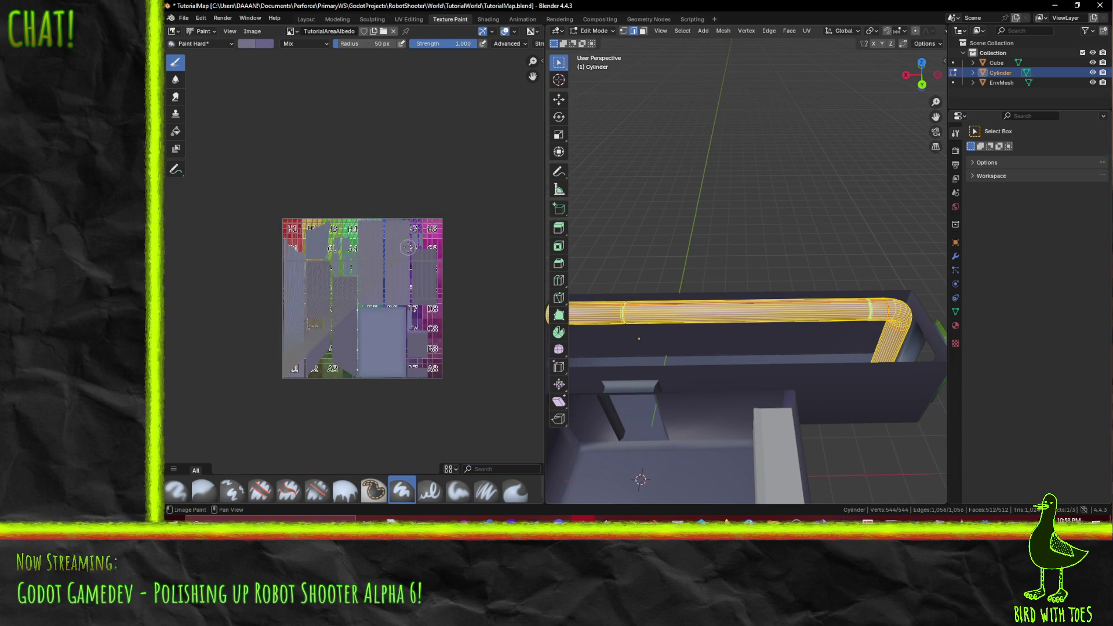
scroll(364, 151, up, 4)
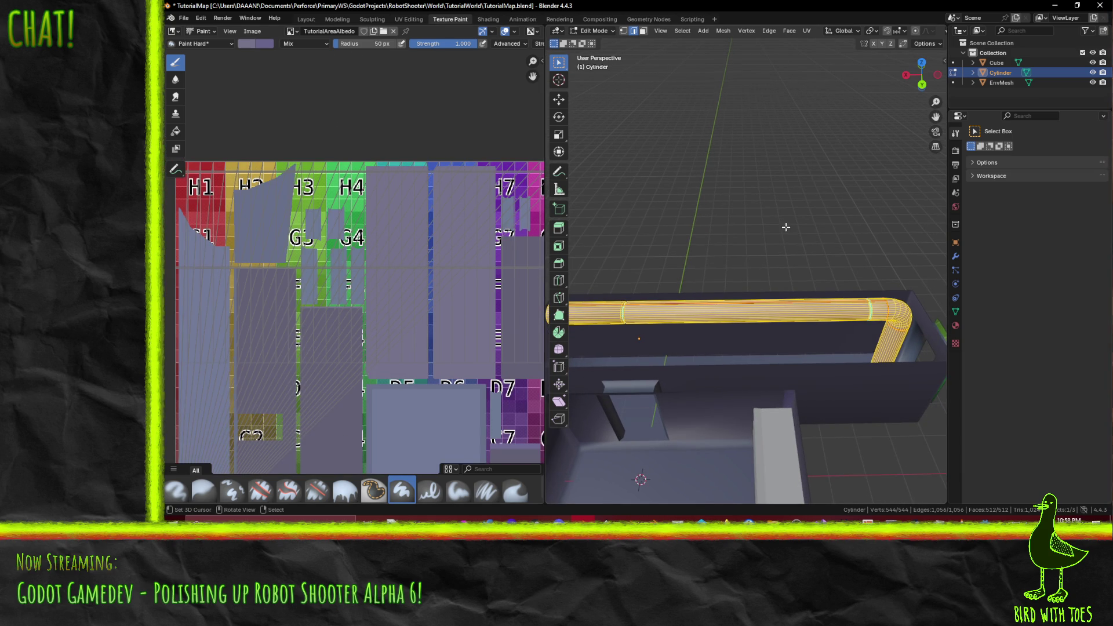
click(956, 326)
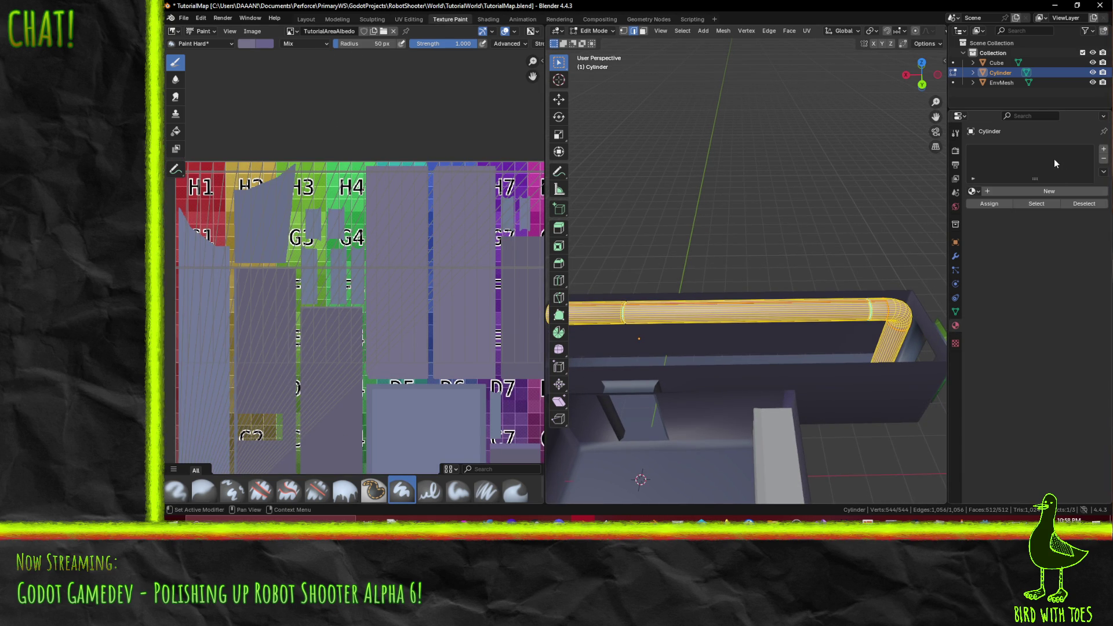
click(973, 191)
click(829, 200)
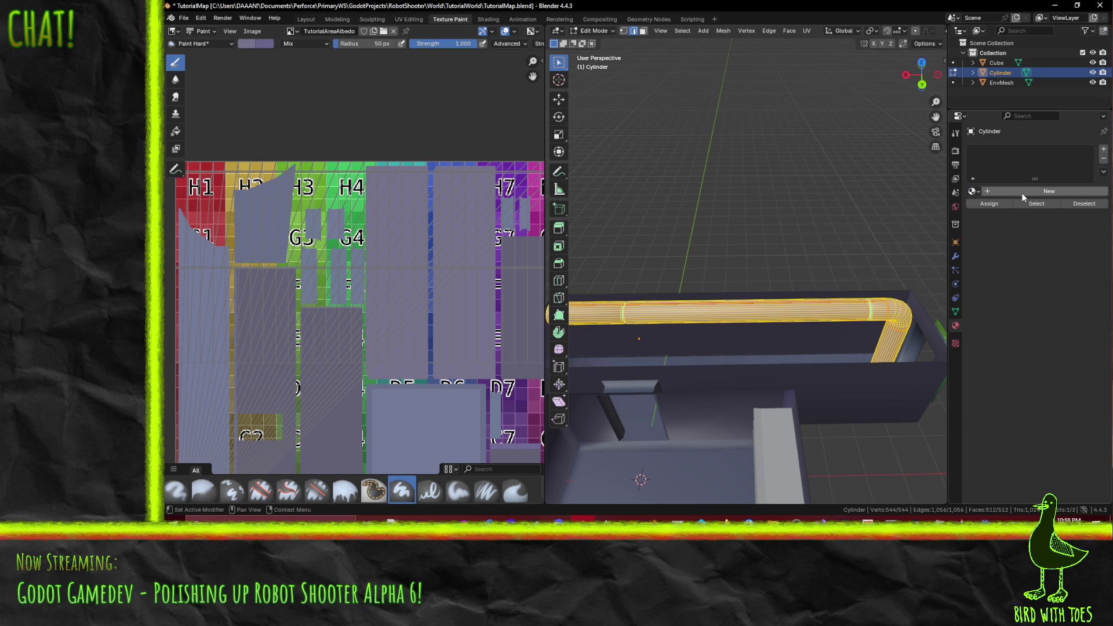
click(1024, 190)
text(TutorialAreaP)
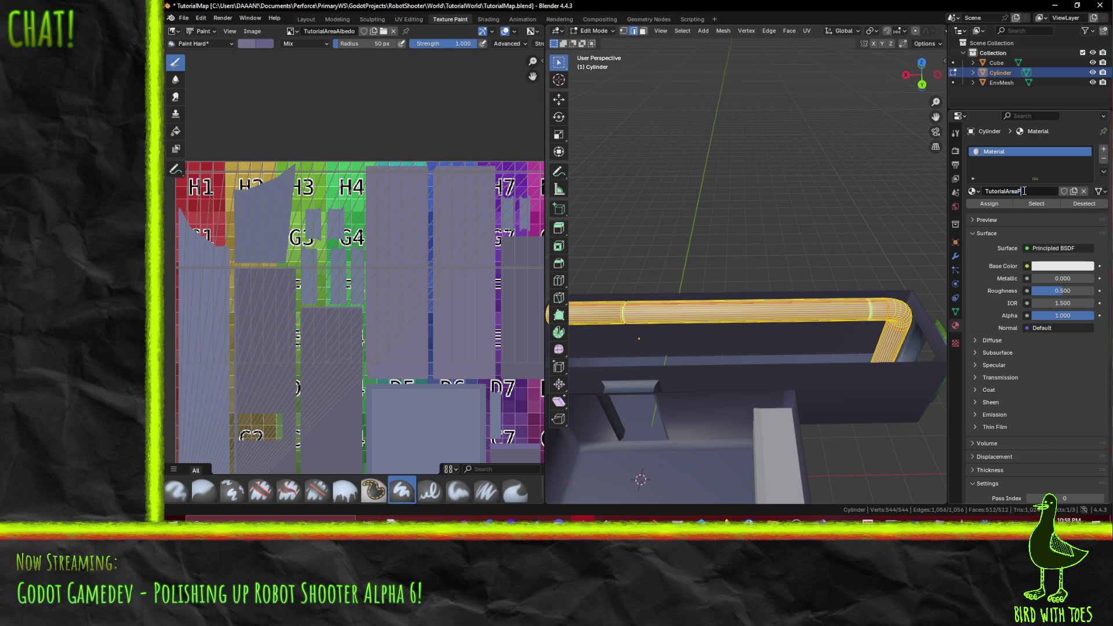
text(ipe)
key(Return)
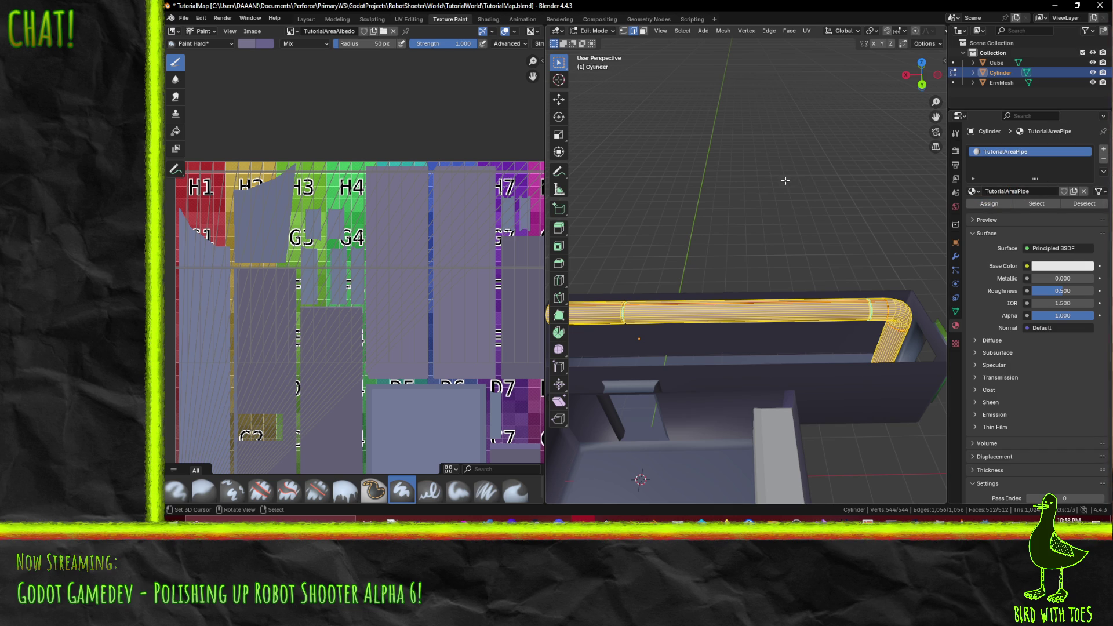
Step: Feed Base Color from a new 1024 px Color Grid image, TutorialAreaPipeAlbedo, and display it in the image editor
drag(728, 249, 754, 244)
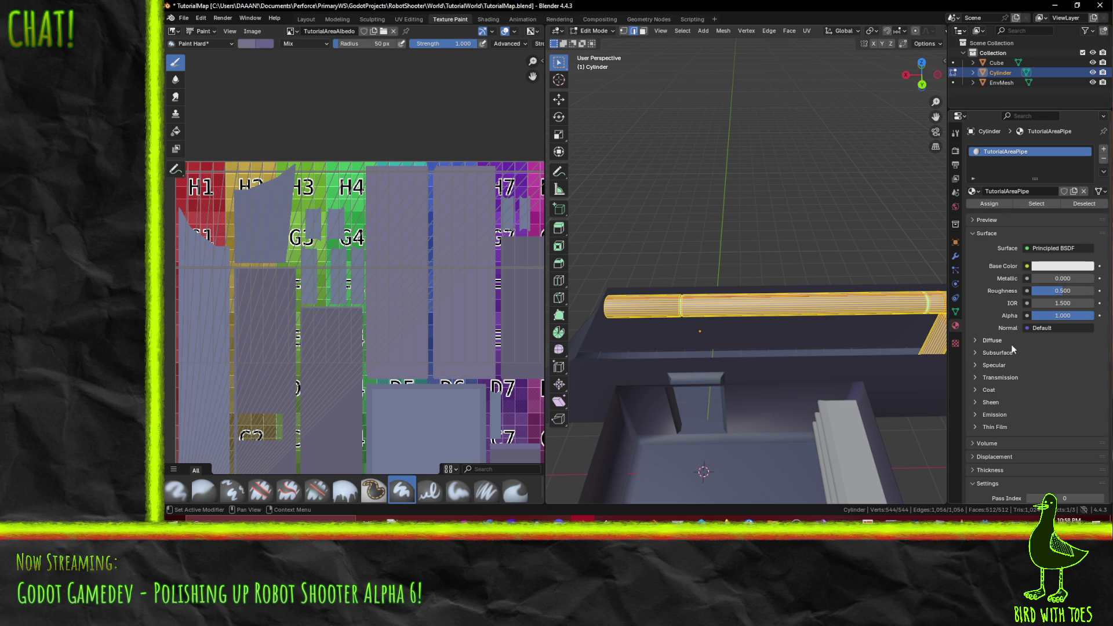
click(1026, 268)
click(795, 332)
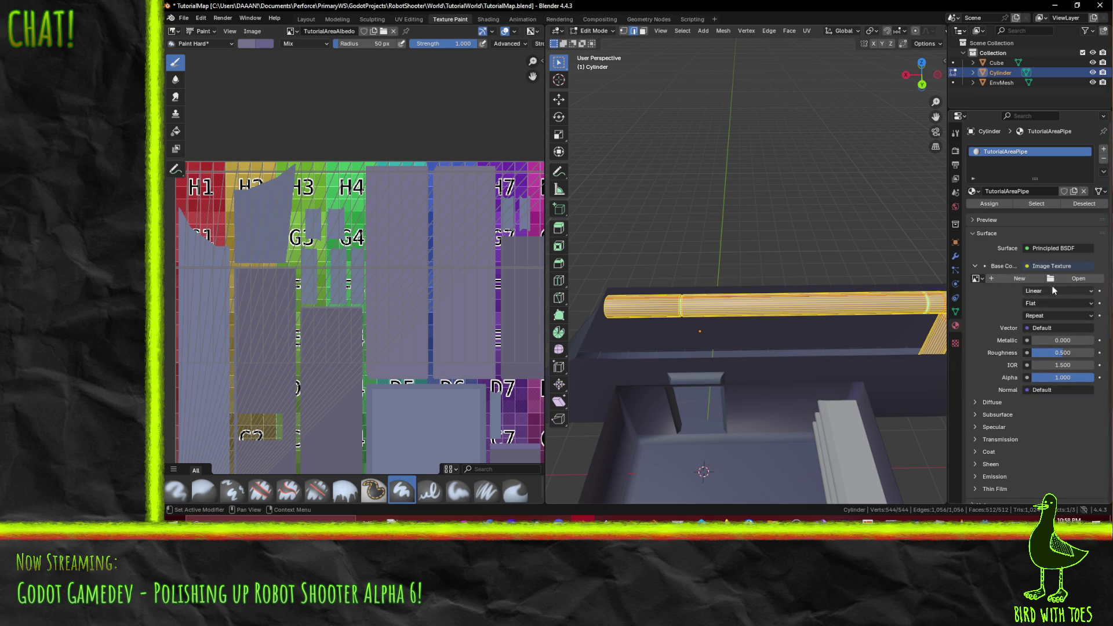
click(1019, 278)
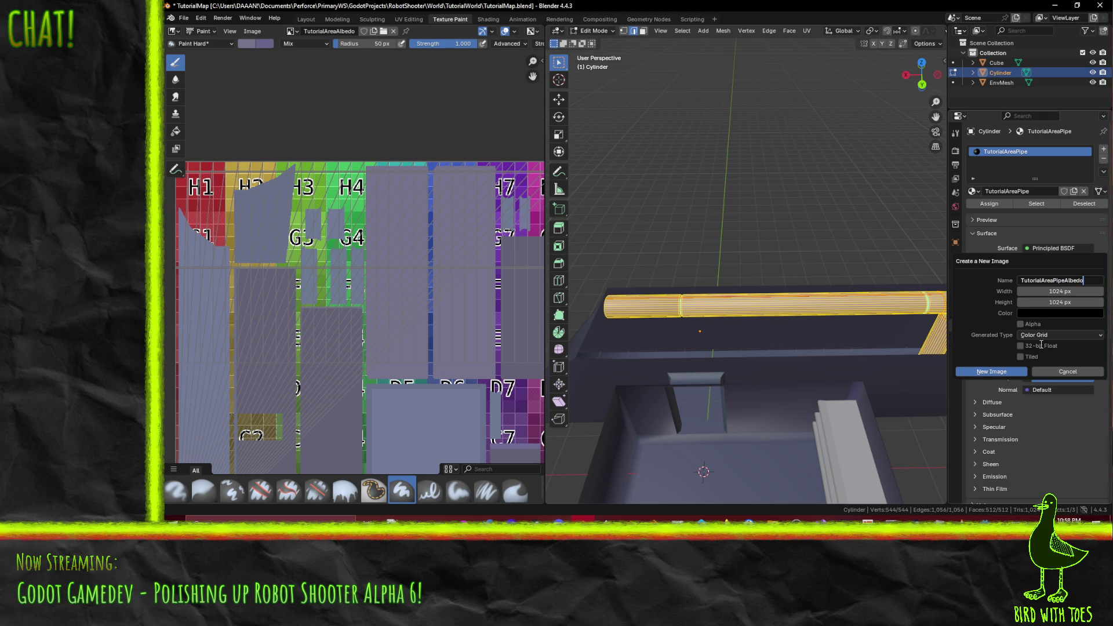
click(998, 372)
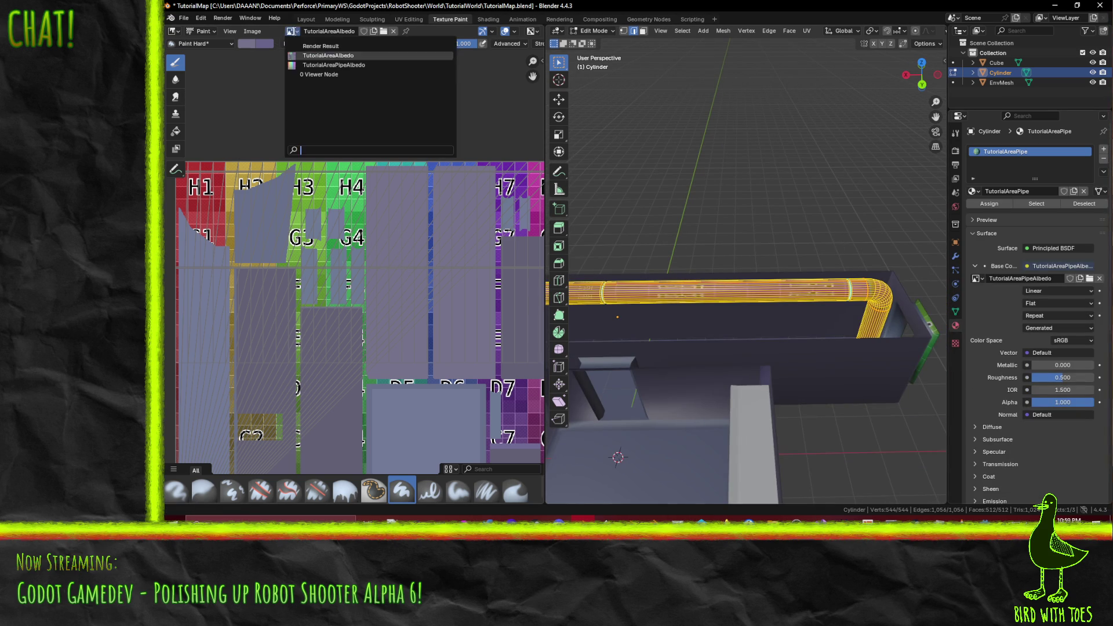
click(291, 31)
click(329, 65)
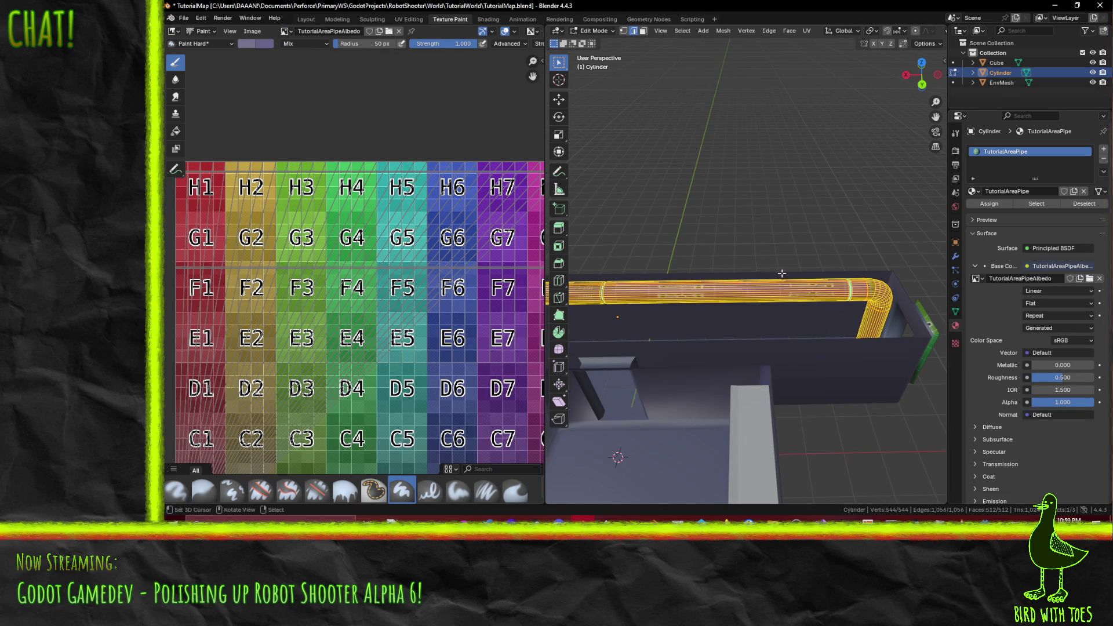
Step: Unwrap the pipe via F3 search and inspect the UV layout on the colour grid
key(F3)
click(842, 292)
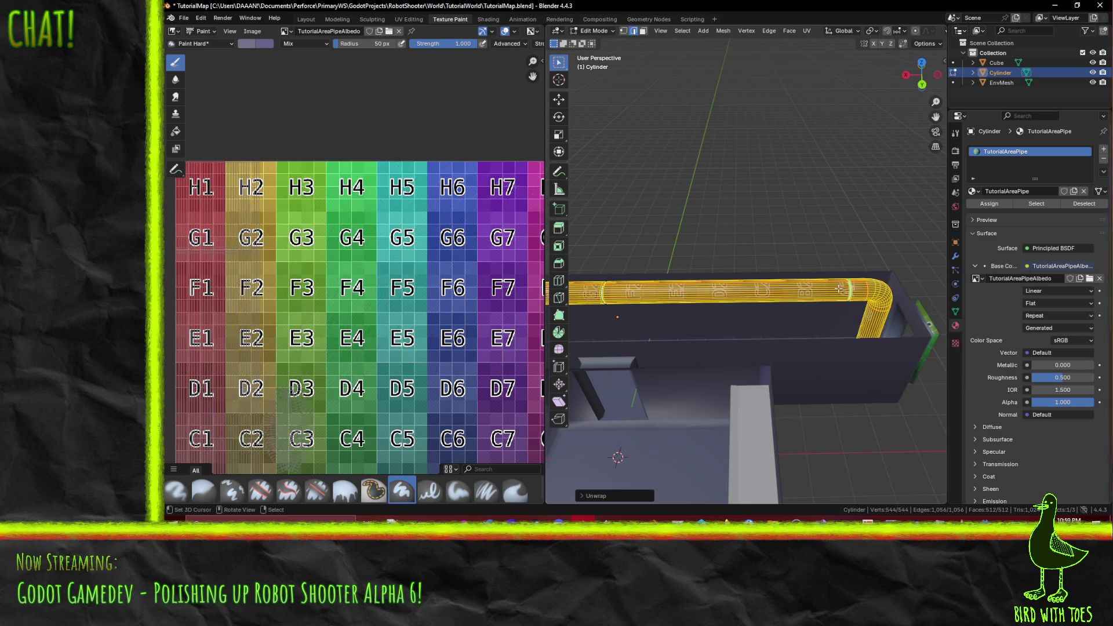
scroll(475, 234, down, 3)
scroll(352, 260, up, 5)
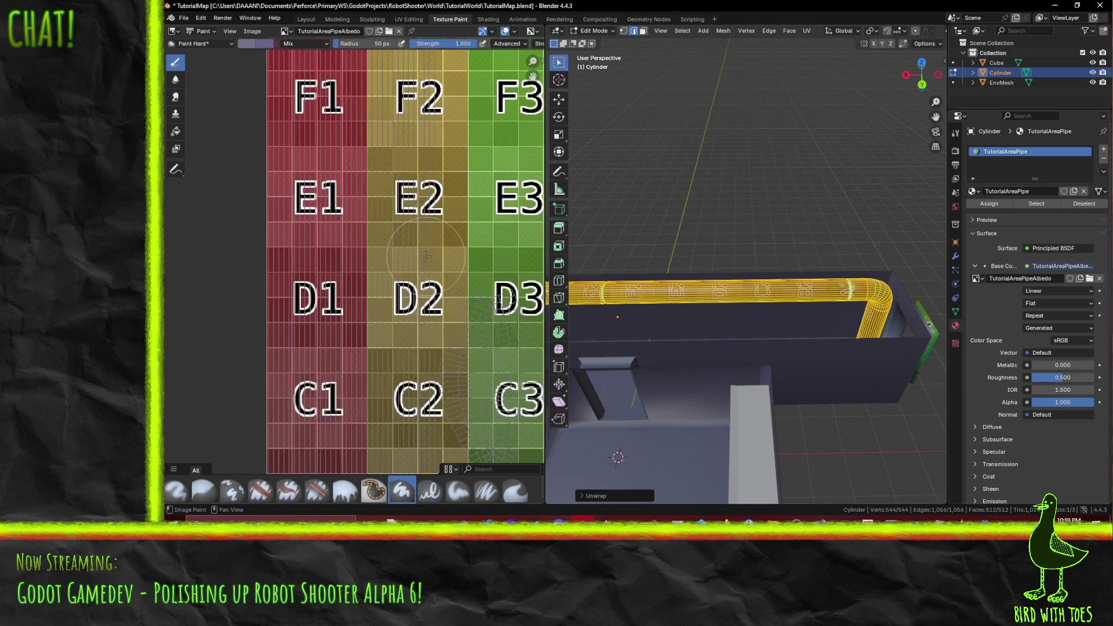
drag(469, 246, 354, 186)
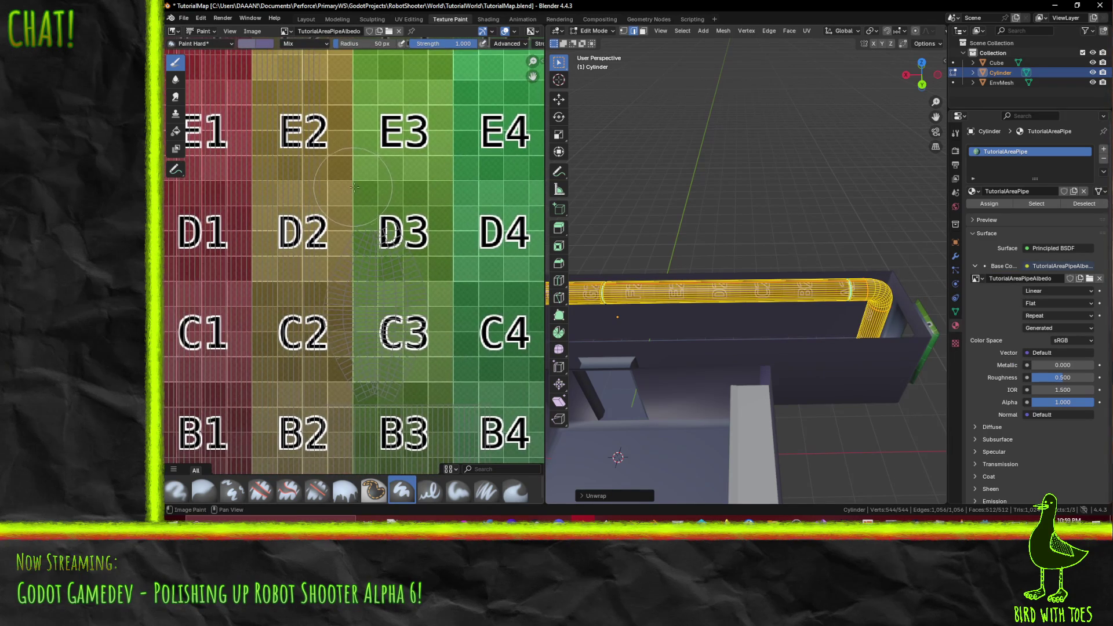
scroll(362, 191, down, 5)
scroll(370, 195, up, 1)
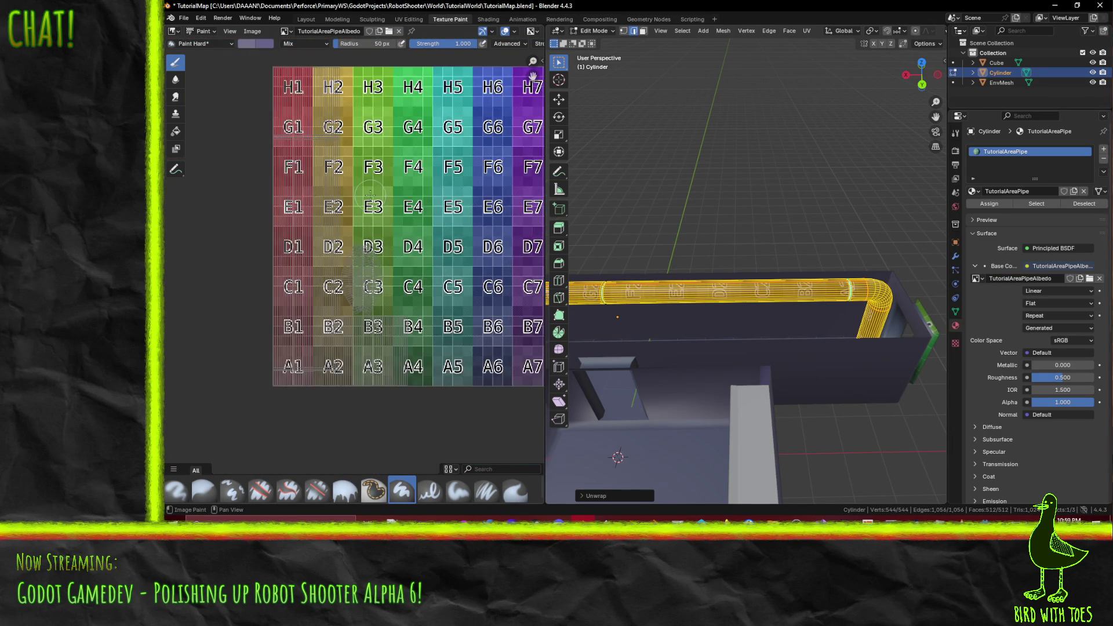
mouse_move(389, 175)
mouse_down()
mouse_move(386, 209)
mouse_move(407, 212)
mouse_up()
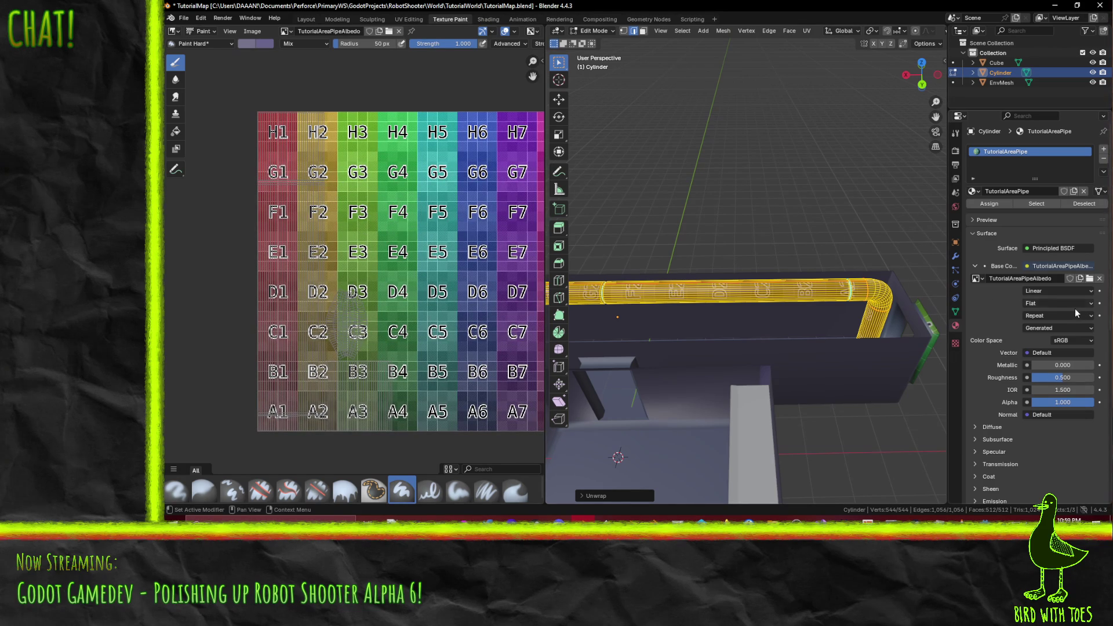
click(743, 261)
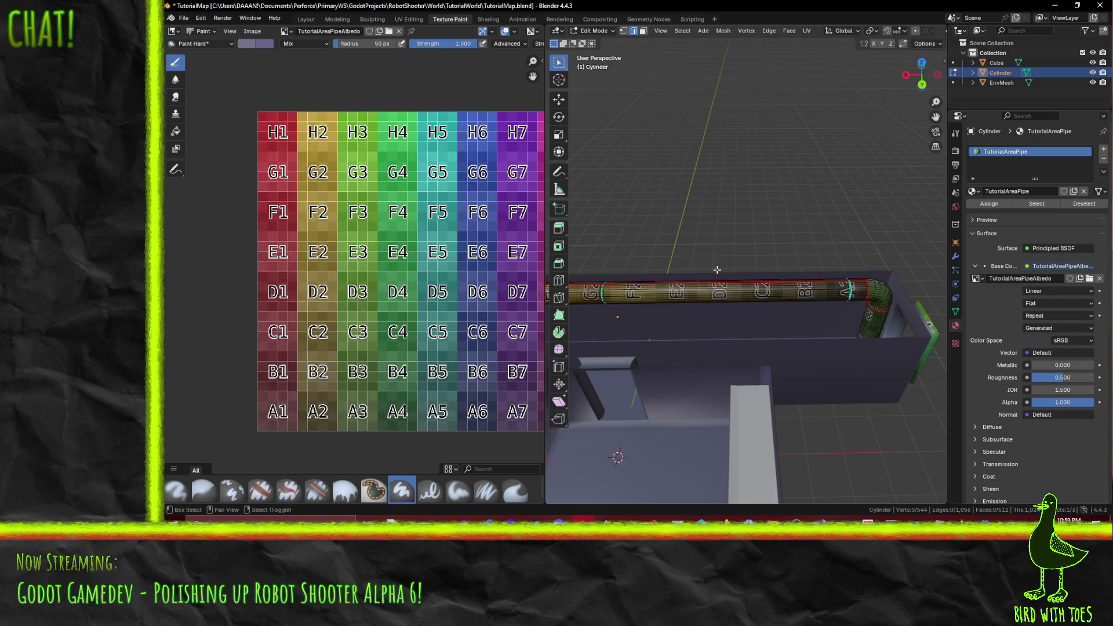
mouse_move(742, 261)
mouse_down()
mouse_move(788, 254)
mouse_move(906, 166)
mouse_move(633, 191)
mouse_move(698, 207)
mouse_move(820, 291)
mouse_up()
Step: Switch to Texture Paint with face-selection masking and select the pipe's H2/G2 section
click(599, 31)
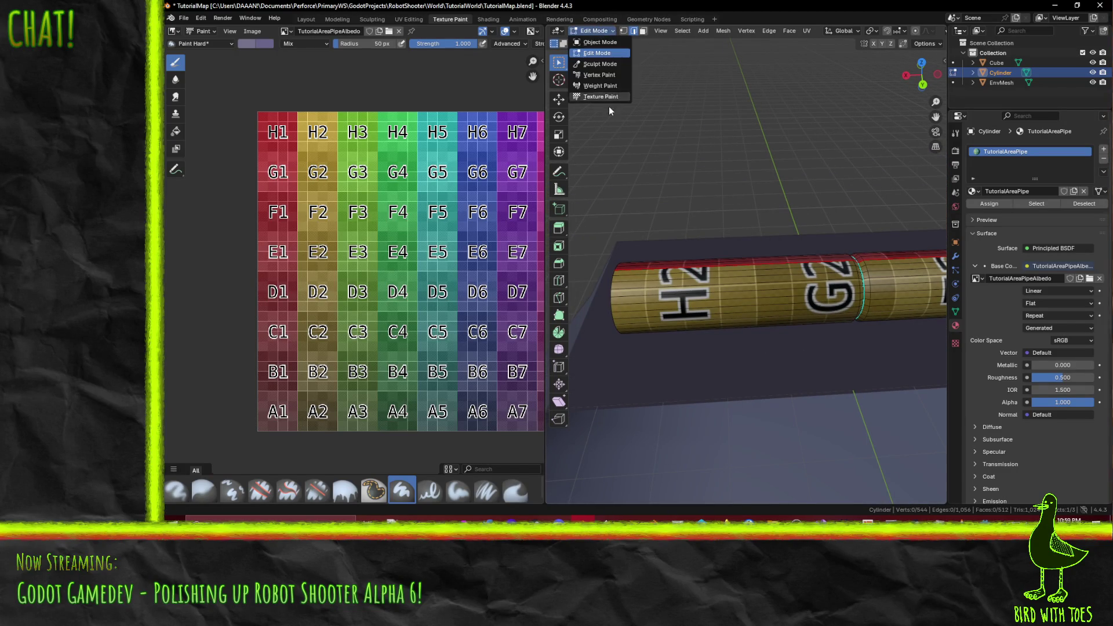
click(601, 95)
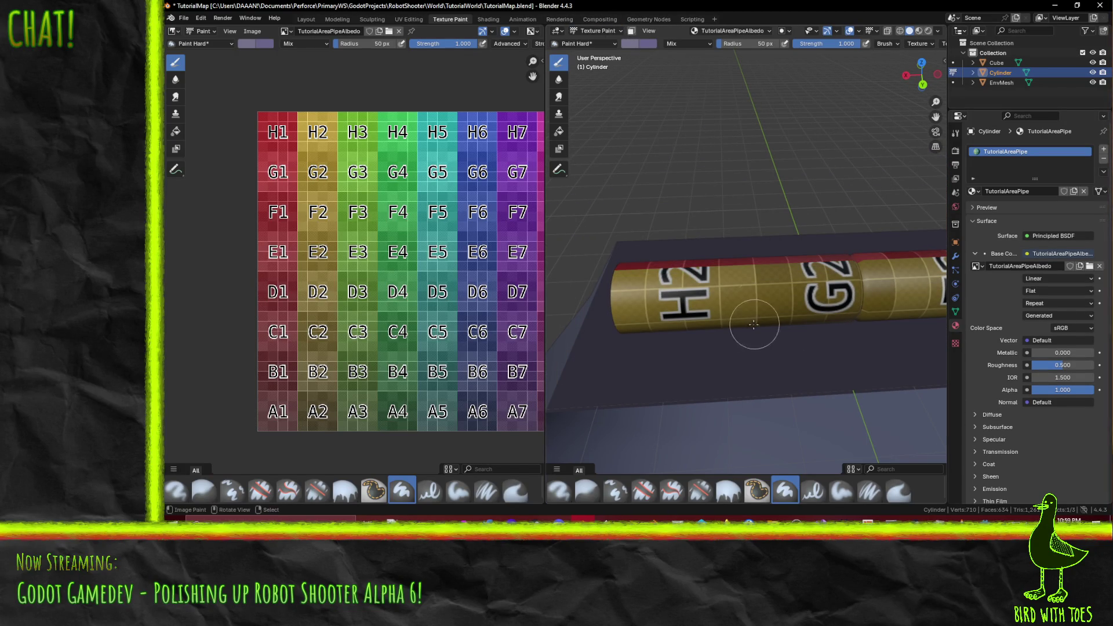
click(631, 31)
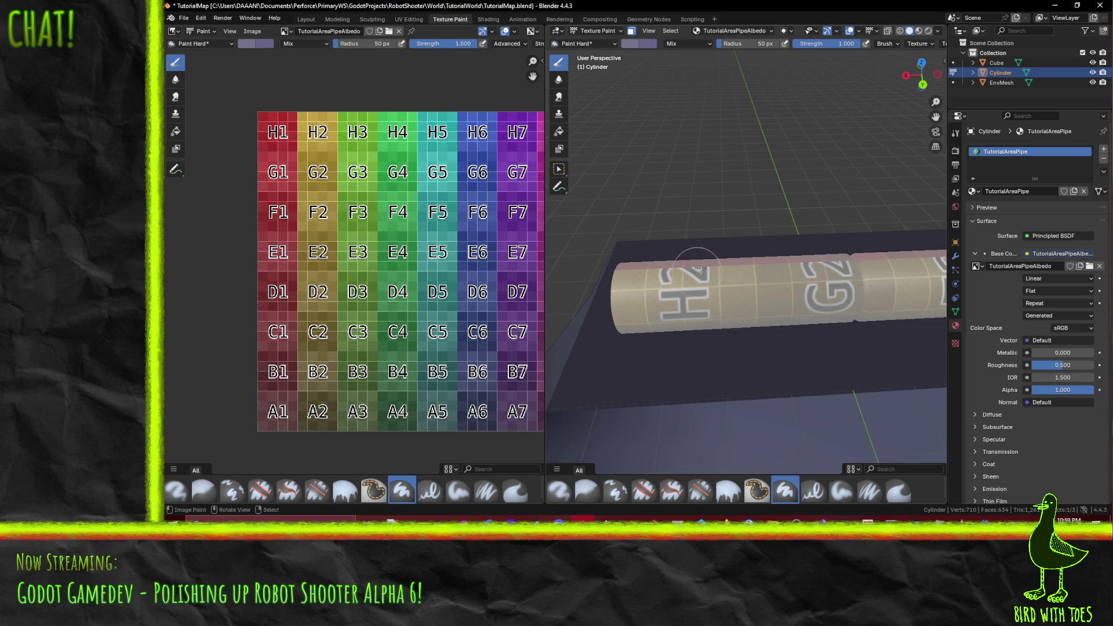
click(723, 306)
drag(777, 296, 790, 286)
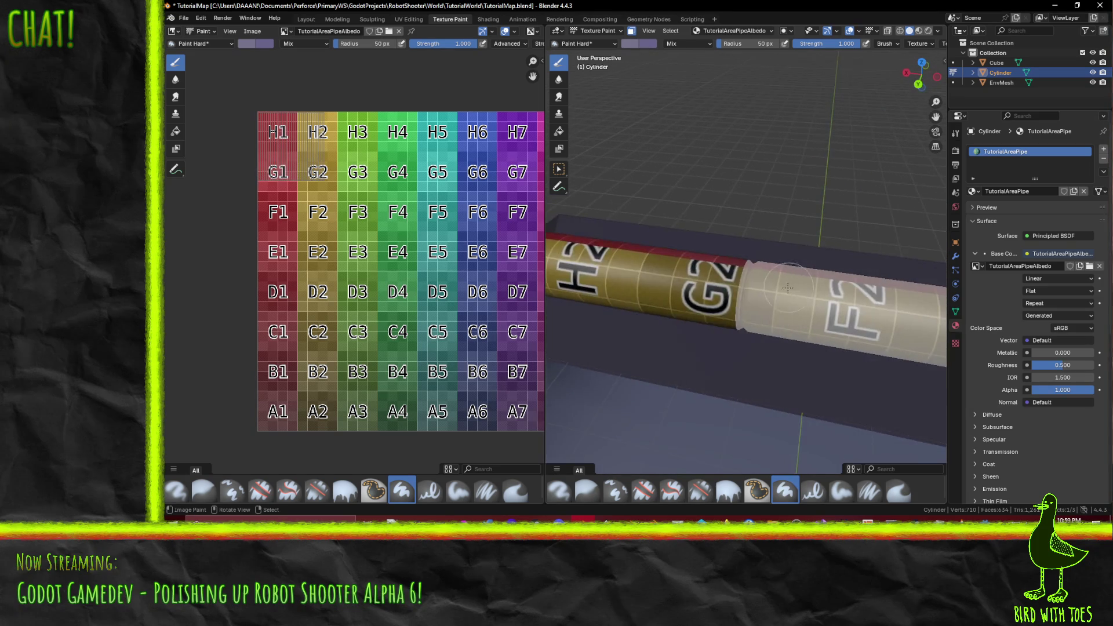
scroll(753, 301, up, 5)
Step: Select the ring of faces at the pipe end, then test a paint stroke and undo it
alt+click(729, 317)
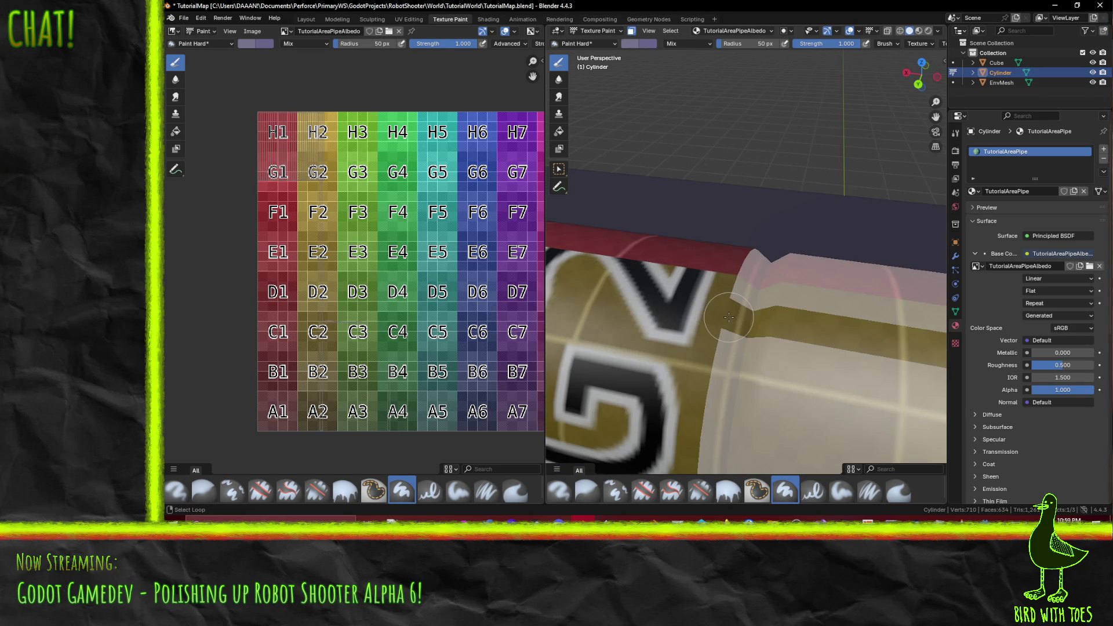
alt+shift+click(704, 313)
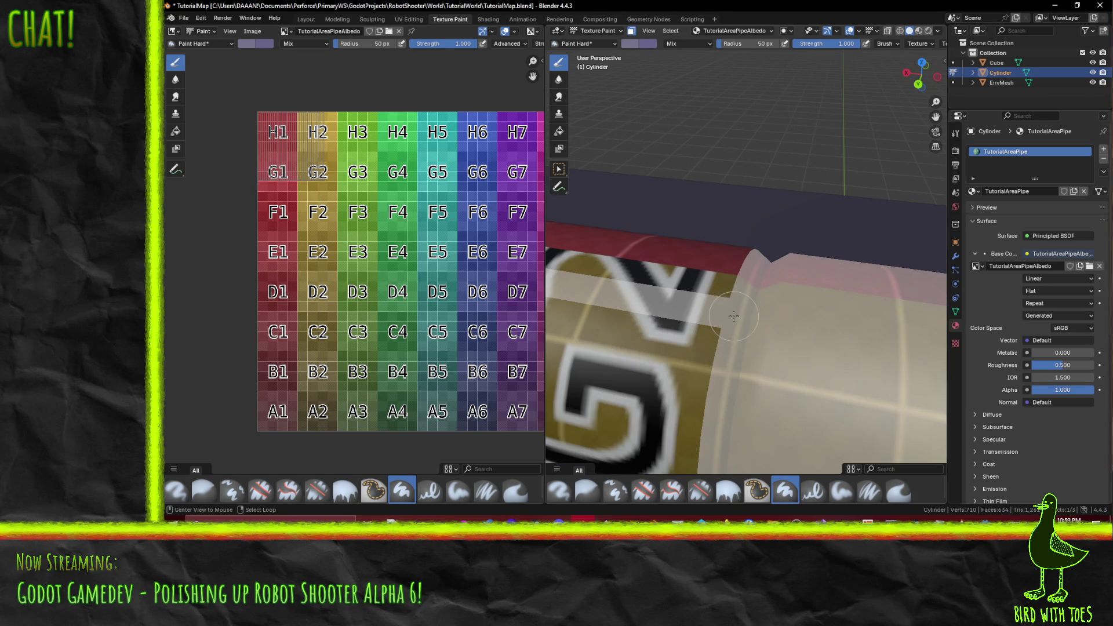
alt+shift+click(701, 311)
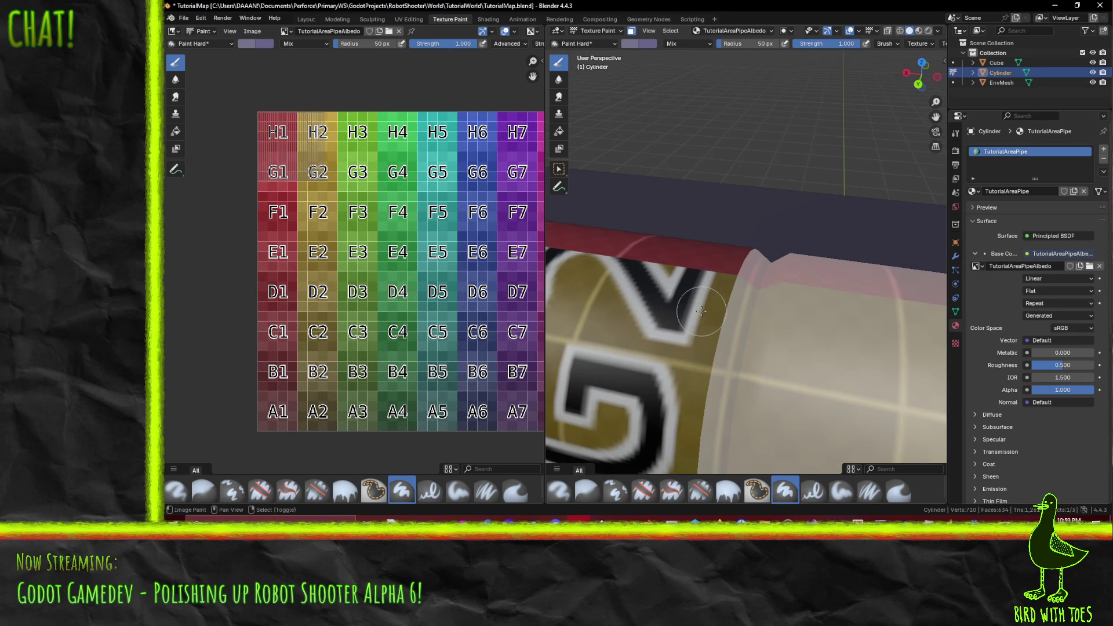
alt+shift+click(744, 280)
scroll(745, 280, down, 5)
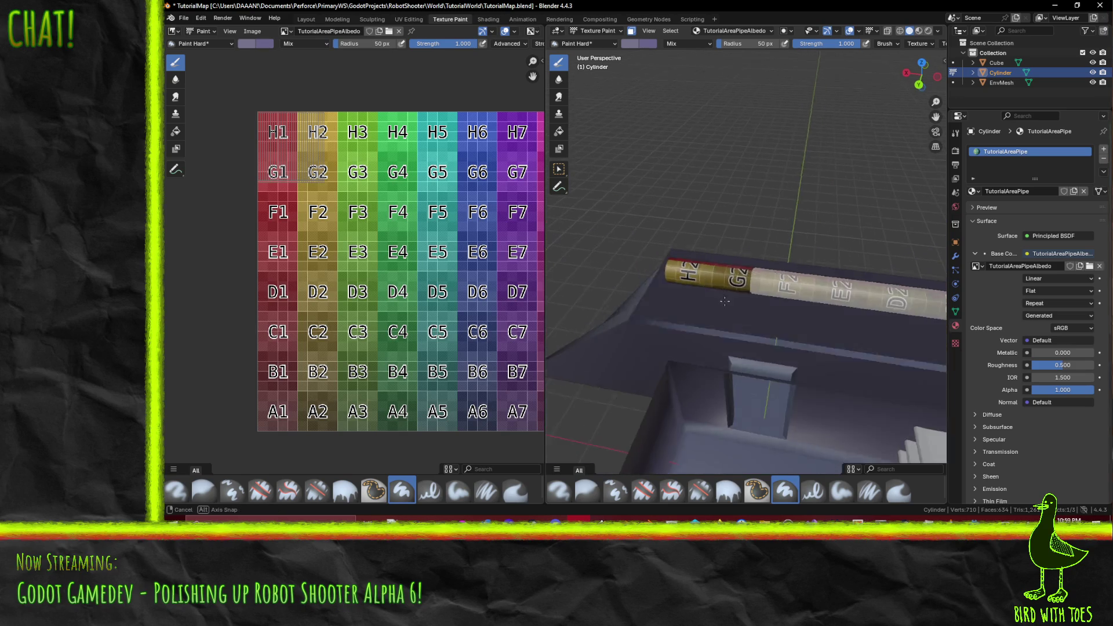
scroll(782, 295, up, 5)
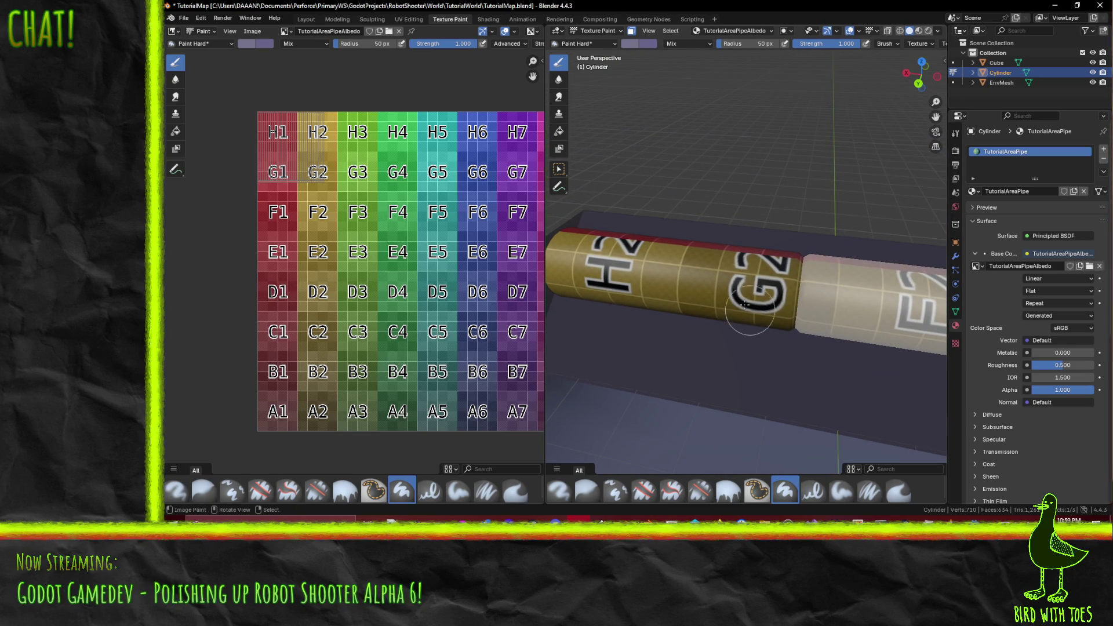
click(686, 259)
key(ctrl+z)
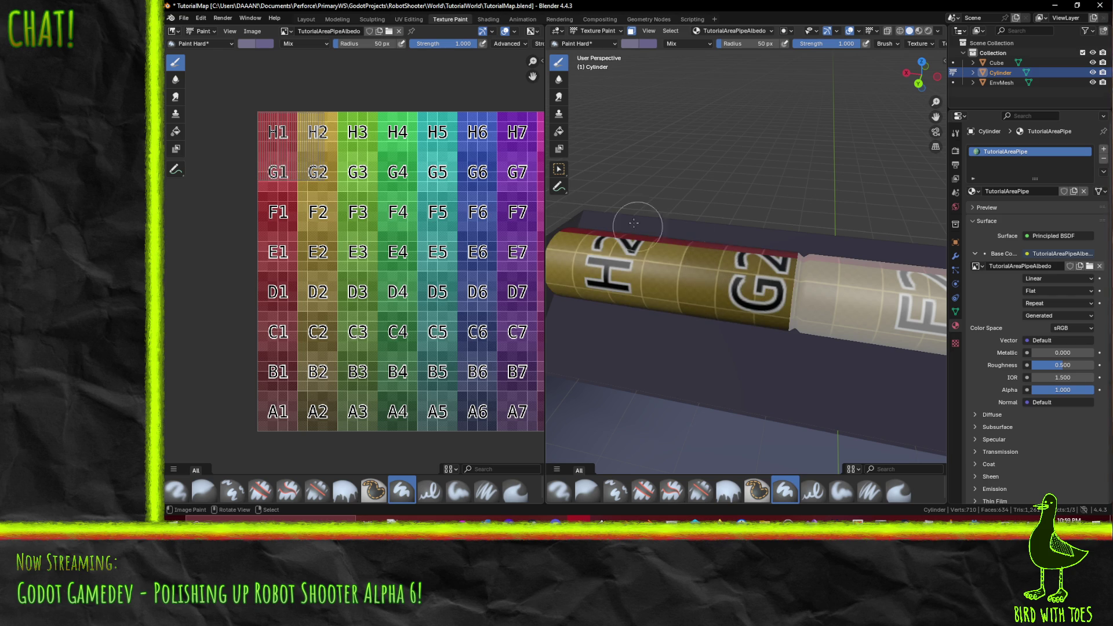
Step: Set the brush colour to a bright, near-neutral, slightly warm grey
click(630, 43)
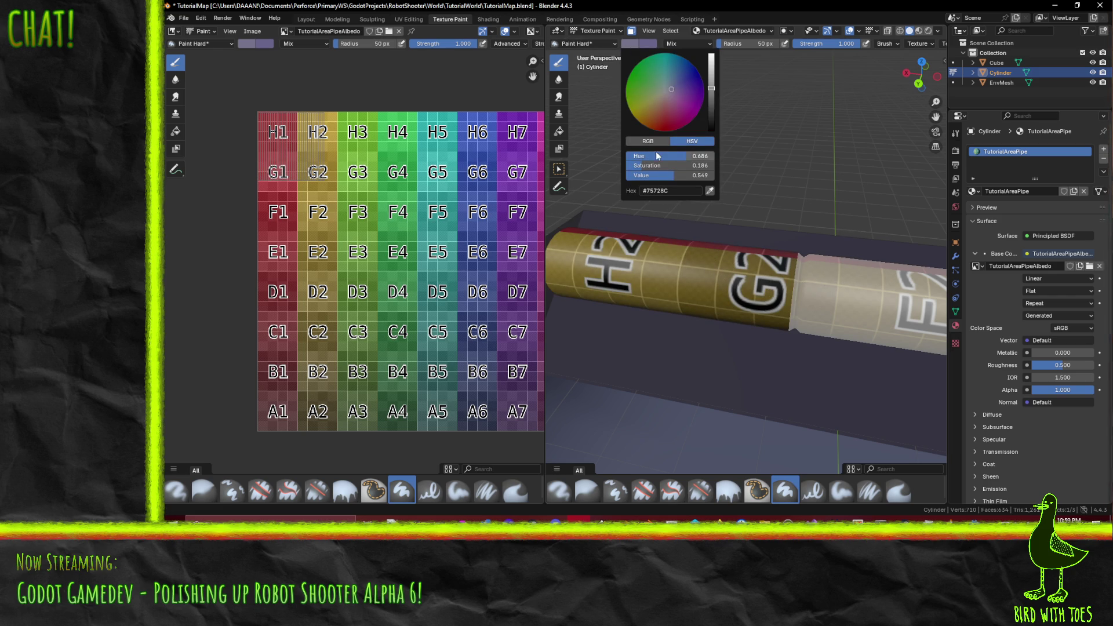
drag(712, 93, 711, 78)
click(630, 43)
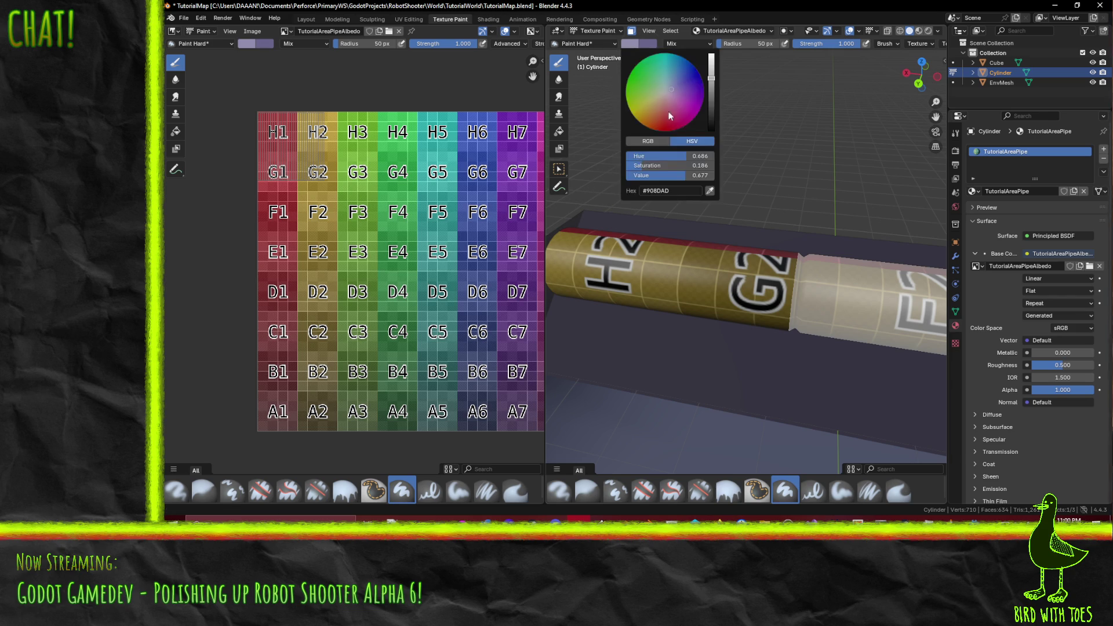
click(665, 91)
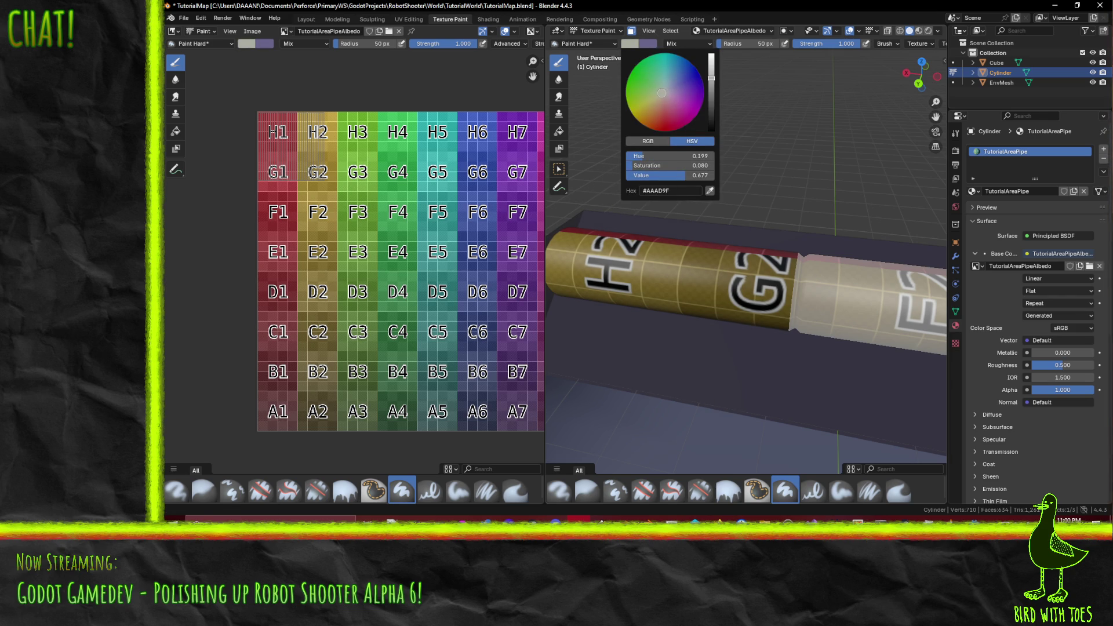
drag(664, 93, 663, 95)
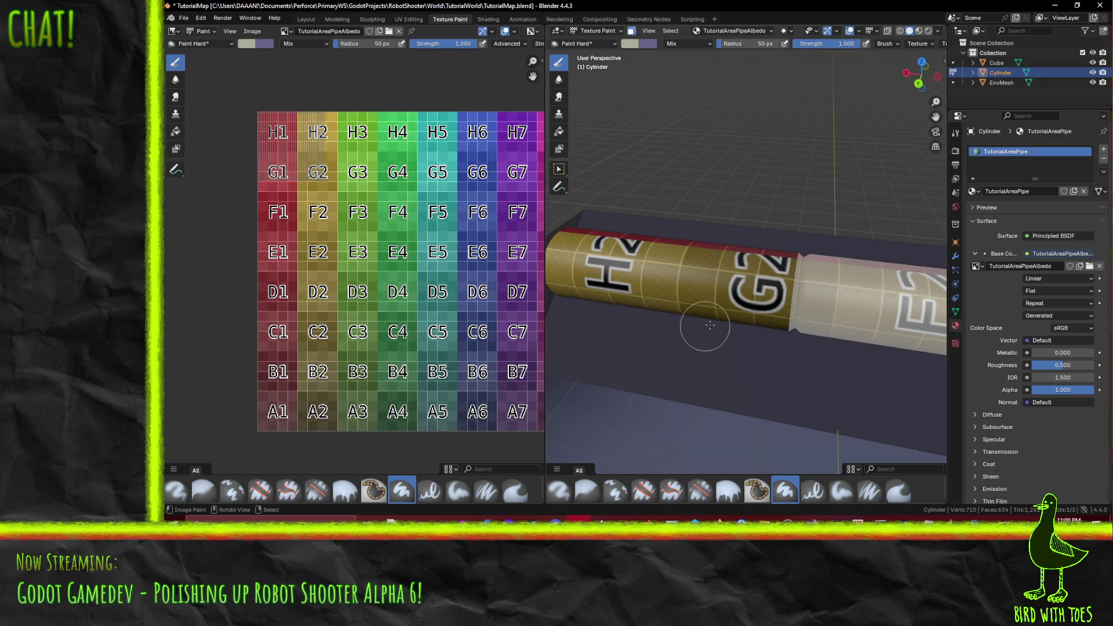
Step: Paint grey over the pipe's lower side and G2 marking, then nudge the brush hue
drag(777, 316, 574, 313)
drag(794, 266, 559, 231)
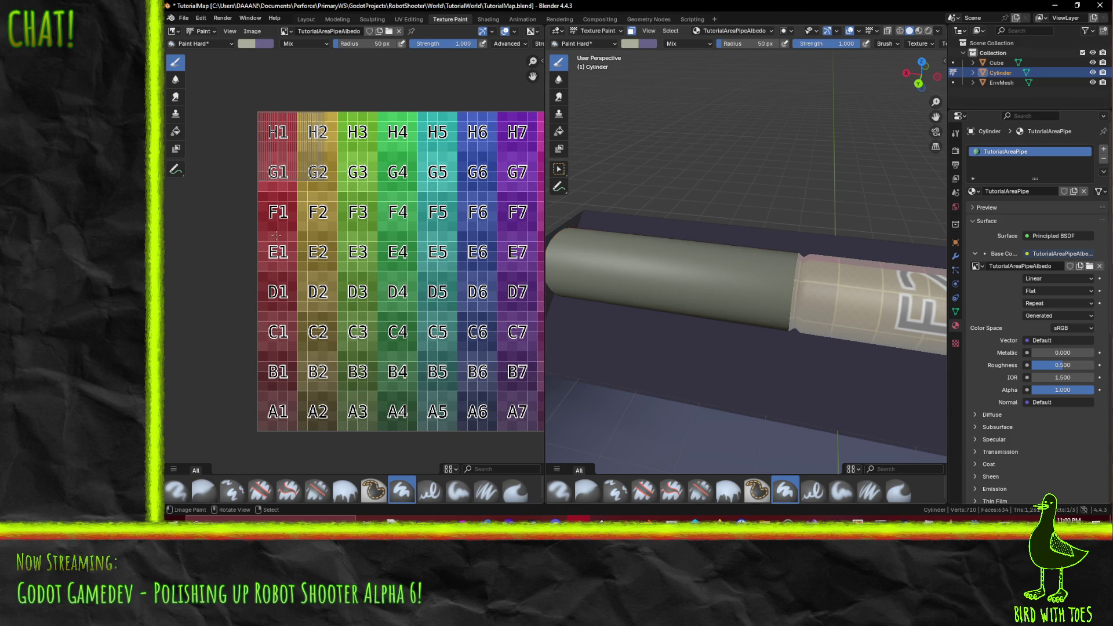
click(630, 46)
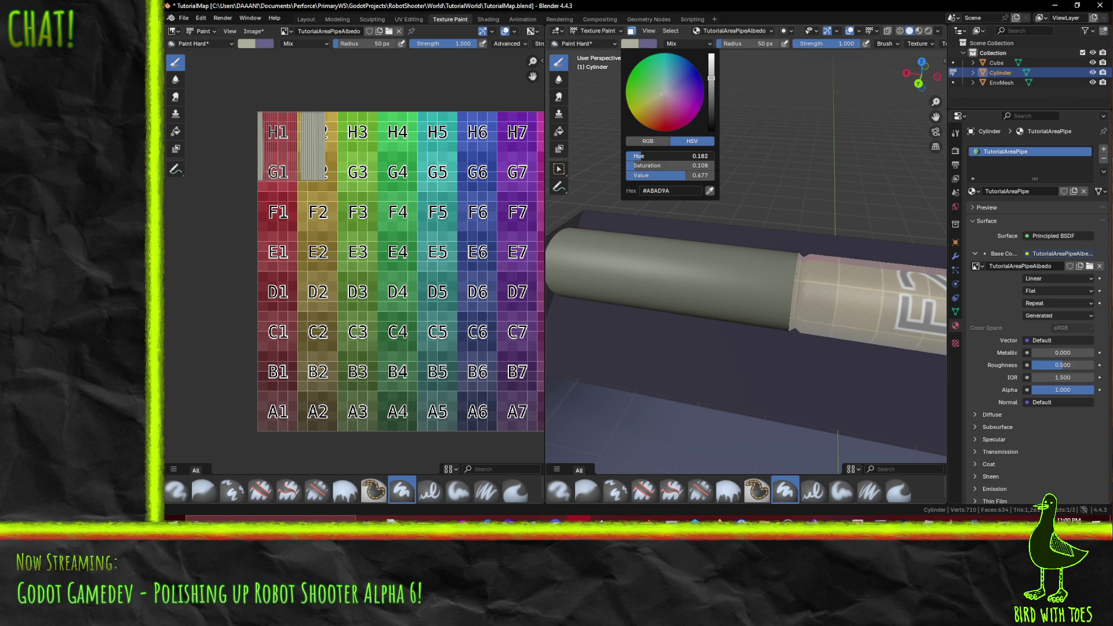
mouse_move(634, 156)
mouse_down()
mouse_move(635, 182)
mouse_move(633, 165)
mouse_move(682, 175)
mouse_up()
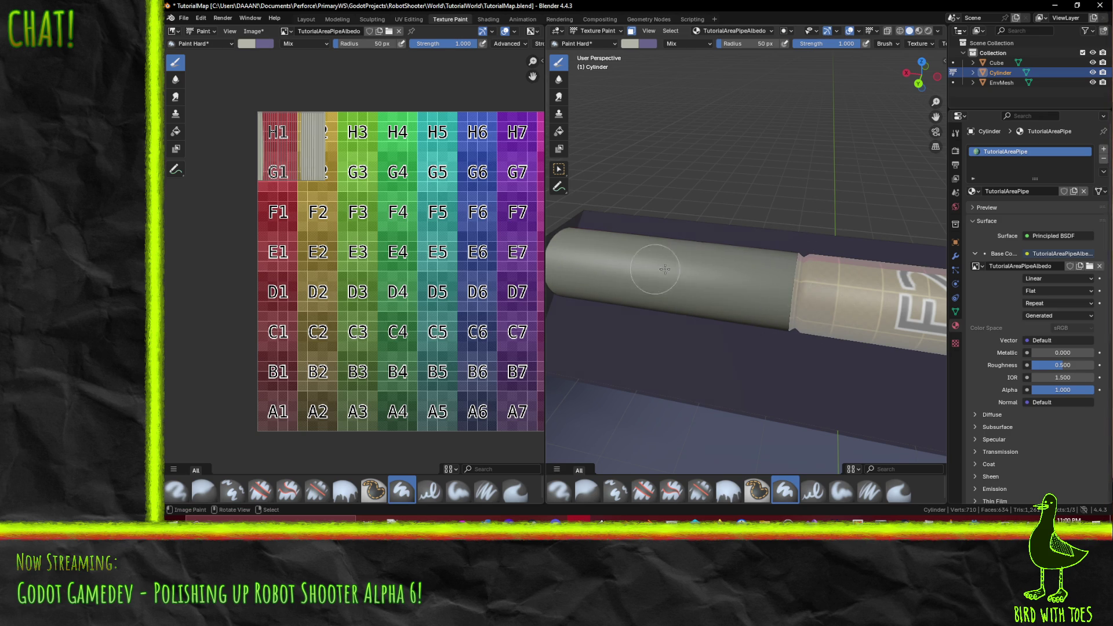
Step: Paint grey over the pipe end's red markings and remaining pink area
drag(715, 276, 861, 302)
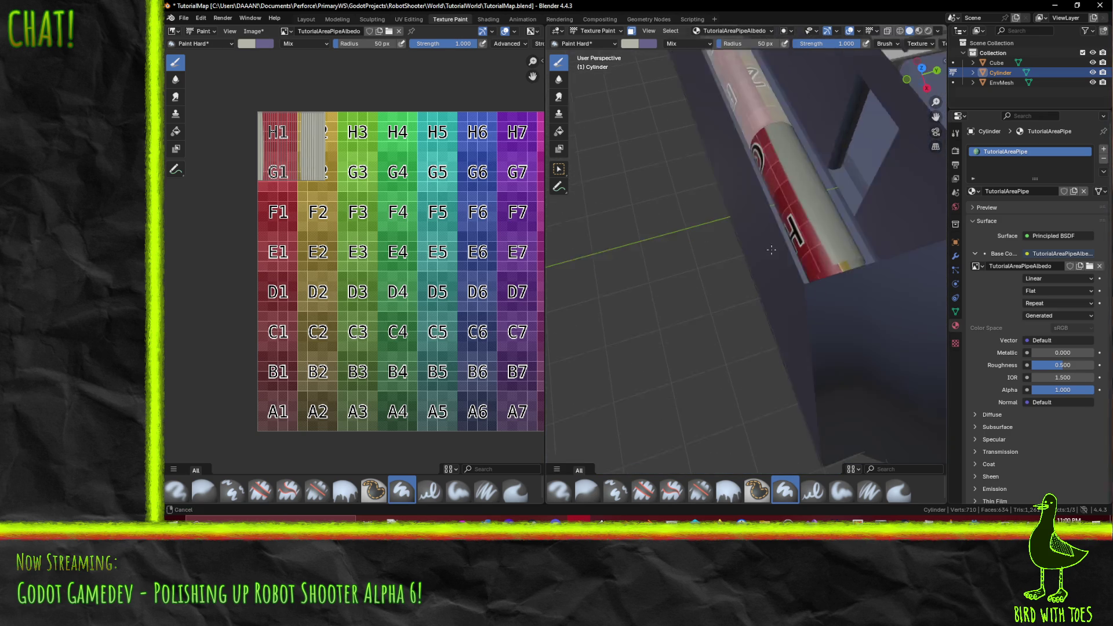
scroll(846, 249, up, 5)
mouse_move(818, 256)
mouse_down()
mouse_move(895, 211)
mouse_move(840, 174)
mouse_move(799, 114)
mouse_move(754, 209)
mouse_move(765, 191)
mouse_up()
mouse_move(765, 191)
mouse_down()
mouse_move(763, 174)
mouse_move(700, 156)
mouse_move(752, 169)
mouse_up()
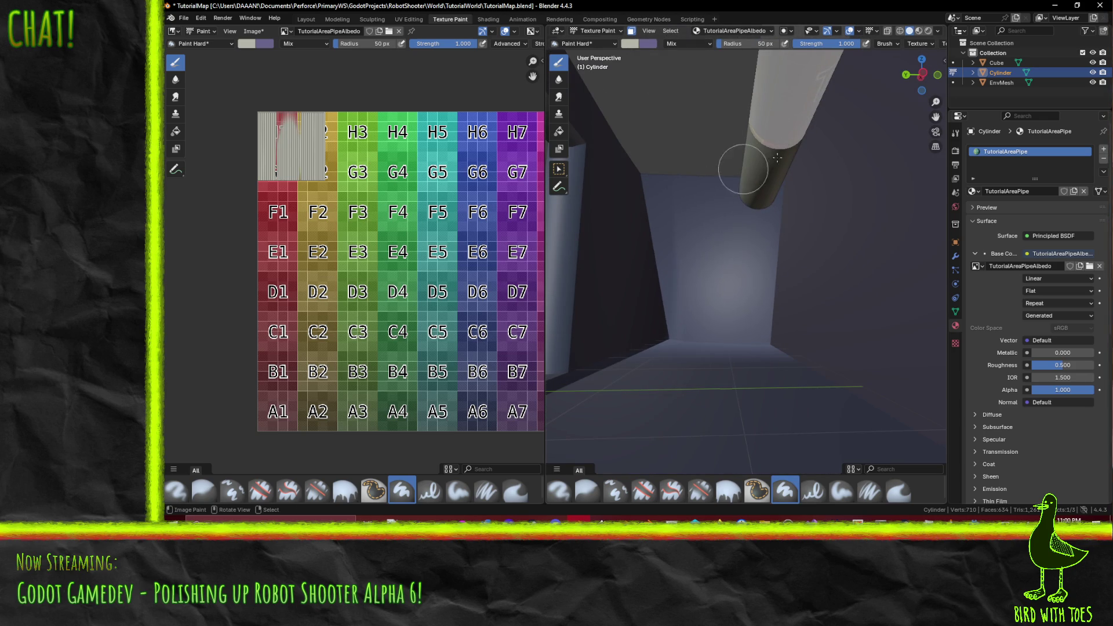
mouse_move(822, 180)
mouse_down()
mouse_move(790, 179)
mouse_move(684, 259)
mouse_move(858, 209)
mouse_move(841, 199)
mouse_up()
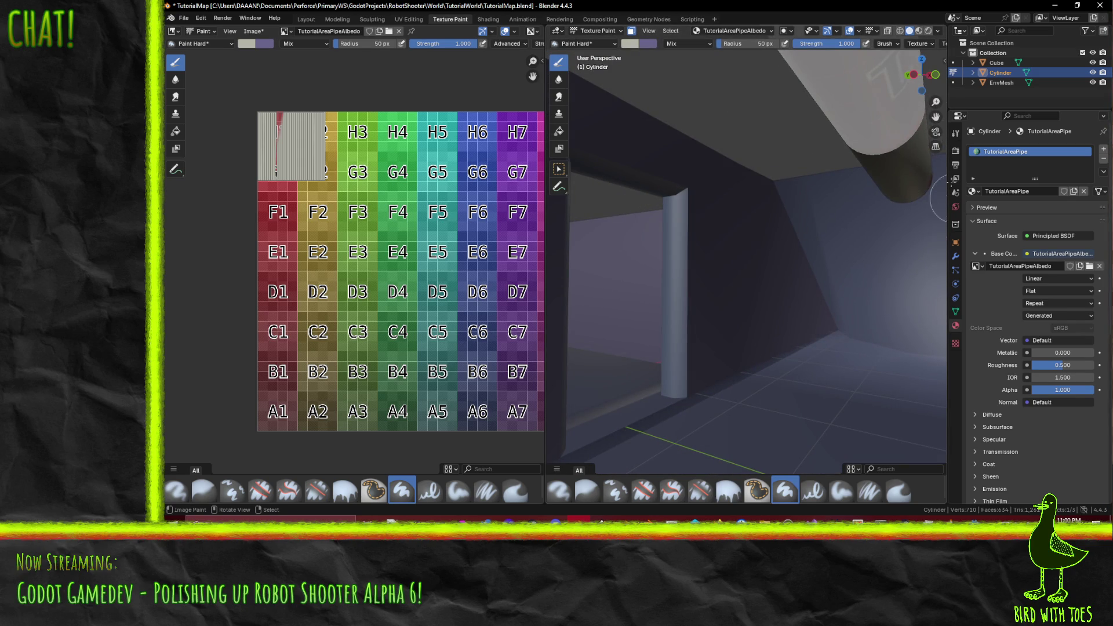
Step: Orbit to inspect the painted underside and darken the brush grey to #A3A399
mouse_move(925, 200)
mouse_down()
mouse_move(561, 236)
mouse_move(596, 240)
mouse_move(564, 249)
mouse_move(646, 258)
mouse_move(600, 268)
mouse_move(793, 264)
mouse_move(747, 253)
mouse_move(736, 274)
mouse_move(728, 266)
mouse_move(737, 274)
mouse_up()
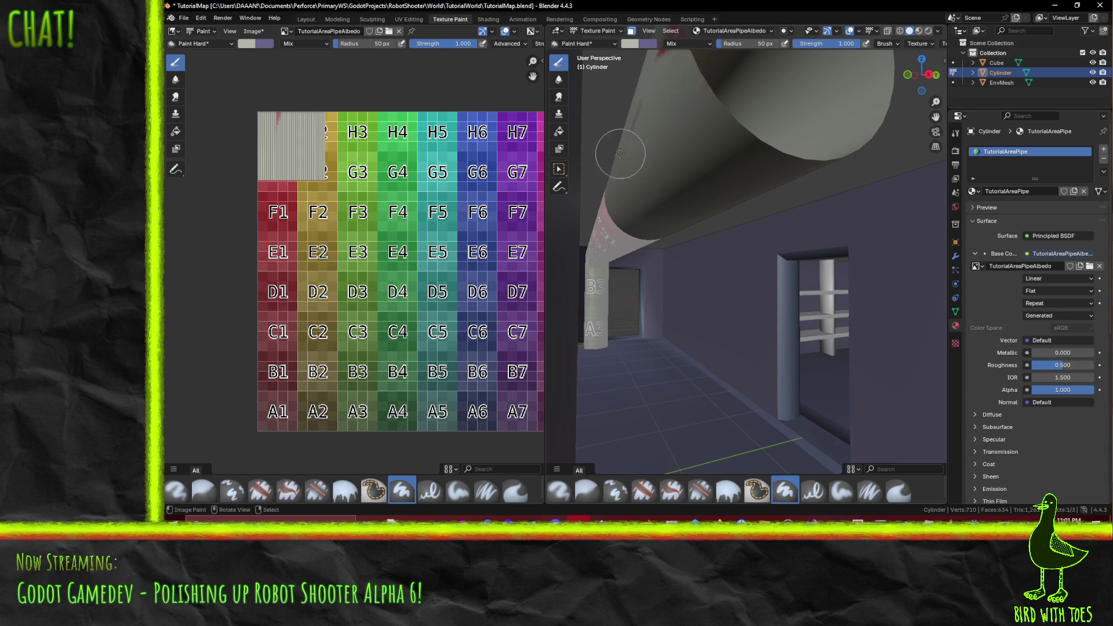
mouse_move(710, 71)
mouse_down()
mouse_move(684, 120)
mouse_move(703, 149)
mouse_move(666, 132)
mouse_up()
drag(666, 133, 665, 139)
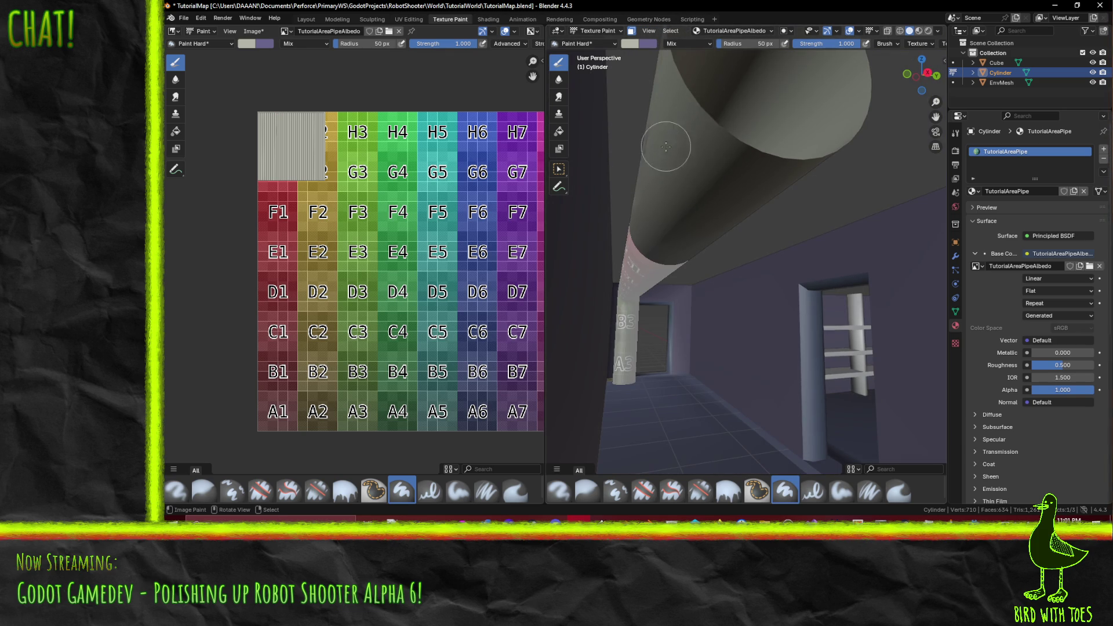
mouse_move(666, 146)
mouse_down()
mouse_move(759, 178)
mouse_move(704, 349)
mouse_up()
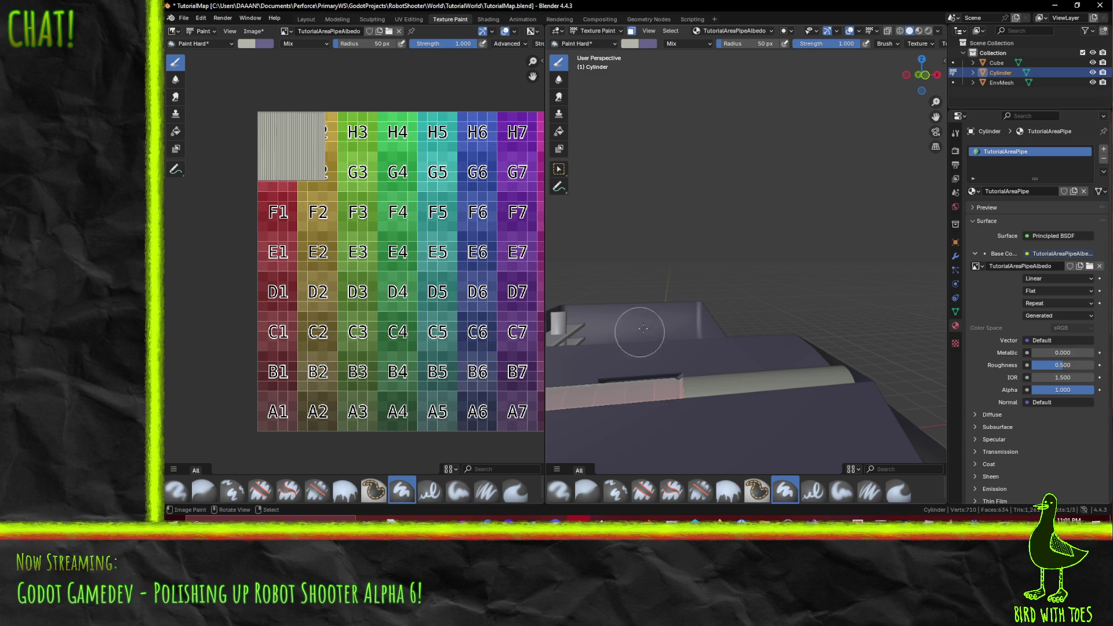
mouse_move(643, 329)
mouse_down()
mouse_move(817, 358)
mouse_move(705, 373)
mouse_move(705, 400)
mouse_move(710, 348)
mouse_move(752, 414)
mouse_move(753, 367)
mouse_move(783, 326)
mouse_up()
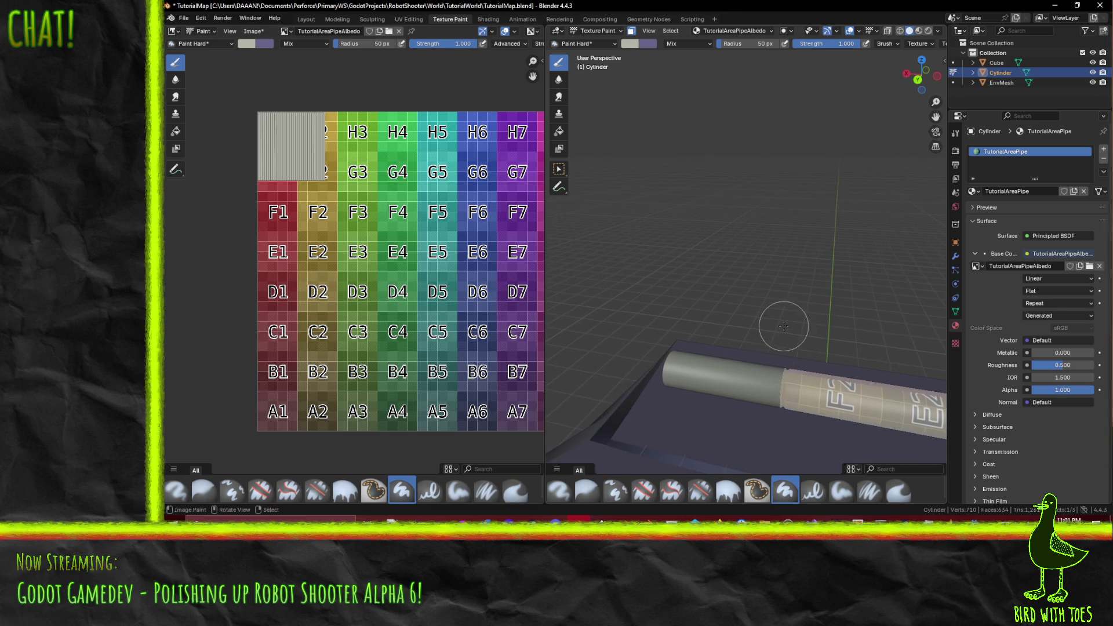
scroll(831, 333, up, 5)
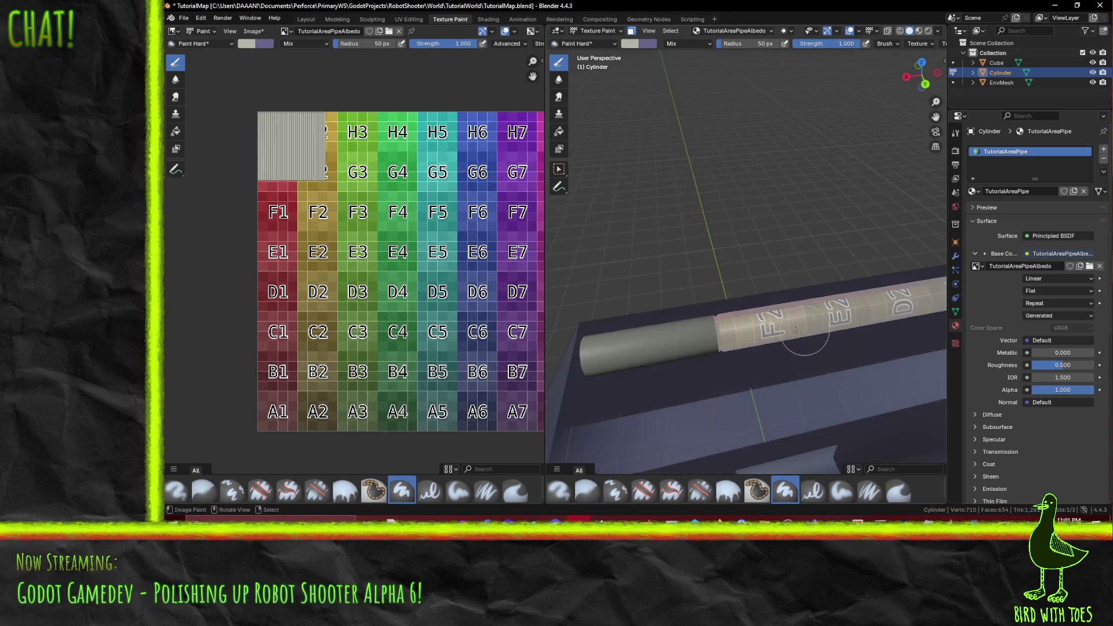
drag(776, 339, 697, 322)
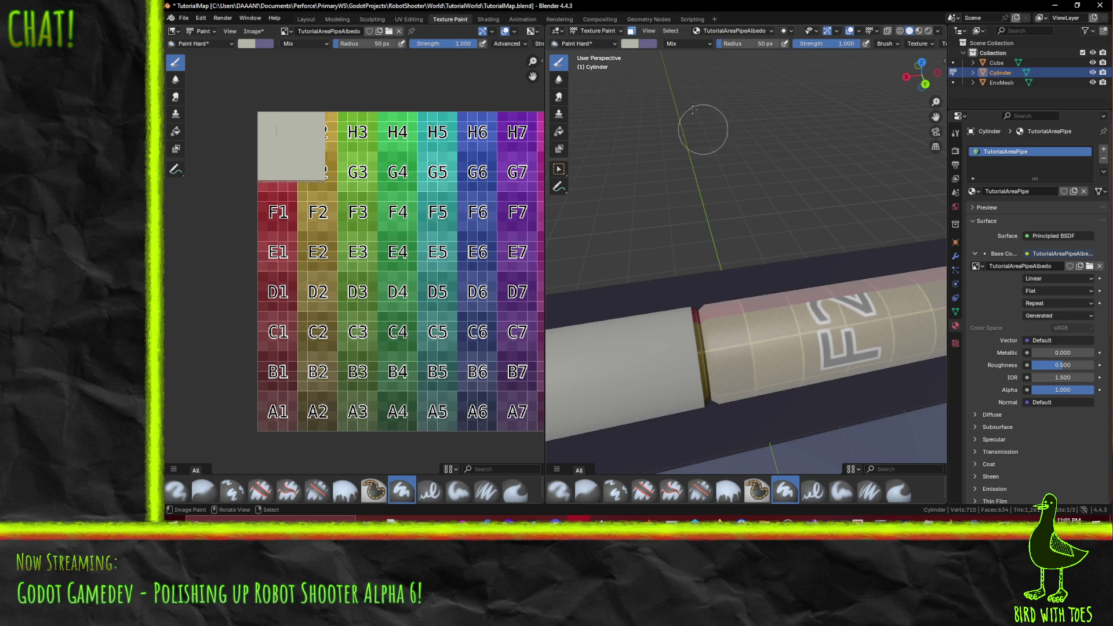
click(629, 44)
click(629, 44)
click(712, 82)
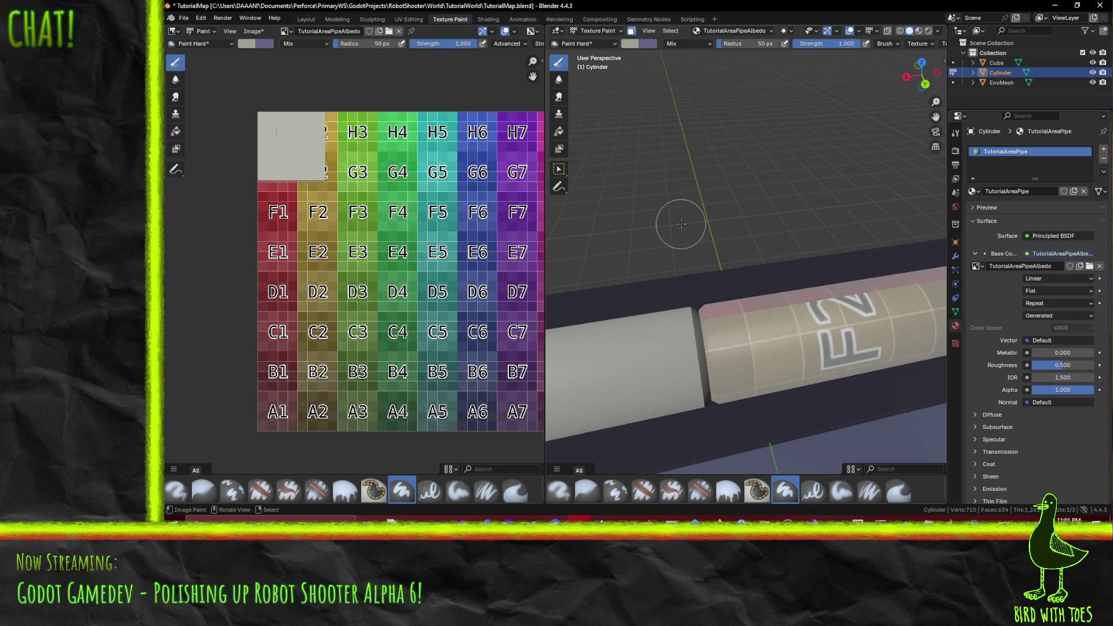
Step: Select the face ring at the pipe joint and orbit around to inspect the grey paint
click(729, 435)
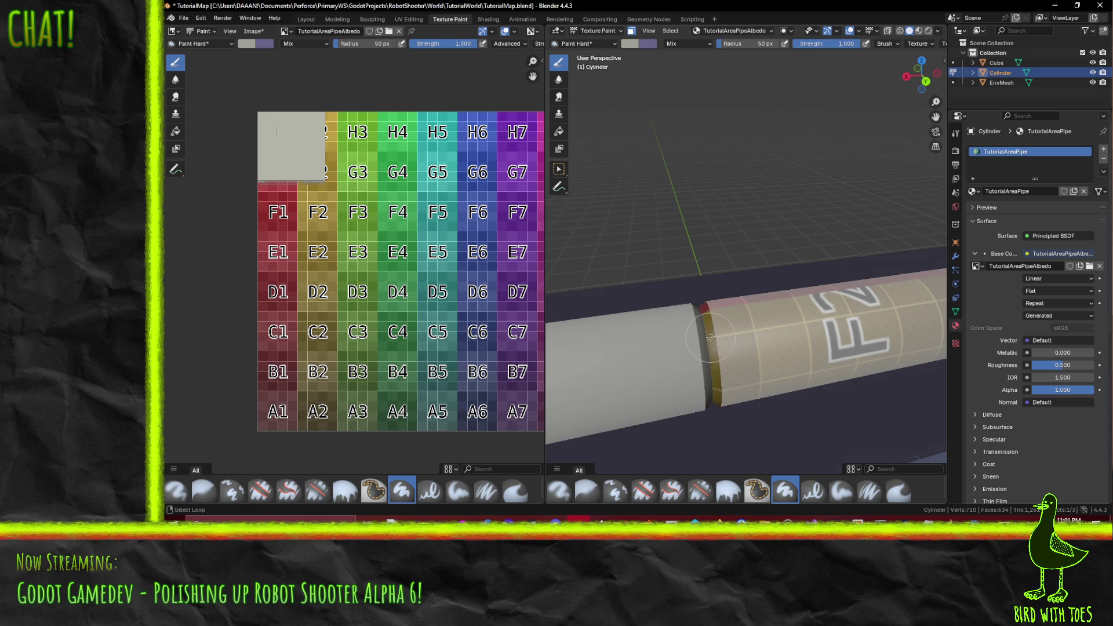
drag(668, 248, 724, 333)
mouse_move(726, 294)
mouse_down()
mouse_move(719, 255)
mouse_move(730, 283)
mouse_move(781, 328)
mouse_up()
mouse_move(796, 285)
mouse_down()
mouse_move(767, 365)
mouse_move(625, 364)
mouse_up()
mouse_move(490, 328)
mouse_down()
mouse_move(555, 335)
mouse_move(456, 322)
mouse_up()
mouse_move(672, 324)
mouse_down()
mouse_move(699, 328)
mouse_move(668, 253)
mouse_up()
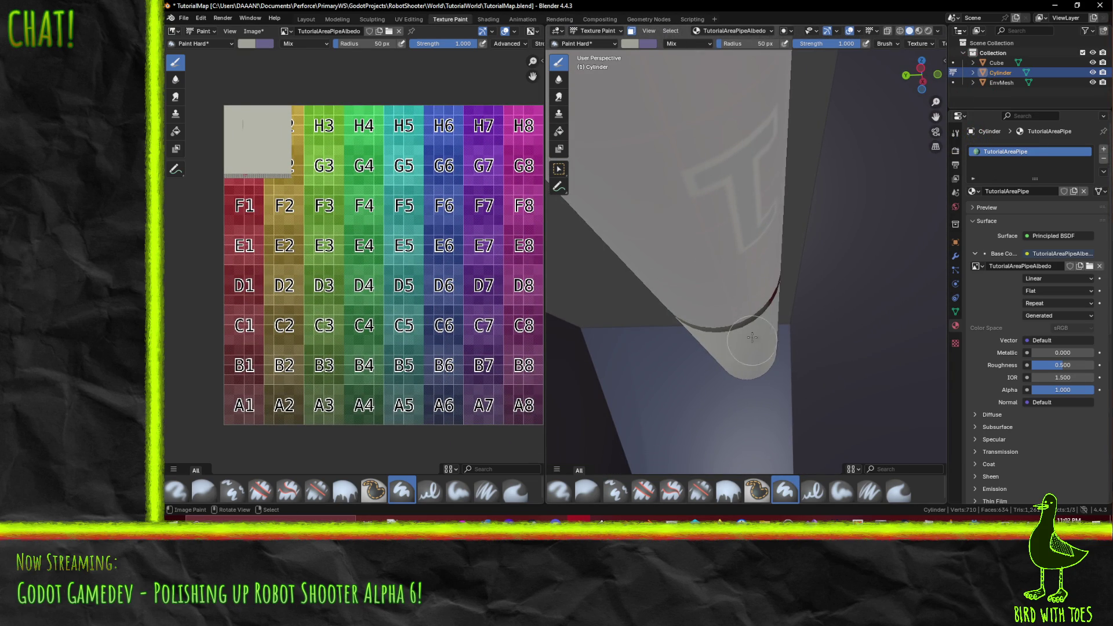
mouse_move(765, 273)
mouse_down()
mouse_move(883, 444)
mouse_move(931, 415)
mouse_move(765, 340)
mouse_move(802, 333)
mouse_move(735, 323)
mouse_move(782, 324)
mouse_up()
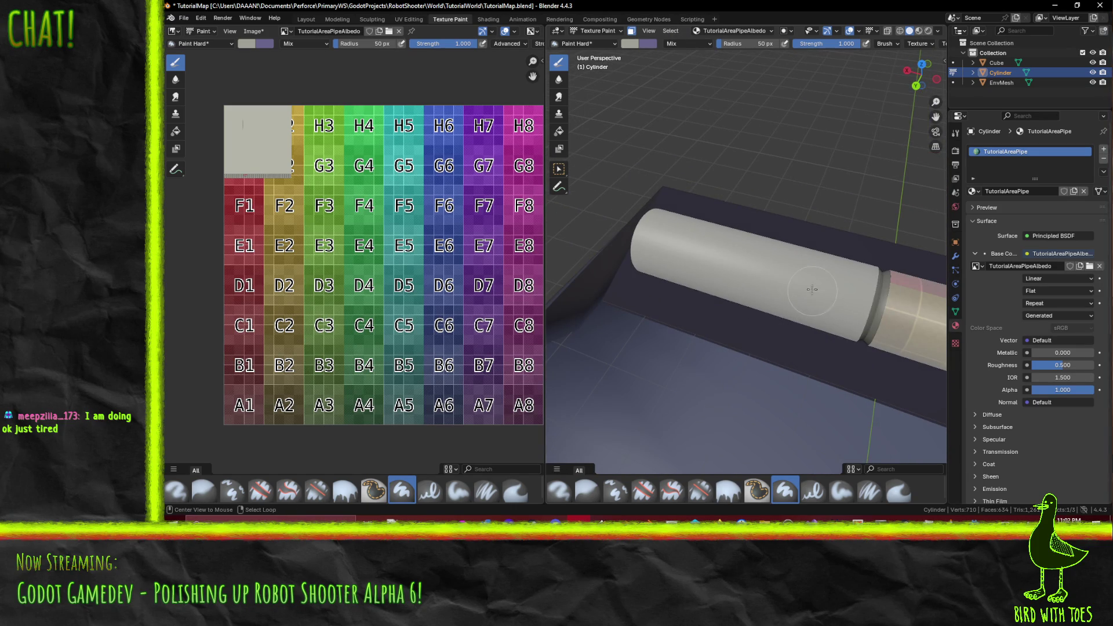
drag(811, 289, 754, 299)
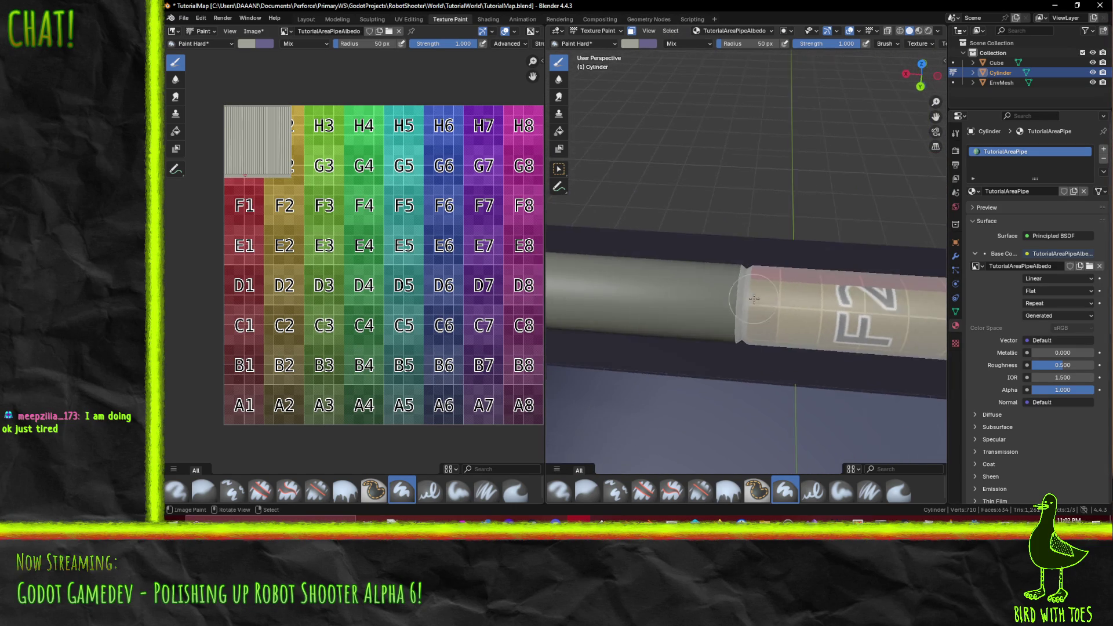
scroll(754, 299, up, 2)
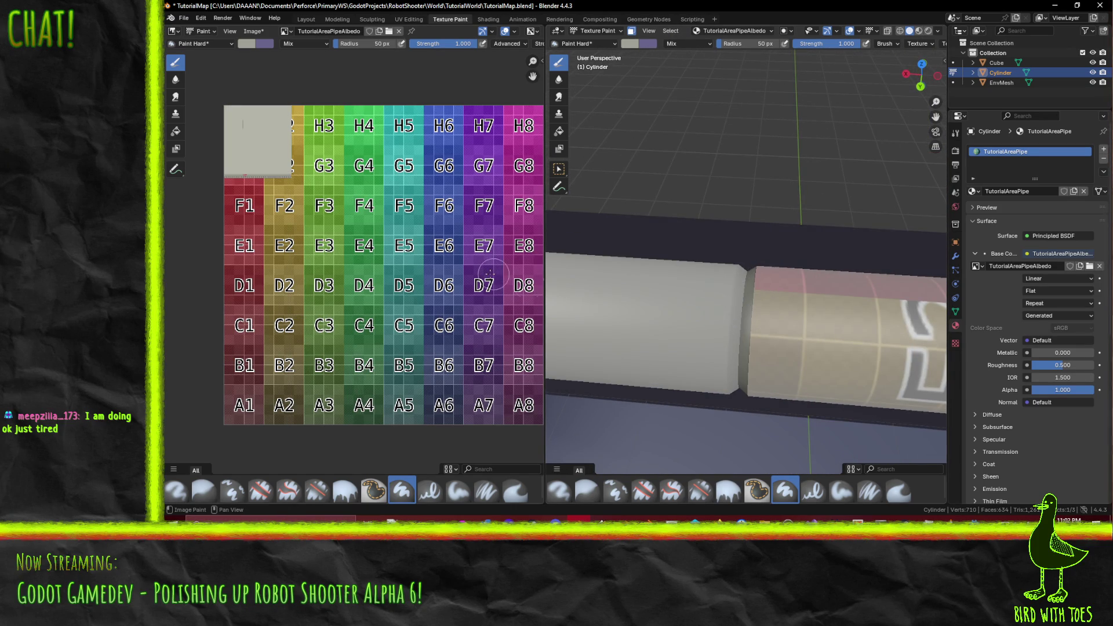
Step: Check the grey brush colour, orbit to the F2 section and turn off X-ray
click(266, 46)
click(248, 44)
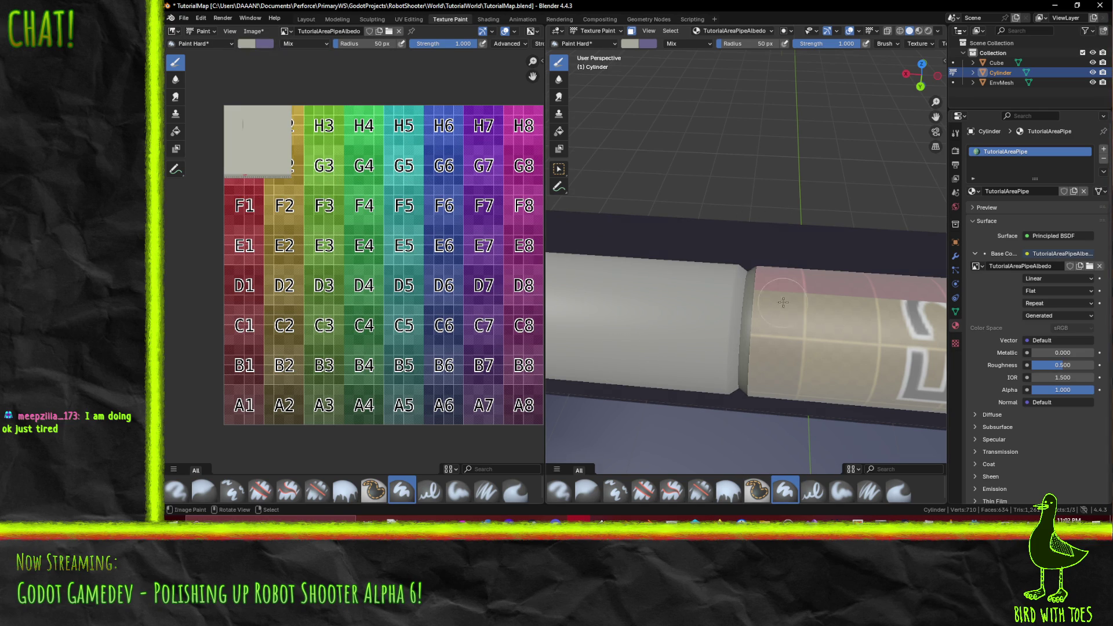
drag(783, 302, 834, 275)
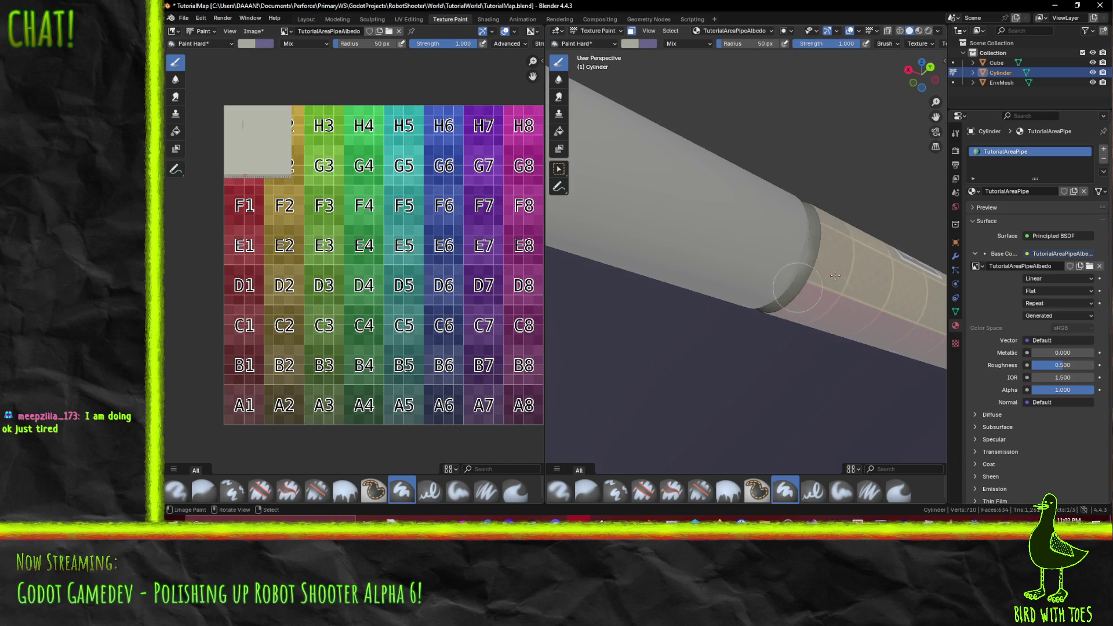
drag(691, 292, 820, 319)
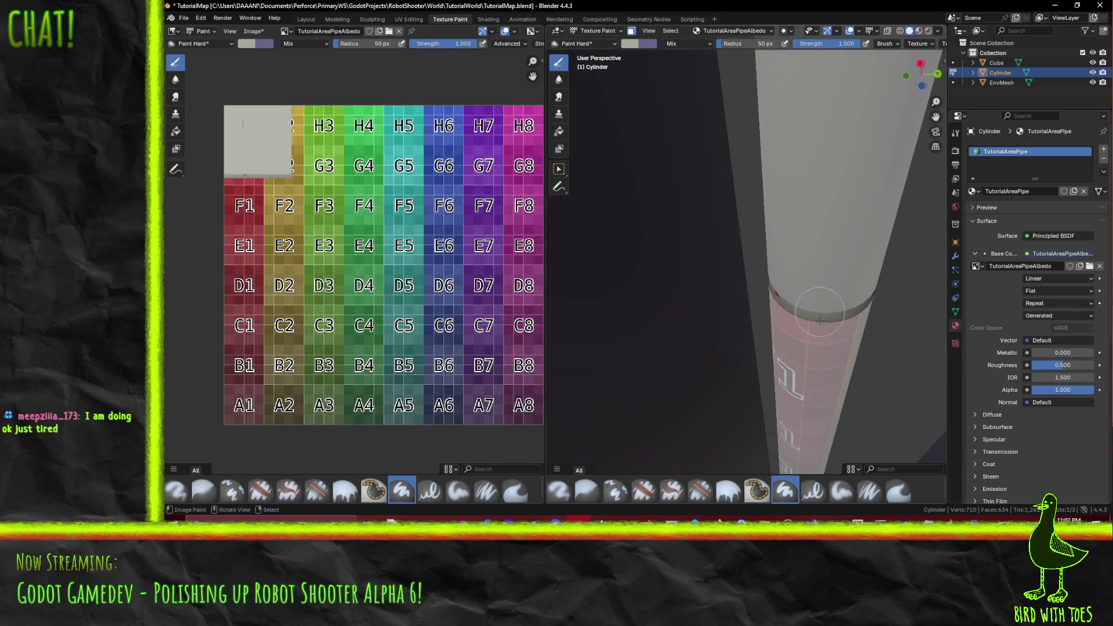
drag(782, 242, 769, 308)
mouse_move(800, 274)
mouse_down()
mouse_move(817, 256)
mouse_move(717, 291)
mouse_up()
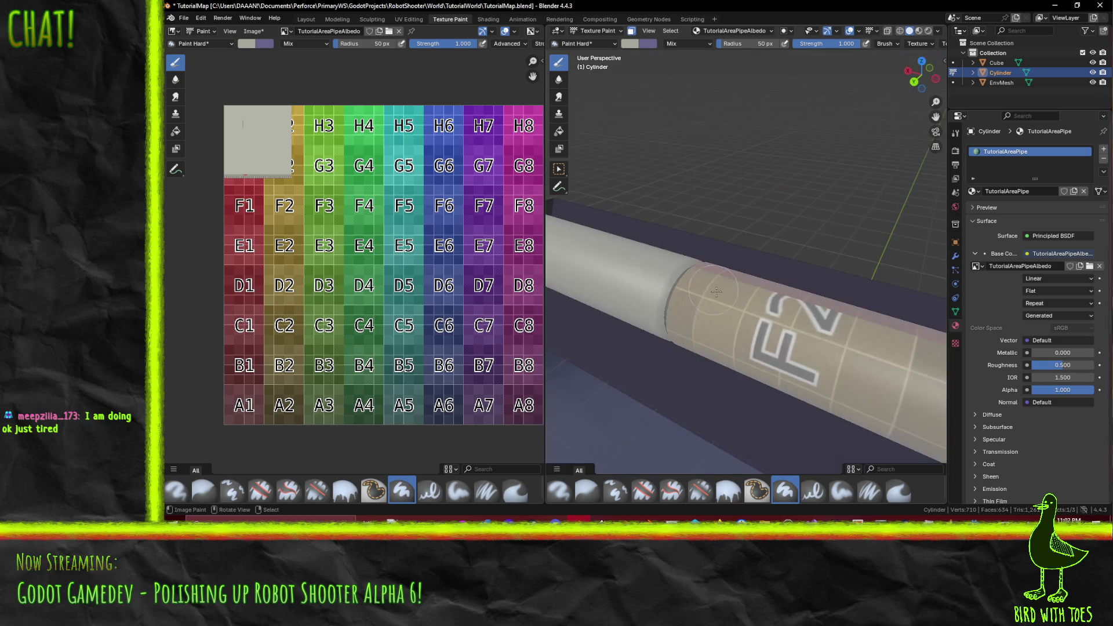
key(alt+z)
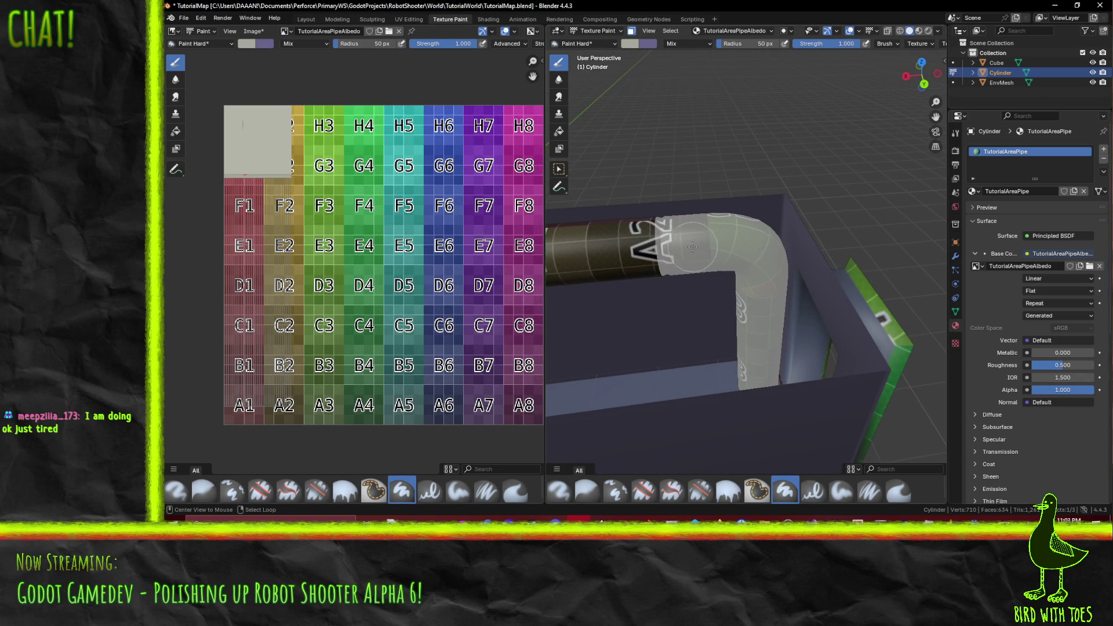
Step: Select the face rings around A2, eyedrop the grey and paint over the lettered texture
click(692, 246)
click(610, 248)
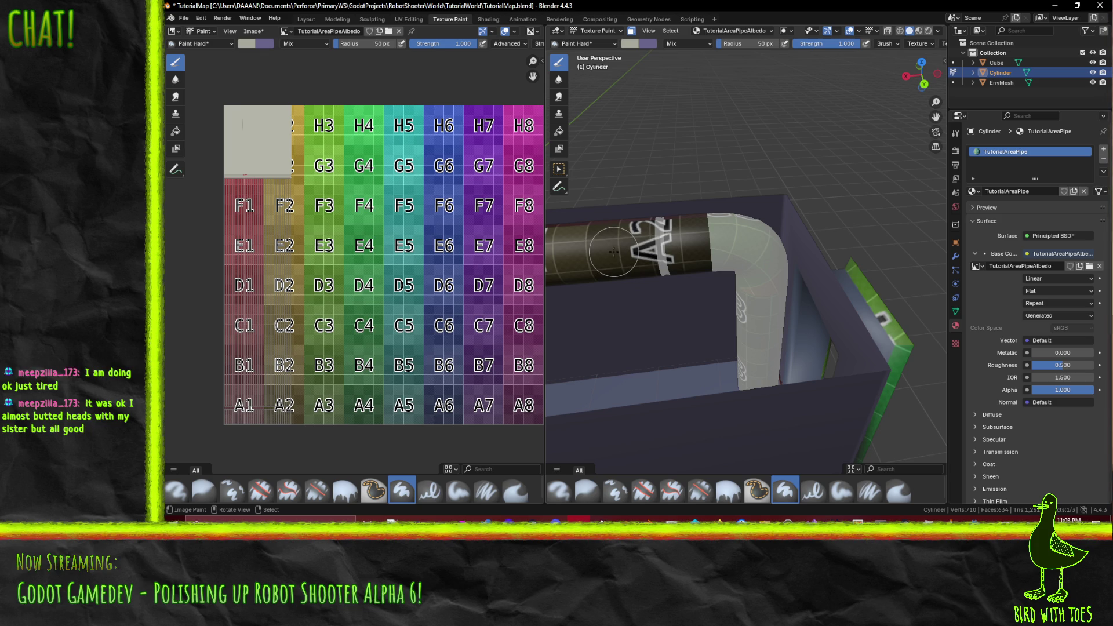
scroll(636, 271, up, 5)
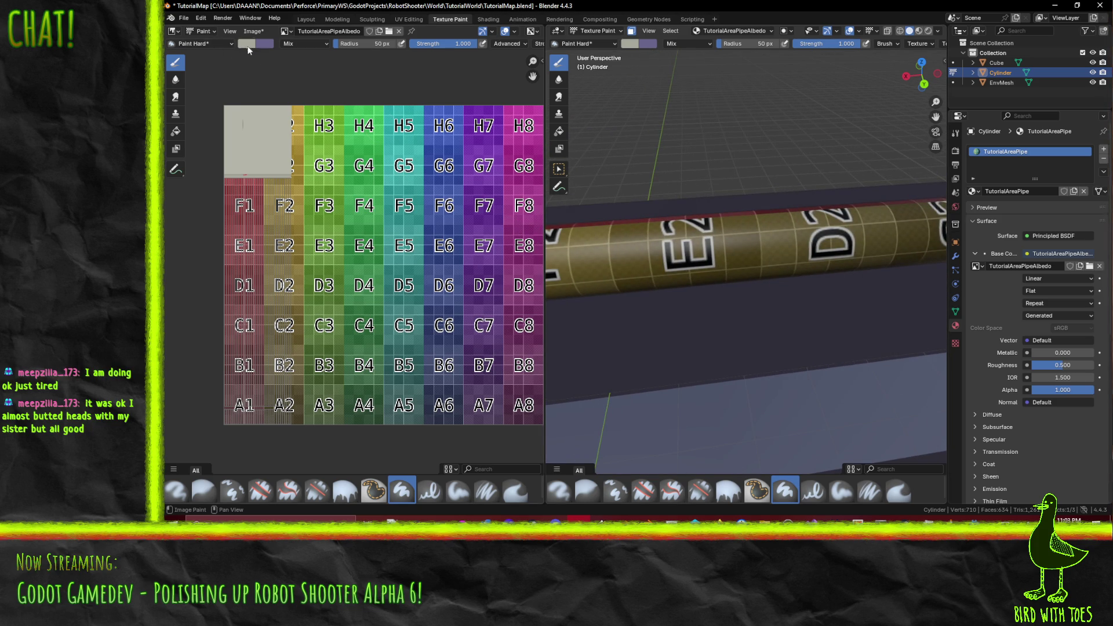
click(246, 44)
click(325, 190)
scroll(645, 256, down, 6)
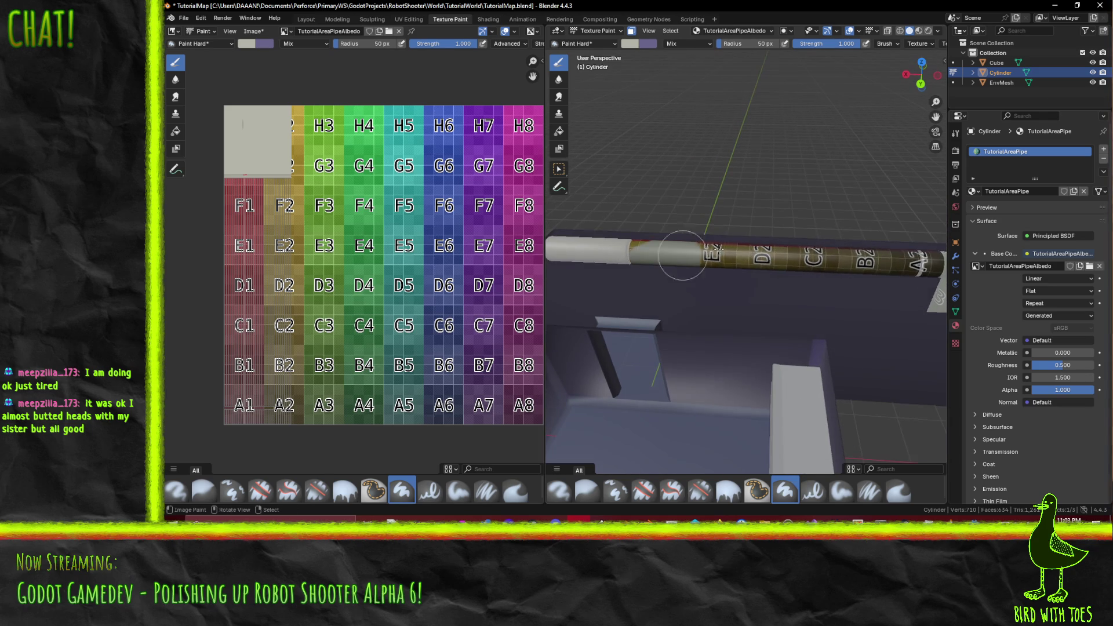
drag(682, 255, 921, 255)
Step: Cover the dark red patches on the pipe's top and underside with grey
mouse_move(819, 243)
mouse_down()
mouse_move(691, 317)
mouse_move(644, 304)
mouse_up()
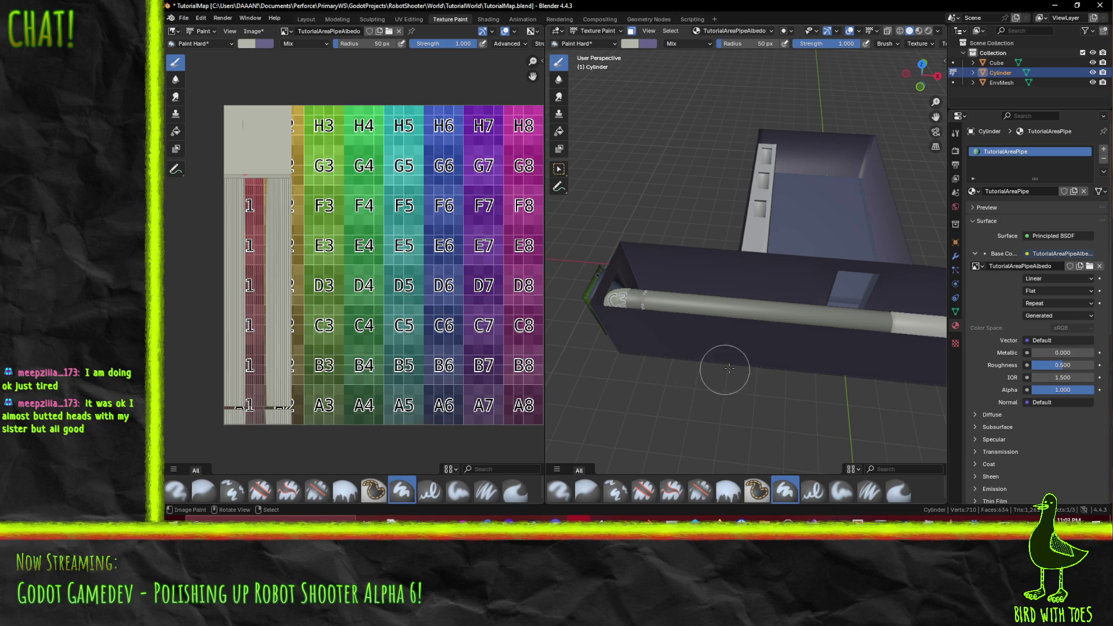
mouse_move(725, 371)
mouse_down()
mouse_move(753, 353)
mouse_move(740, 348)
mouse_move(806, 336)
mouse_move(790, 303)
mouse_move(754, 284)
mouse_move(748, 295)
mouse_move(821, 329)
mouse_move(852, 146)
mouse_up()
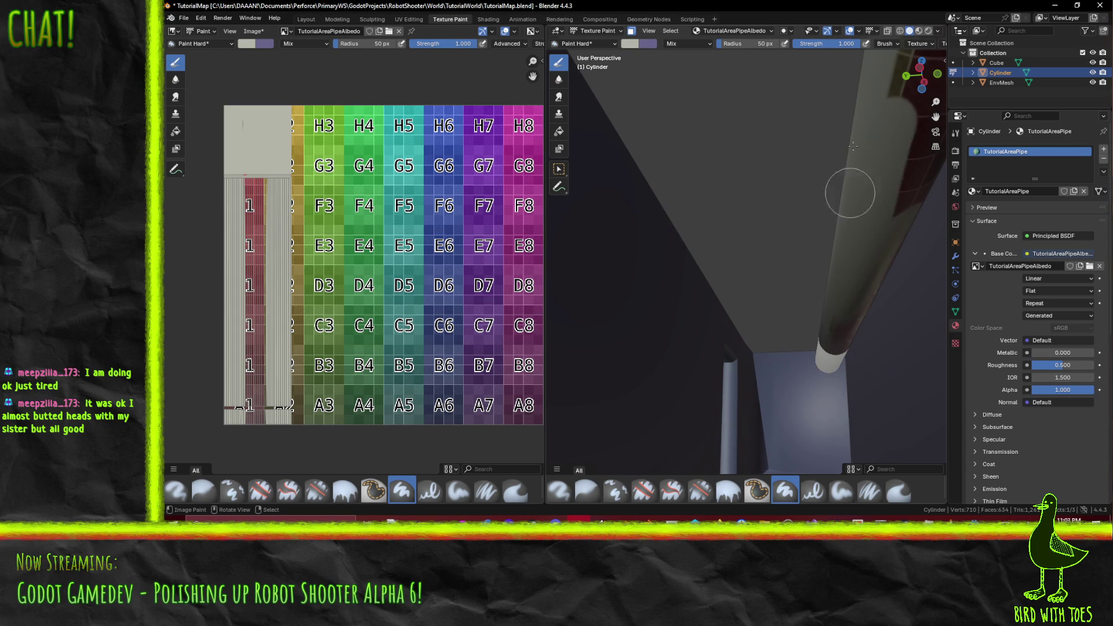
mouse_move(842, 462)
mouse_down()
mouse_move(835, 429)
mouse_move(800, 384)
mouse_up()
drag(818, 270, 800, 75)
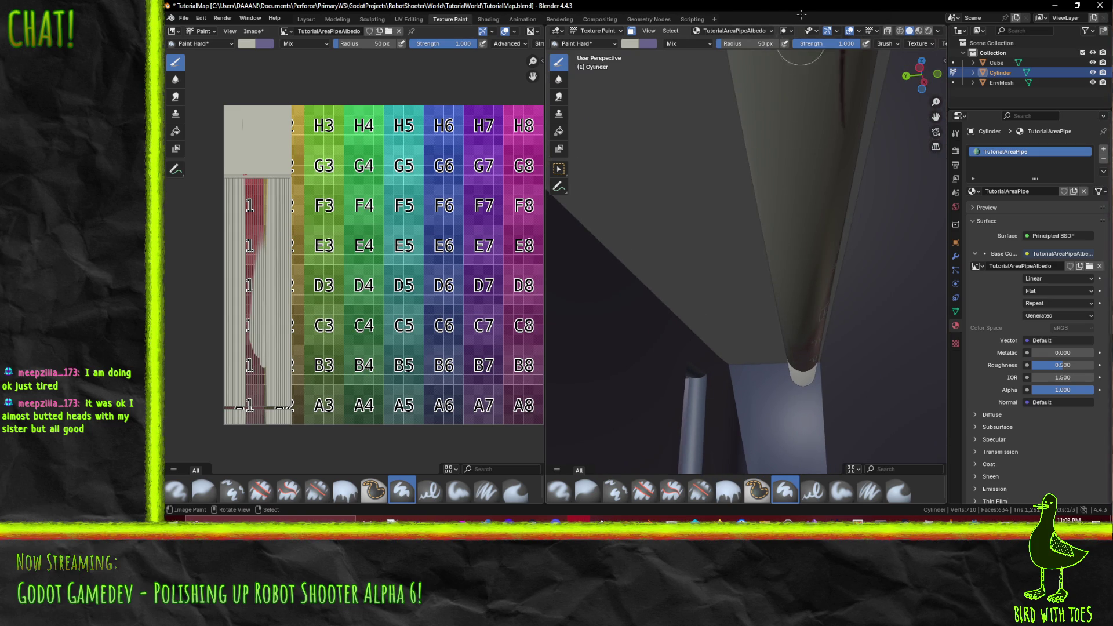
mouse_move(863, 273)
mouse_down()
mouse_move(785, 209)
mouse_move(812, 186)
mouse_up()
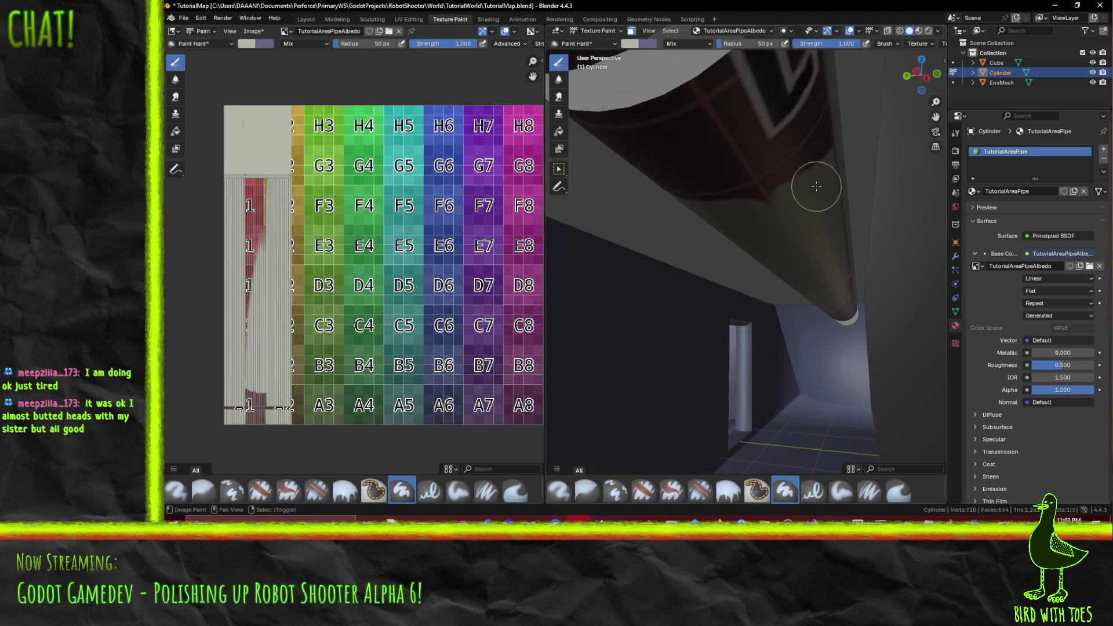
mouse_move(614, 183)
mouse_down()
mouse_move(735, 248)
mouse_move(852, 199)
mouse_move(851, 162)
mouse_up()
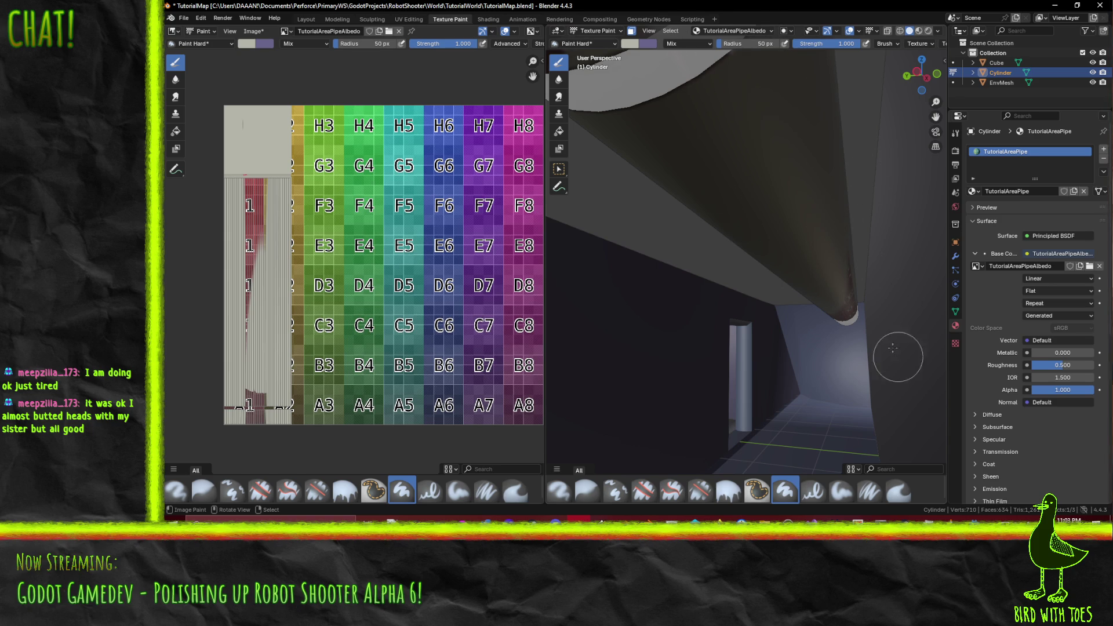
mouse_move(818, 265)
mouse_down()
mouse_move(874, 224)
mouse_move(862, 249)
mouse_move(912, 154)
mouse_up()
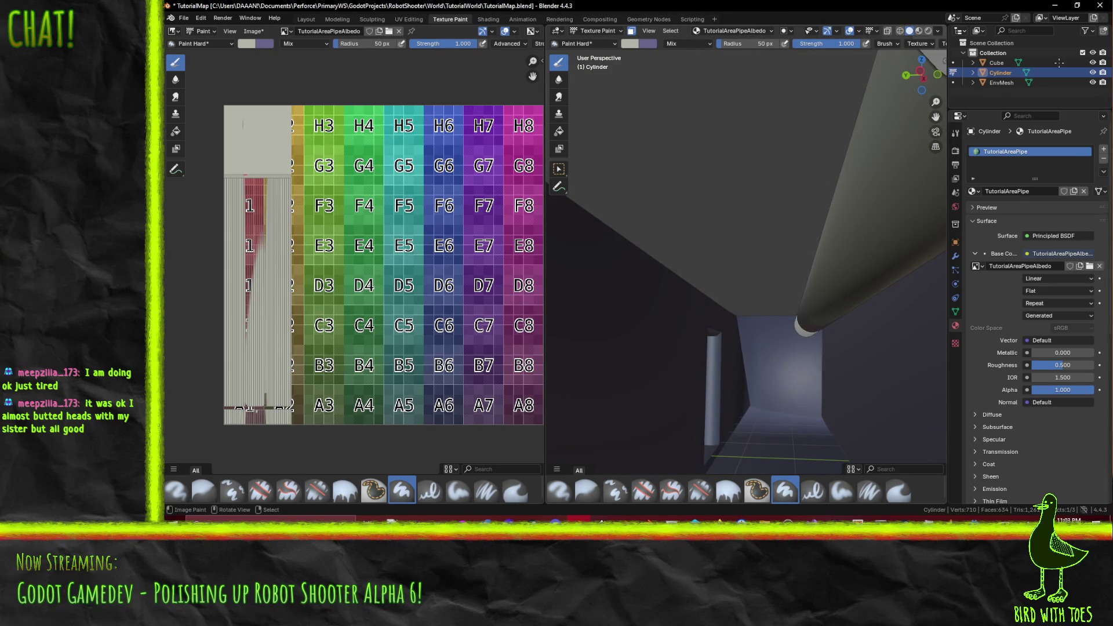
mouse_move(839, 225)
mouse_down()
mouse_move(902, 191)
mouse_move(864, 220)
mouse_move(632, 229)
mouse_move(732, 254)
mouse_move(657, 208)
mouse_move(641, 216)
mouse_move(641, 256)
mouse_move(629, 244)
mouse_move(614, 196)
mouse_move(763, 5)
mouse_up()
mouse_move(777, 187)
mouse_down()
mouse_move(694, 188)
mouse_move(643, 243)
mouse_move(665, 134)
mouse_up()
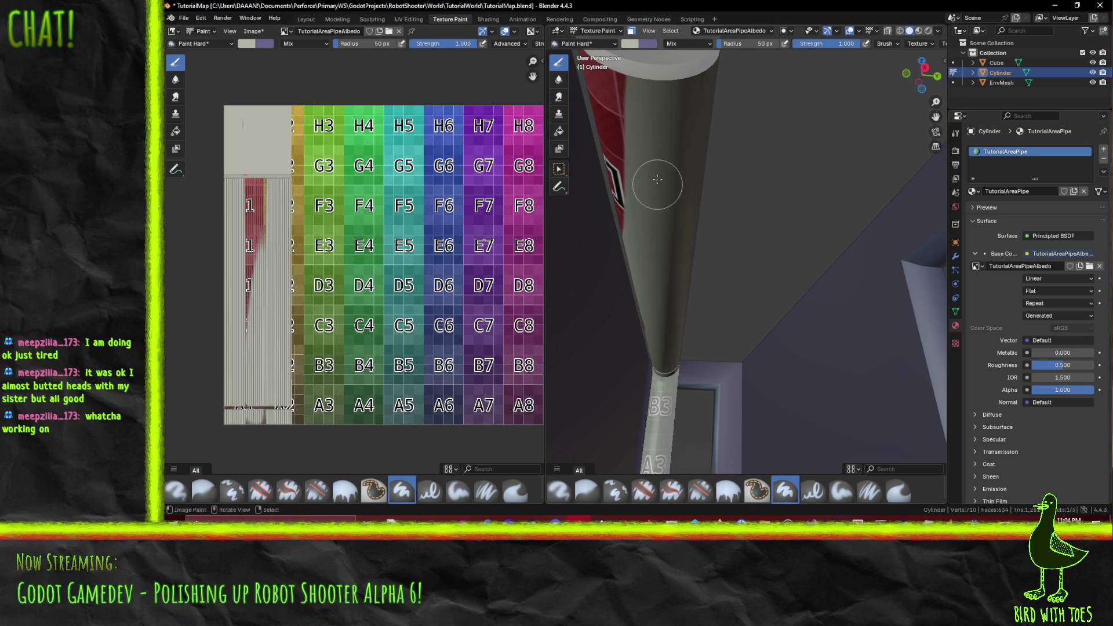
mouse_move(657, 179)
mouse_down()
mouse_move(644, 277)
mouse_move(631, 239)
mouse_move(782, 373)
mouse_move(718, 316)
mouse_move(769, 388)
mouse_up()
scroll(718, 316, down, 3)
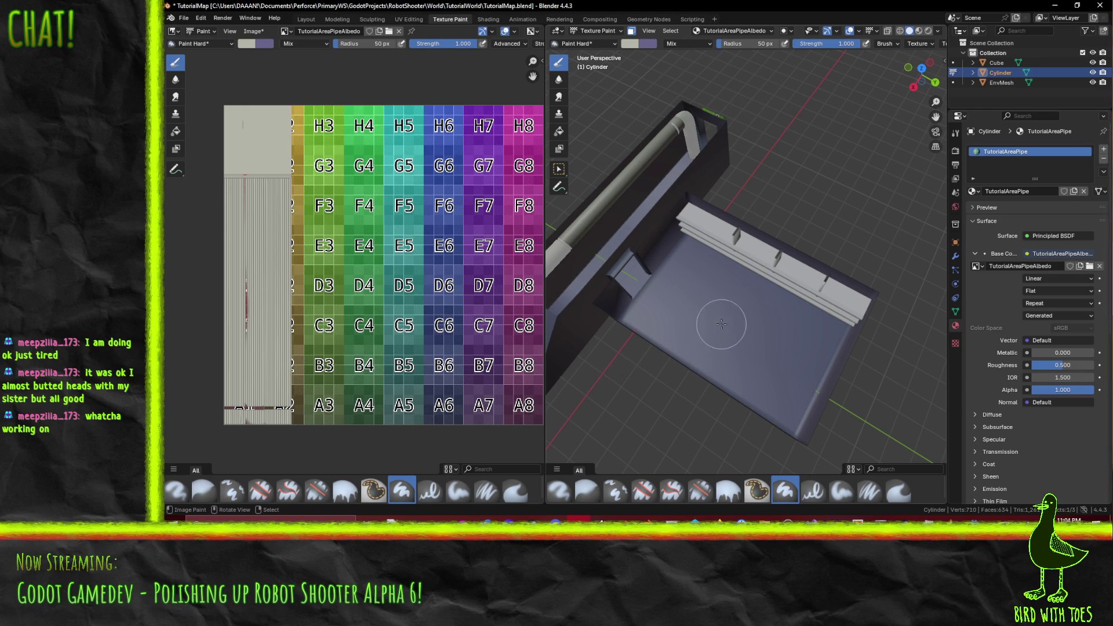
Step: Save the painted TutorialAreaPipeAlbedo texture with Save As Image, then minimise Blender
key(shift+alt+s)
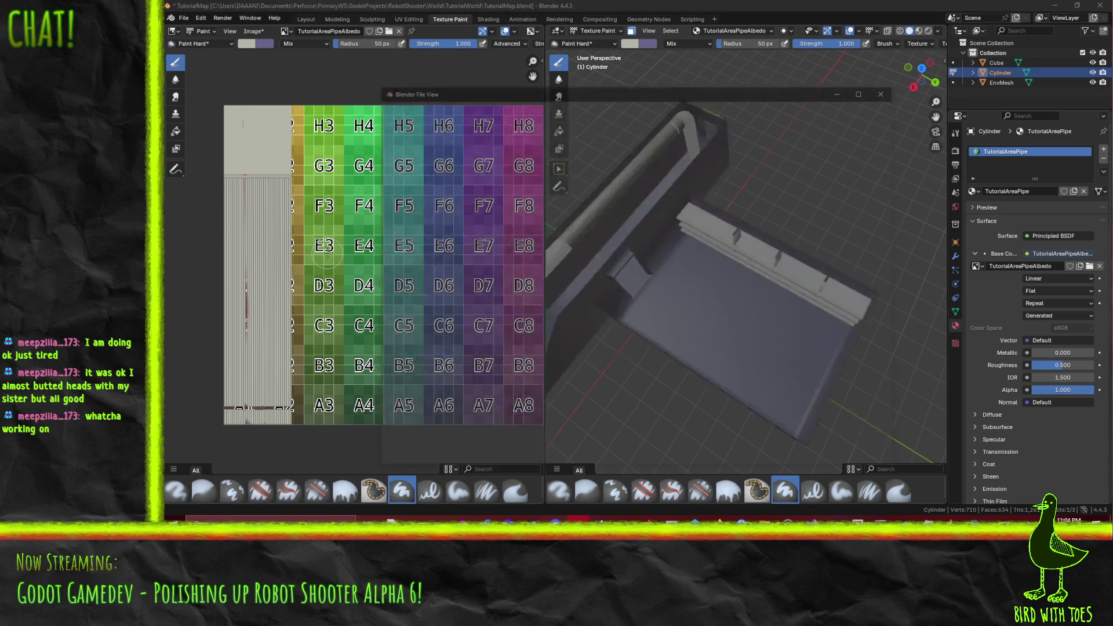
click(796, 458)
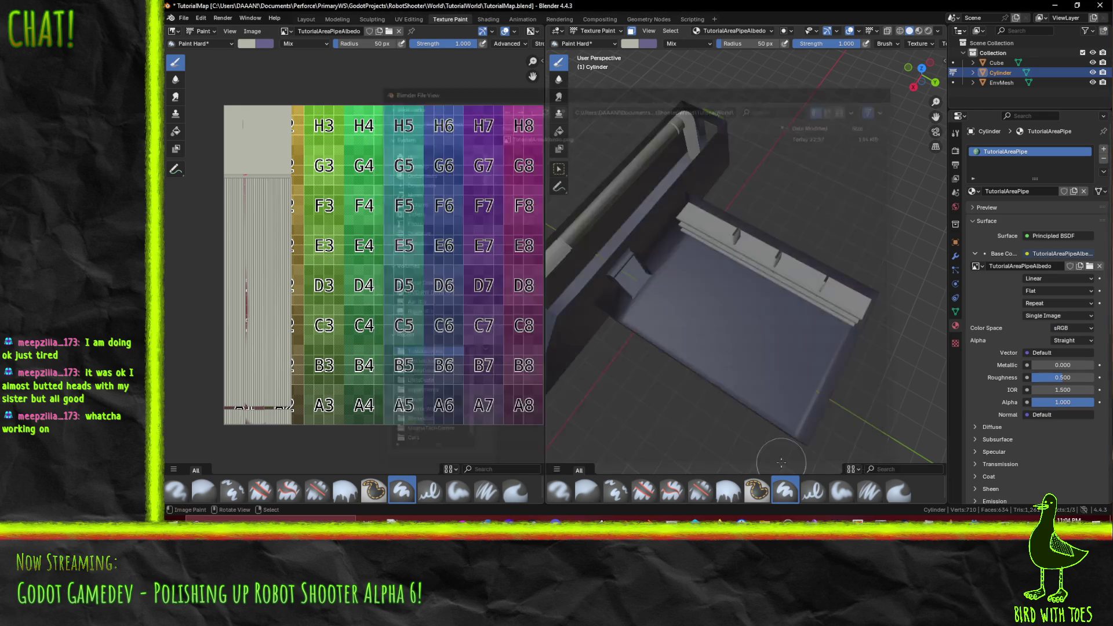
click(1056, 6)
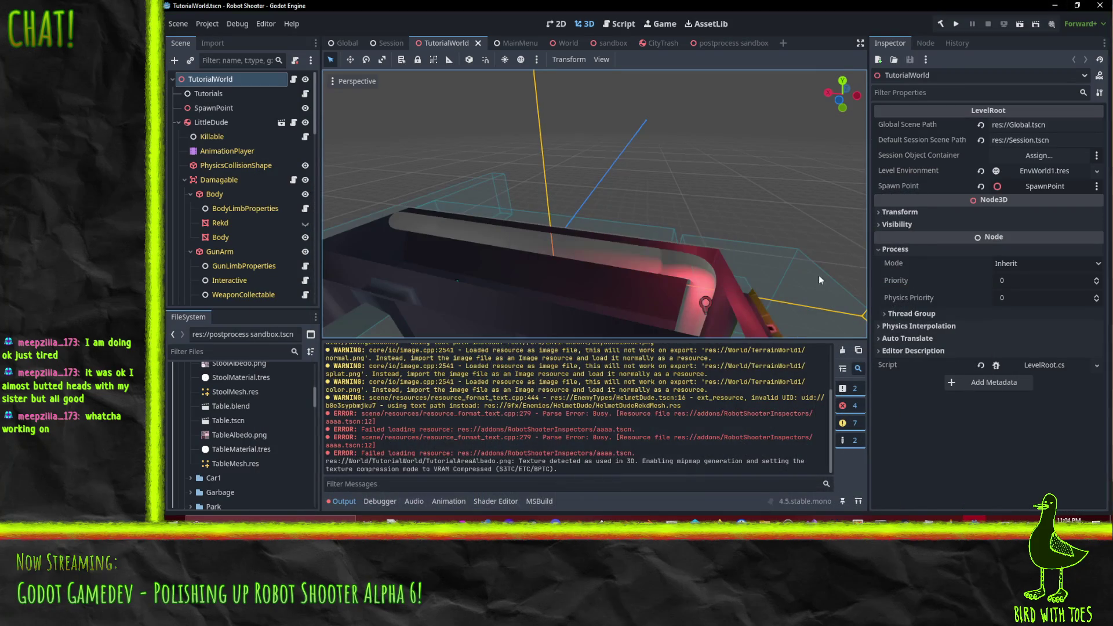
Step: Orbit the TutorialWorld 3D view and run the Robot Shooter project
scroll(685, 246, down, 5)
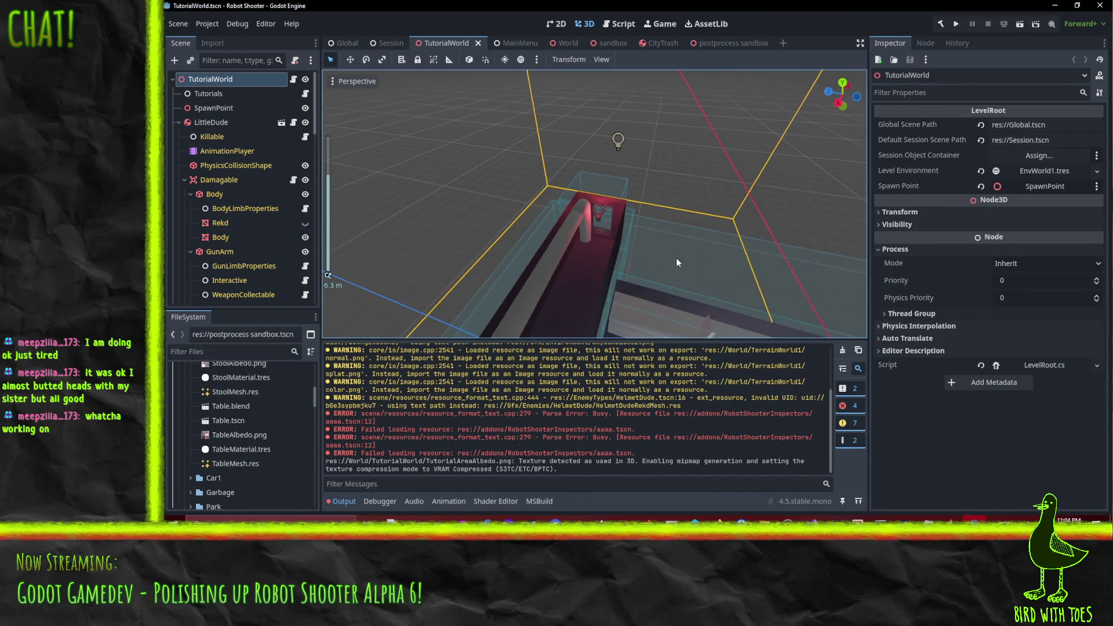
mouse_move(625, 248)
mouse_down()
mouse_move(698, 113)
mouse_move(718, 105)
mouse_up()
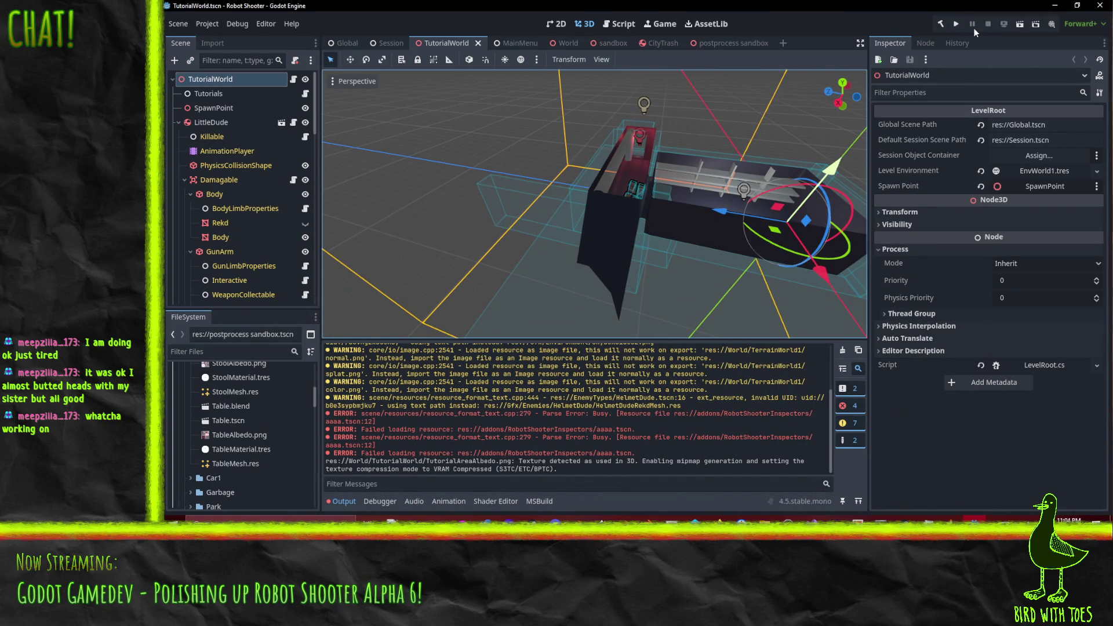
click(960, 23)
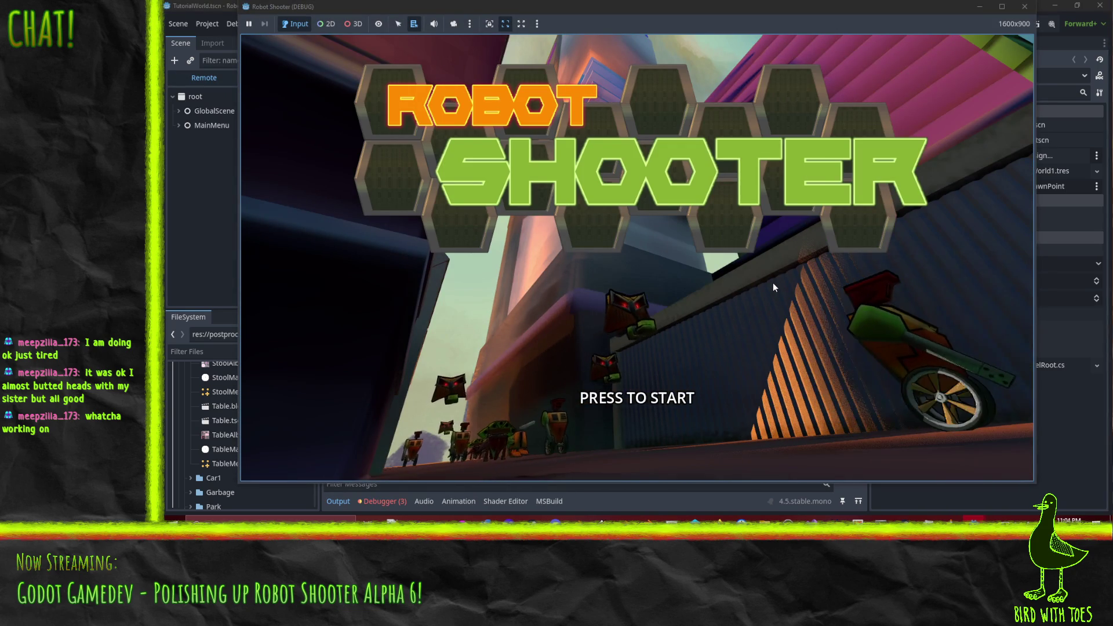
Step: Start the game and shoot and grapple the box in the tutorial room
click(773, 283)
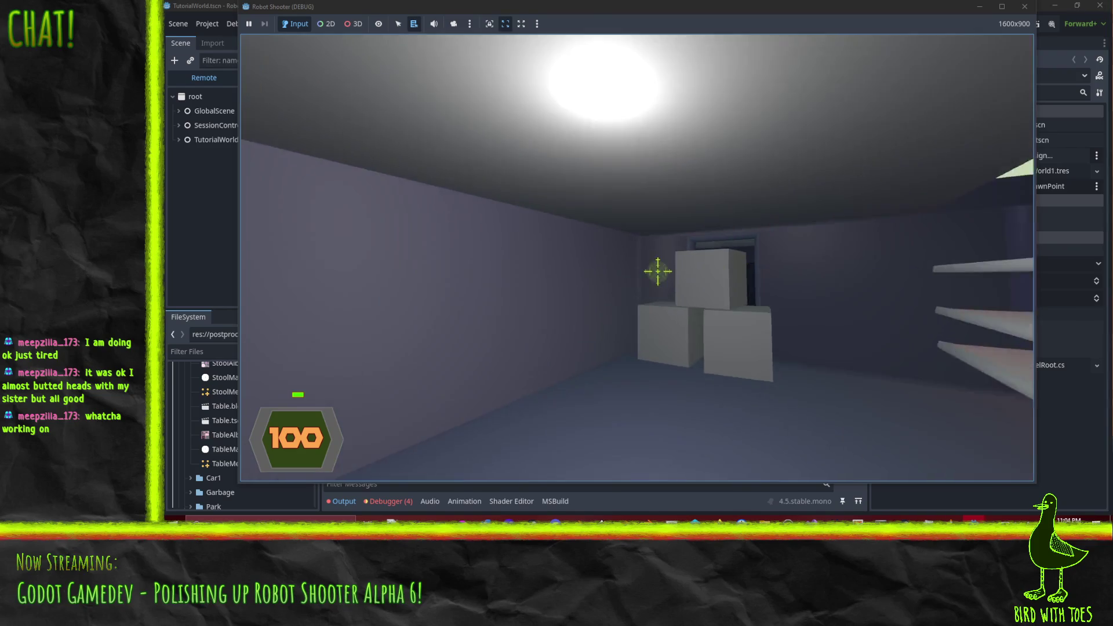
click(662, 273)
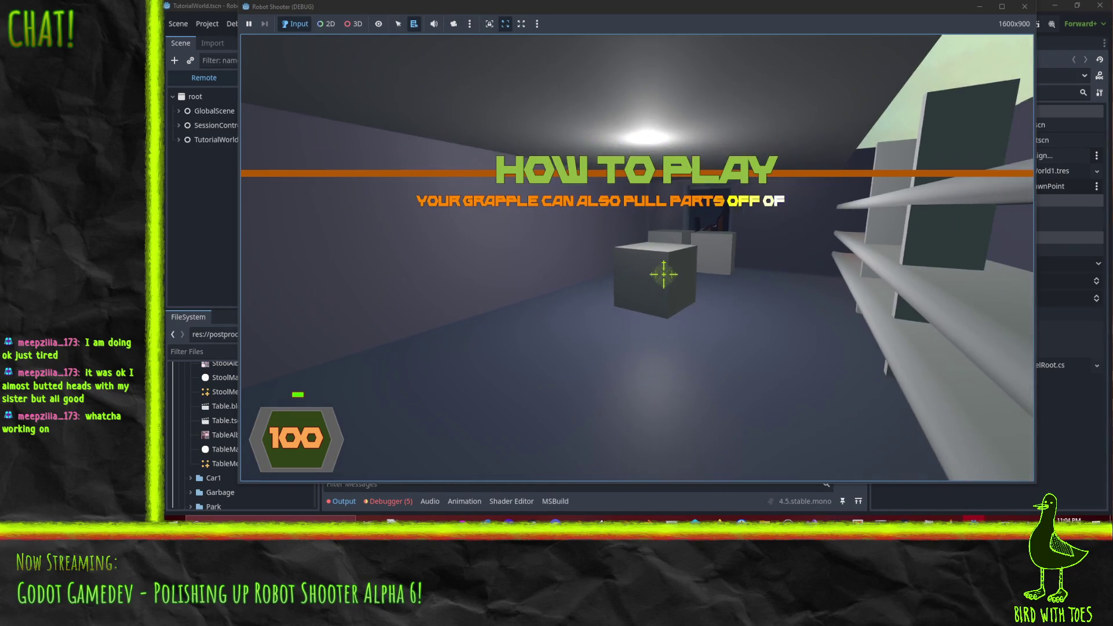
click(686, 283)
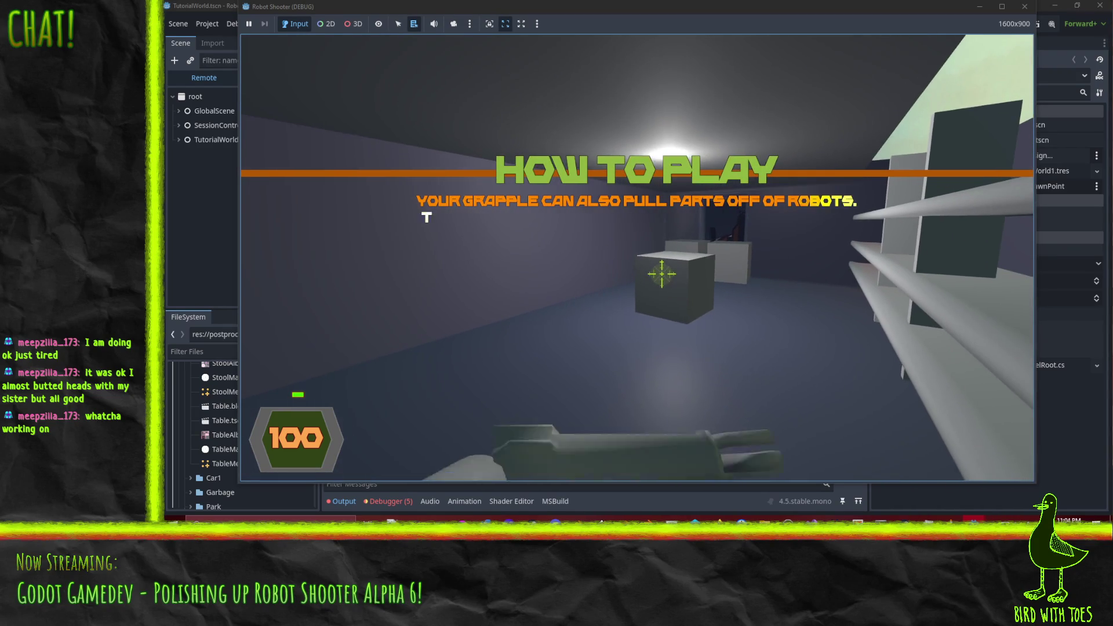
key(s)
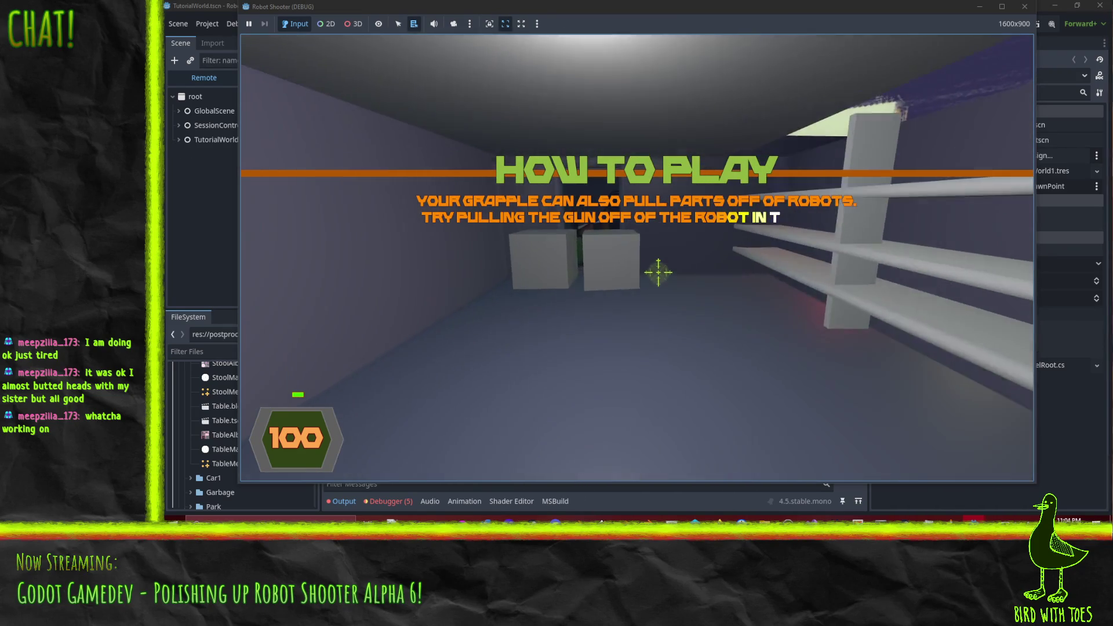
click(661, 274)
click(667, 276)
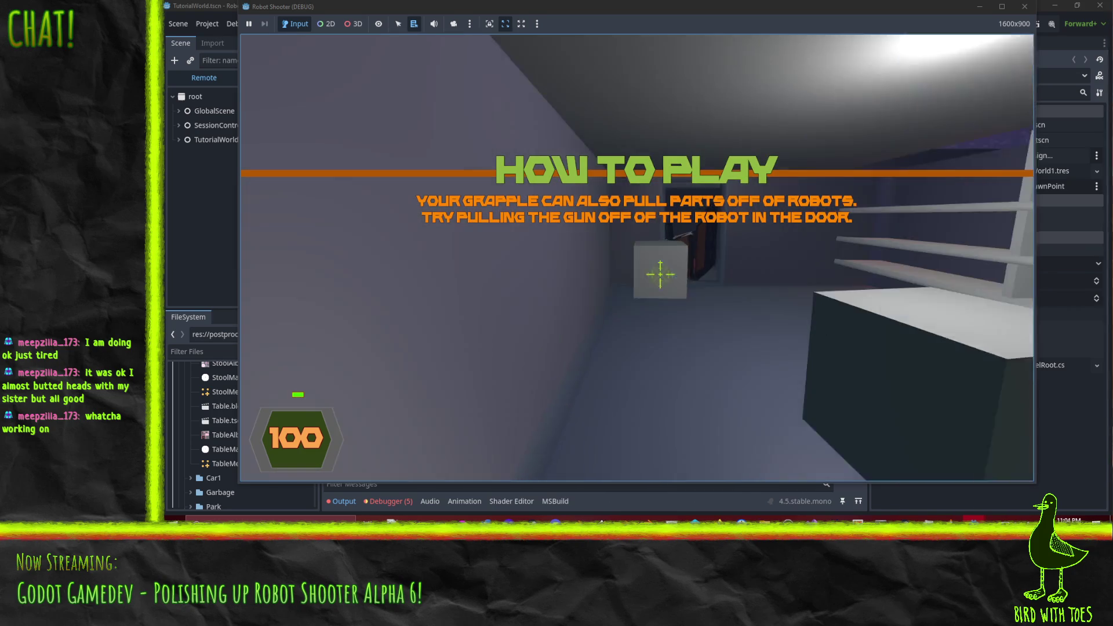
click(660, 273)
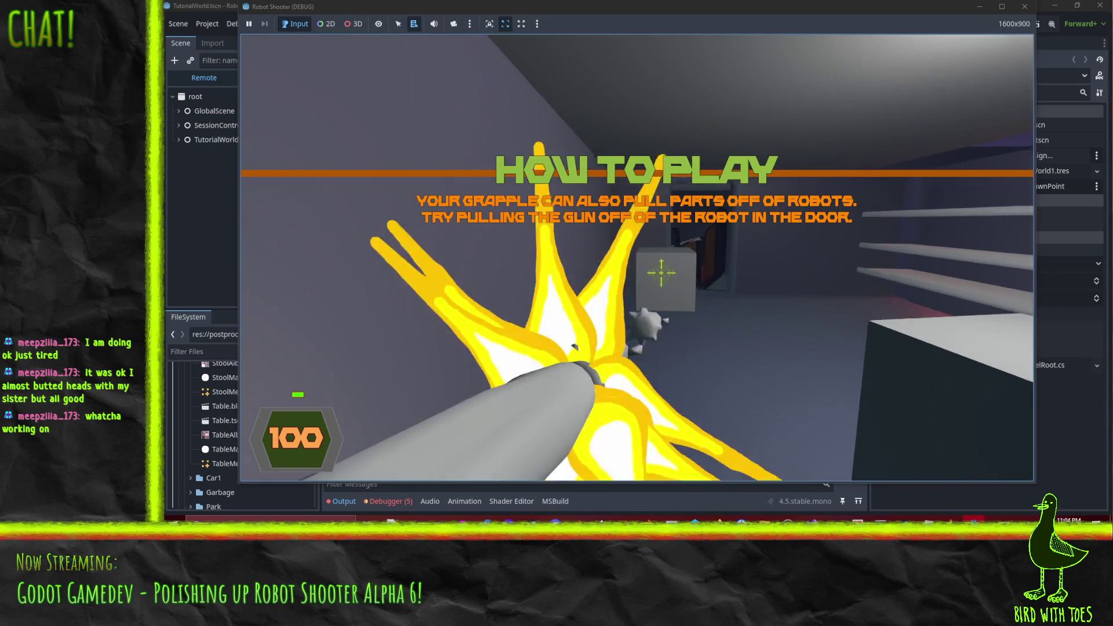
Step: Grapple the gun off the doorway robot, fire it, and walk into the next level
key(w)
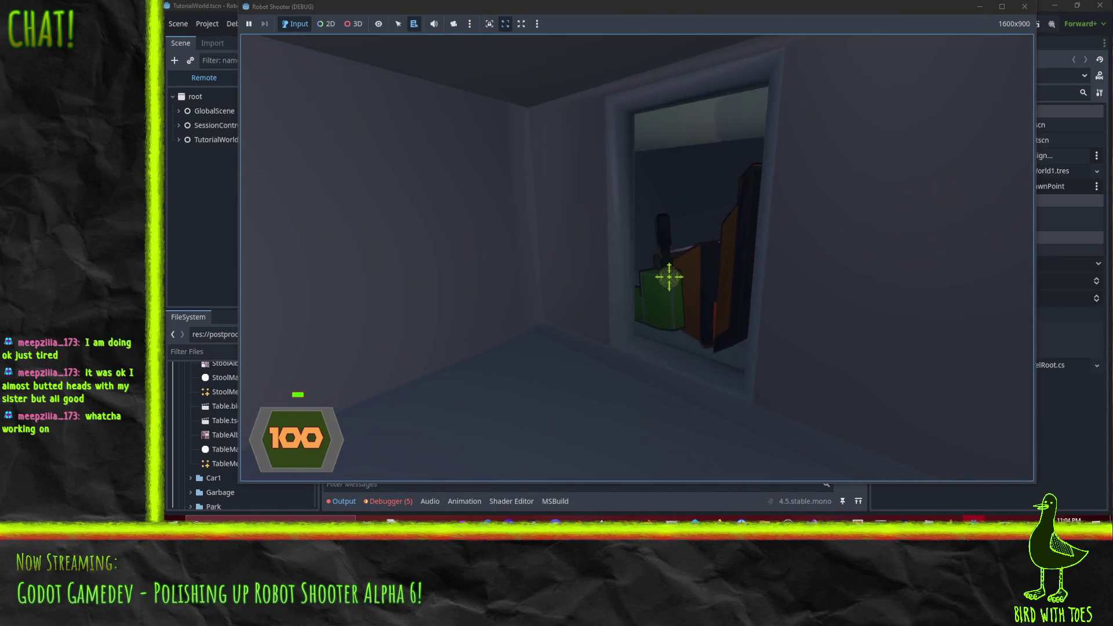
click(684, 282)
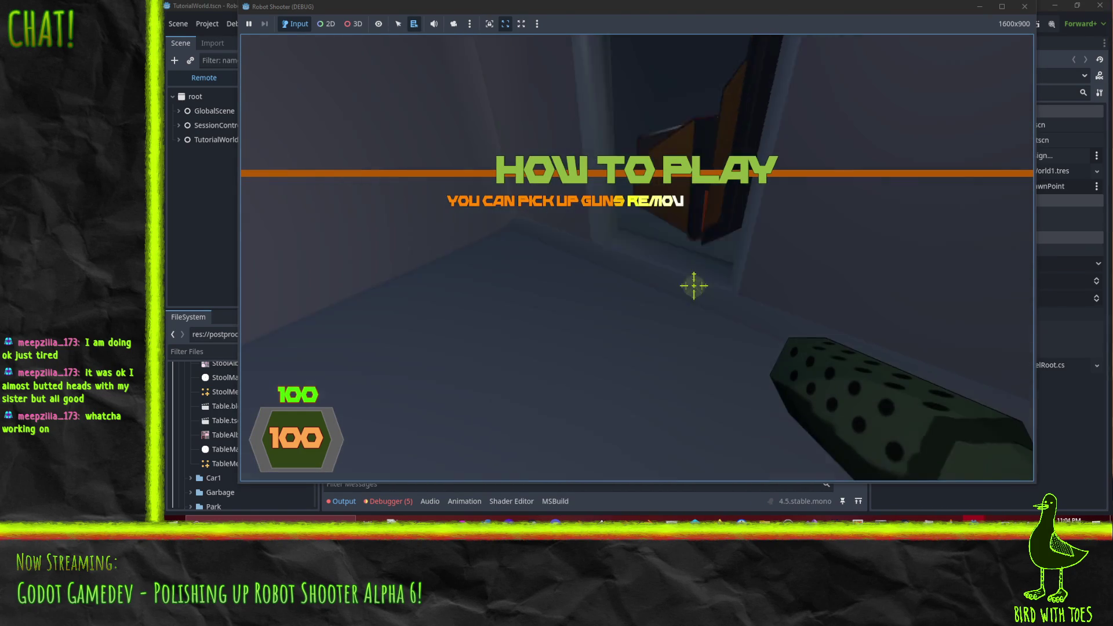
click(682, 288)
click(681, 288)
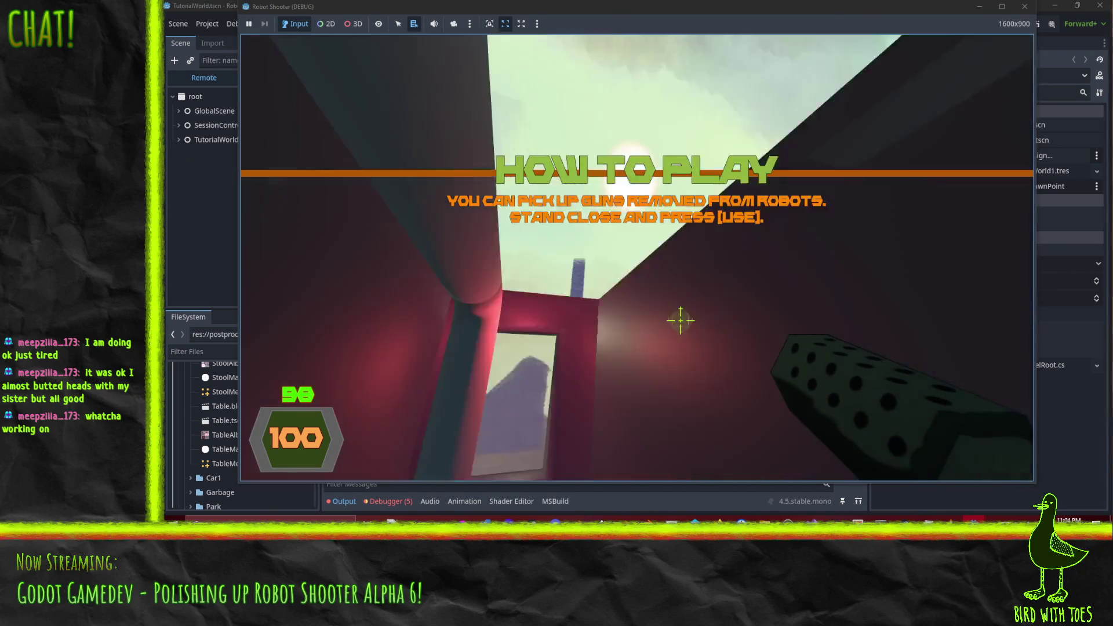
key(w)
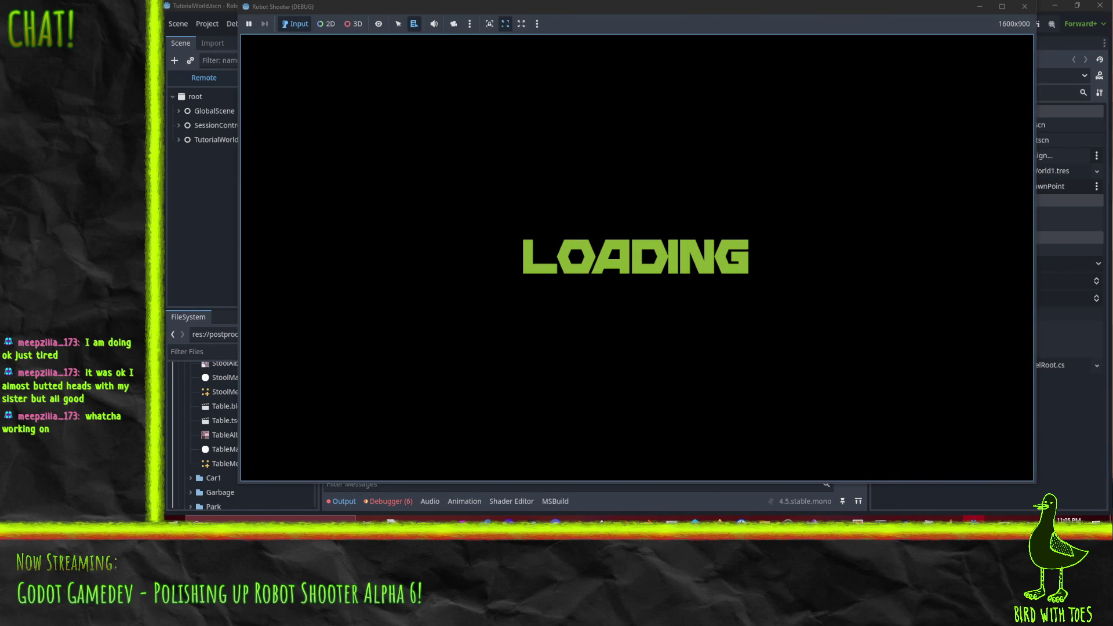
Step: Advance down the alley past the bins, shooting the robot by the fence, then turn back
key(w)
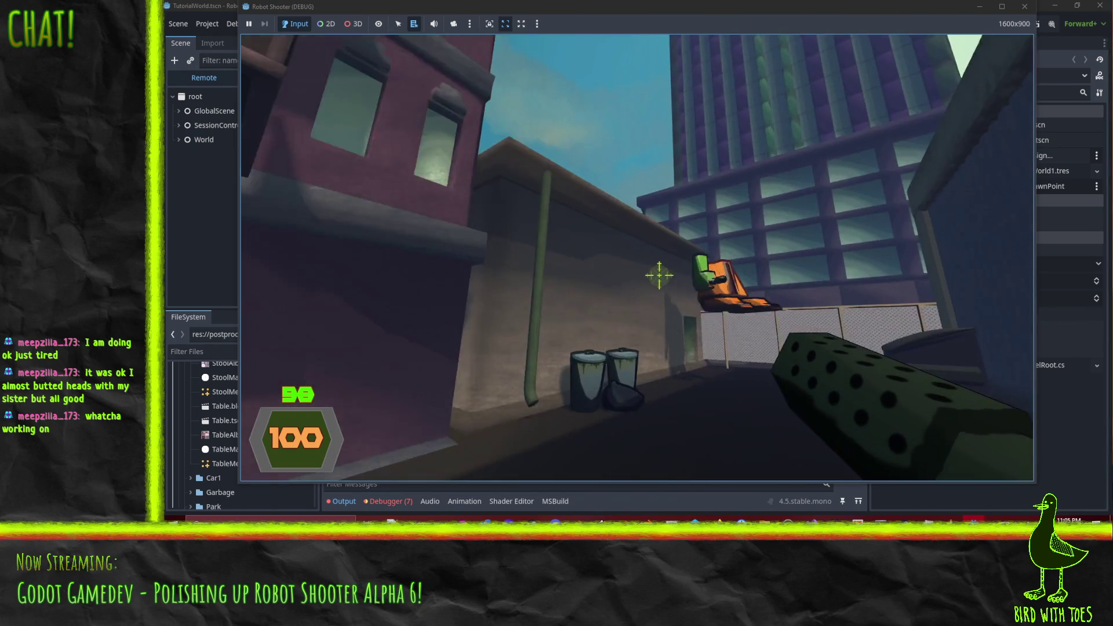
key(w)
click(659, 276)
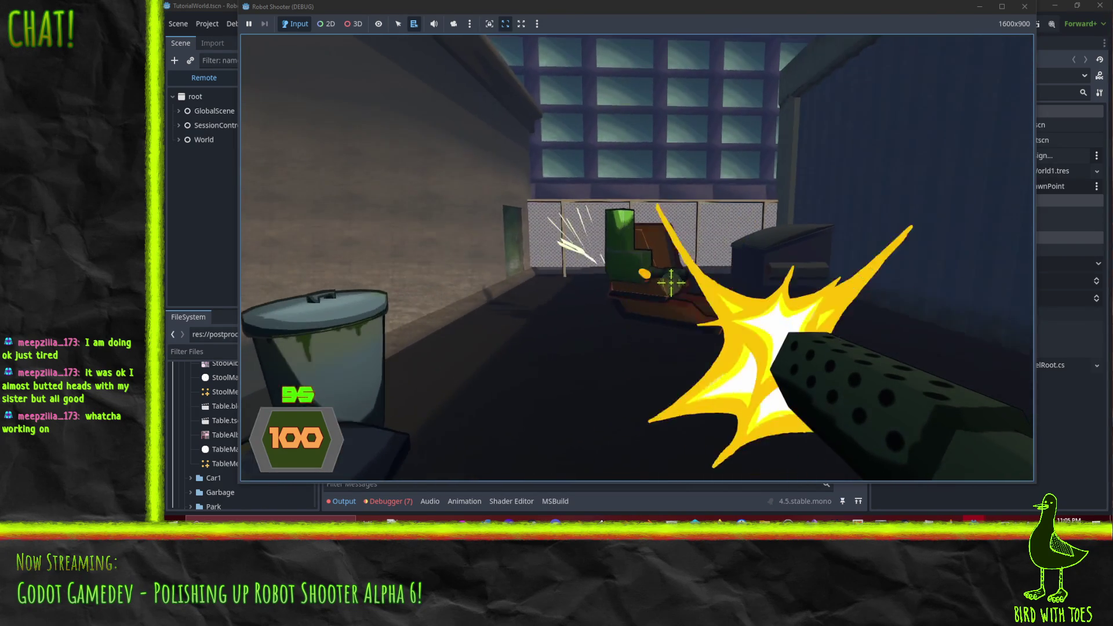
key(w)
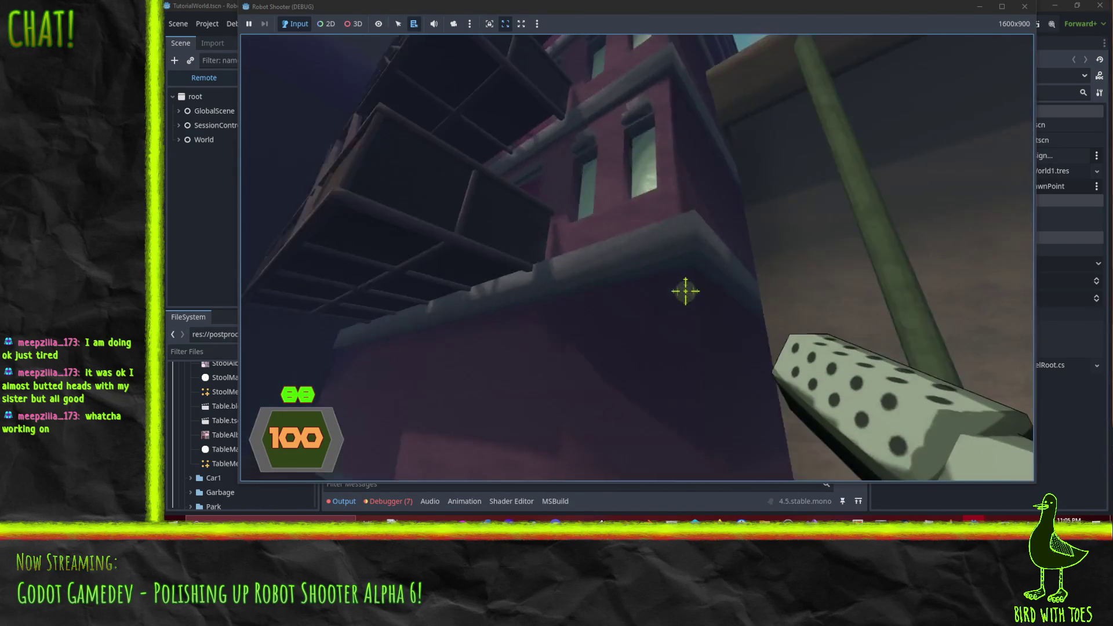
key(w)
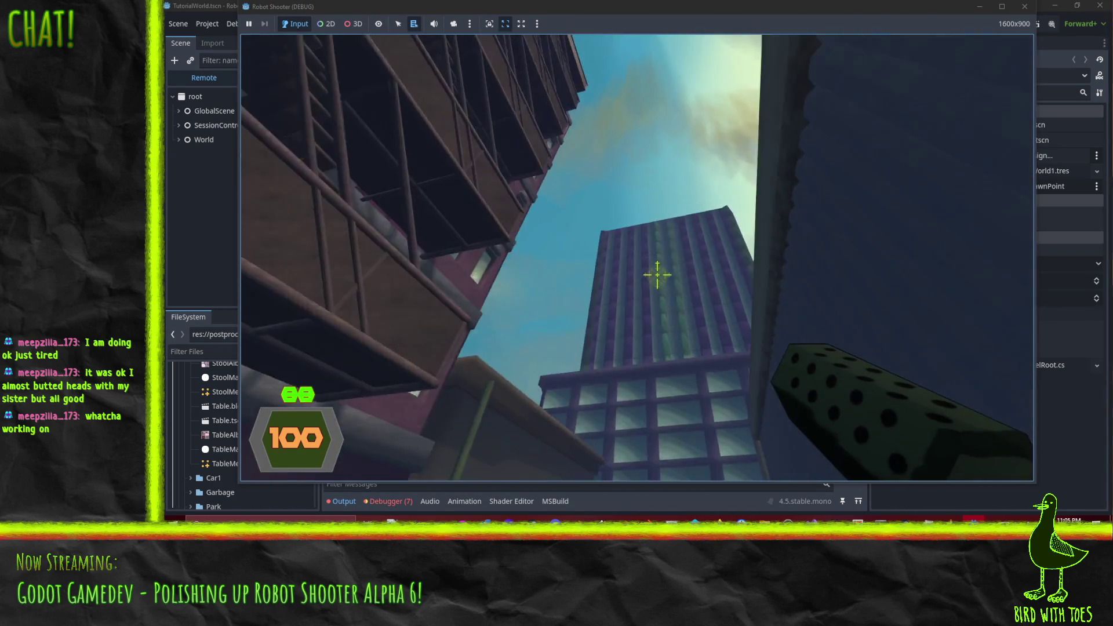
key(s)
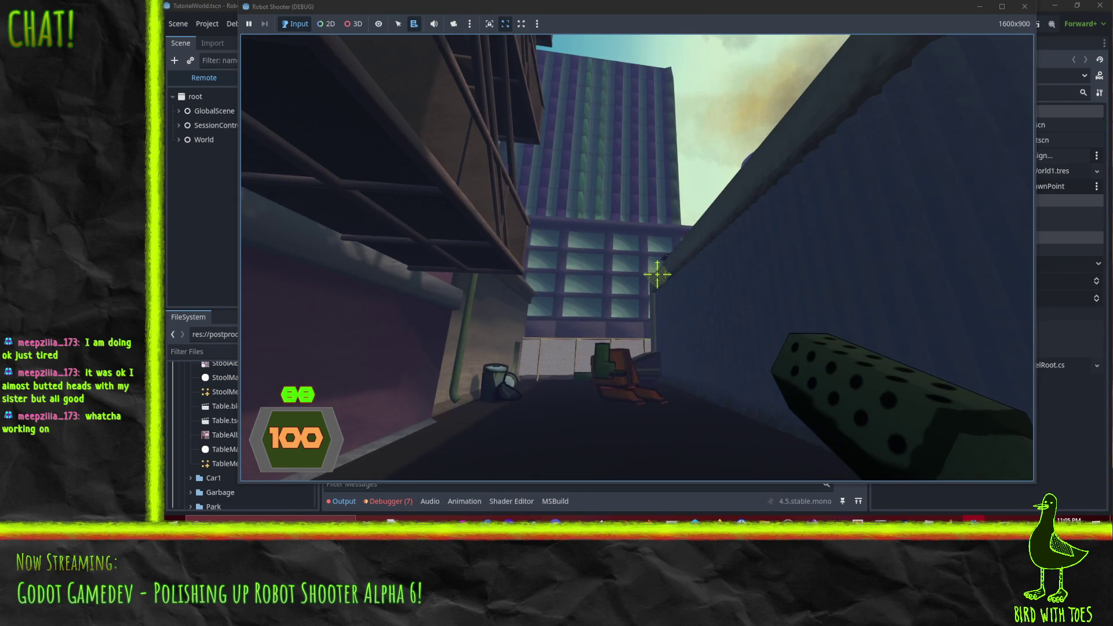
Step: Shoot the robots in the alley, aiming down at the rubble and up toward the tower
click(657, 271)
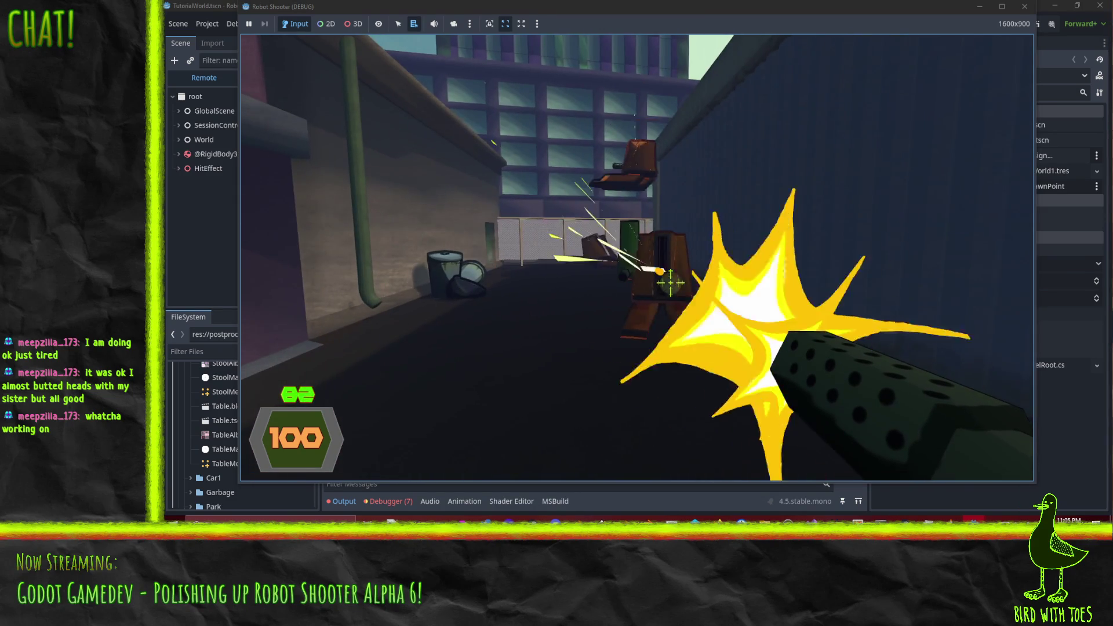
mouse_move(670, 283)
mouse_down()
mouse_move(660, 277)
mouse_move(746, 434)
mouse_up()
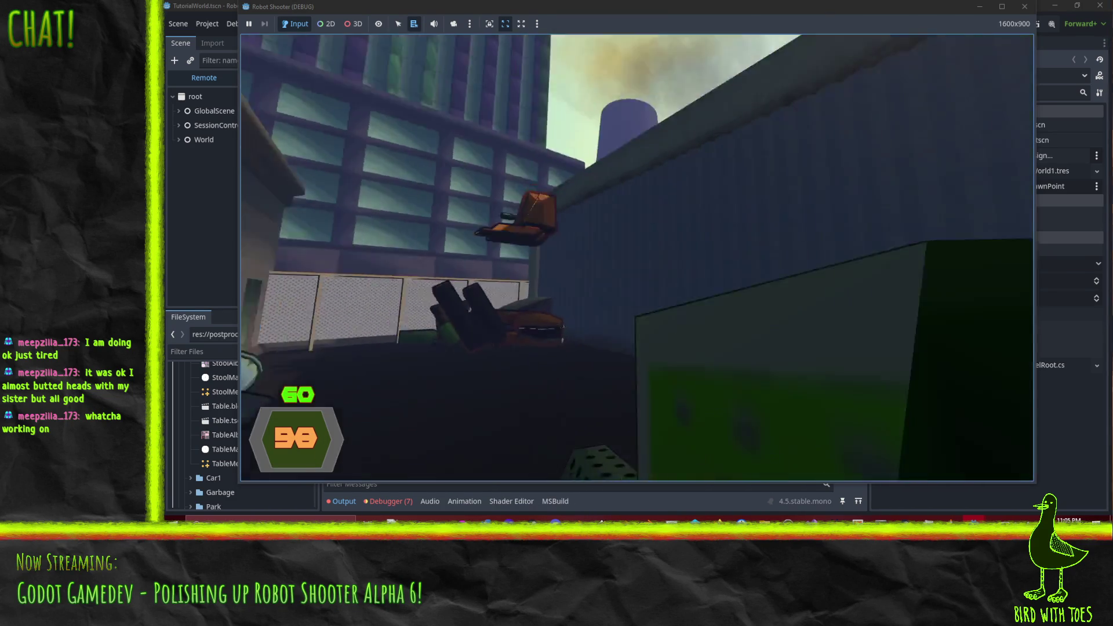
click(657, 297)
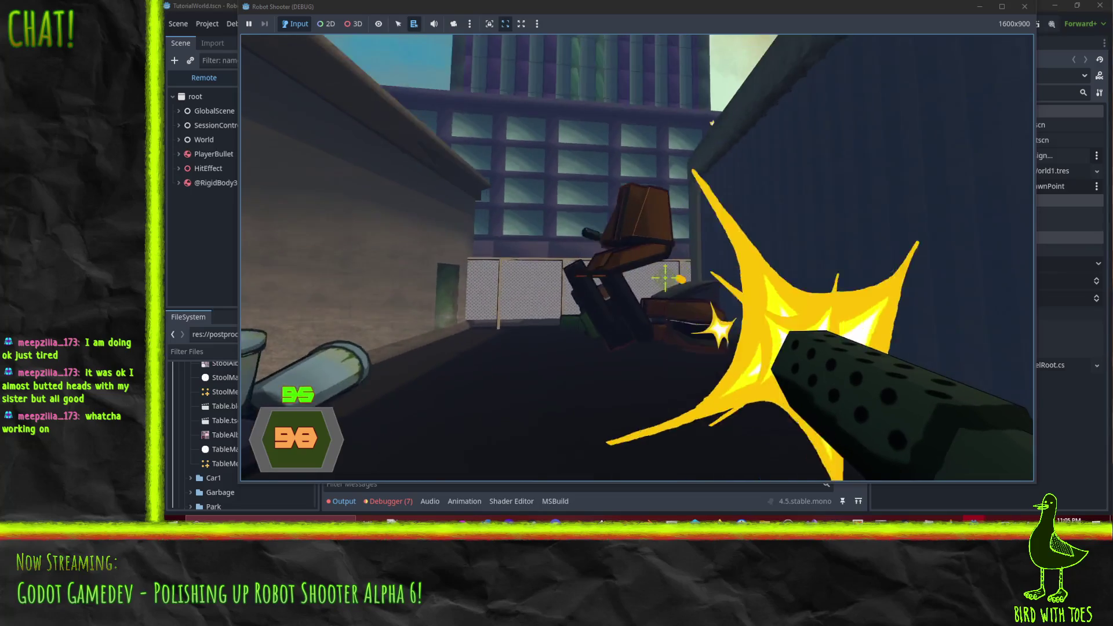
drag(686, 295, 684, 291)
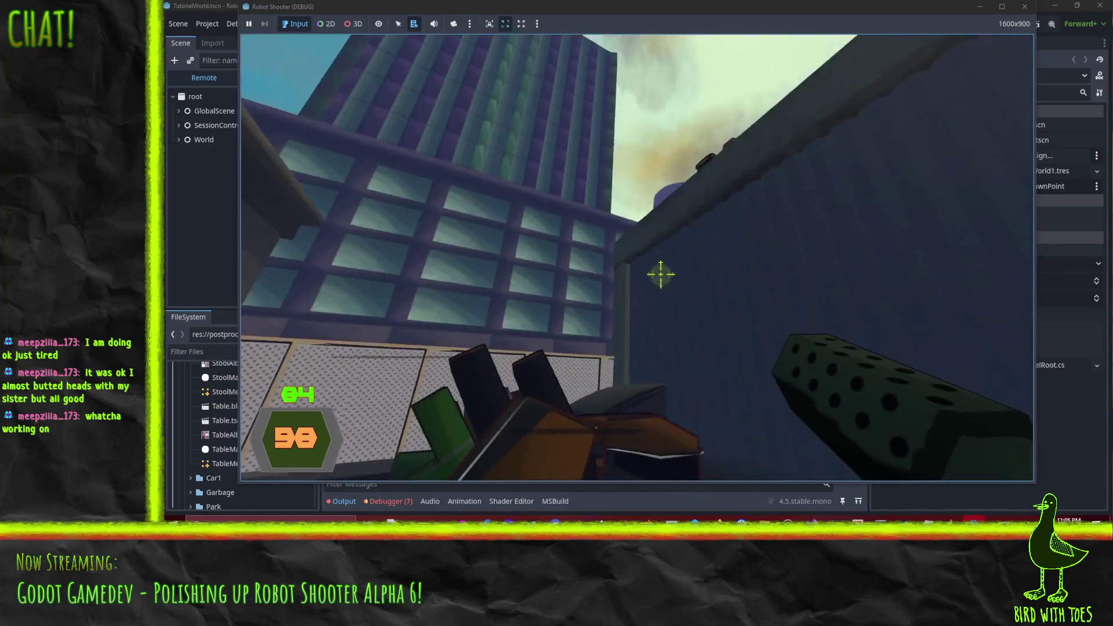
click(657, 272)
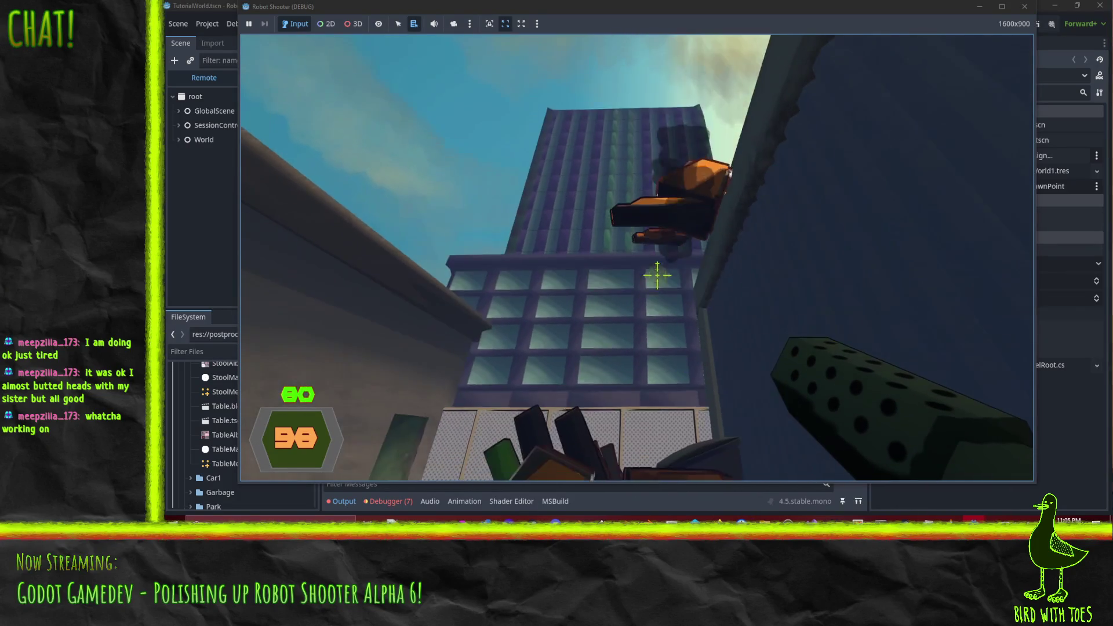
drag(657, 275, 691, 298)
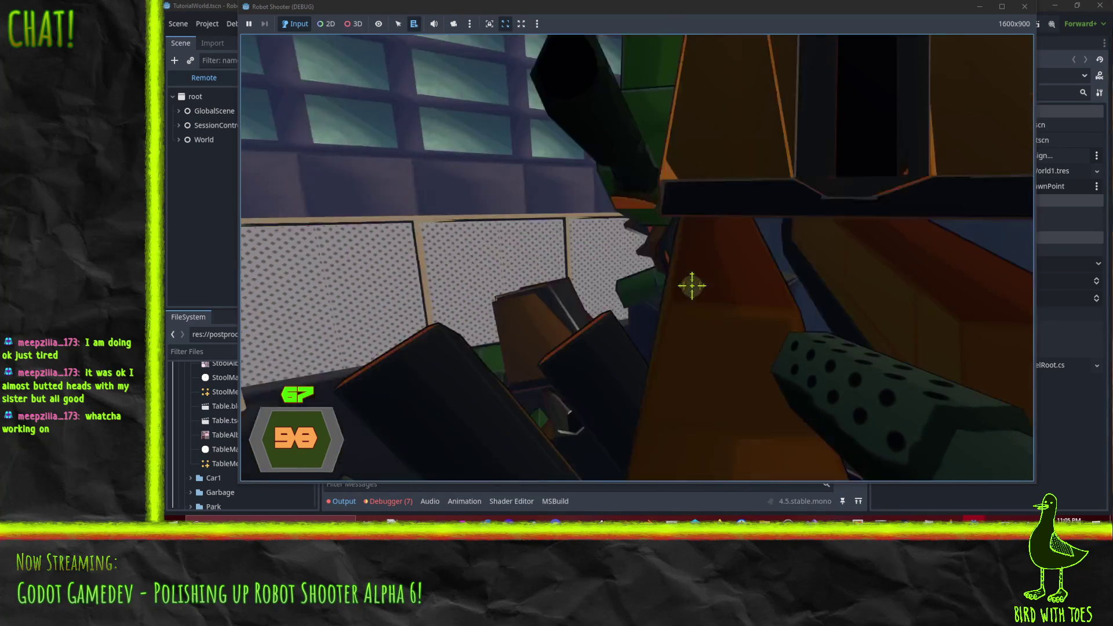
mouse_move(693, 283)
mouse_down()
mouse_move(760, 343)
mouse_move(725, 315)
mouse_up()
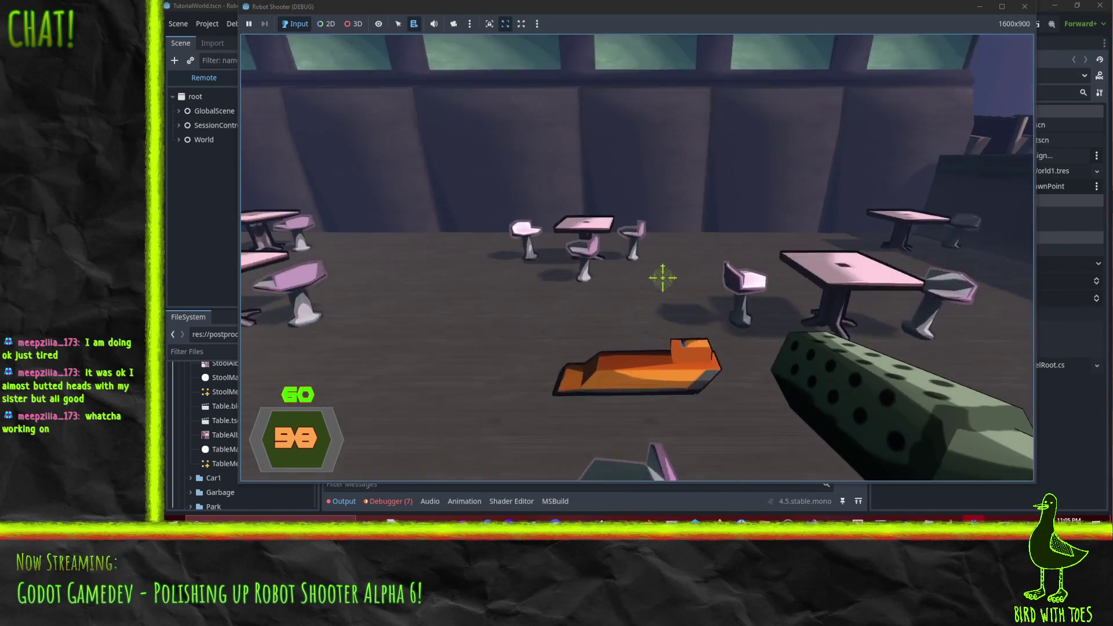
Step: Move into the Cafe Garden and shoot the orange robots across the café tables
key(w)
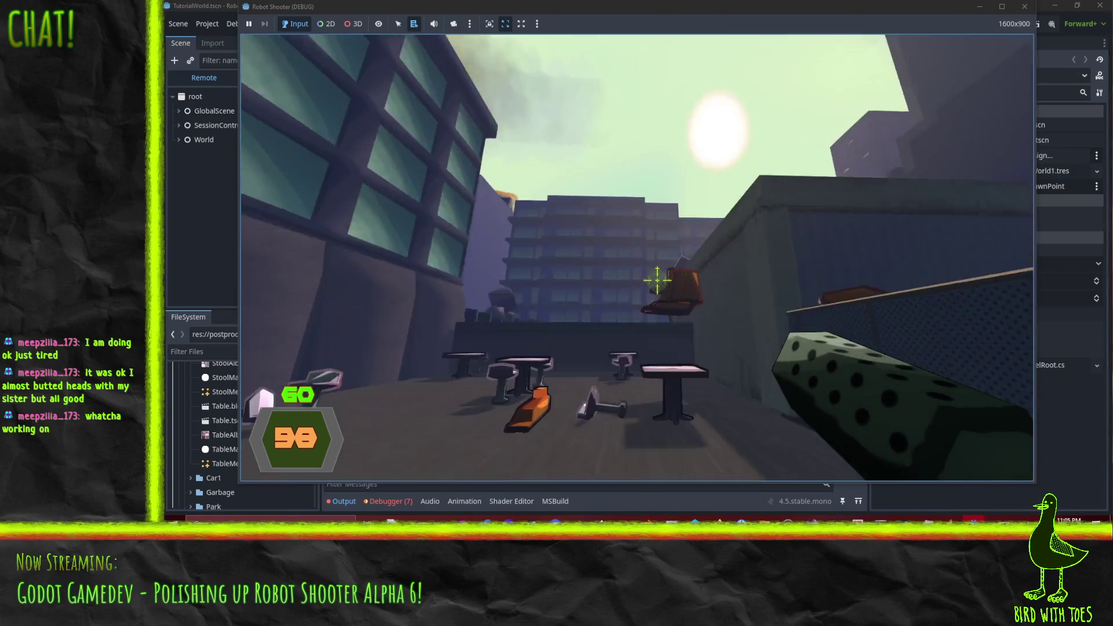
drag(658, 275, 661, 279)
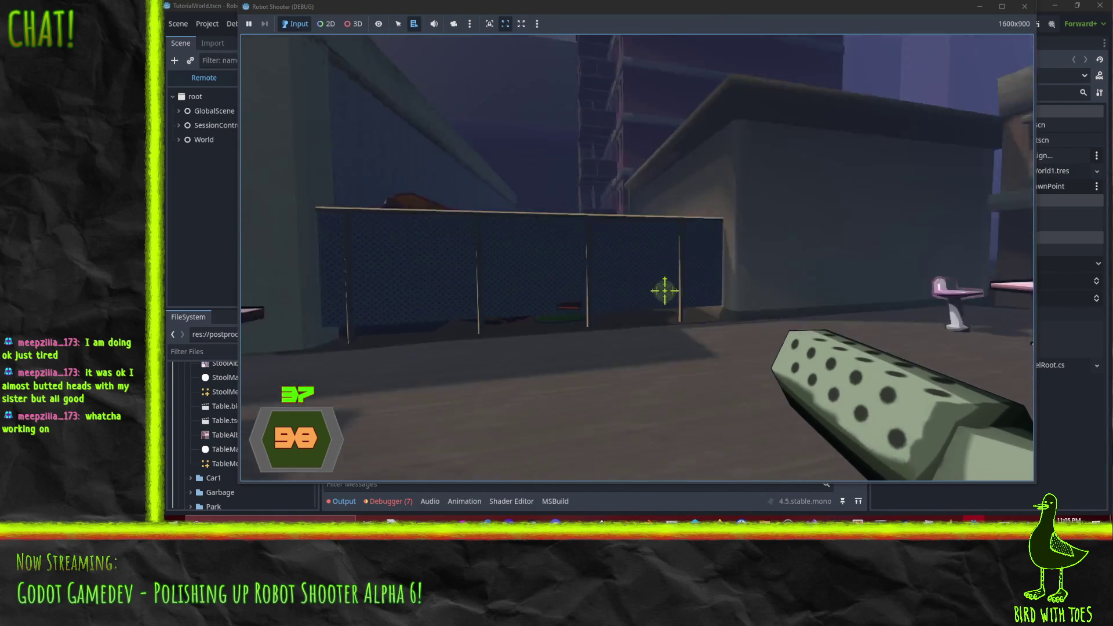
key(w)
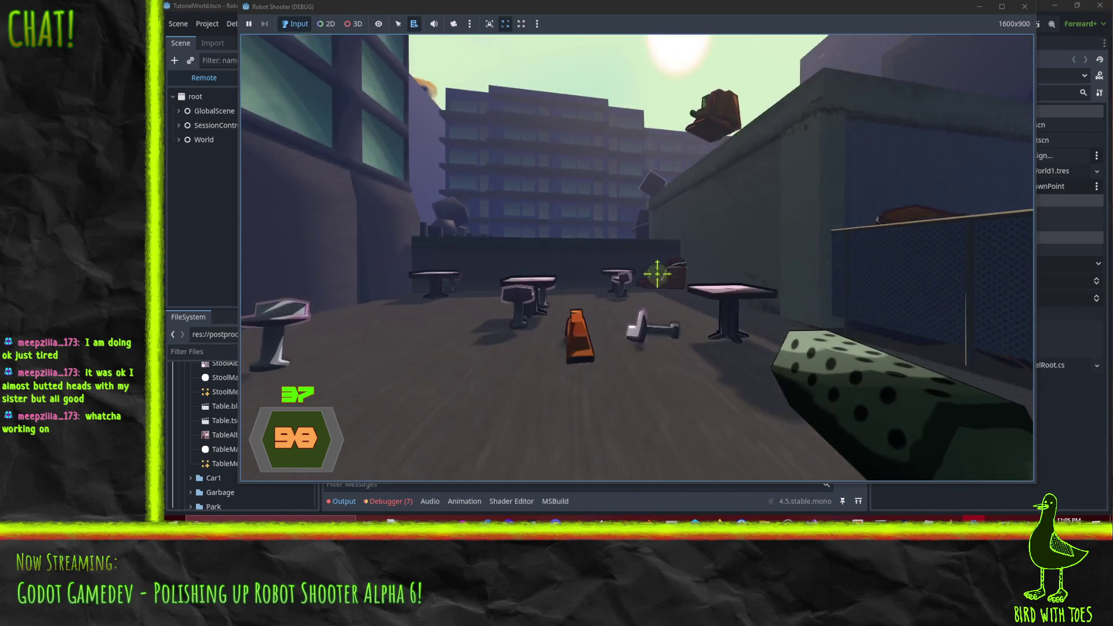
drag(657, 274, 669, 284)
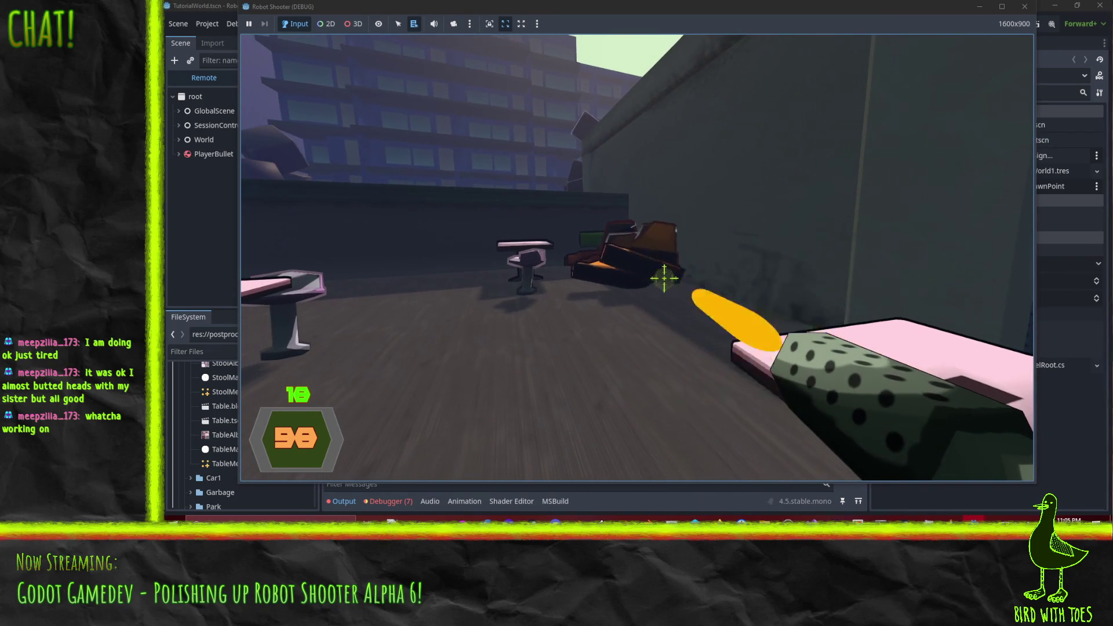
key(w)
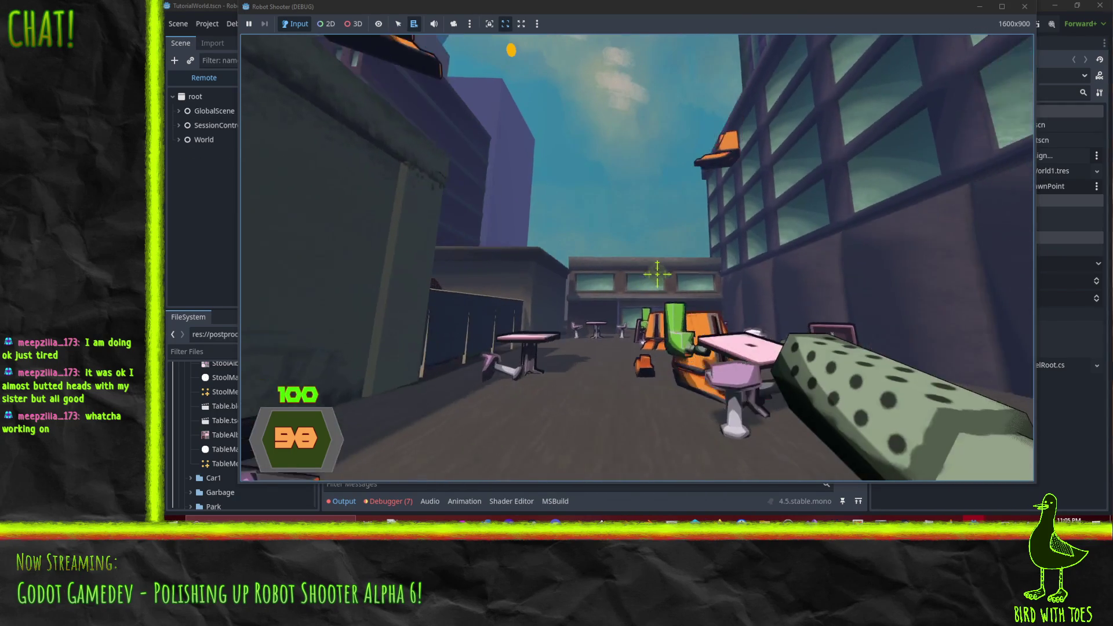
mouse_move(658, 273)
mouse_down()
mouse_move(684, 293)
mouse_move(658, 274)
mouse_up()
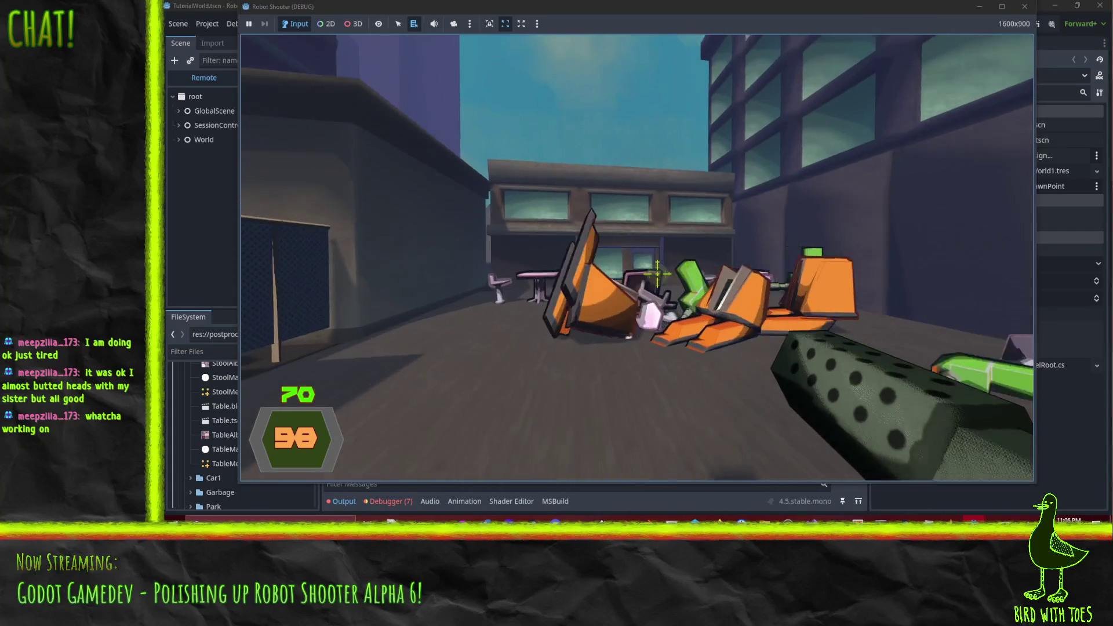
Step: Fight near the wall, then walk over to the scattered robot wreckage
key(w)
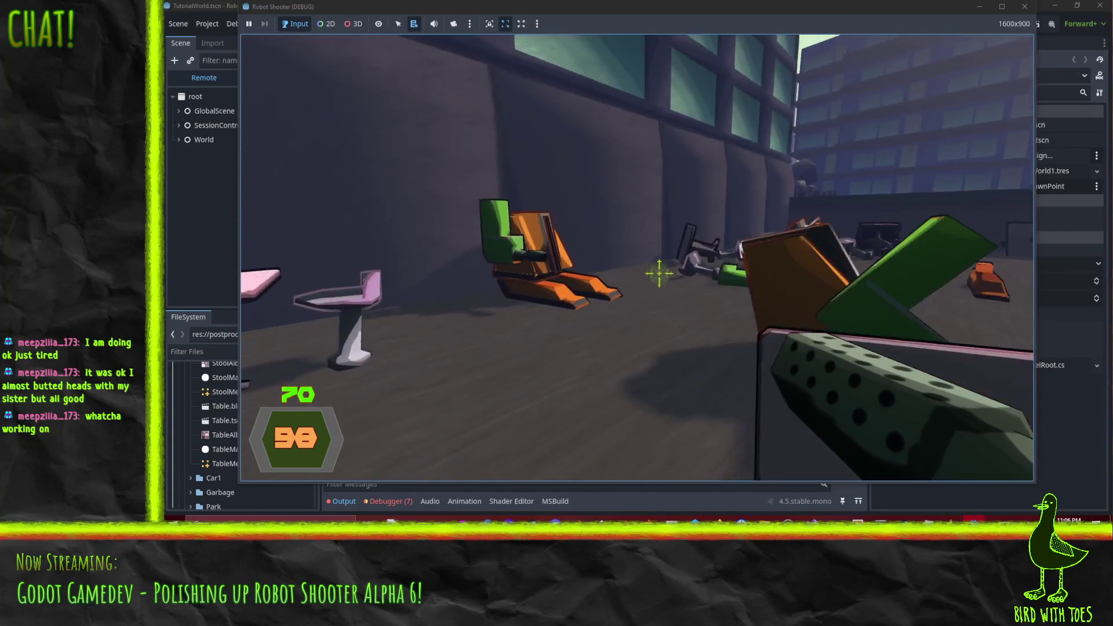
drag(659, 273, 658, 271)
key(s)
key(w)
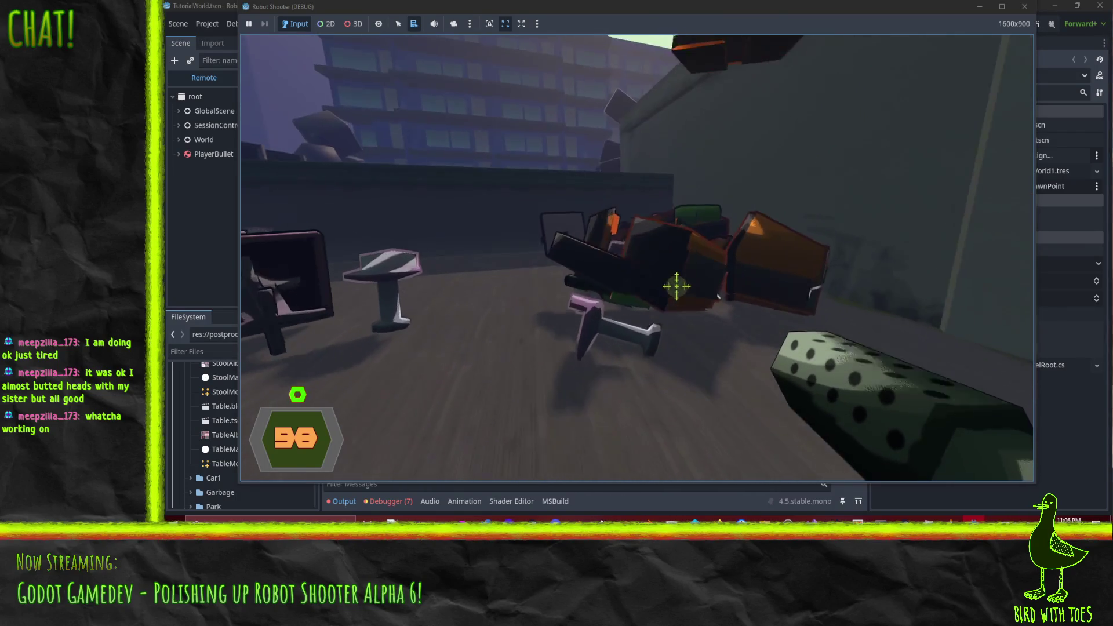
key(w)
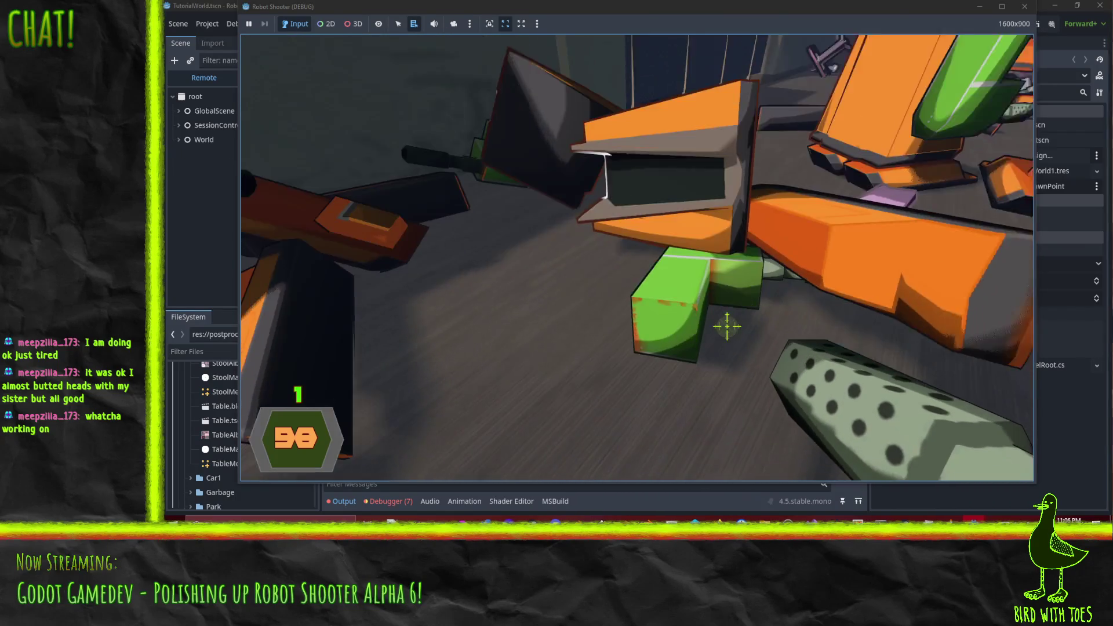
key(w)
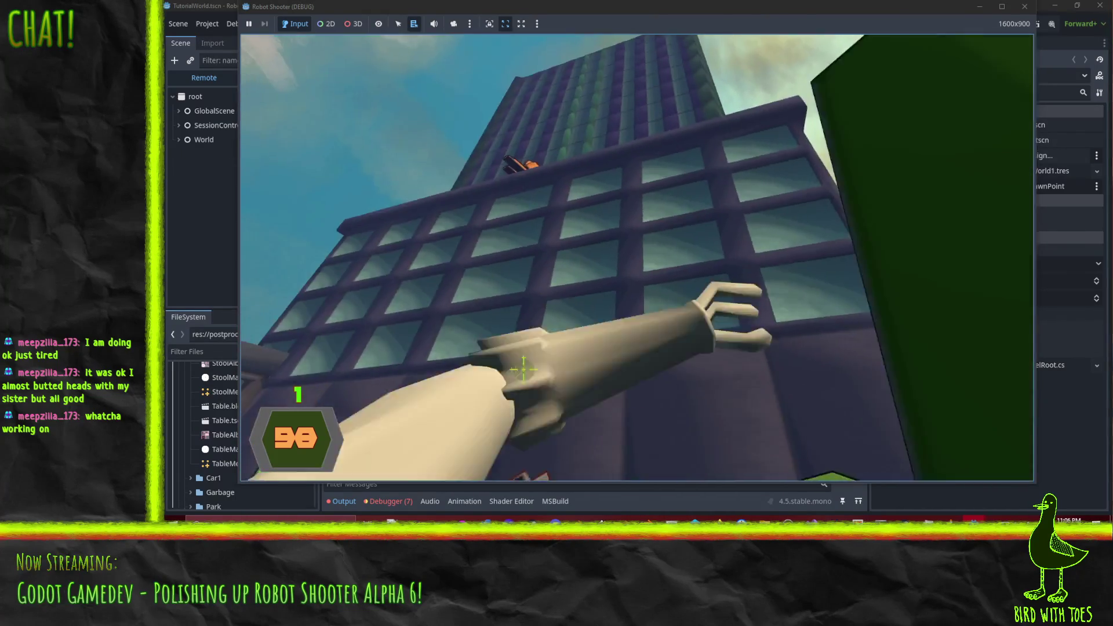
Step: Reload, pause the game, and exit to desktop back to the editor
key(r)
key(Escape)
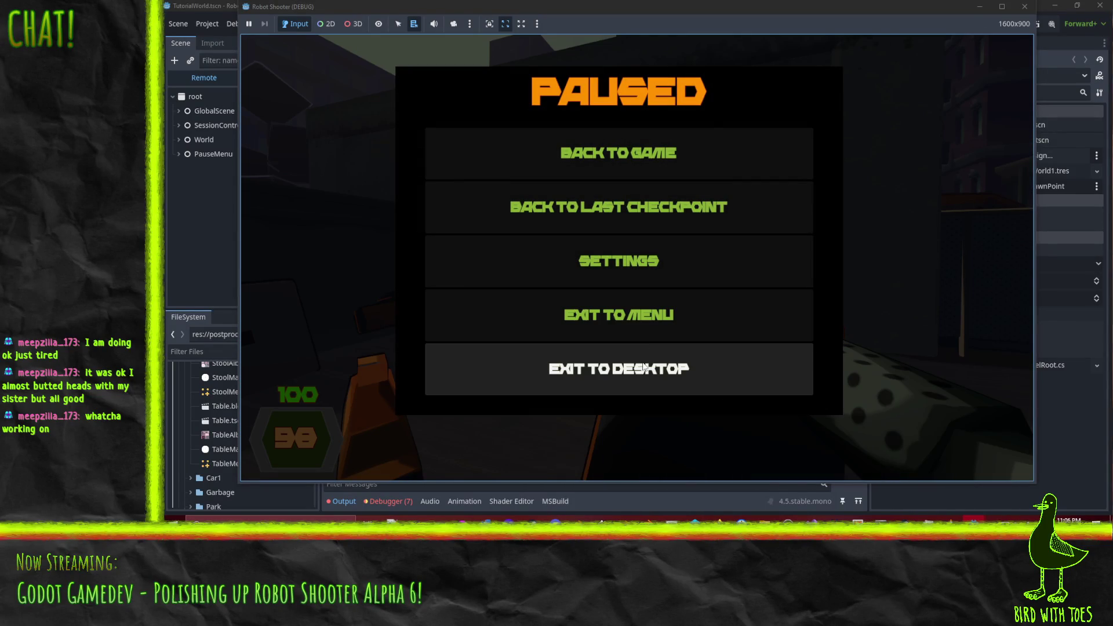
click(645, 367)
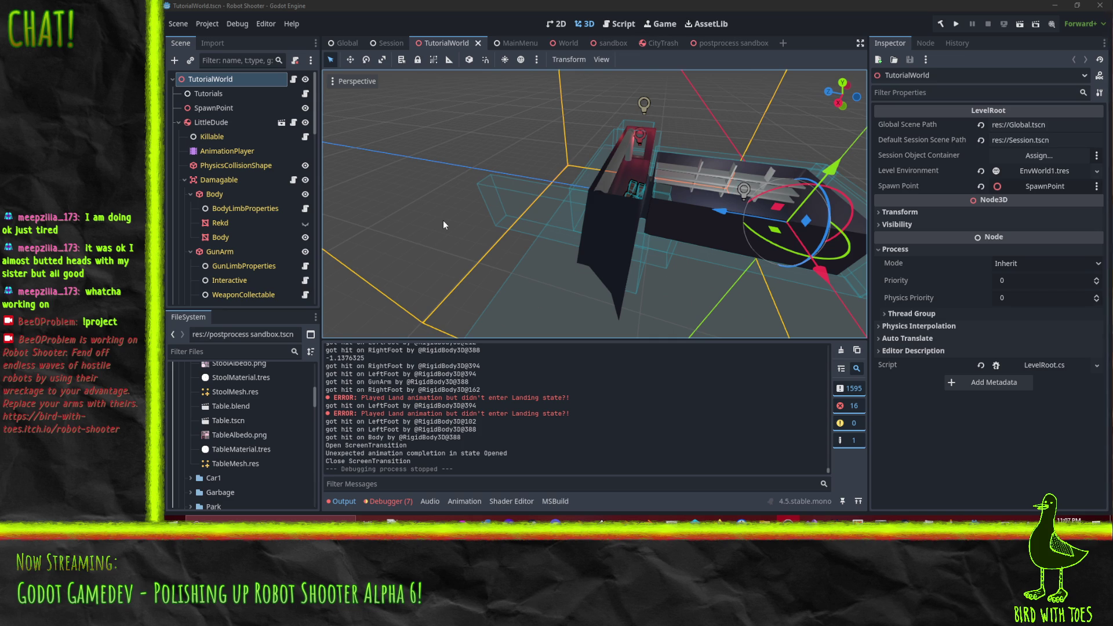
mouse_move(597, 229)
mouse_down()
mouse_move(638, 244)
mouse_move(739, 235)
mouse_move(587, 303)
mouse_move(680, 289)
mouse_up()
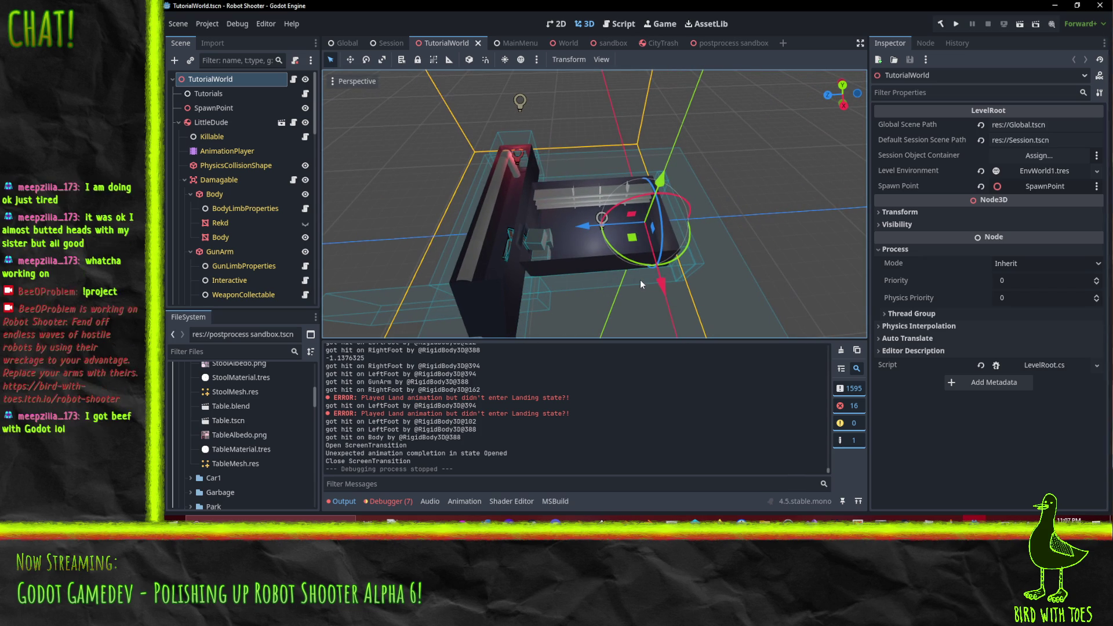
mouse_move(631, 265)
mouse_down()
mouse_move(505, 198)
mouse_move(694, 258)
mouse_move(659, 278)
mouse_move(681, 205)
mouse_move(676, 238)
mouse_move(635, 296)
mouse_up()
scroll(694, 258, up, 3)
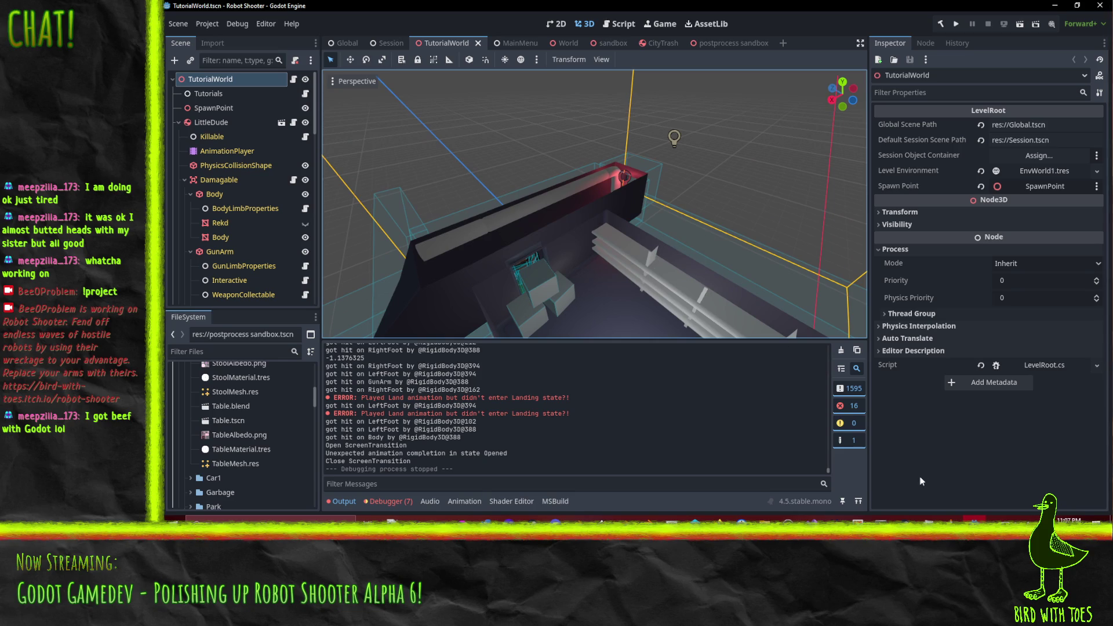
Step: Switch the input language to English (Canada), orbit the level, and return to Blender
mouse_move(974, 518)
click(1037, 520)
click(1030, 451)
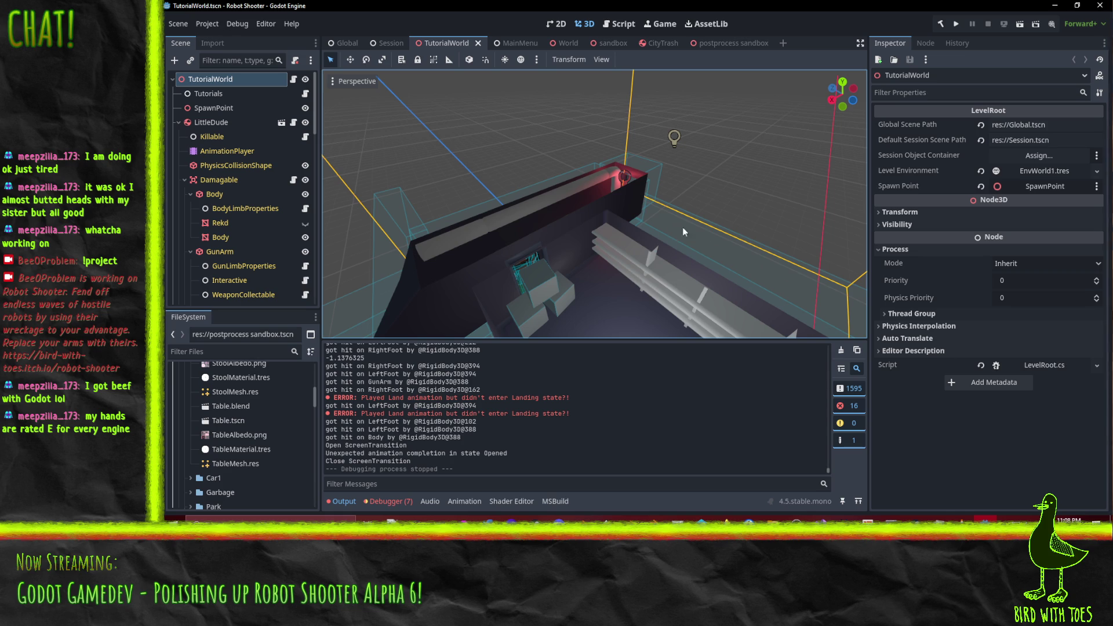
mouse_move(695, 225)
mouse_down()
mouse_move(776, 230)
mouse_move(721, 248)
mouse_move(660, 245)
mouse_move(675, 264)
mouse_up()
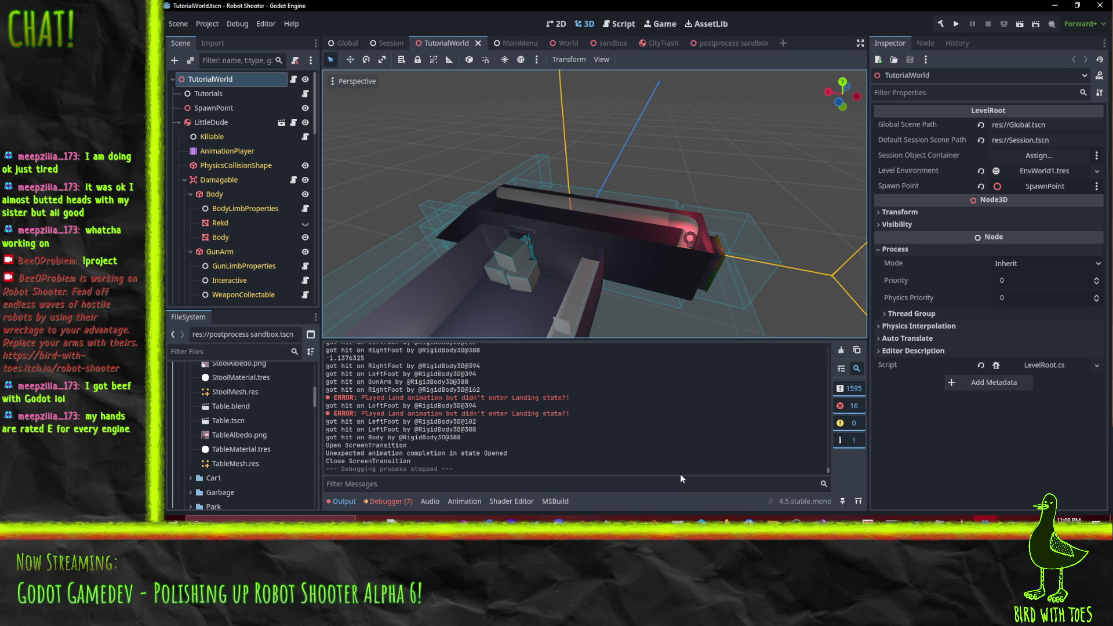
click(583, 519)
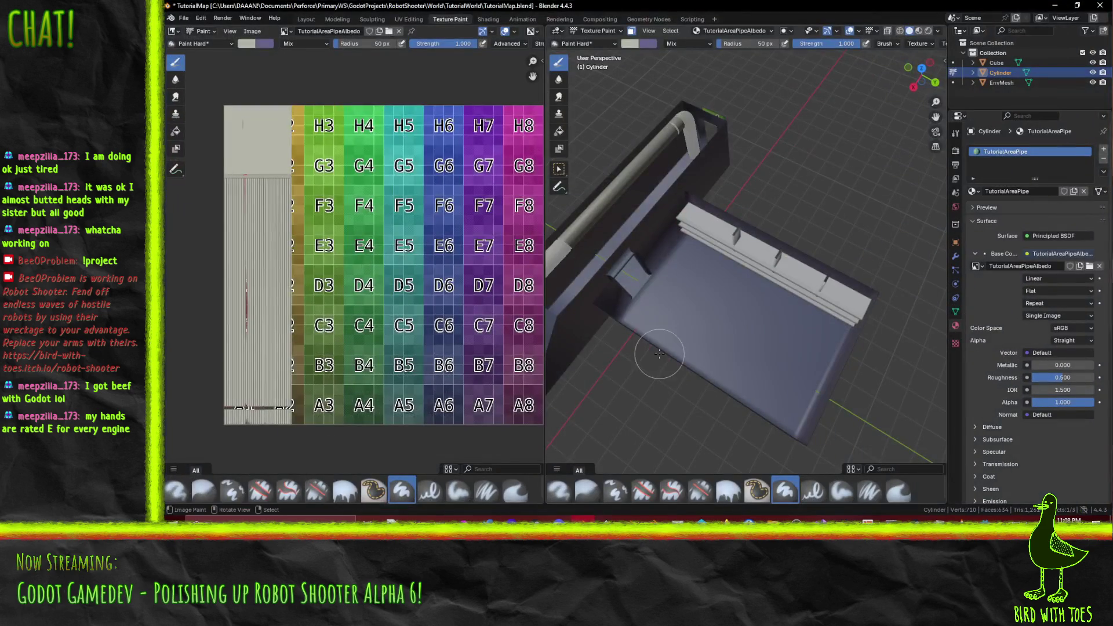
Step: Orbit the pipe model and select edge loops along and around it
mouse_move(718, 315)
mouse_down()
mouse_move(834, 362)
mouse_move(724, 337)
mouse_move(846, 351)
mouse_move(666, 307)
mouse_move(648, 313)
mouse_move(710, 298)
mouse_move(711, 369)
mouse_move(702, 334)
mouse_up()
alt+click(701, 330)
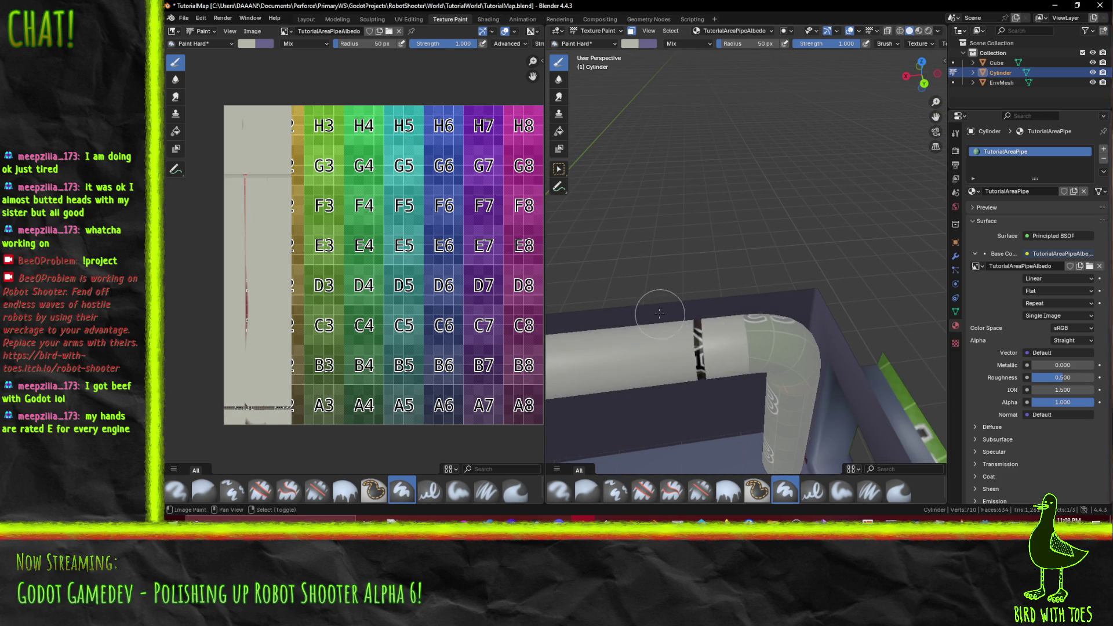
alt+click(692, 341)
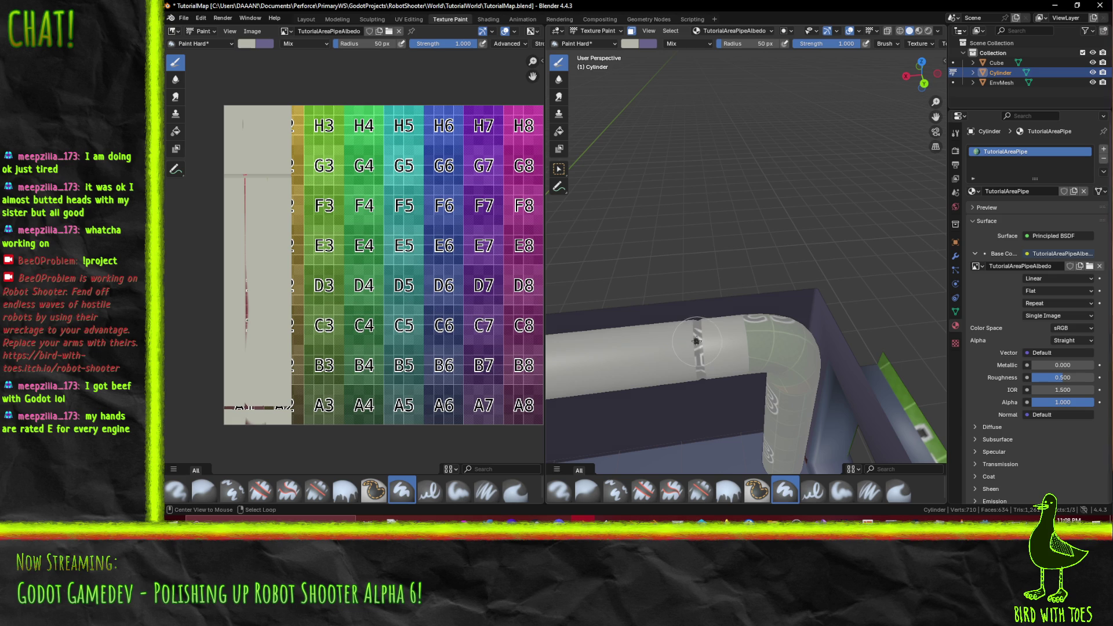
alt+click(696, 338)
alt+click(696, 337)
Step: Zoom the texture view onto the grey strip and bring up the brush colour picker
scroll(696, 336, up, 5)
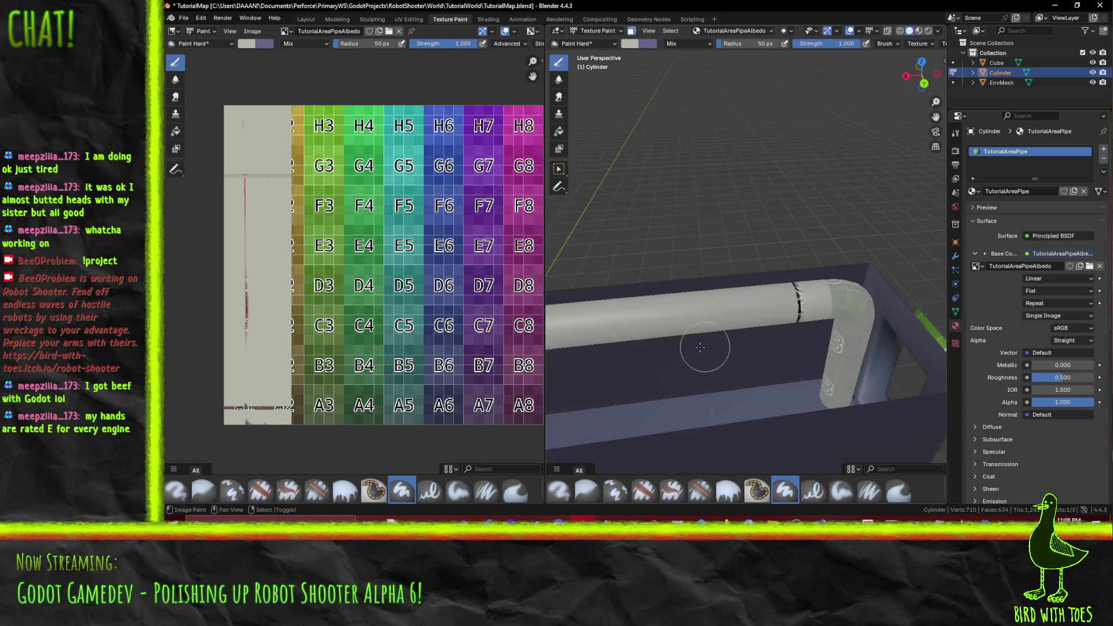
mouse_move(381, 320)
mouse_down()
mouse_move(455, 318)
mouse_move(322, 317)
mouse_up()
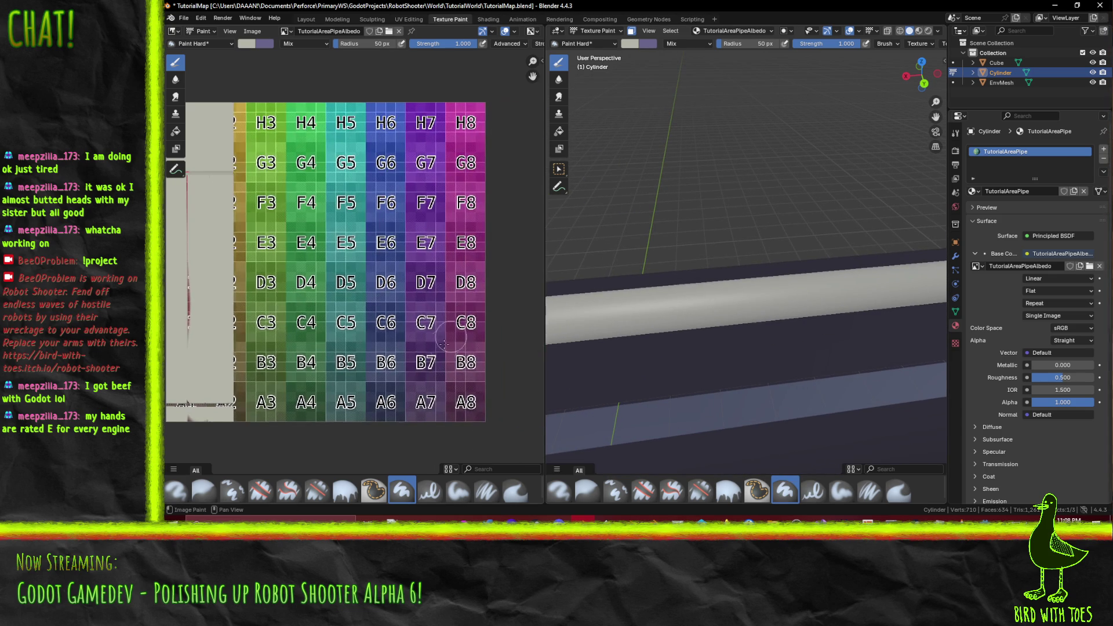
mouse_move(585, 302)
mouse_down()
mouse_move(548, 307)
mouse_move(841, 348)
mouse_up()
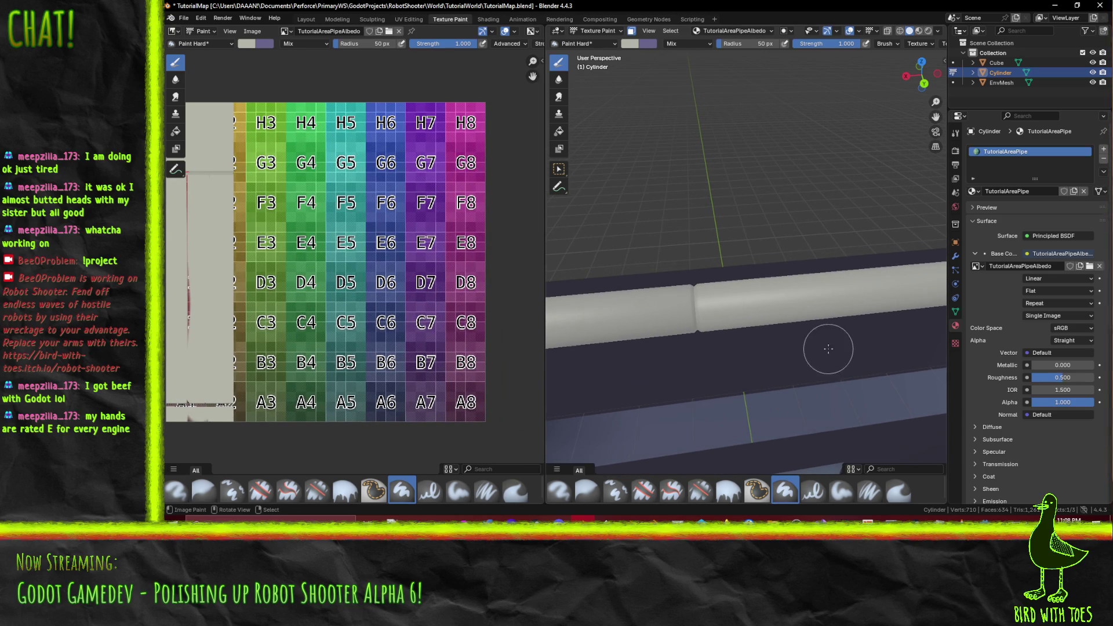
scroll(343, 293, up, 4)
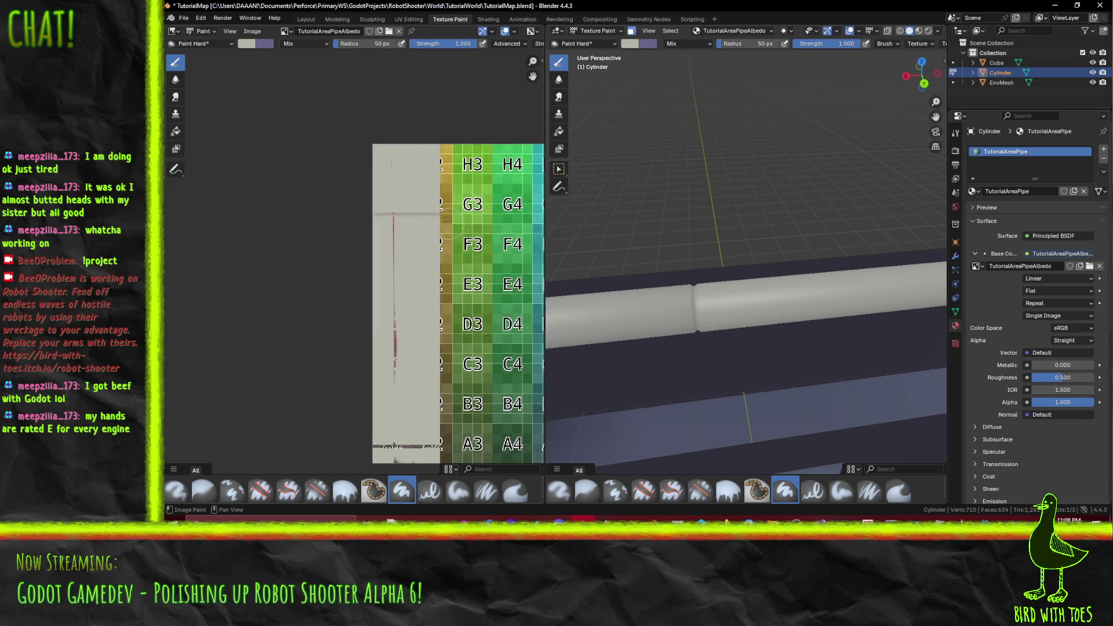
drag(483, 273, 433, 286)
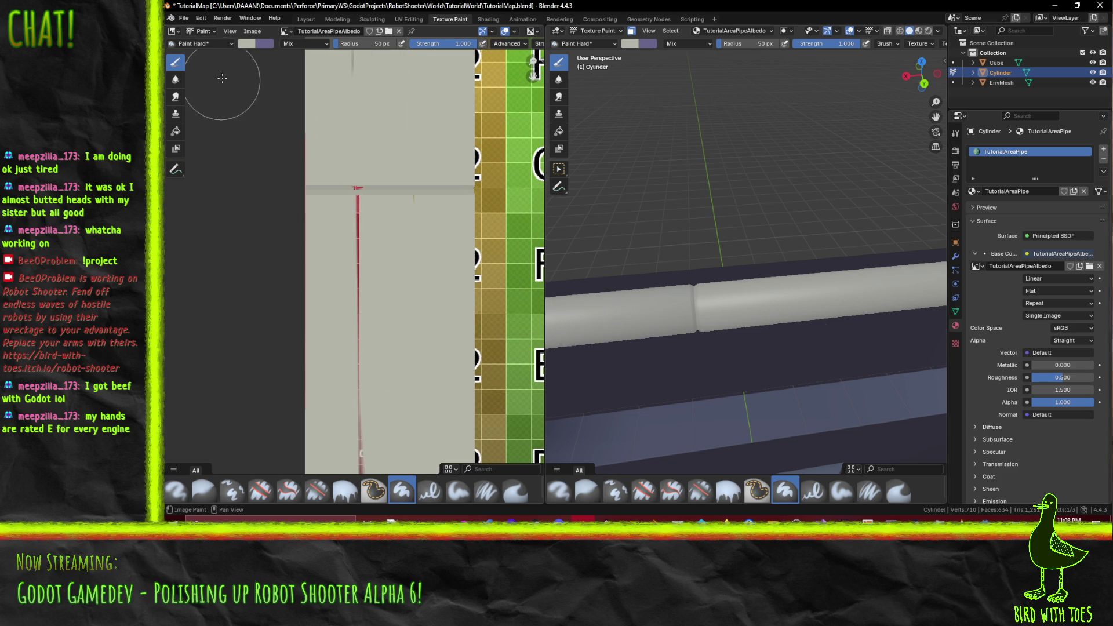
click(246, 45)
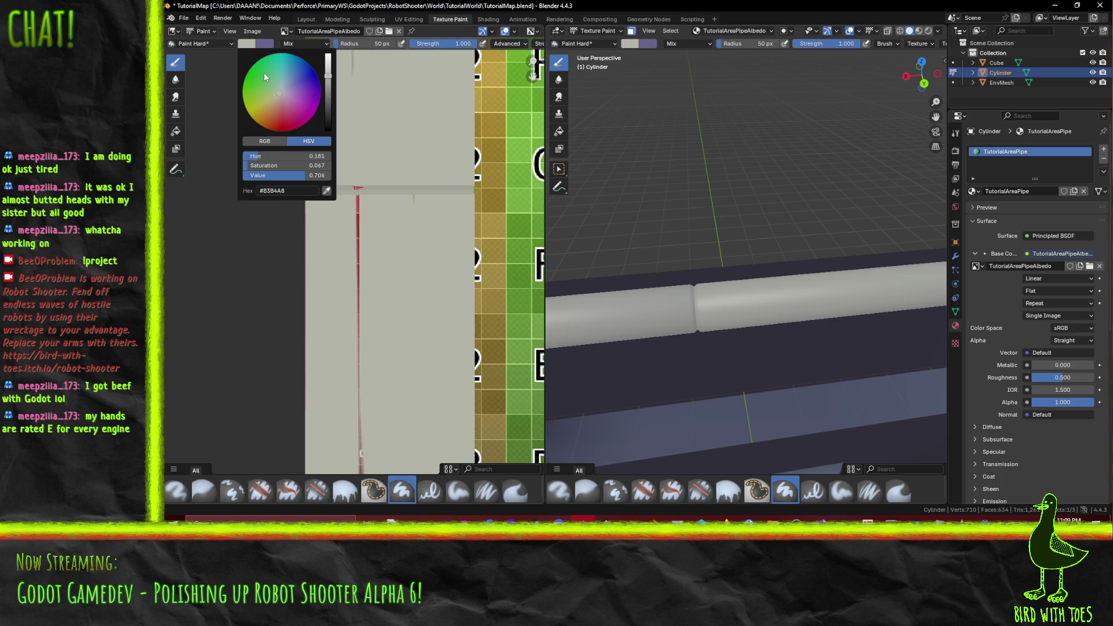
Step: Eyedrop the pipe's grey from the texture as brush colour, inspect the pipe, then switch to Godot
click(326, 191)
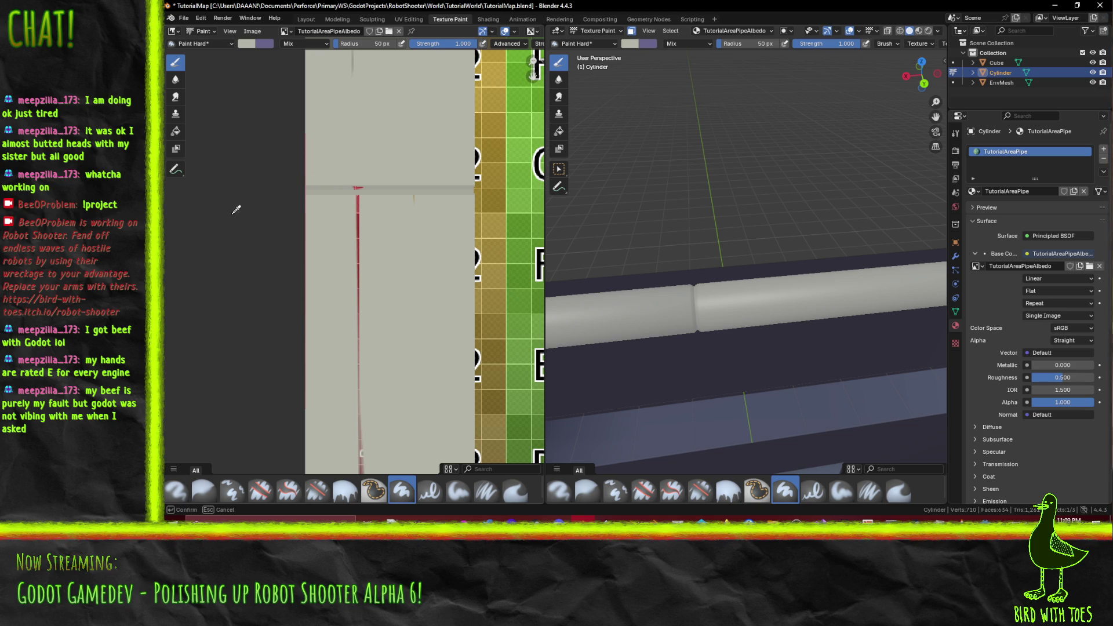
click(343, 185)
drag(926, 331, 1083, 328)
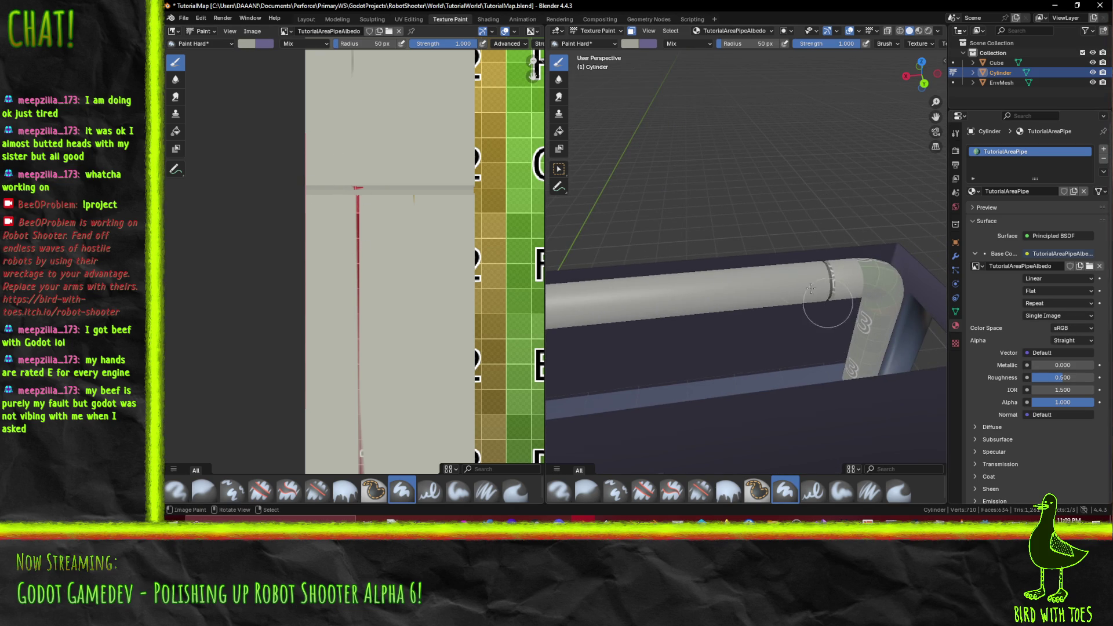
mouse_move(811, 289)
mouse_down()
mouse_move(603, 322)
mouse_move(697, 272)
mouse_up()
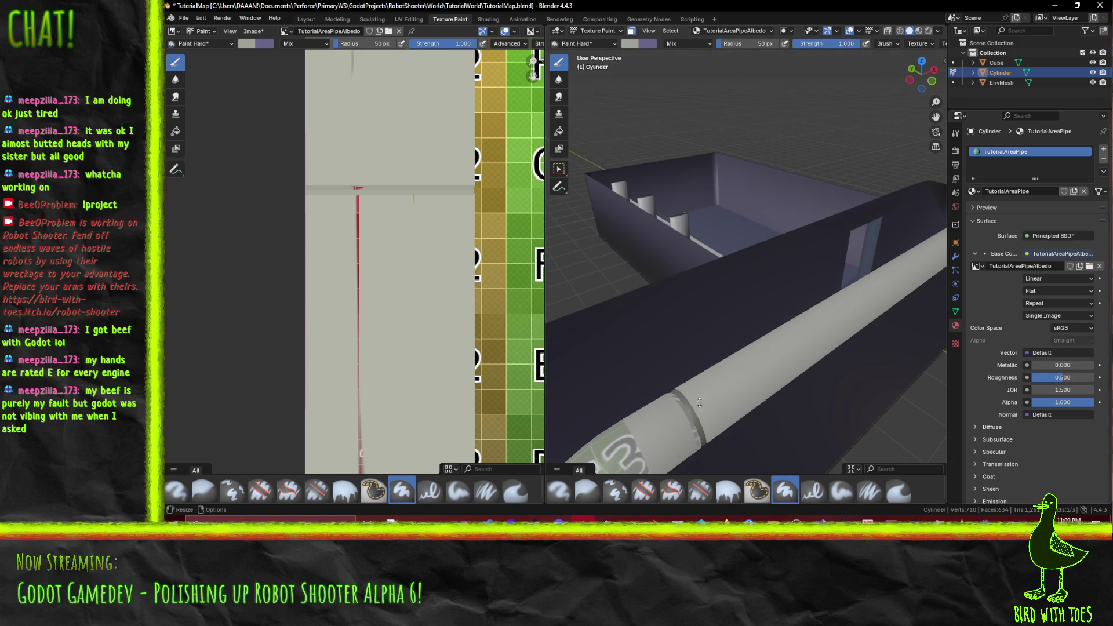
mouse_move(704, 431)
mouse_down()
mouse_move(659, 409)
mouse_move(704, 343)
mouse_move(725, 365)
mouse_move(659, 304)
mouse_move(752, 239)
mouse_move(733, 206)
mouse_up()
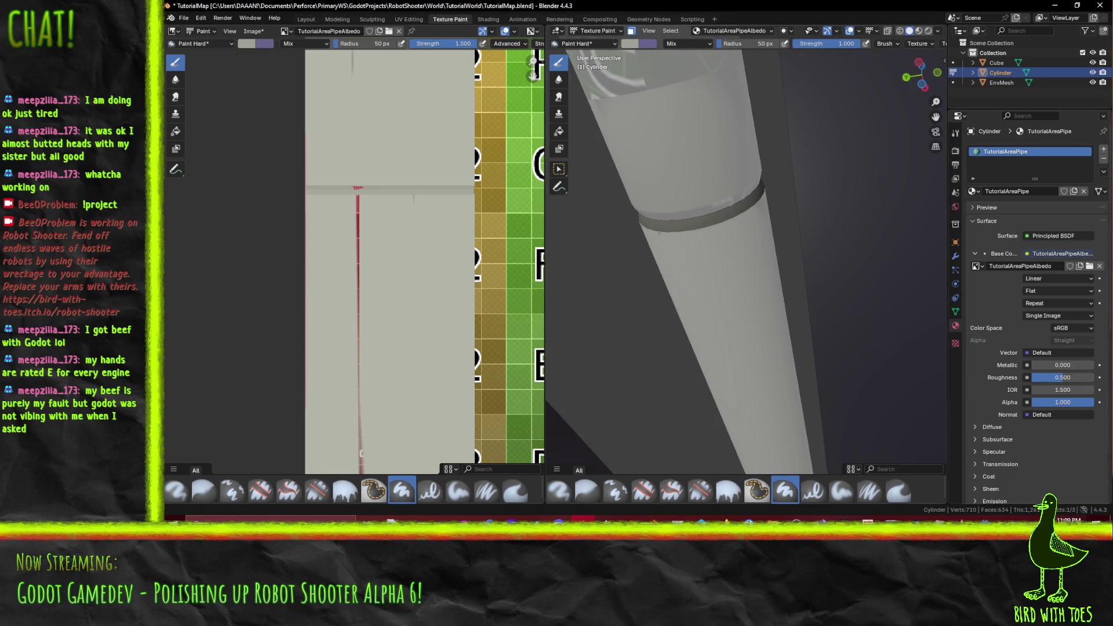
key(alt+Tab)
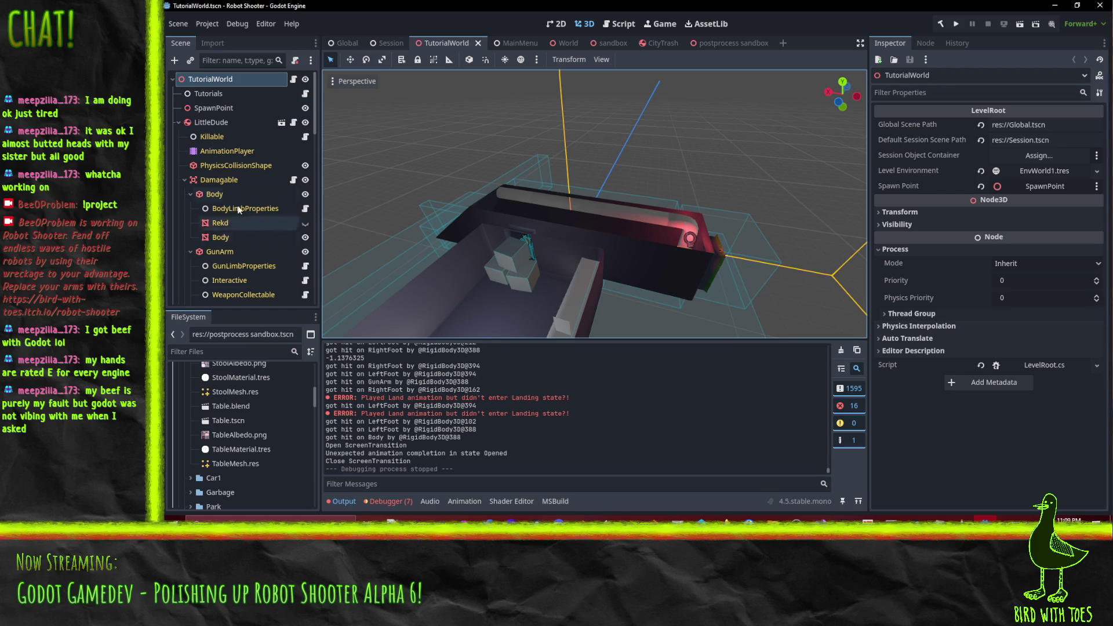
Step: Select LittleDude in the Scene dock to show its Instant Death, GroundMovement, 6.0 kg settings
click(215, 123)
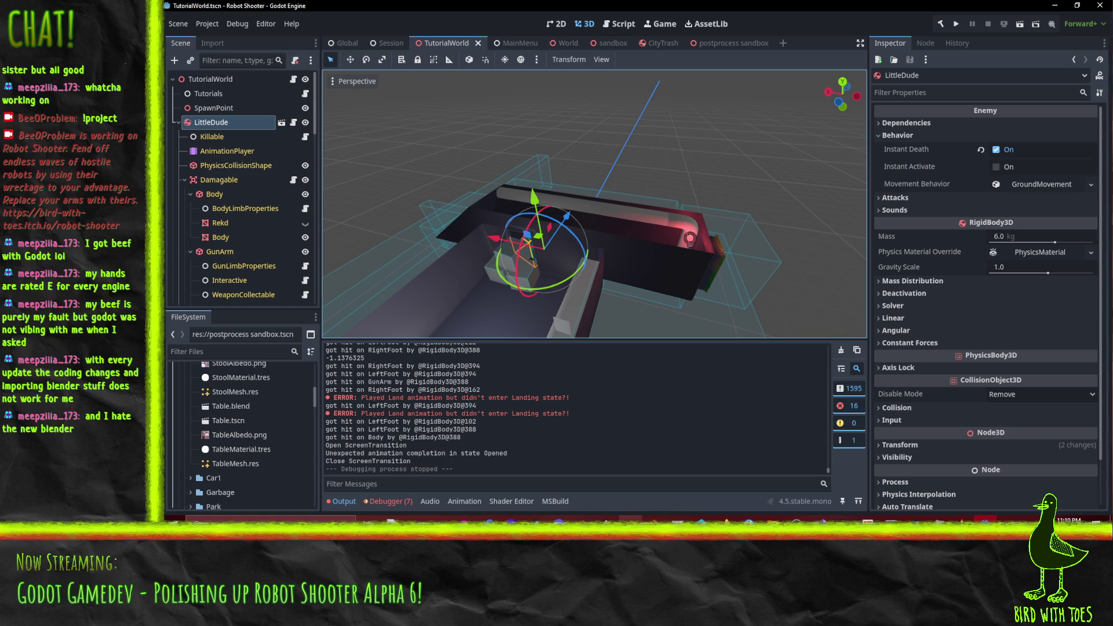
Step: Open Editor Settings and view the full Blender path under FileSystem > Import
click(186, 27)
click(206, 24)
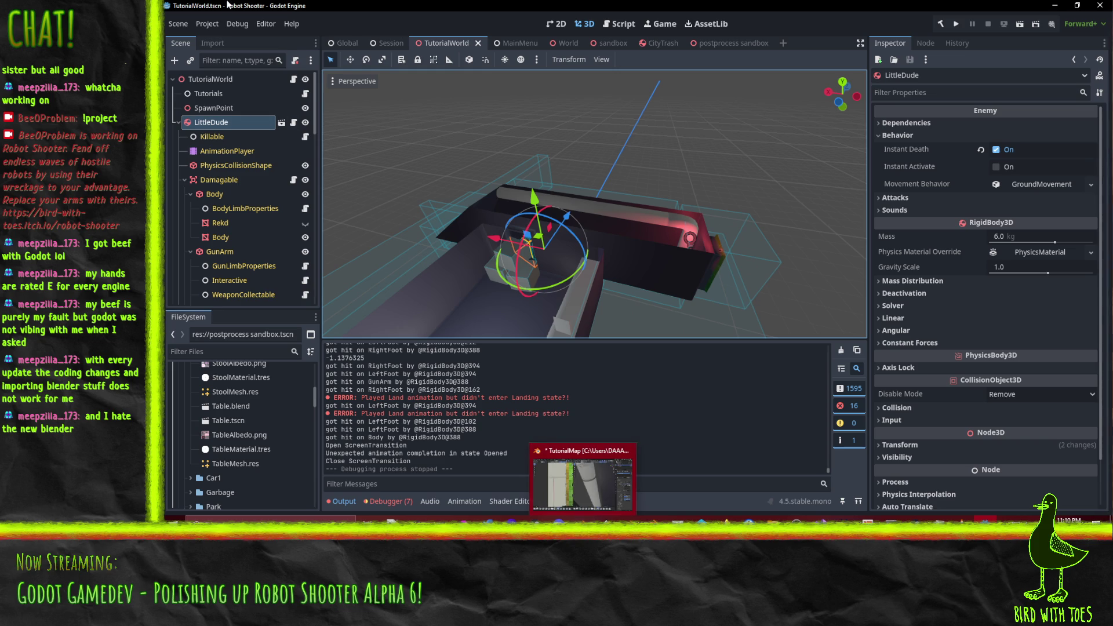
click(203, 26)
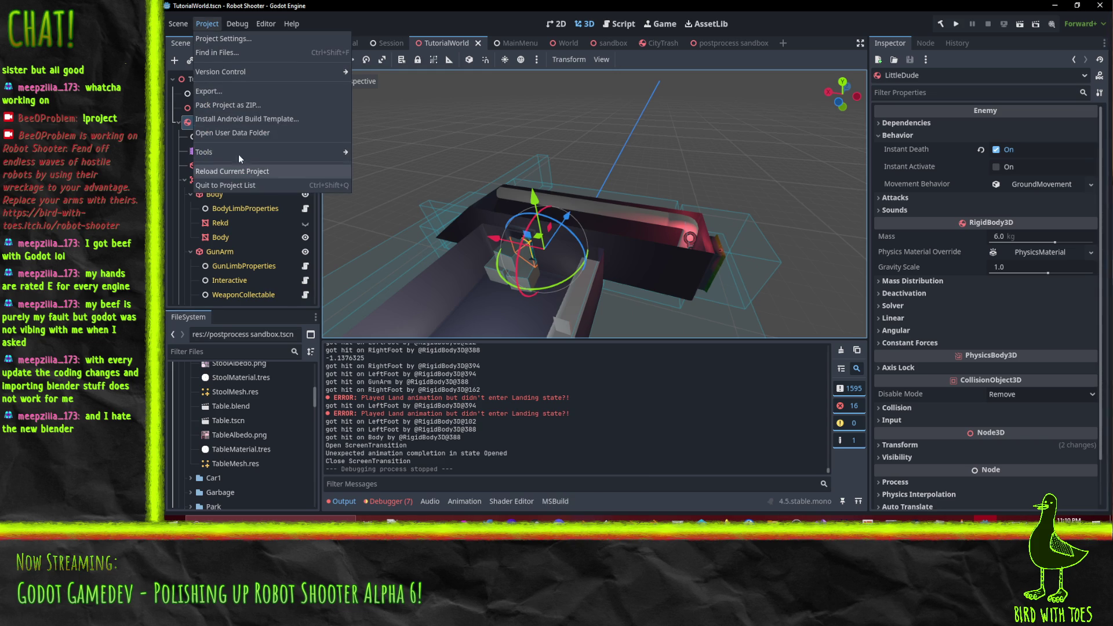
click(178, 23)
mouse_move(196, 23)
mouse_move(268, 25)
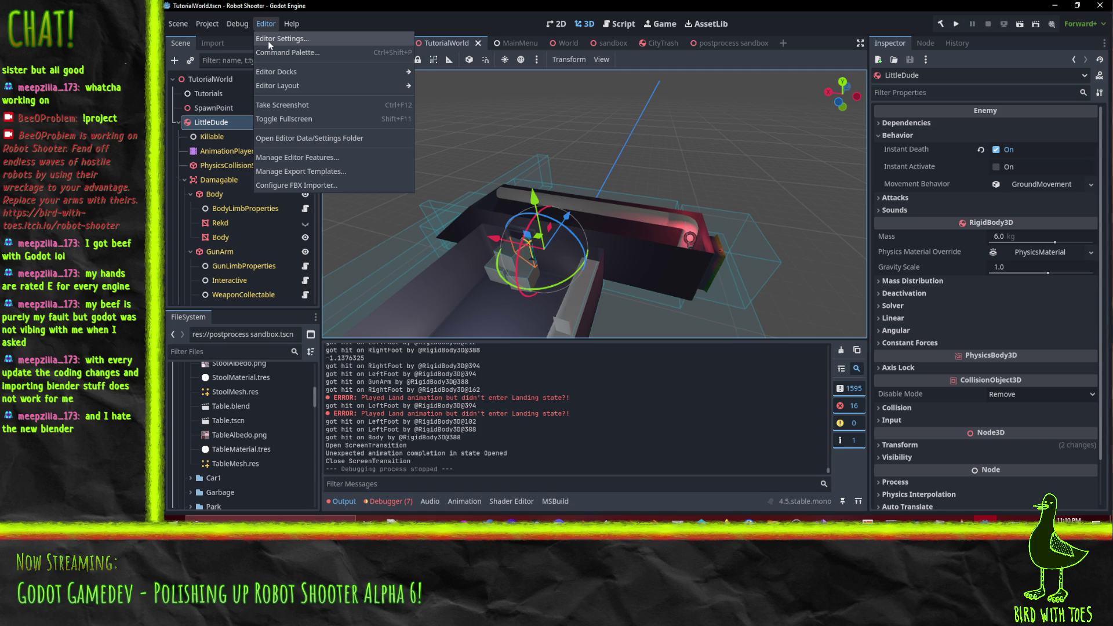
click(268, 40)
scroll(474, 228, down, 4)
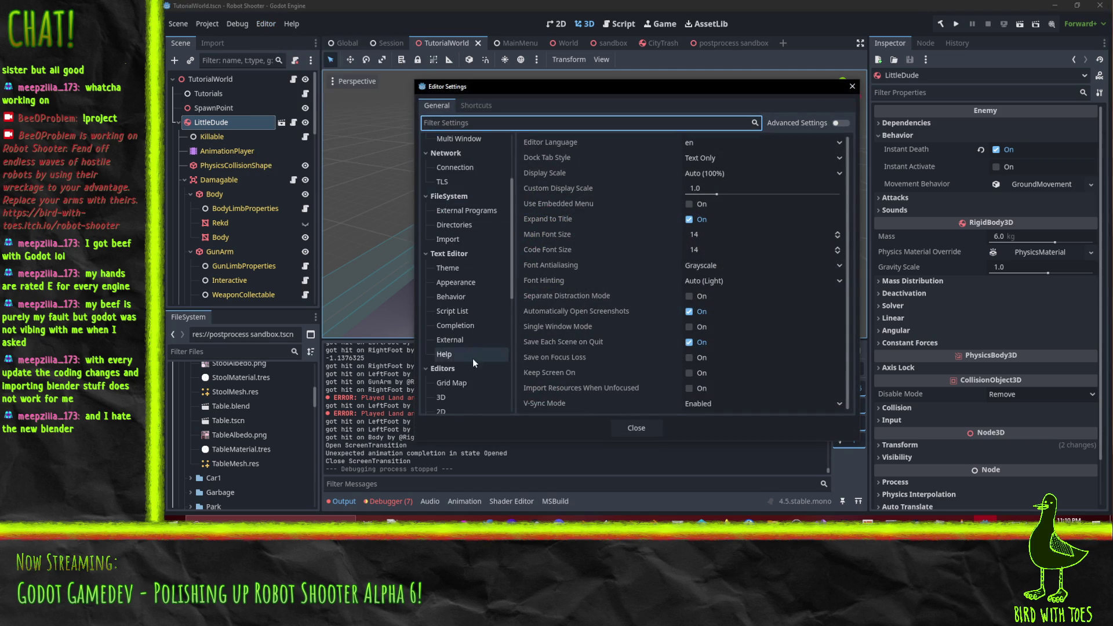
click(461, 240)
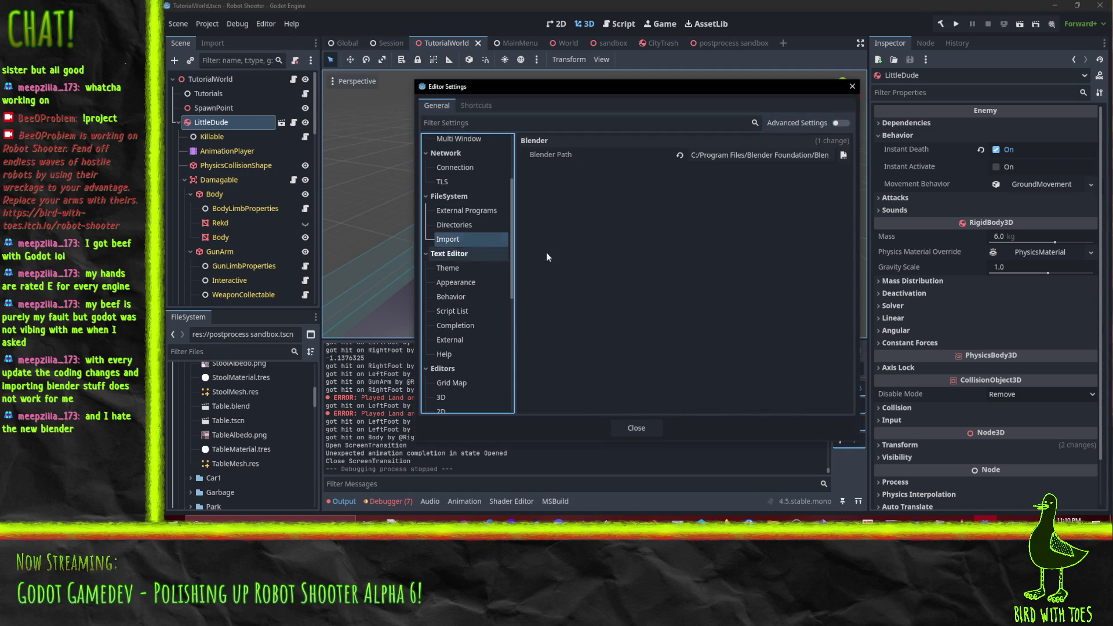
click(720, 157)
key(End)
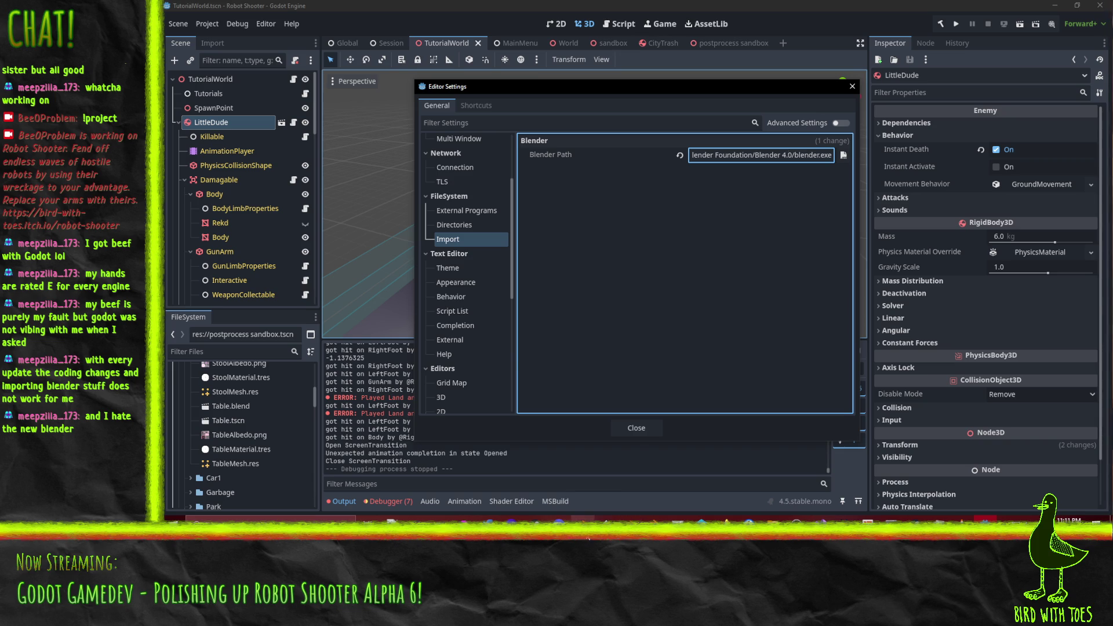
Step: Close Editor Settings to apply the Blender 4.0 path, orbit around LittleDude, and return to Blender
click(582, 519)
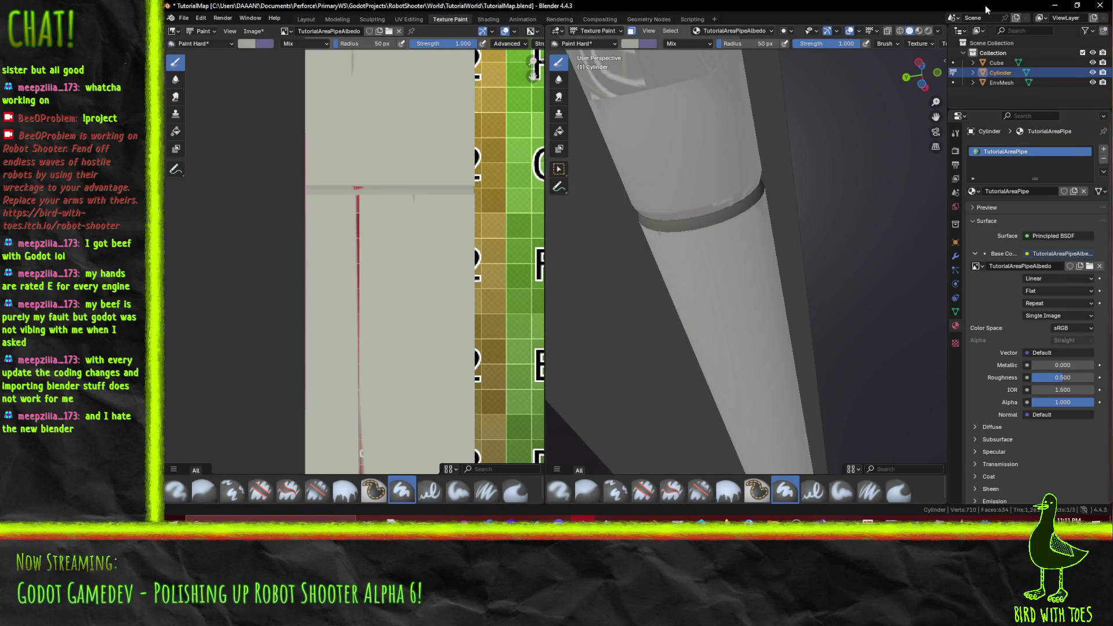
click(1054, 6)
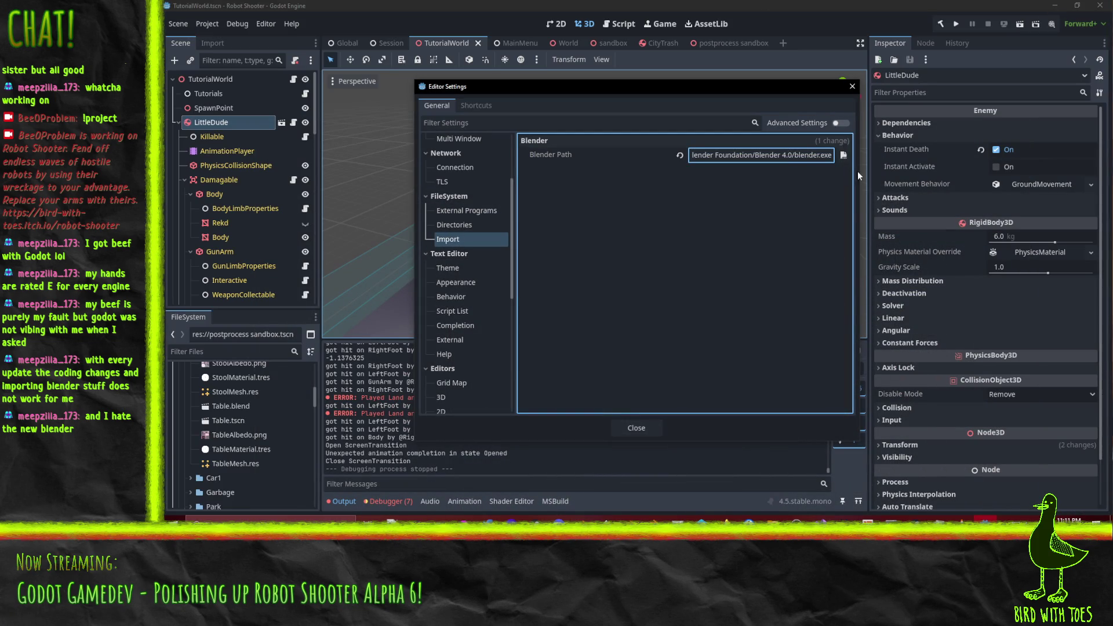
click(852, 86)
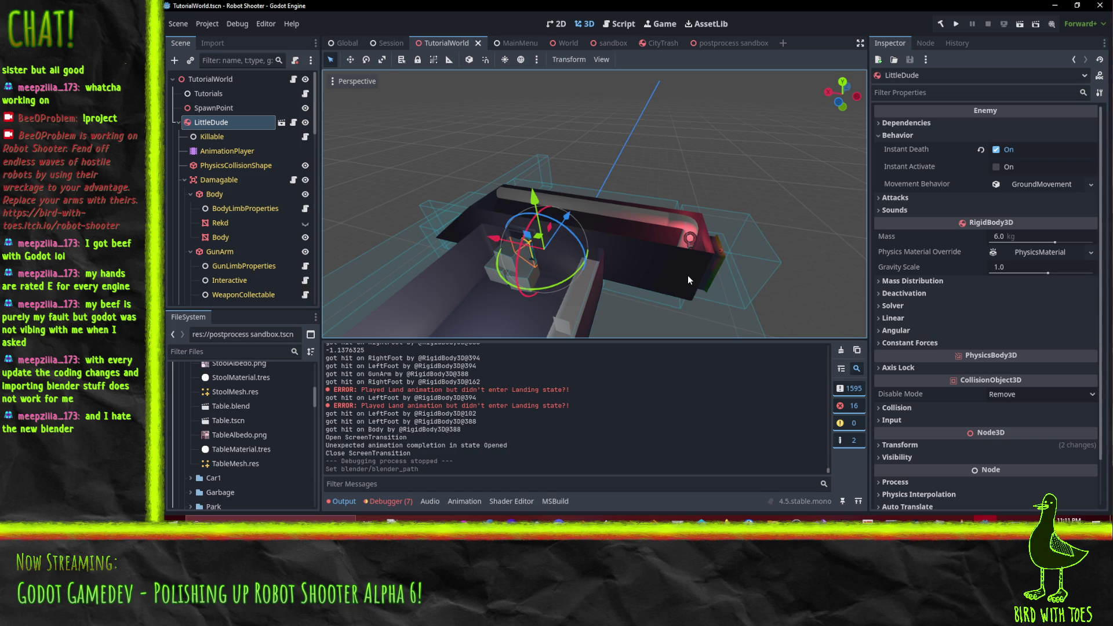
mouse_move(607, 253)
mouse_down()
mouse_move(780, 246)
mouse_move(813, 256)
mouse_move(686, 269)
mouse_move(679, 281)
mouse_up()
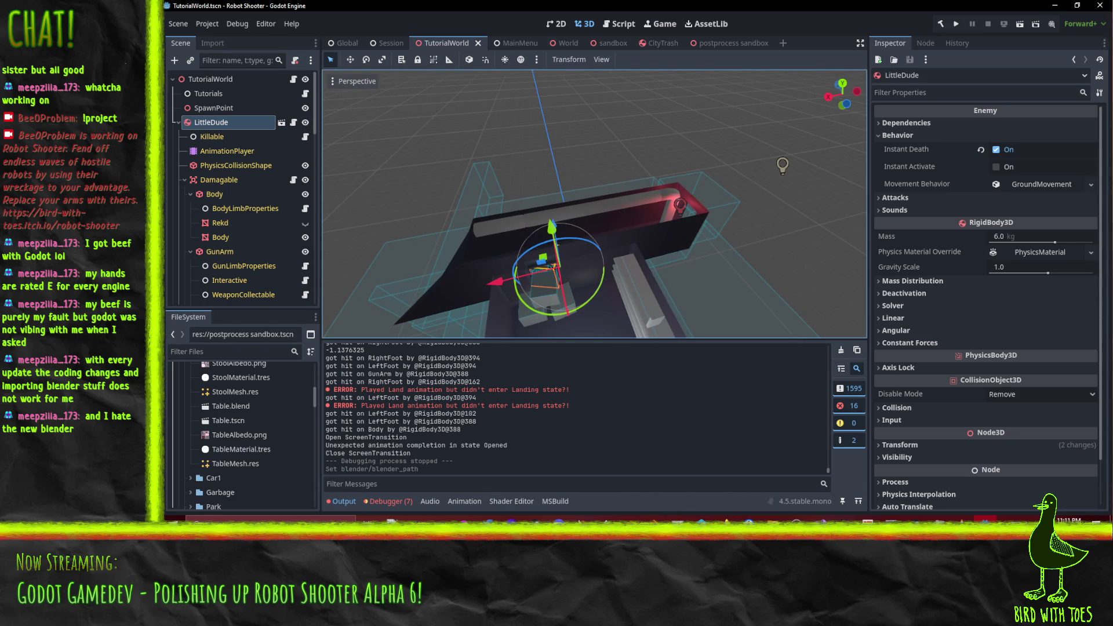
key(alt+Tab)
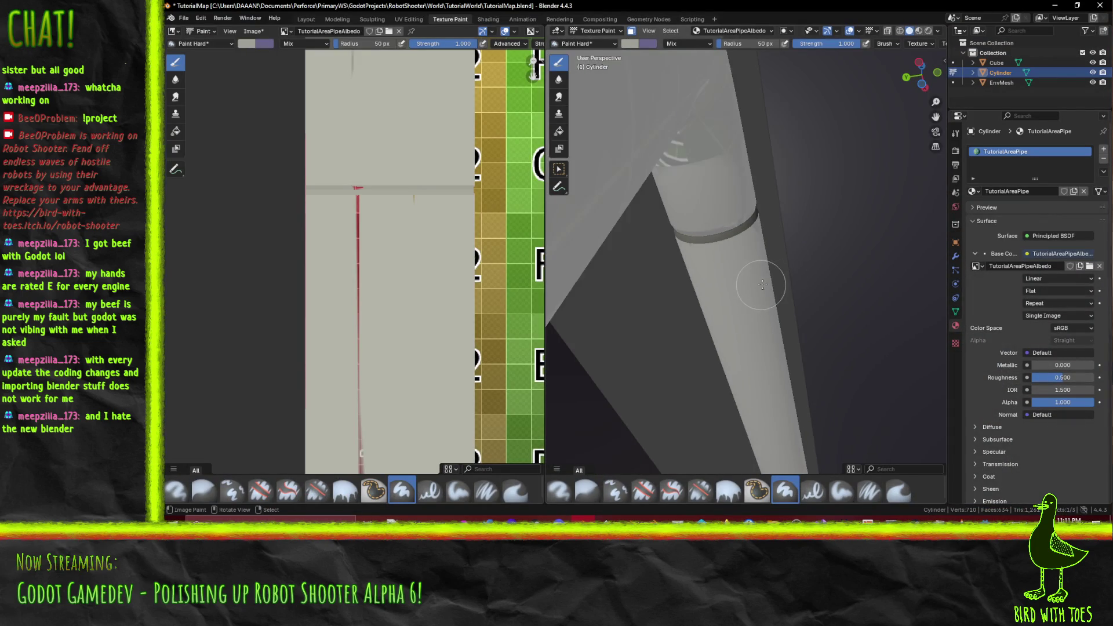
Step: Pull back the view and Alt+click the ring around the pipe near its bend
mouse_move(780, 266)
mouse_down()
mouse_move(802, 331)
mouse_move(810, 290)
mouse_move(767, 273)
mouse_up()
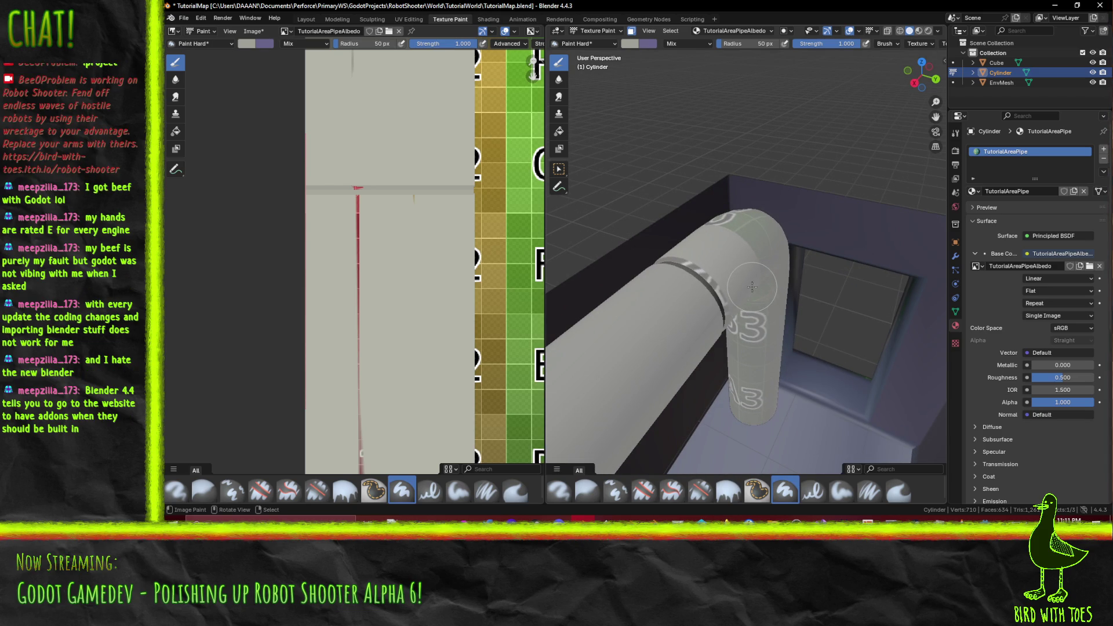
key(alt)
alt+click(698, 269)
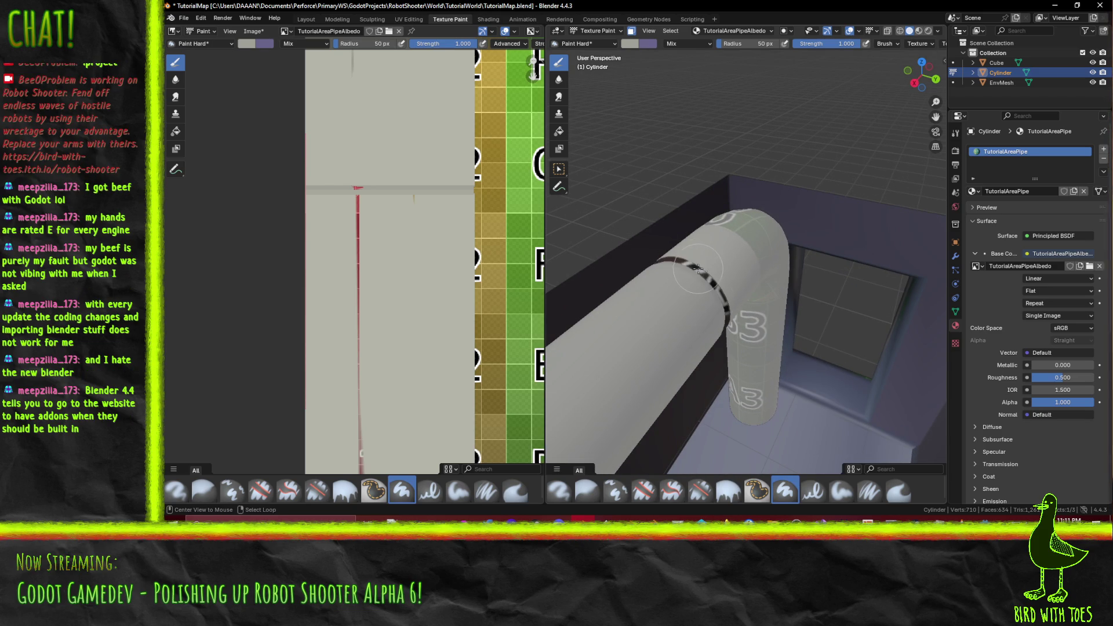
Step: Browse the Scripting, Geometry Nodes, UV Editing and Sculpting workspaces, ending back in Texture Paint
click(678, 17)
click(648, 19)
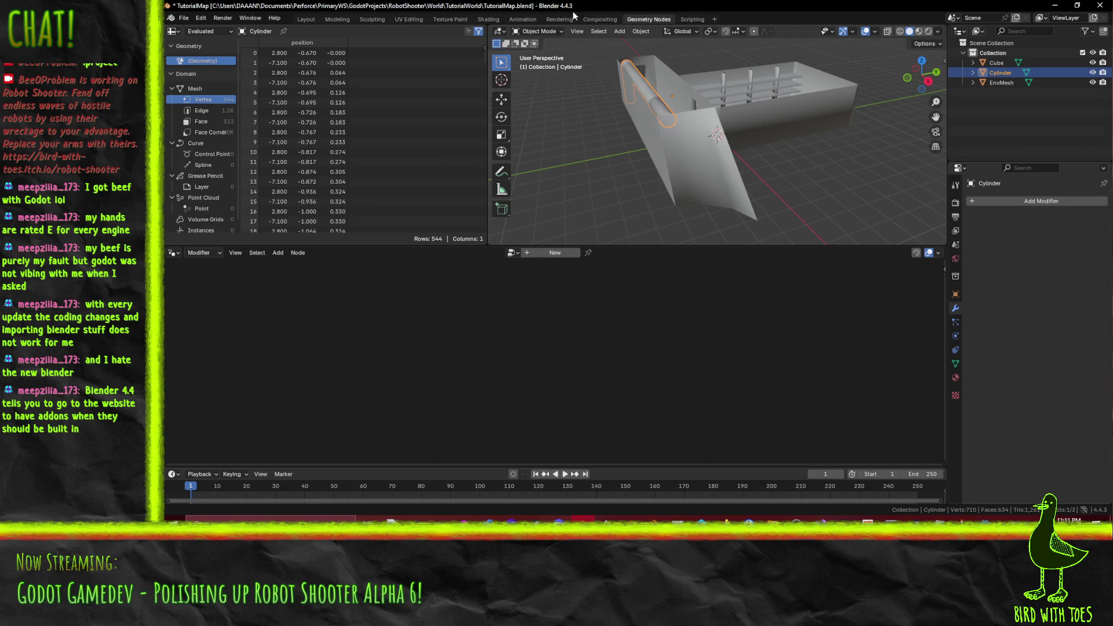
click(451, 20)
click(409, 19)
click(374, 20)
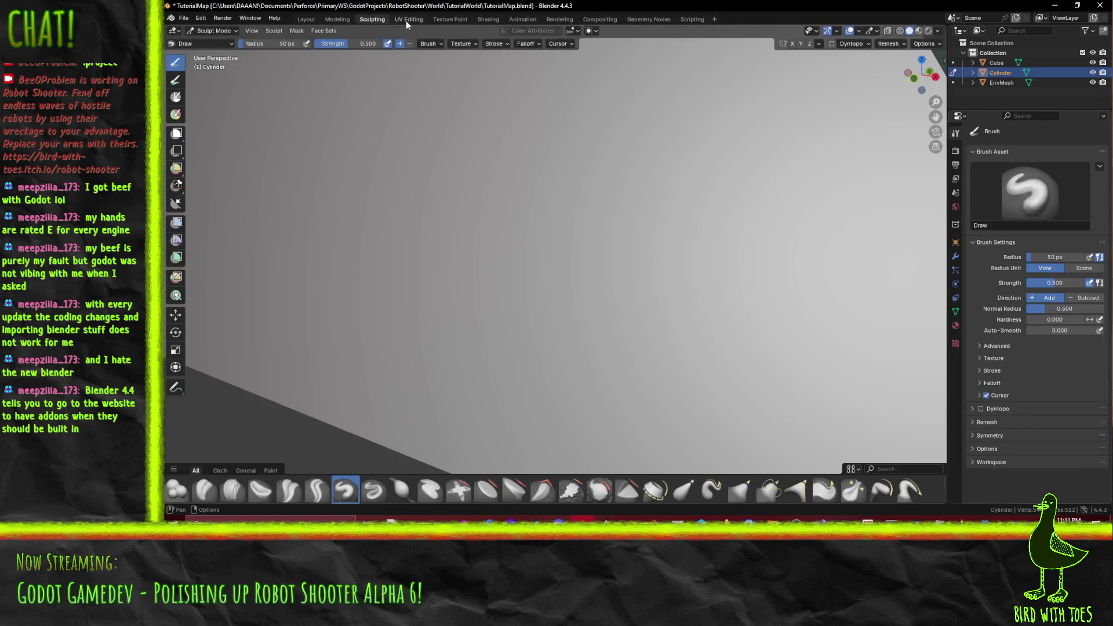
click(406, 20)
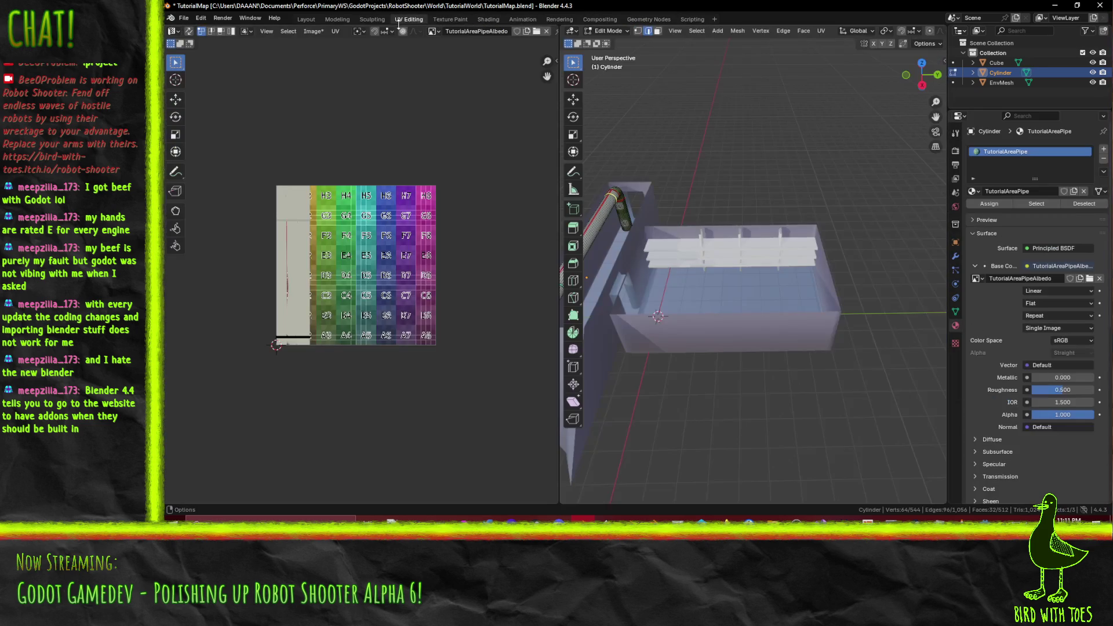
click(447, 19)
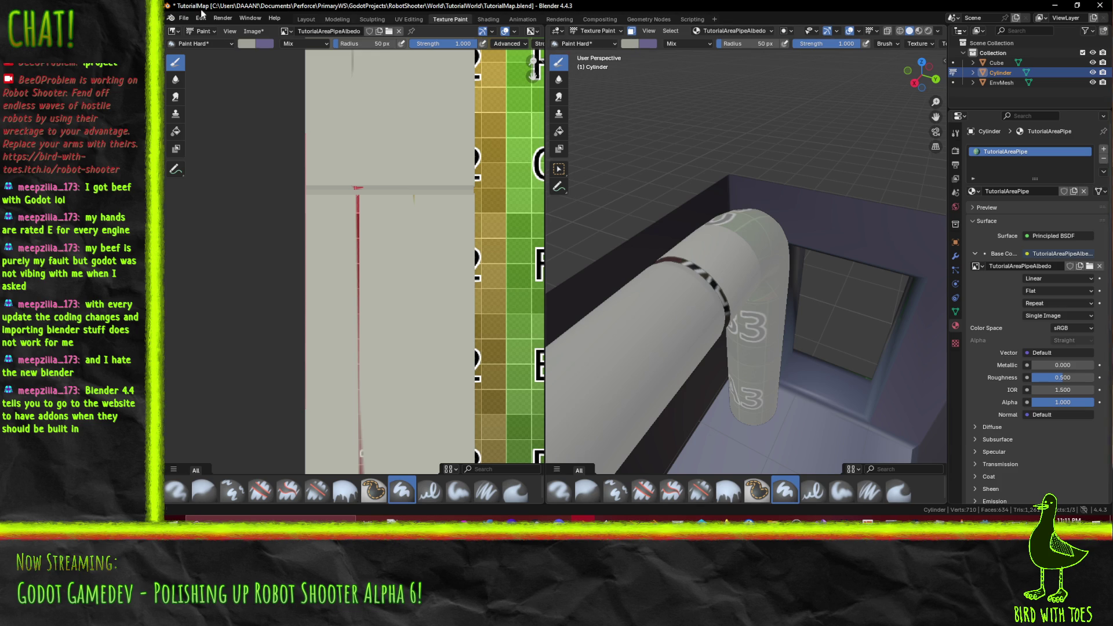
Step: Look through the Help and File menus, then eyedrop the pipe's grey as paint colour
click(281, 17)
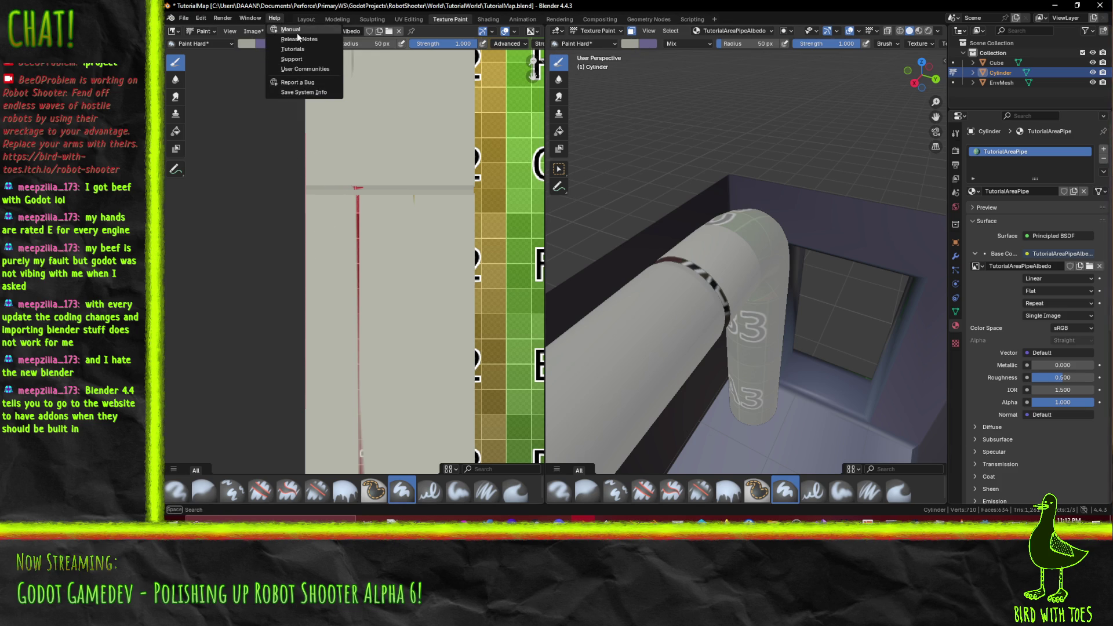
click(268, 18)
click(185, 18)
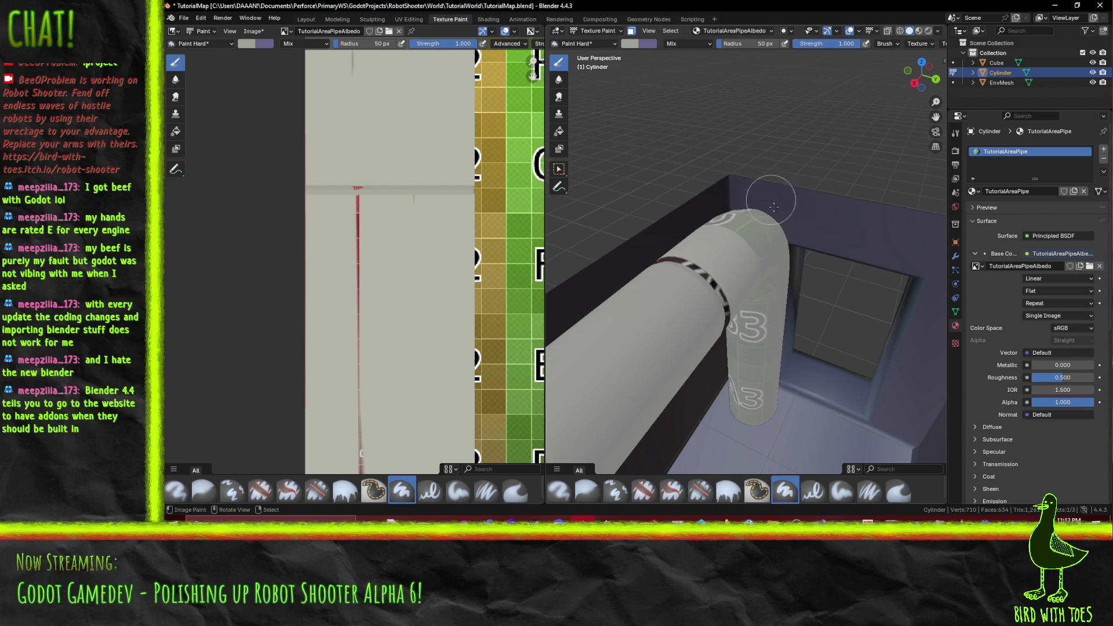
scroll(762, 323, up, 1)
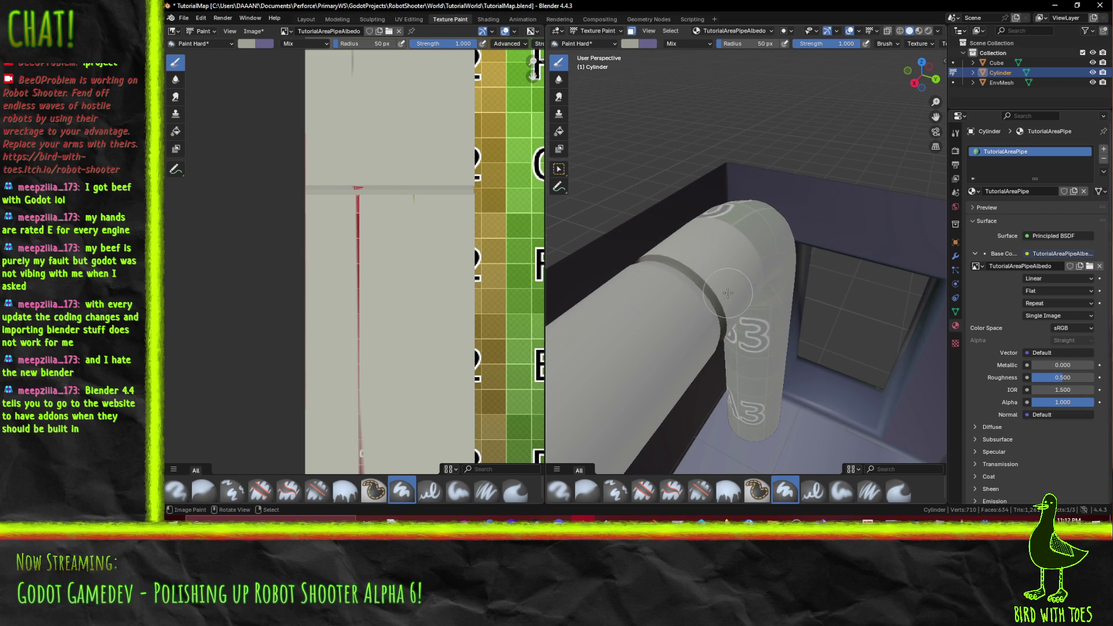
click(245, 44)
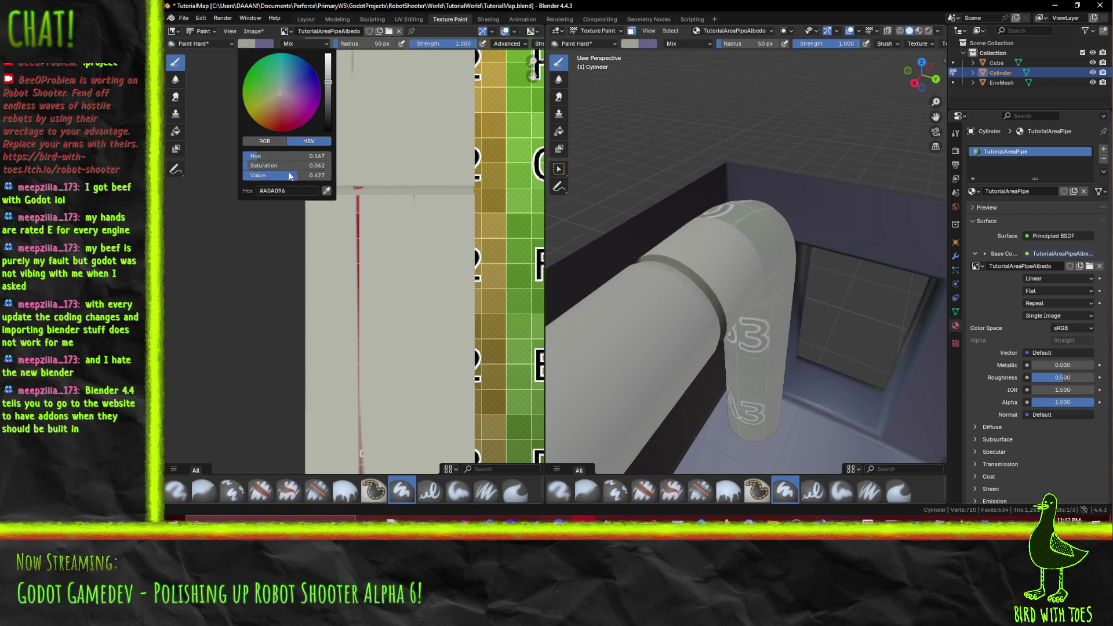
click(328, 192)
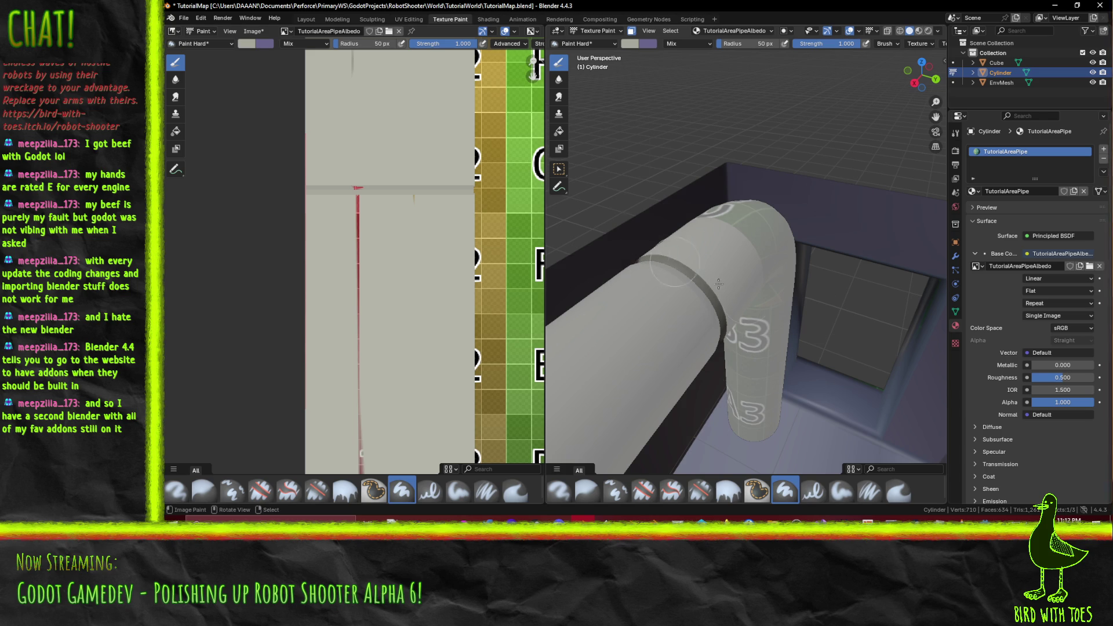
Step: Orbit and zoom around the pipe from several angles, reopening the brush colour picker
mouse_move(633, 288)
mouse_down()
mouse_move(699, 310)
mouse_move(693, 288)
mouse_move(734, 339)
mouse_move(704, 288)
mouse_move(660, 346)
mouse_move(676, 303)
mouse_move(653, 284)
mouse_up()
scroll(652, 284, up, 5)
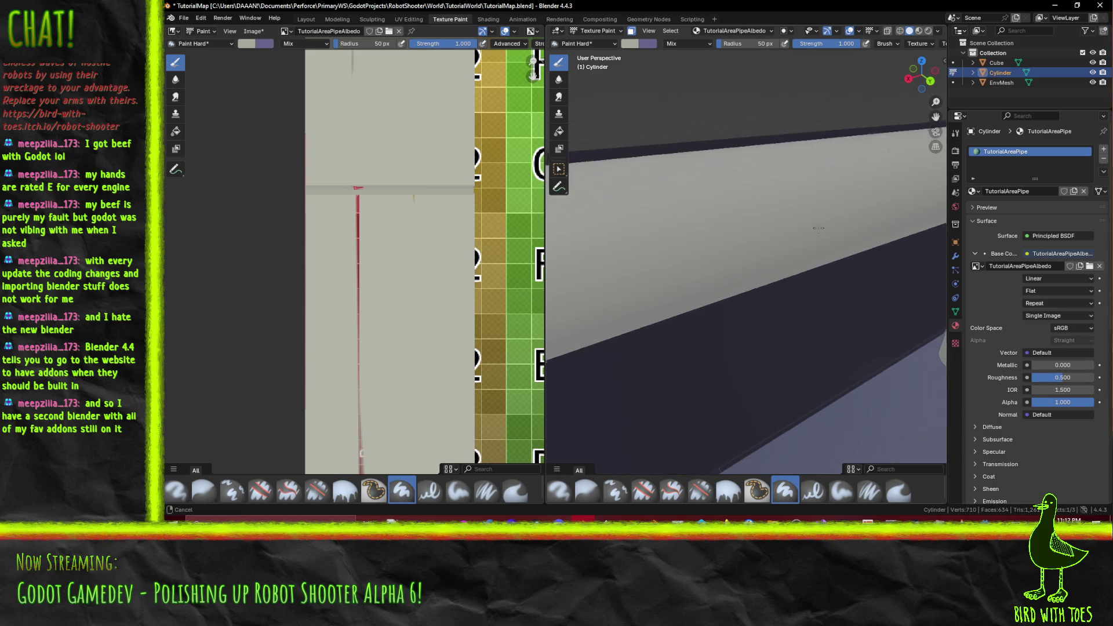
scroll(896, 226, down, 3)
mouse_move(869, 228)
mouse_down()
mouse_move(686, 256)
mouse_move(758, 193)
mouse_move(727, 282)
mouse_up()
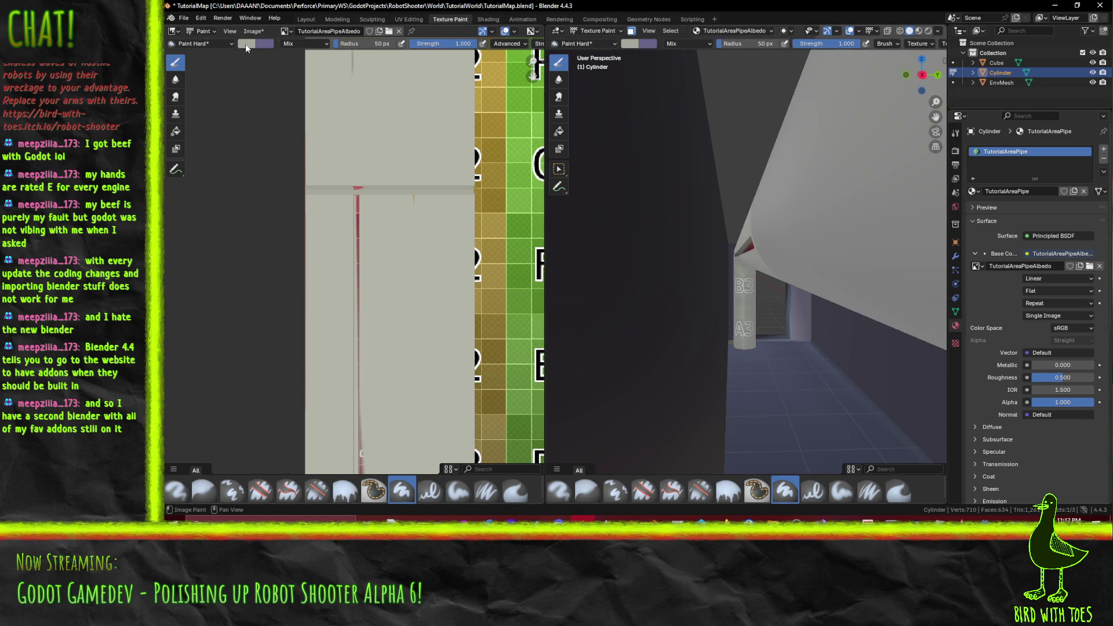
click(246, 43)
mouse_move(731, 257)
mouse_down()
mouse_move(739, 266)
mouse_move(708, 289)
mouse_up()
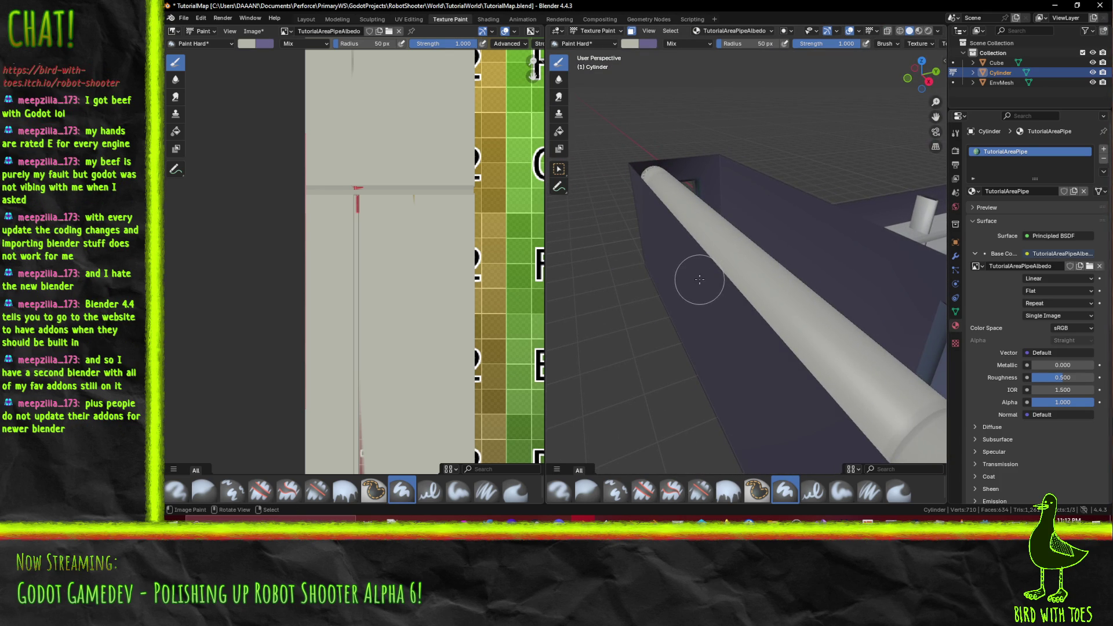
Step: Paint grey over the red vertical stripe on the pipe texture
scroll(383, 197, up, 2)
scroll(373, 174, up, 2)
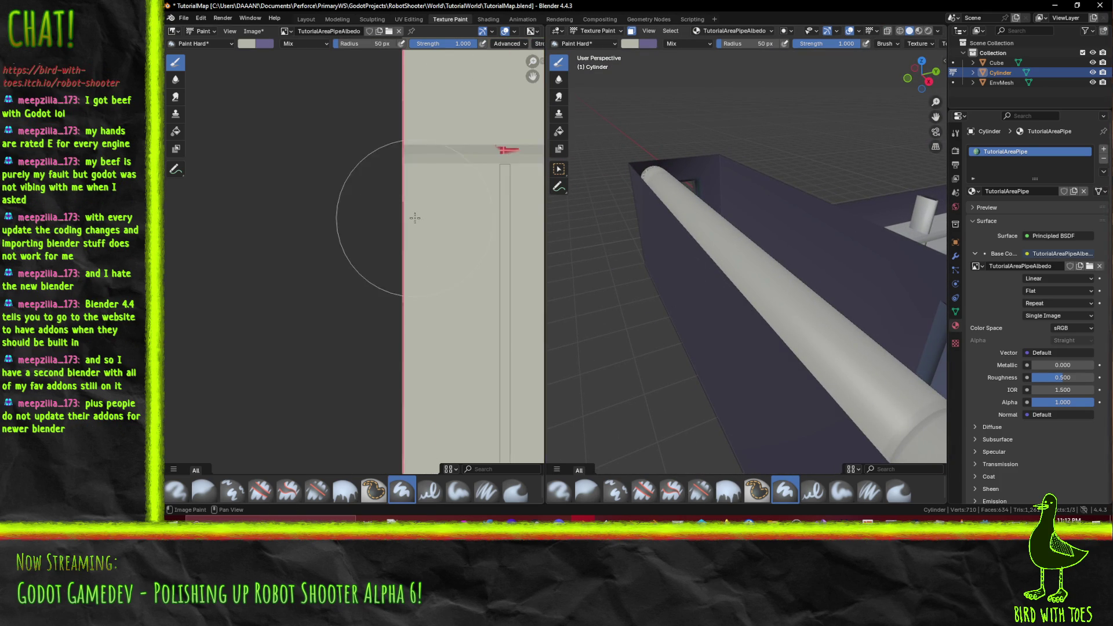
mouse_move(373, 173)
mouse_down()
mouse_move(429, 227)
mouse_move(381, 254)
mouse_up()
mouse_move(394, 163)
mouse_down()
mouse_move(396, 360)
mouse_move(397, 308)
mouse_up()
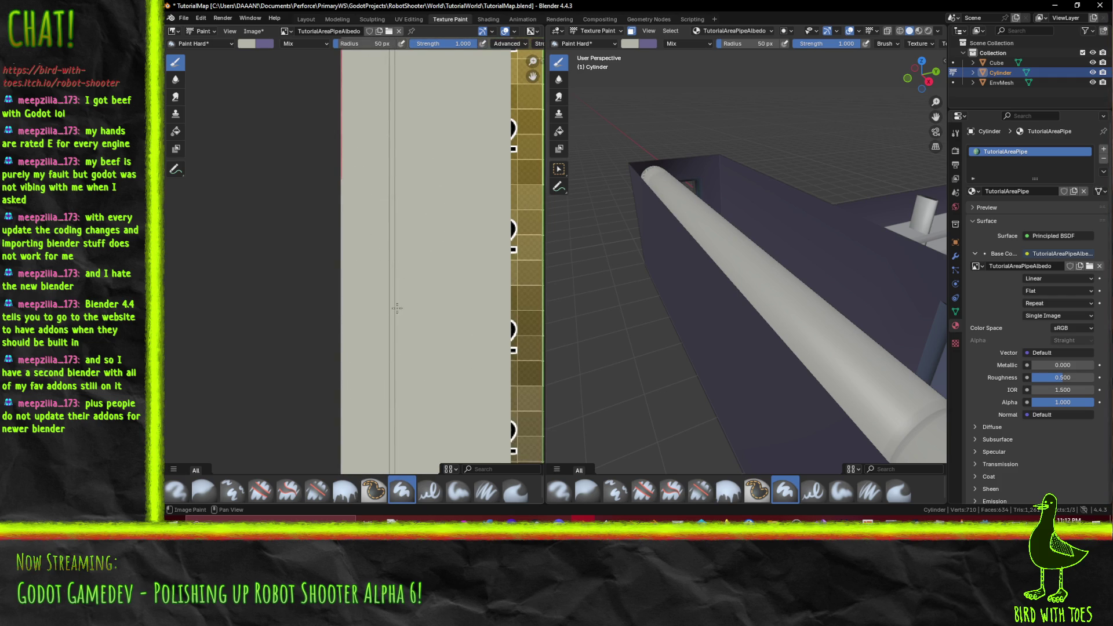
Step: Set the brush radius to 5 px
scroll(429, 329, up, 2)
scroll(405, 289, down, 4)
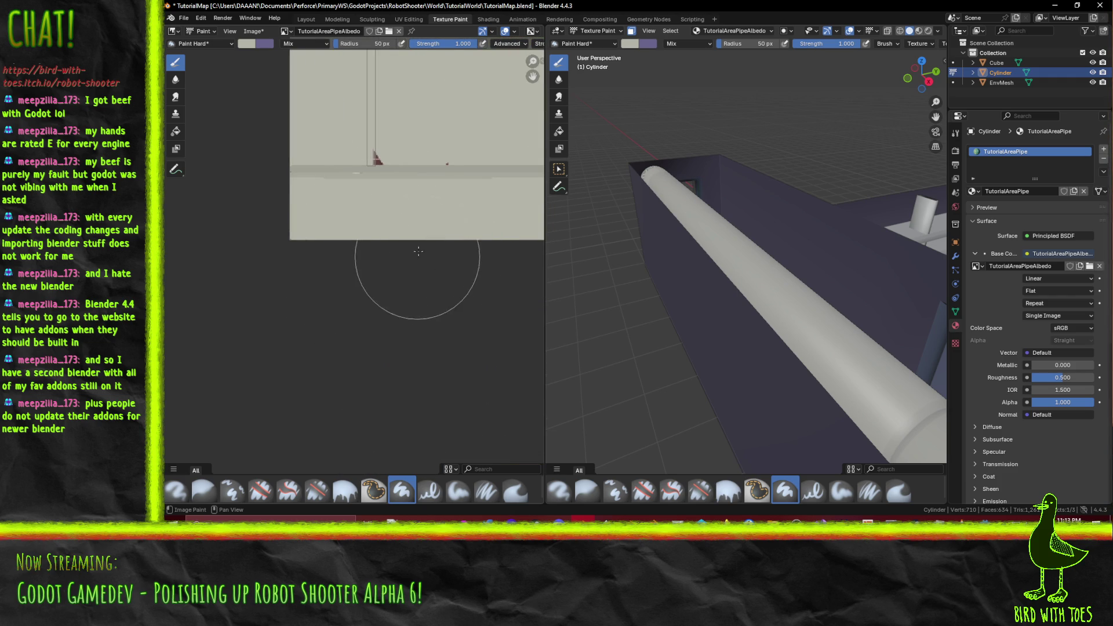
scroll(413, 265, up, 2)
scroll(353, 260, up, 3)
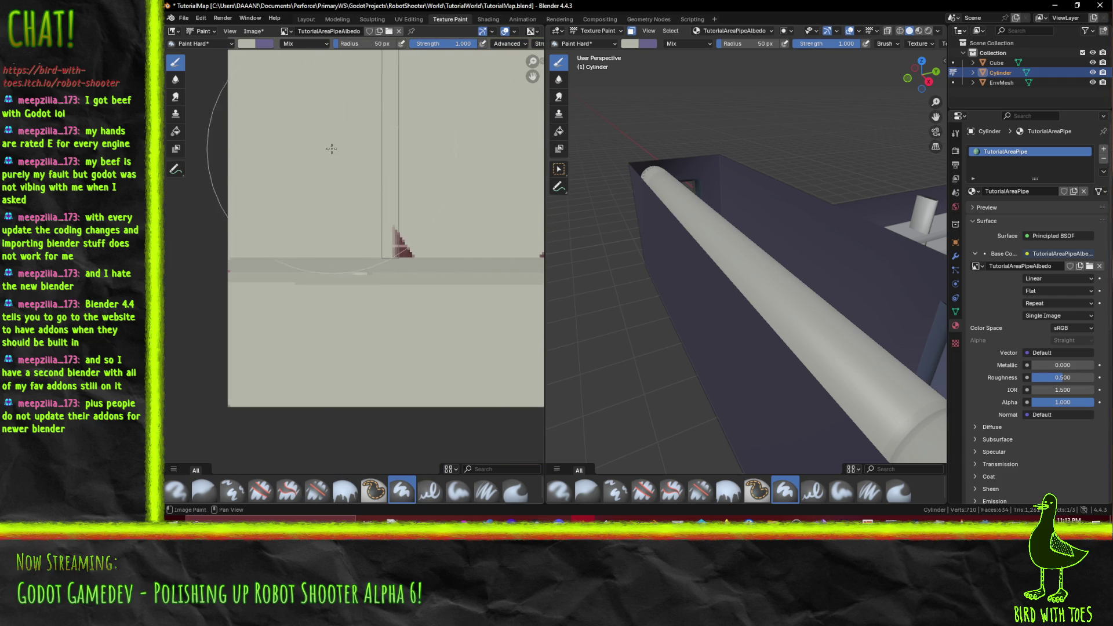
click(247, 43)
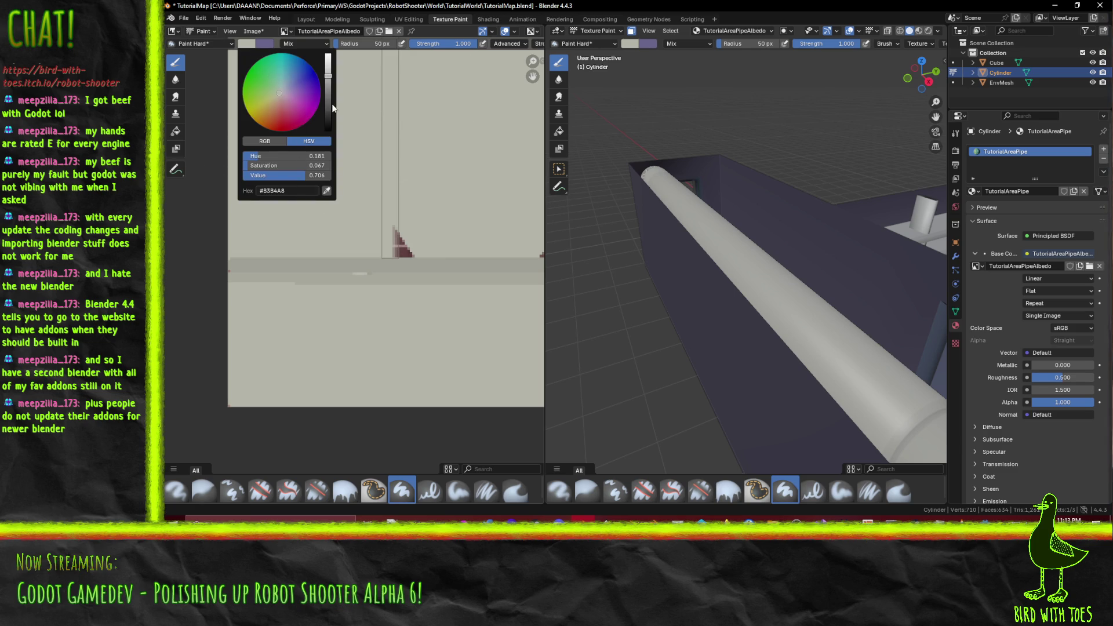
click(366, 43)
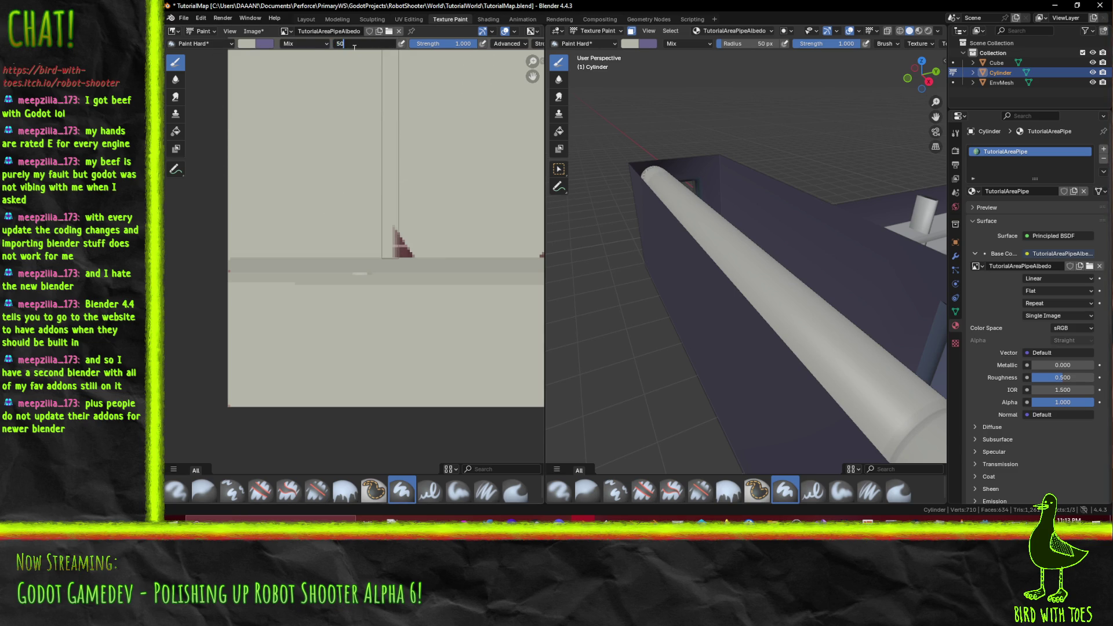
key(BackSpace)
key(Return)
Step: Paint grey over the red triangle mark, then switch to the web browser
scroll(371, 232, up, 1)
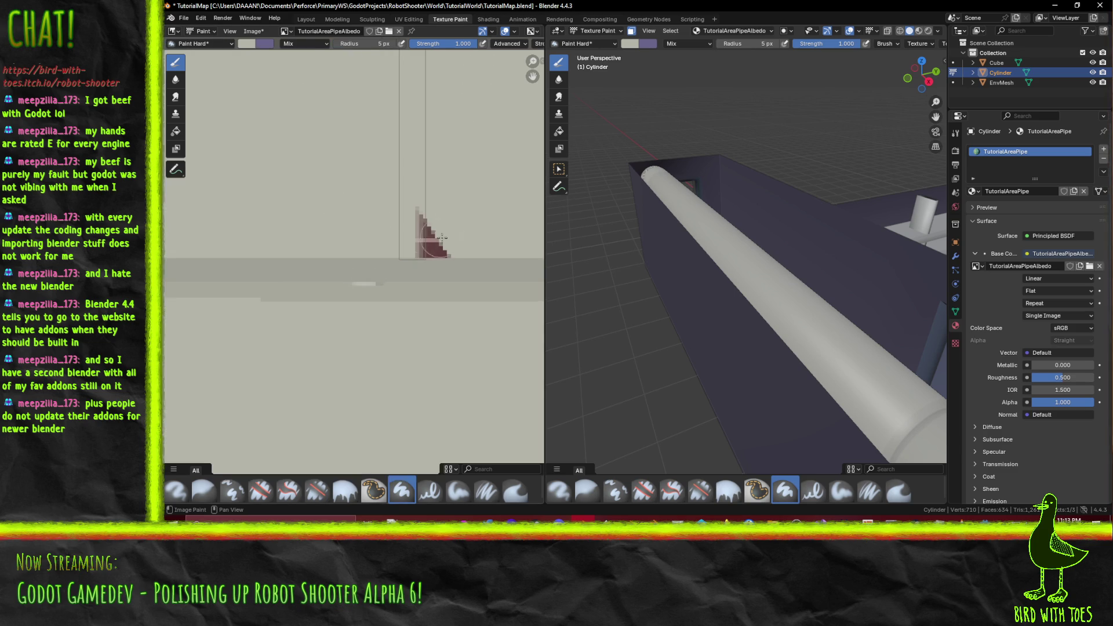
scroll(441, 241, up, 1)
drag(328, 222, 375, 230)
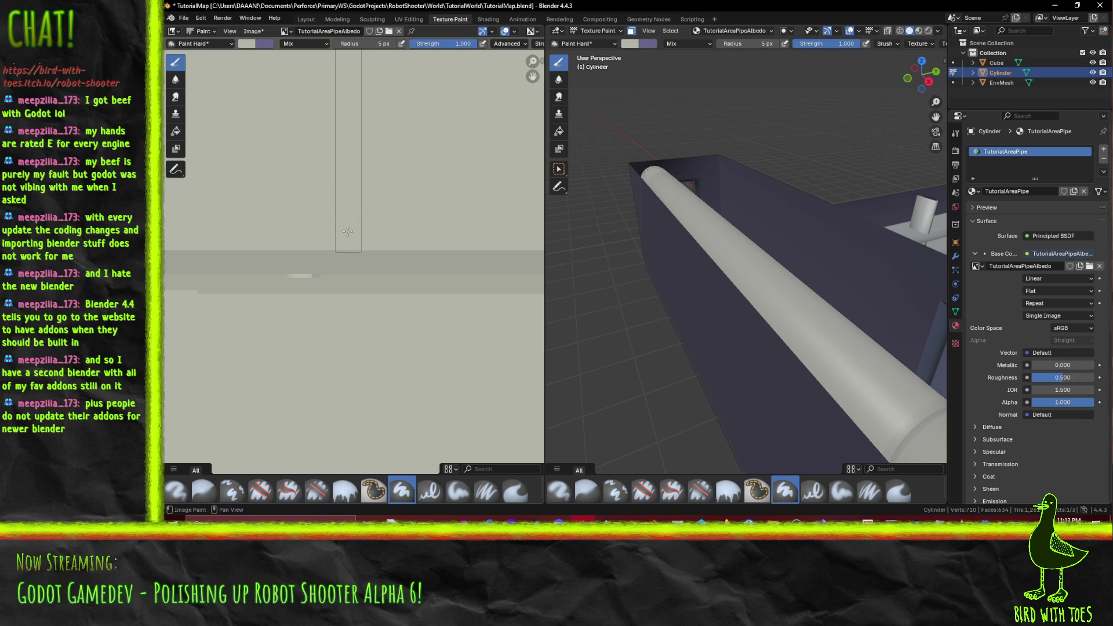
scroll(276, 231, down, 1)
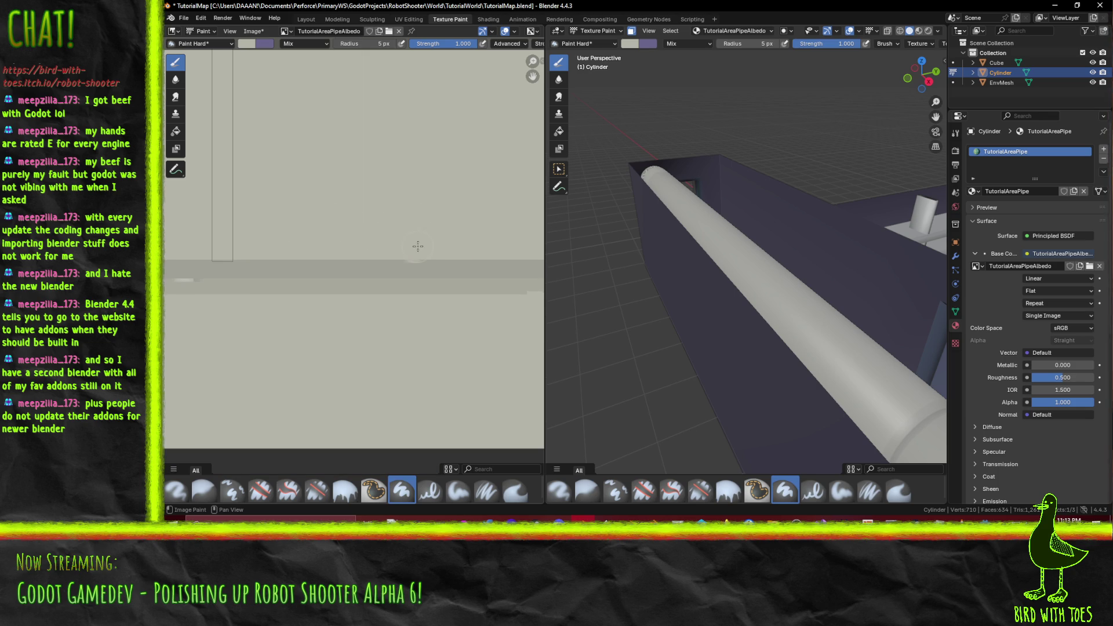
scroll(461, 247, down, 2)
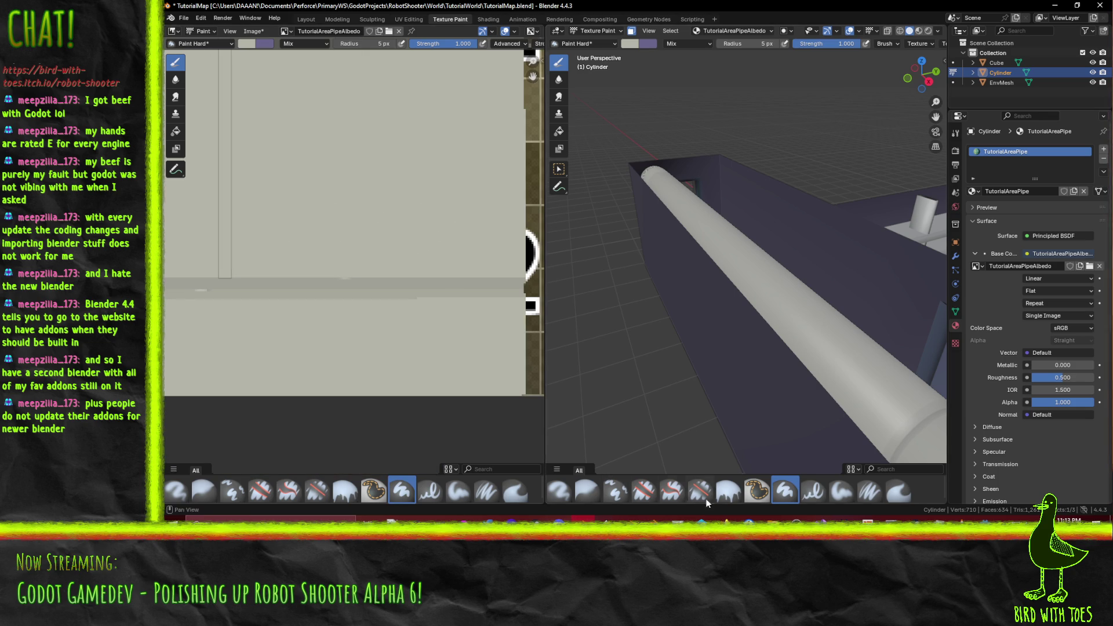
click(725, 518)
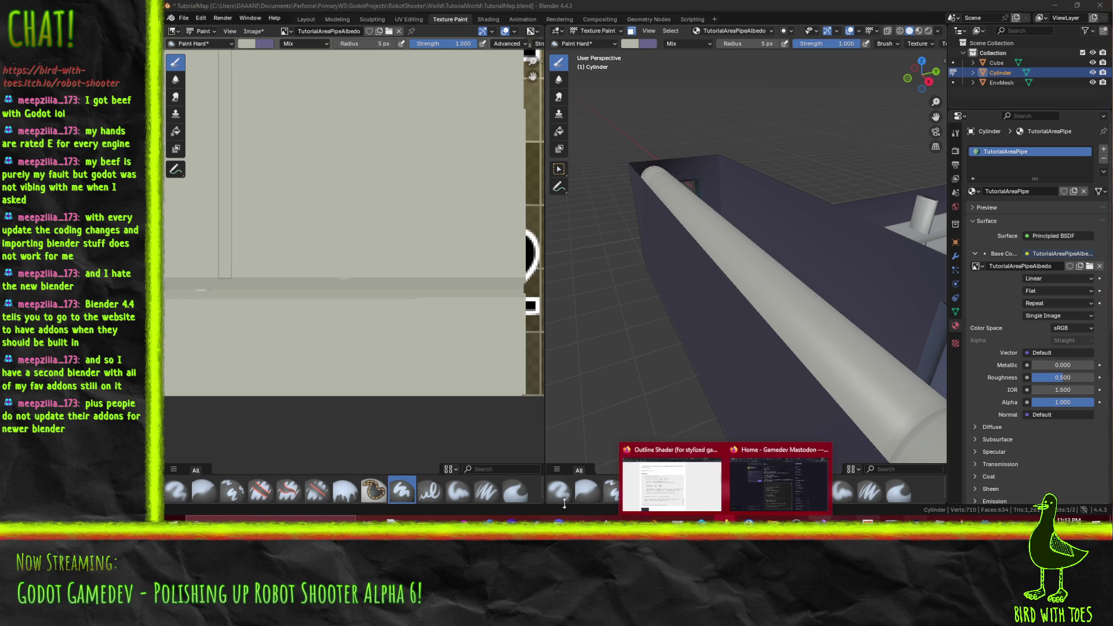
click(655, 499)
click(467, 11)
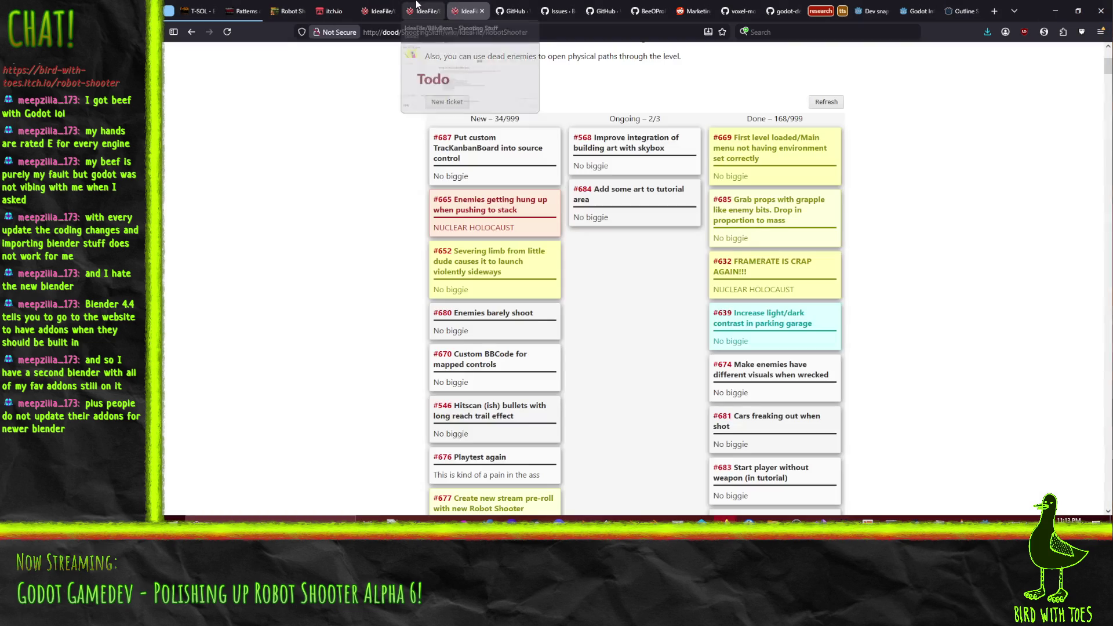
scroll(381, 330, up, 3)
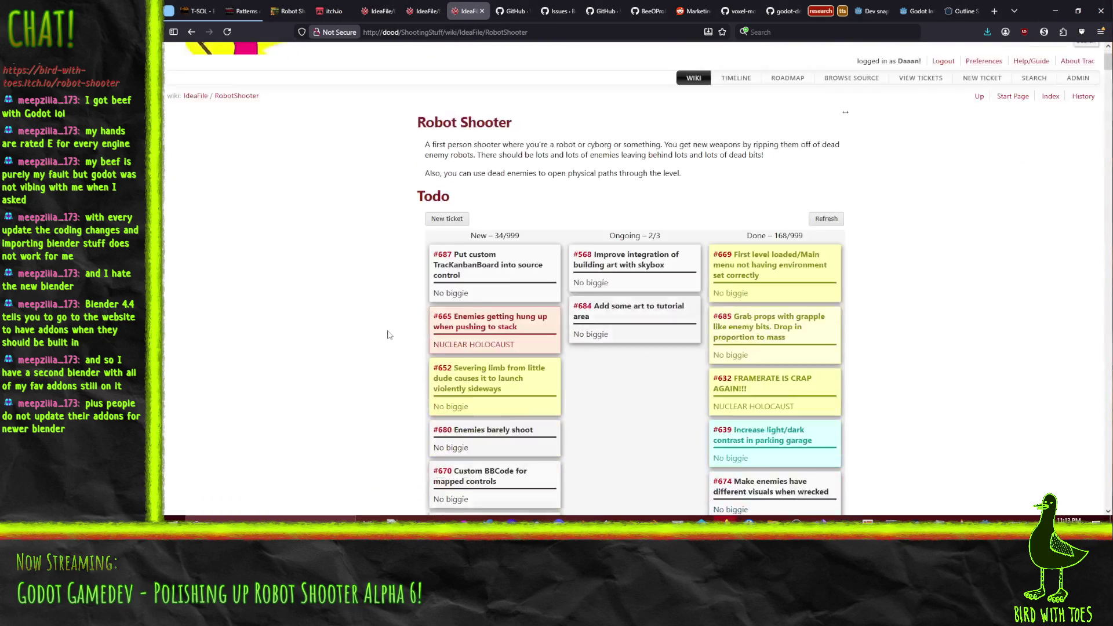
scroll(388, 328, down, 4)
scroll(392, 327, down, 3)
scroll(393, 327, up, 6)
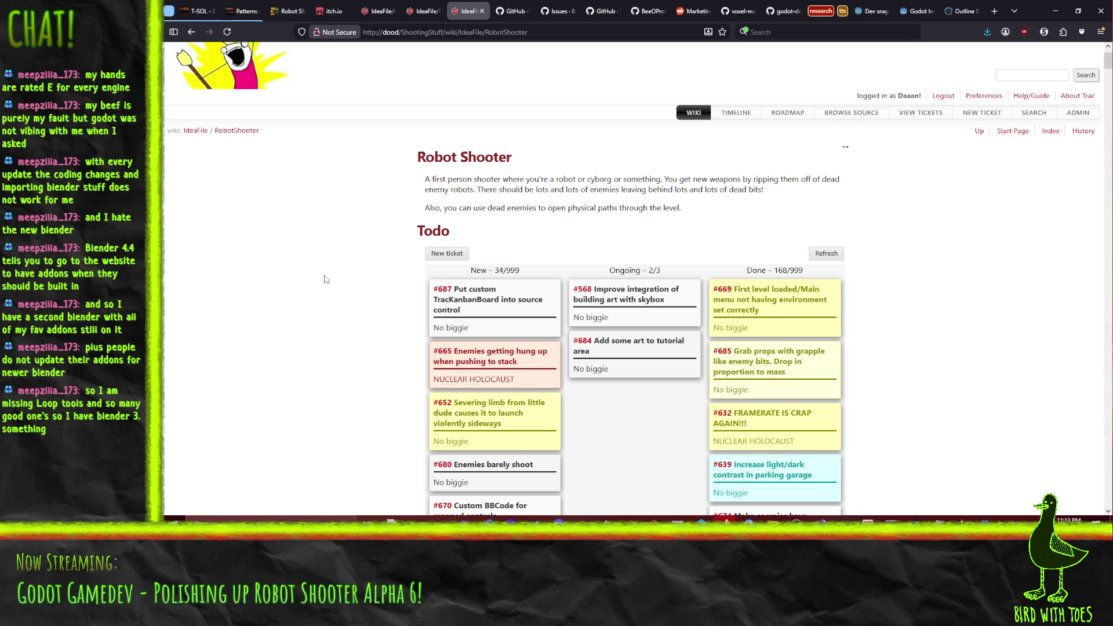
scroll(325, 280, down, 3)
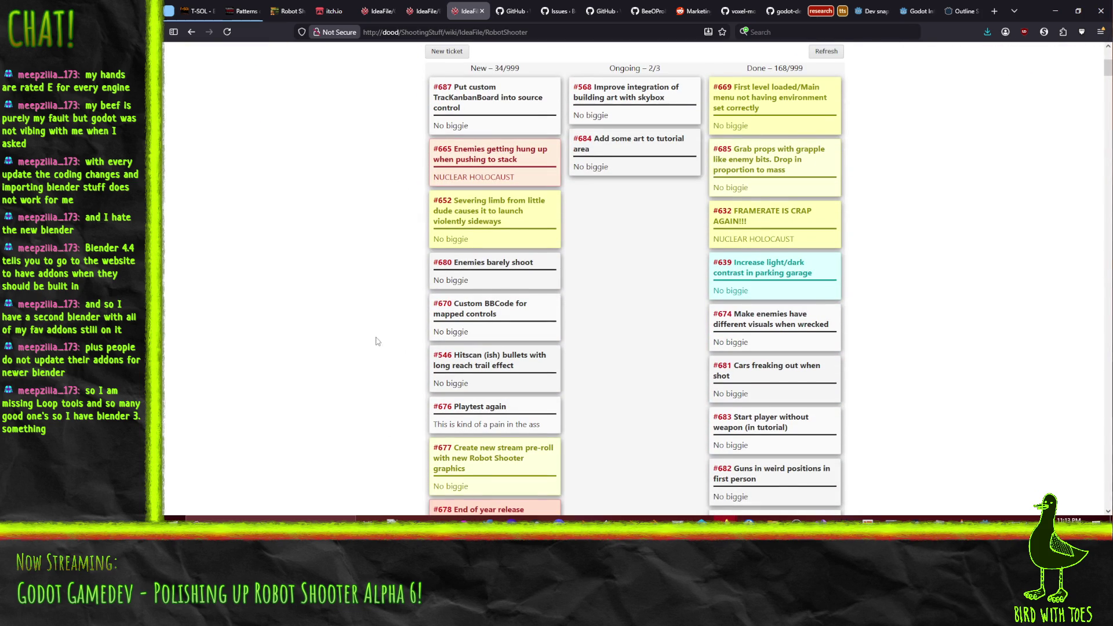
scroll(391, 372, up, 1)
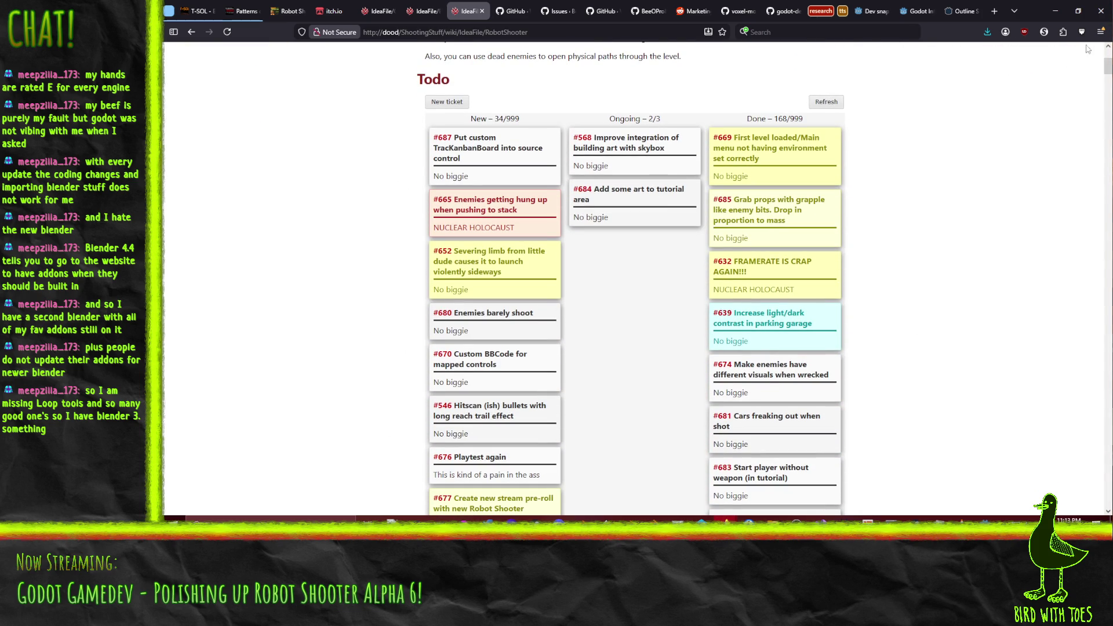
scroll(895, 308, down, 7)
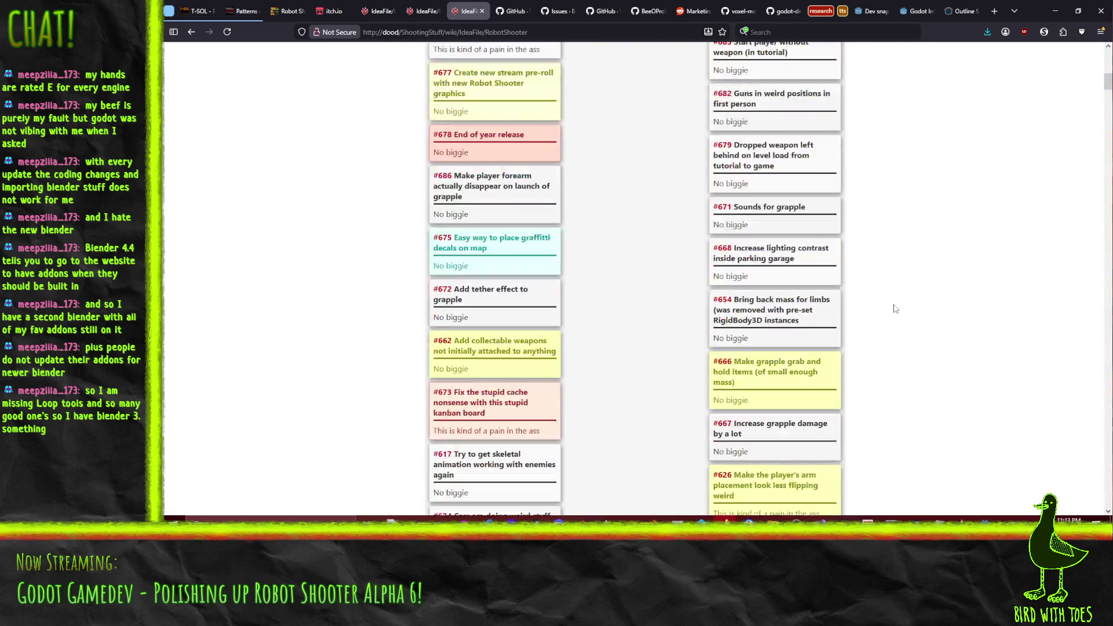
scroll(895, 308, up, 6)
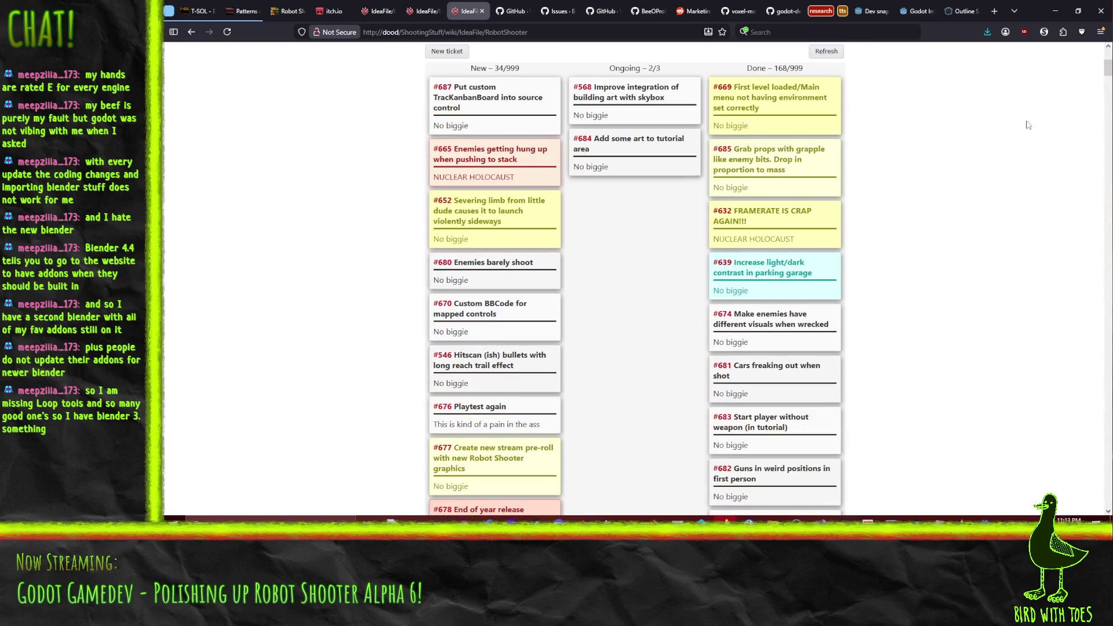
click(1056, 19)
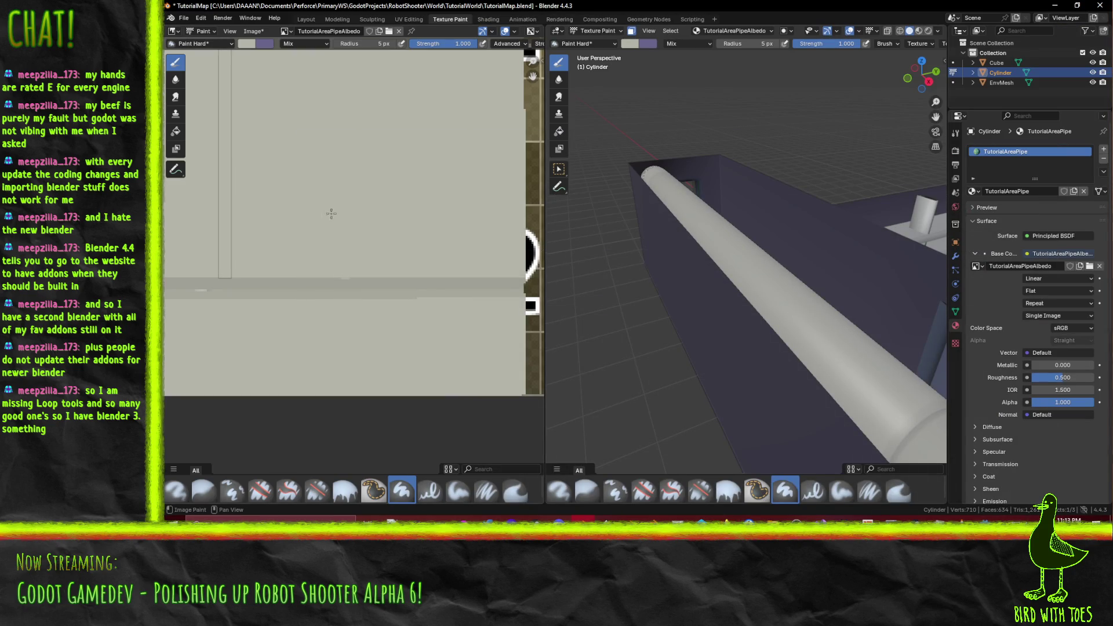
Step: Sample the texture's grey background as brush colour and set the brush radius to 2 px
scroll(365, 201, down, 4)
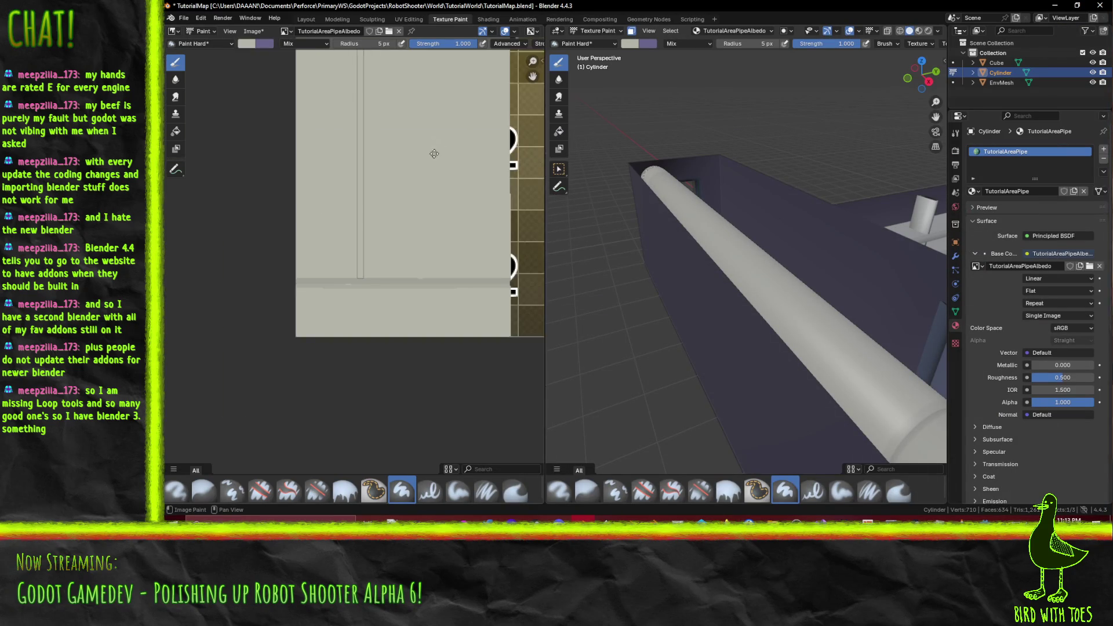
scroll(420, 267, up, 2)
scroll(405, 167, up, 3)
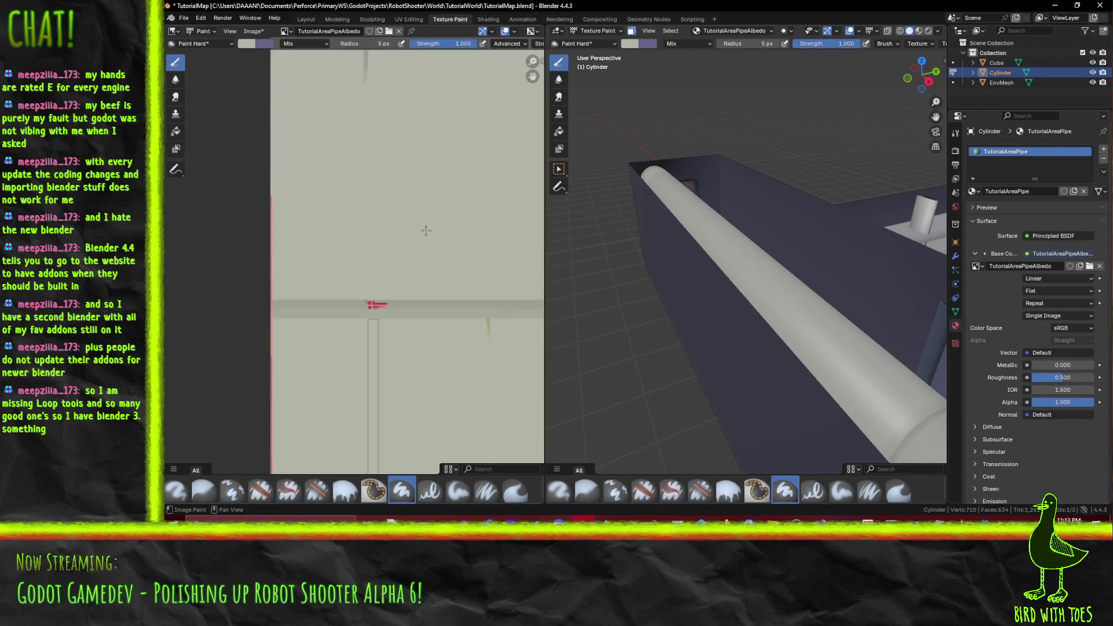
click(246, 44)
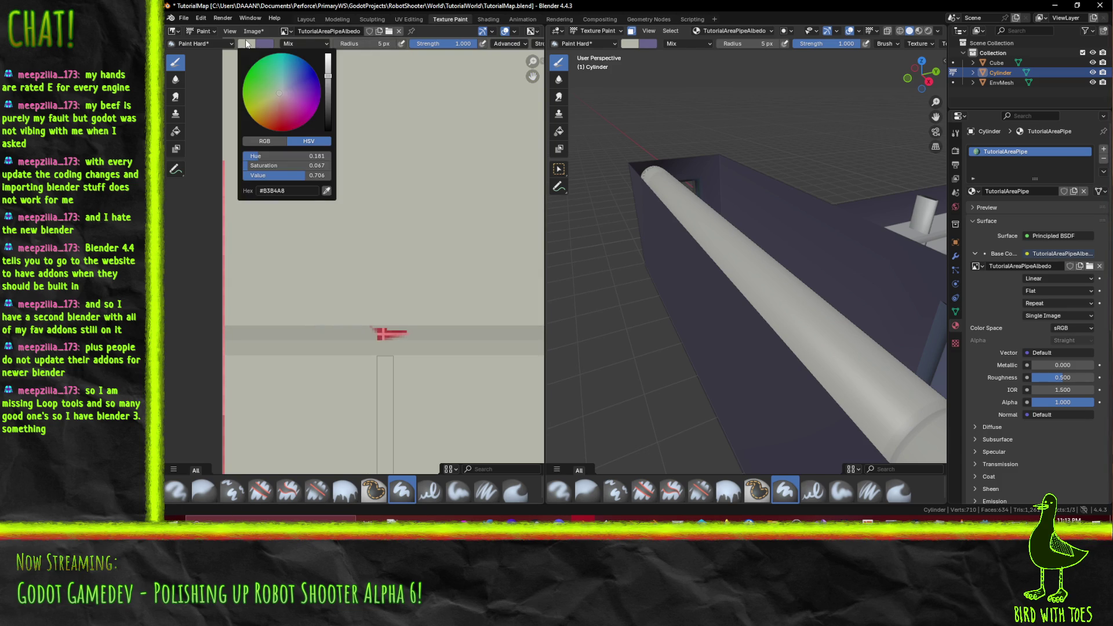
click(326, 191)
click(351, 325)
scroll(336, 244, up, 3)
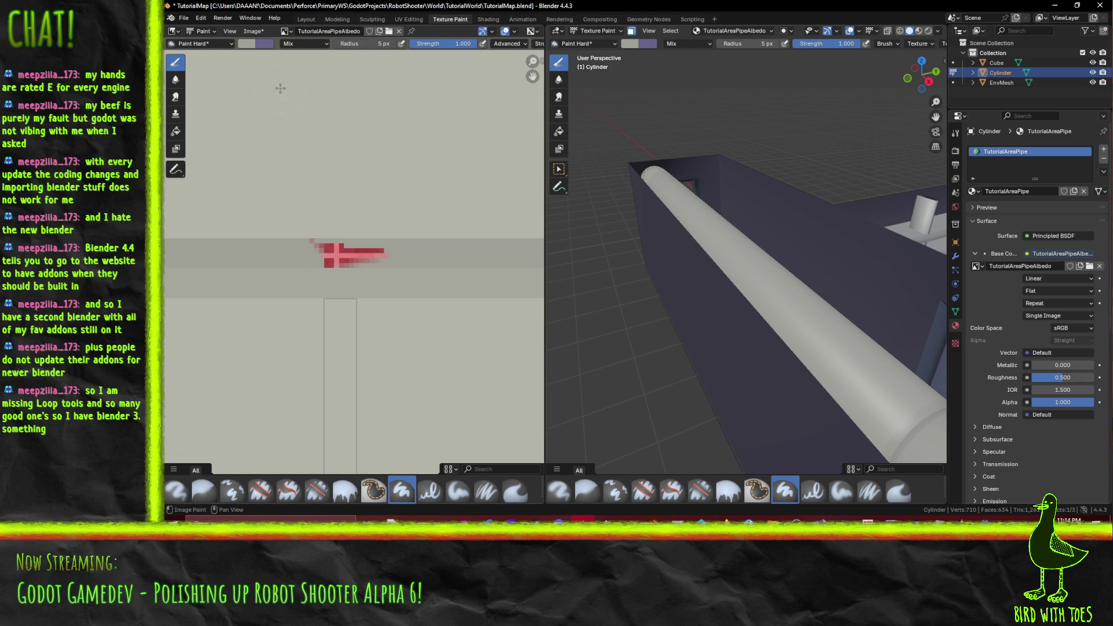
click(383, 45)
text(2)
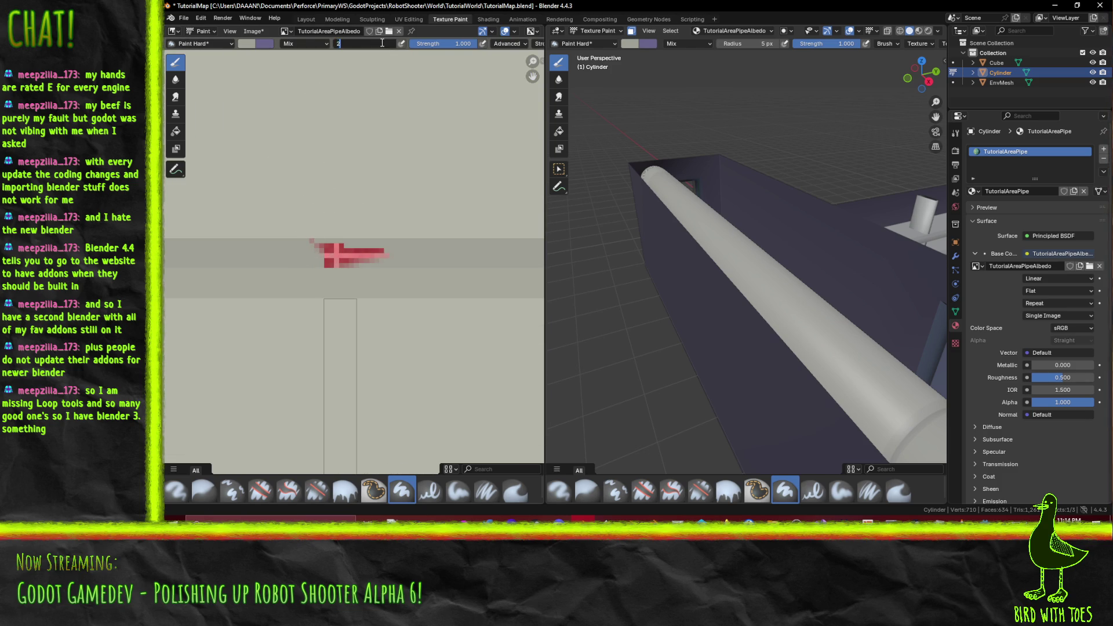
key(Return)
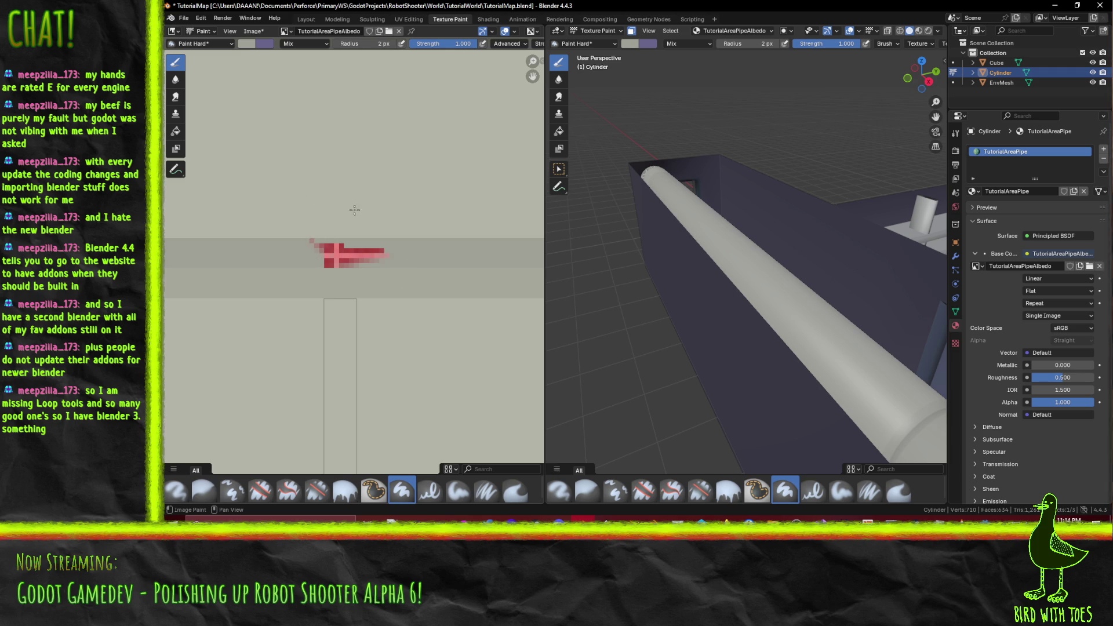
Step: Paint grey over the brownish streak on TutorialAreaPipeAlbedo
scroll(348, 226, down, 2)
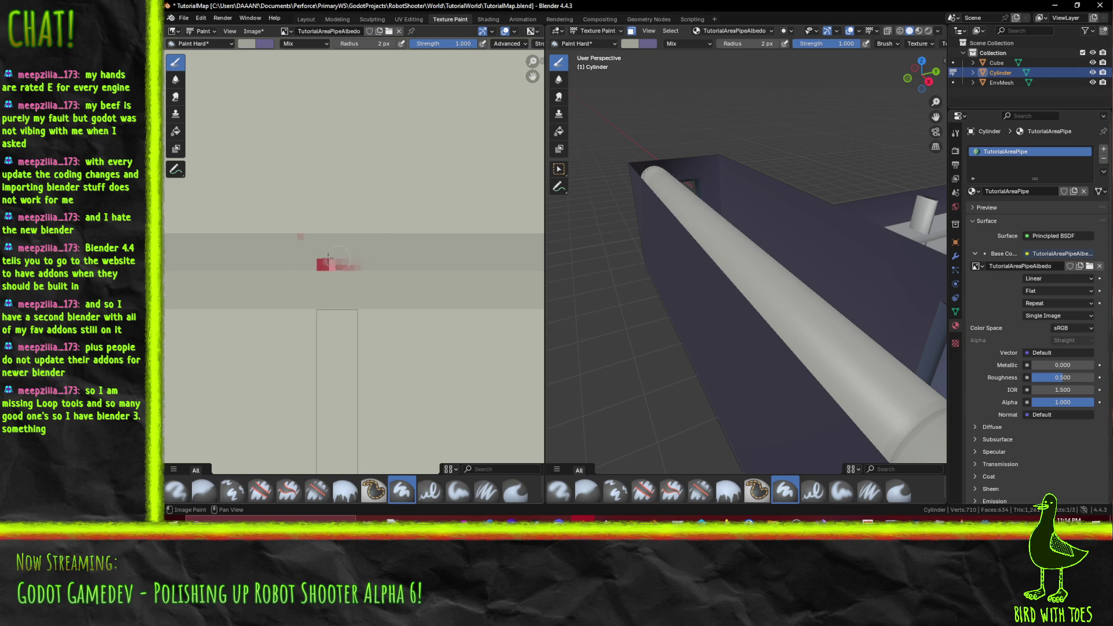
scroll(306, 255, up, 2)
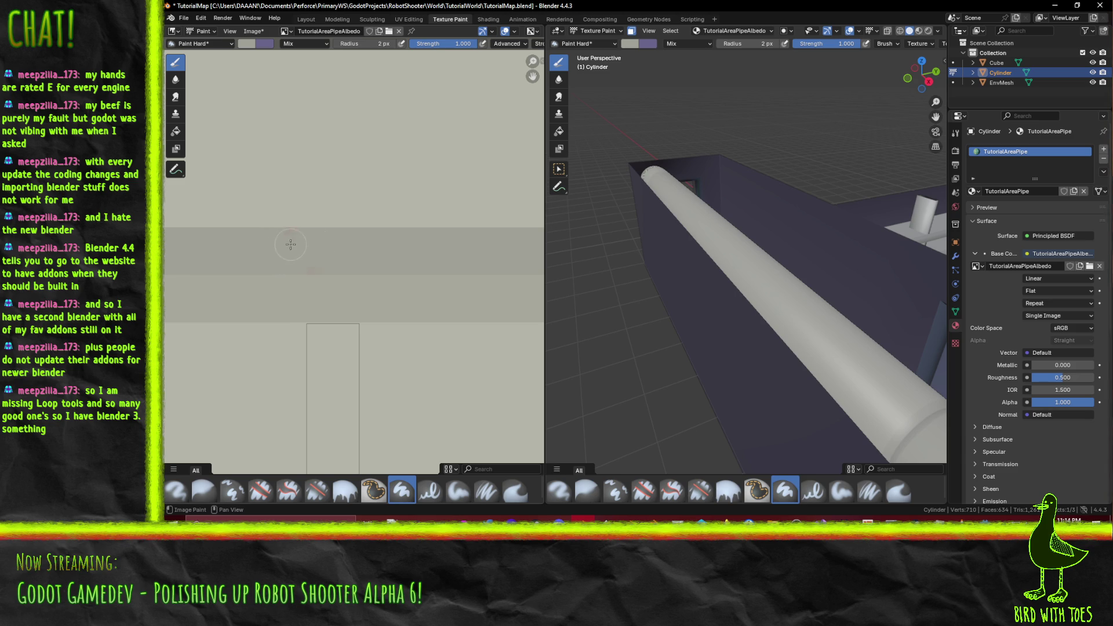
scroll(377, 255, down, 6)
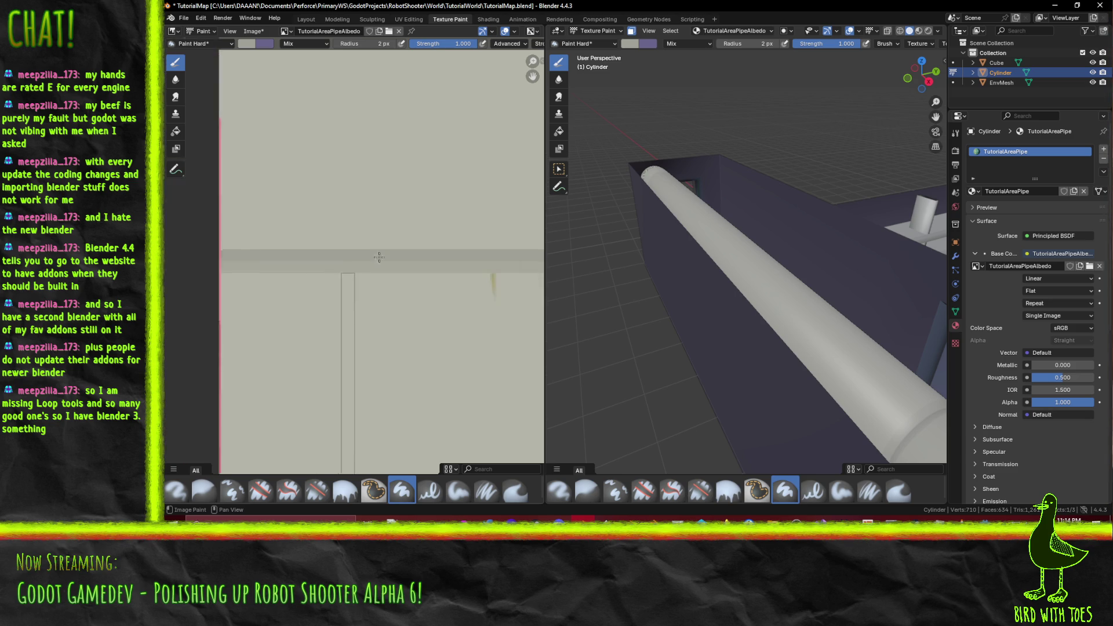
scroll(402, 240, up, 2)
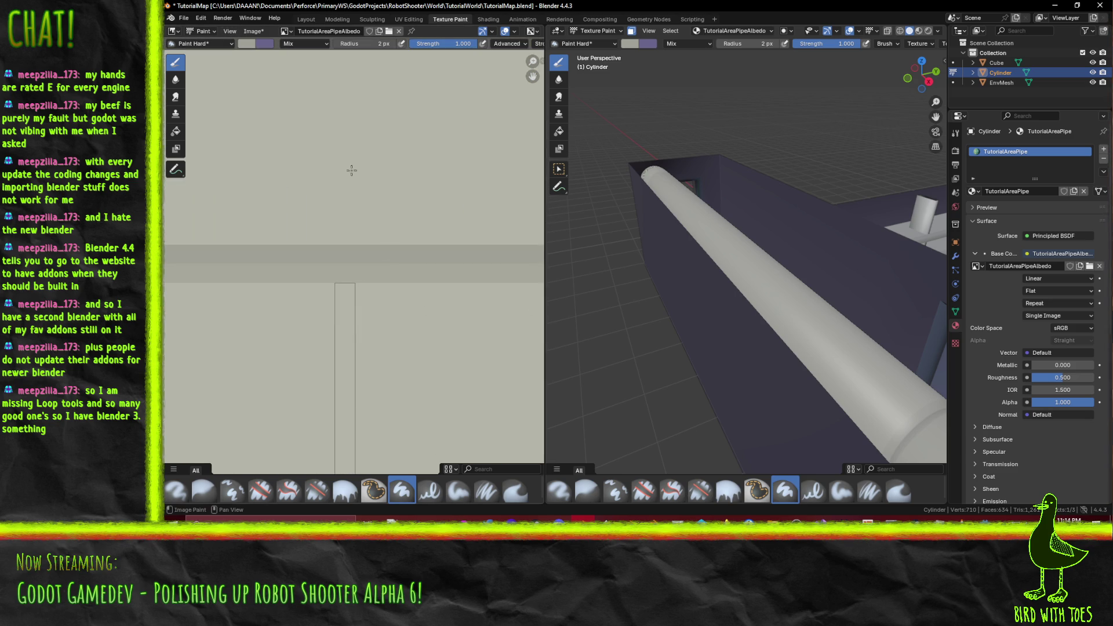
click(246, 43)
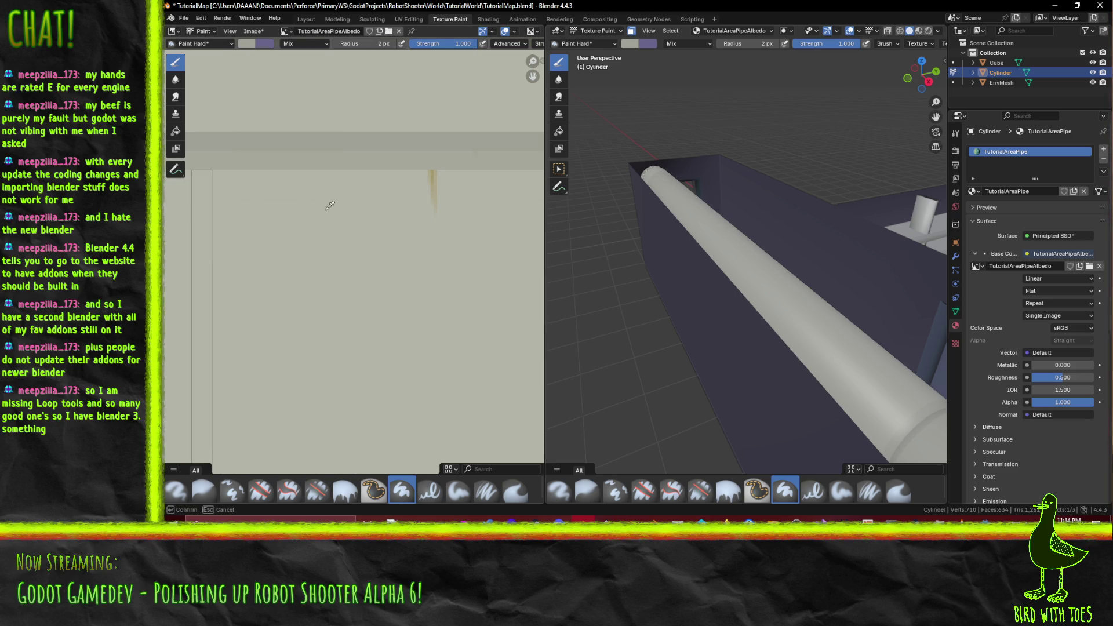
drag(430, 174, 434, 212)
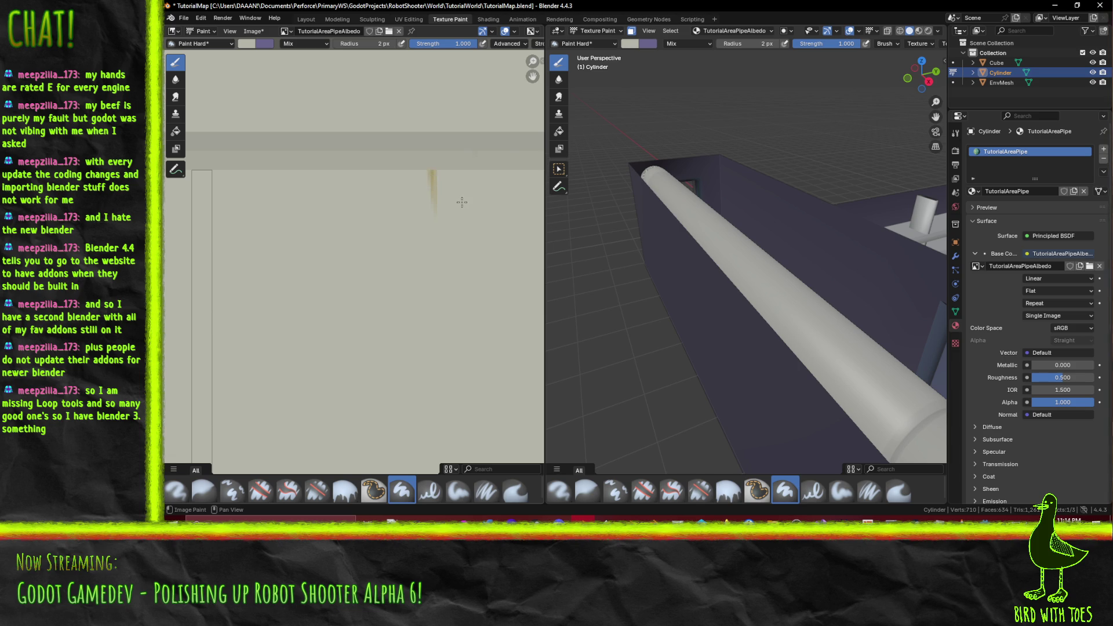
scroll(449, 185, up, 2)
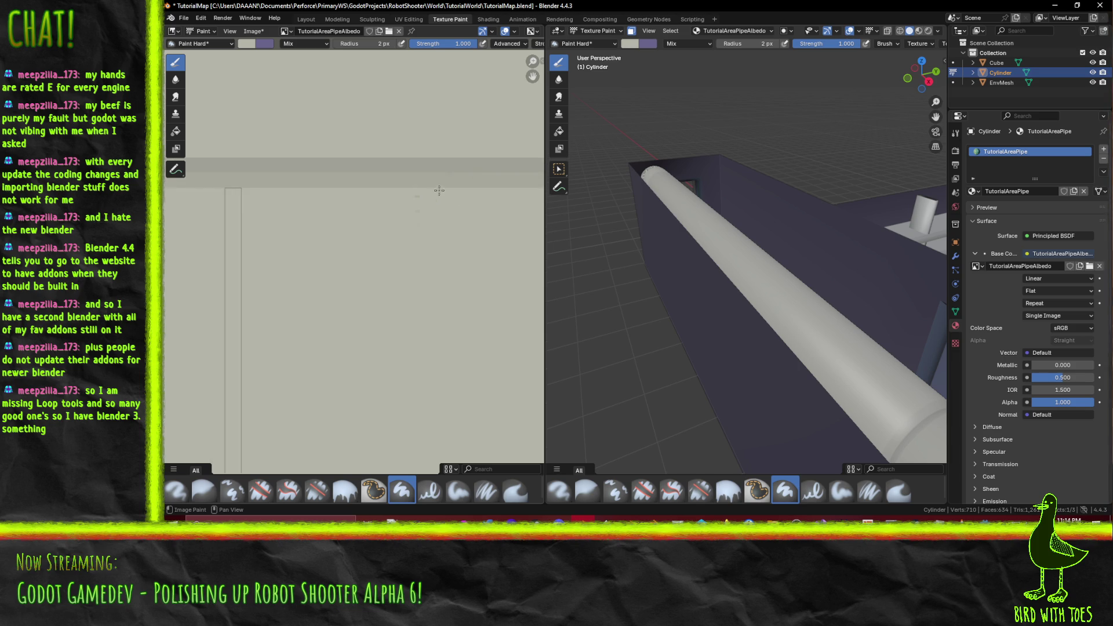
scroll(454, 208, down, 3)
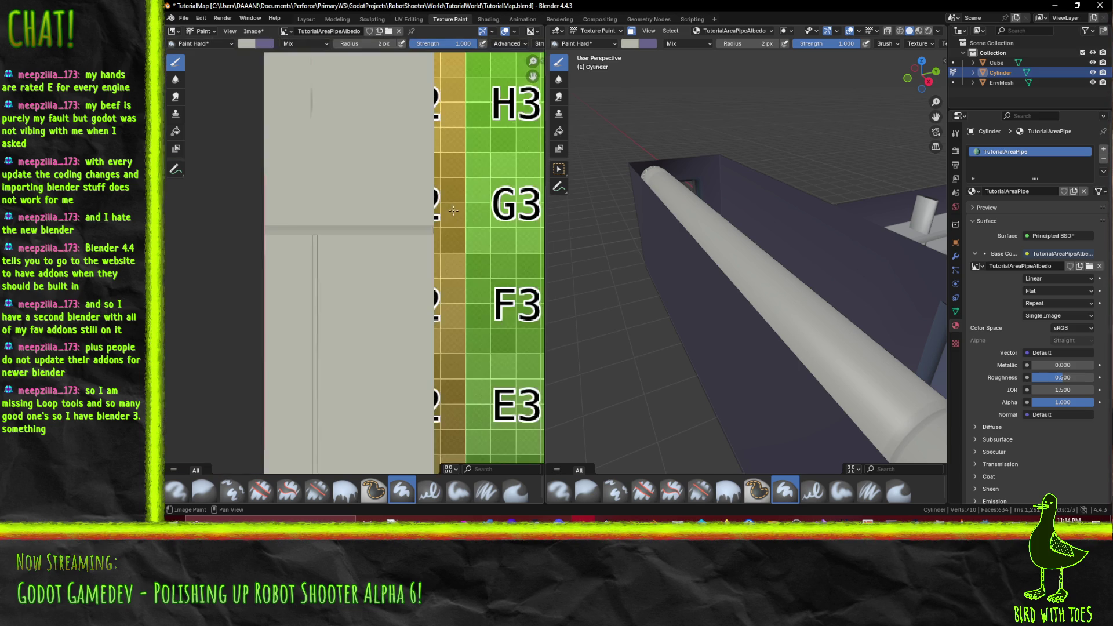
scroll(334, 142, up, 4)
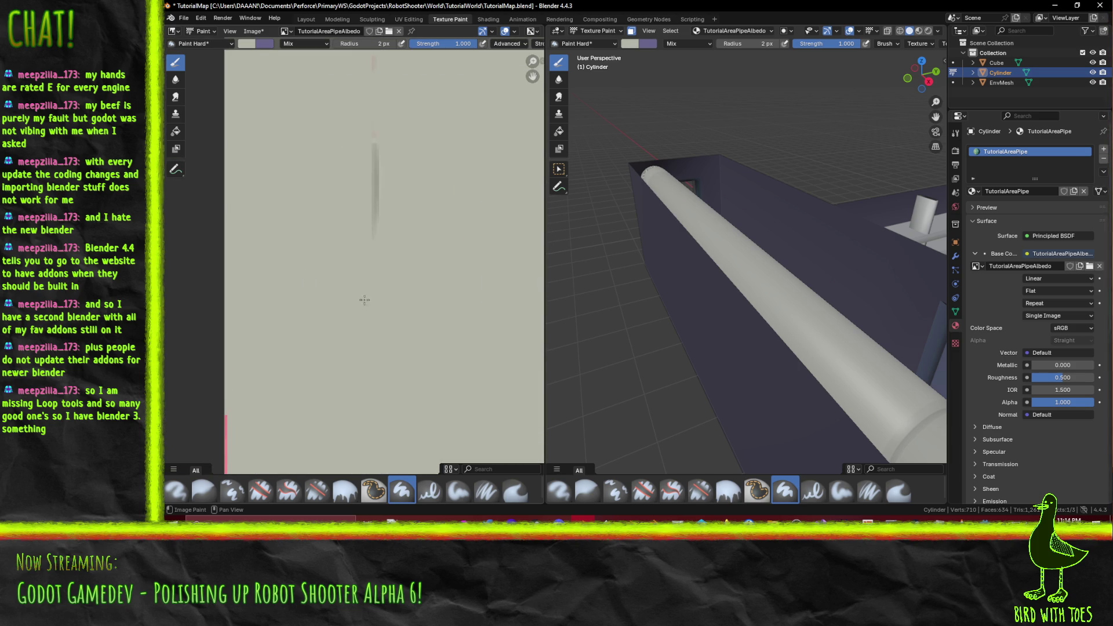
scroll(381, 142, down, 3)
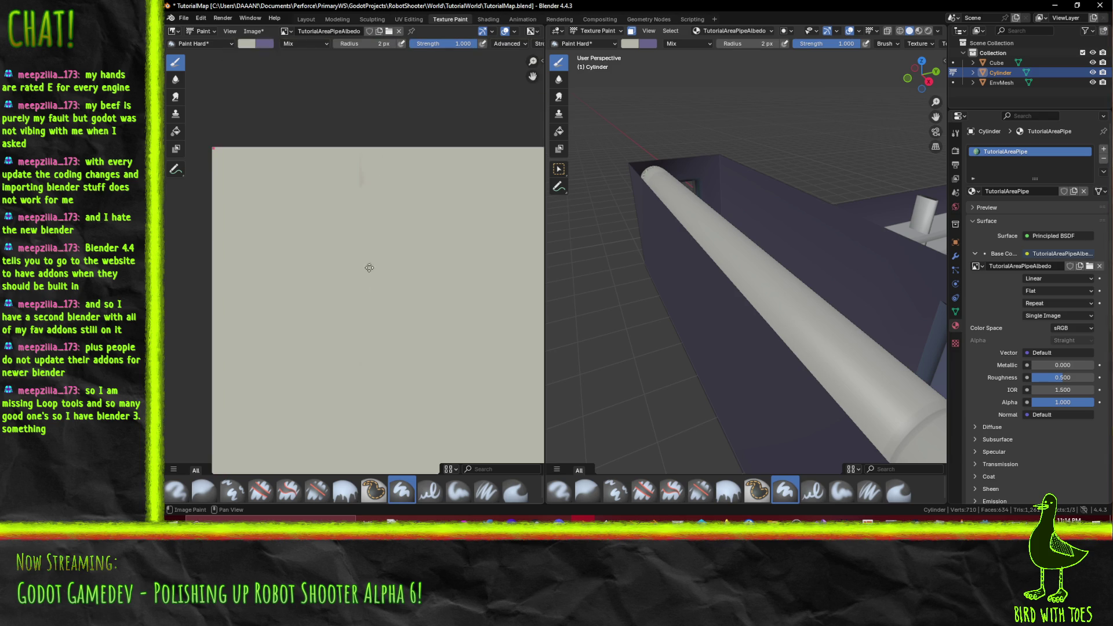
scroll(391, 225, down, 3)
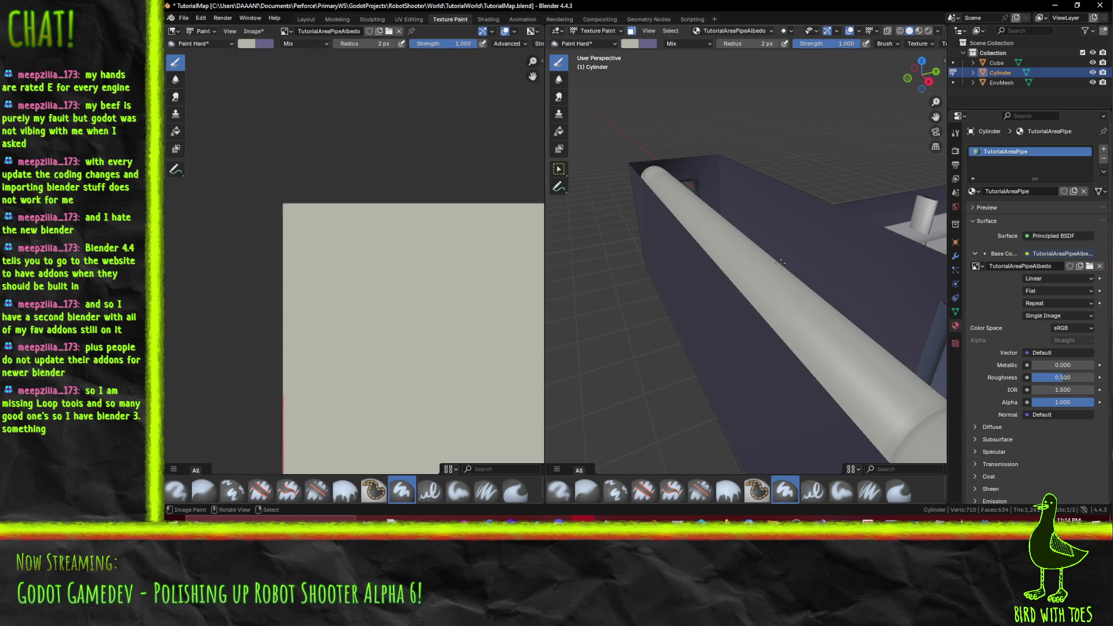
drag(771, 267, 803, 249)
Step: Try selecting face loops on the pipe elbow, then clear the selection
scroll(802, 249, down, 5)
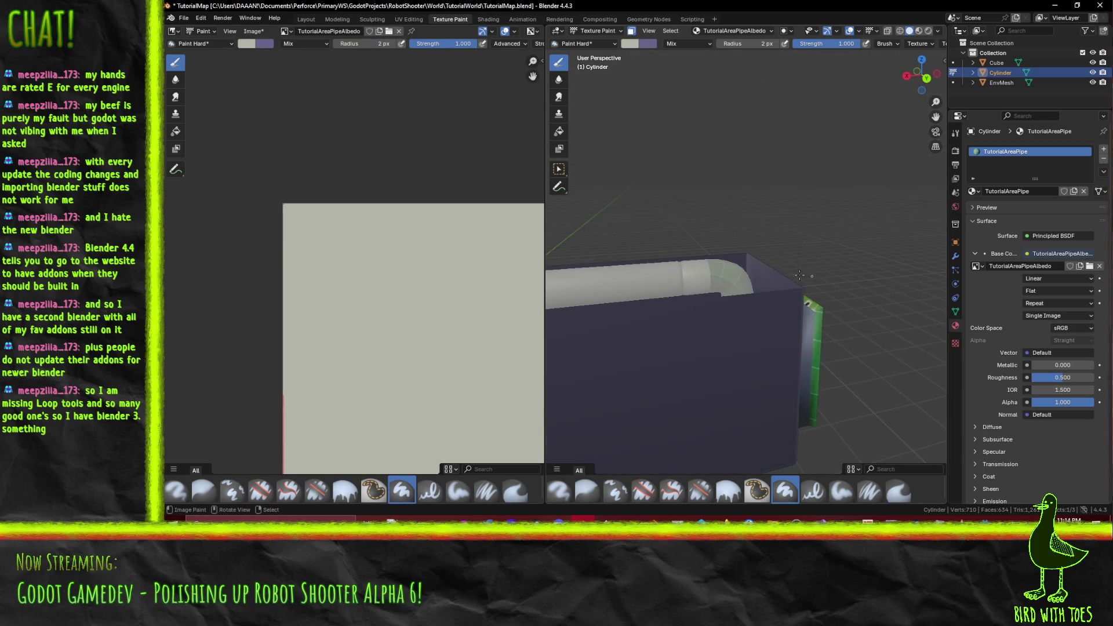
drag(800, 298, 853, 317)
alt+click(754, 289)
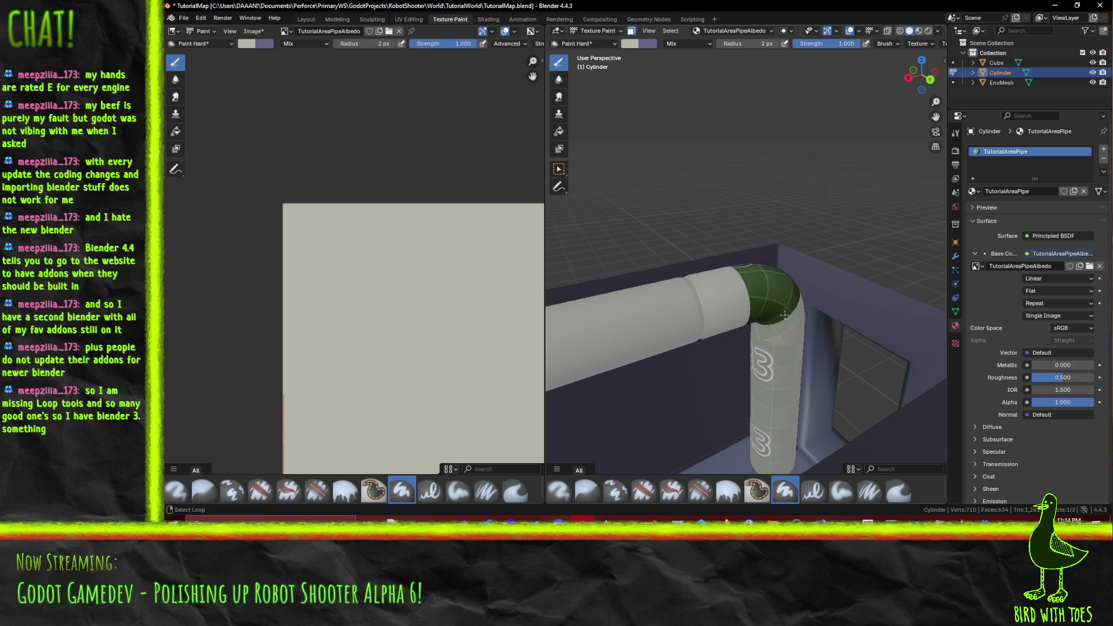
alt+shift+click(789, 334)
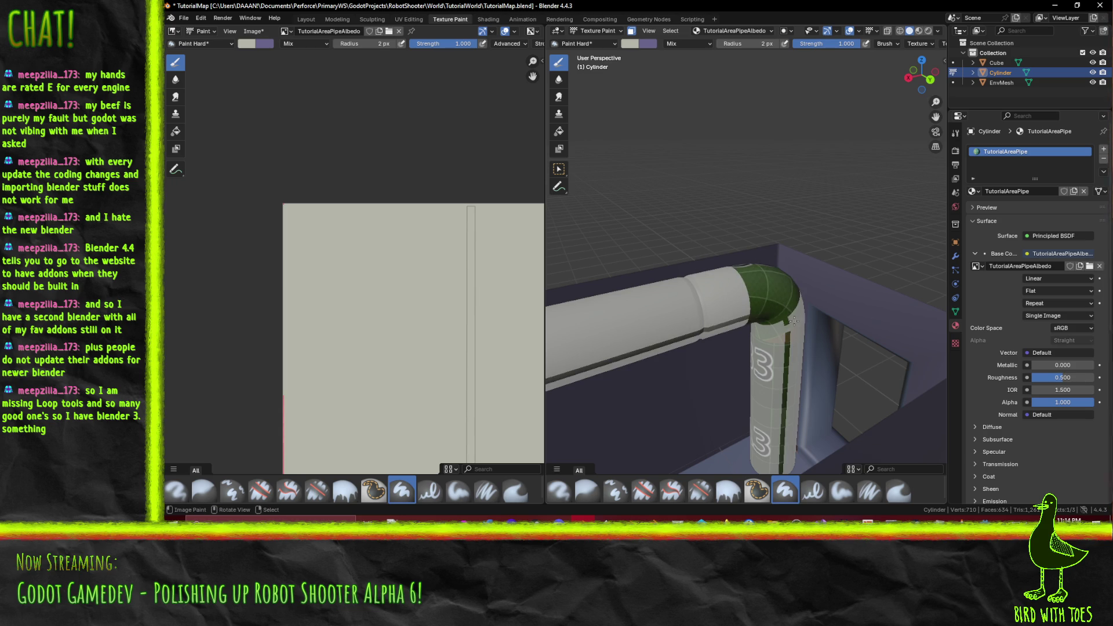
key(alt+a)
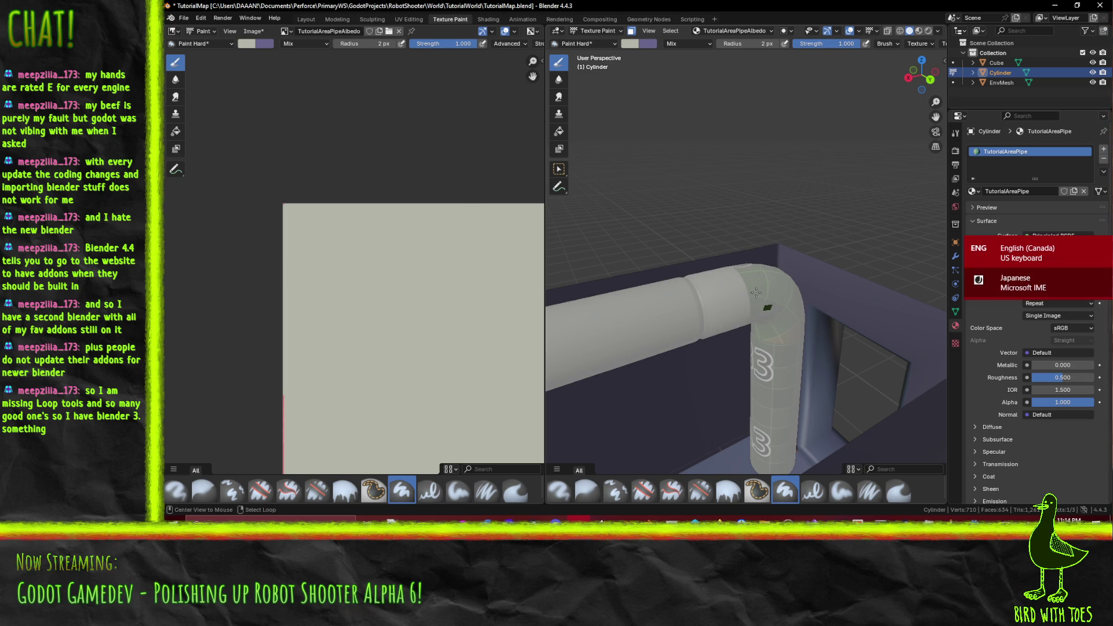
Step: Select the face rings around the pipe elbow as the paint mask
alt+click(752, 287)
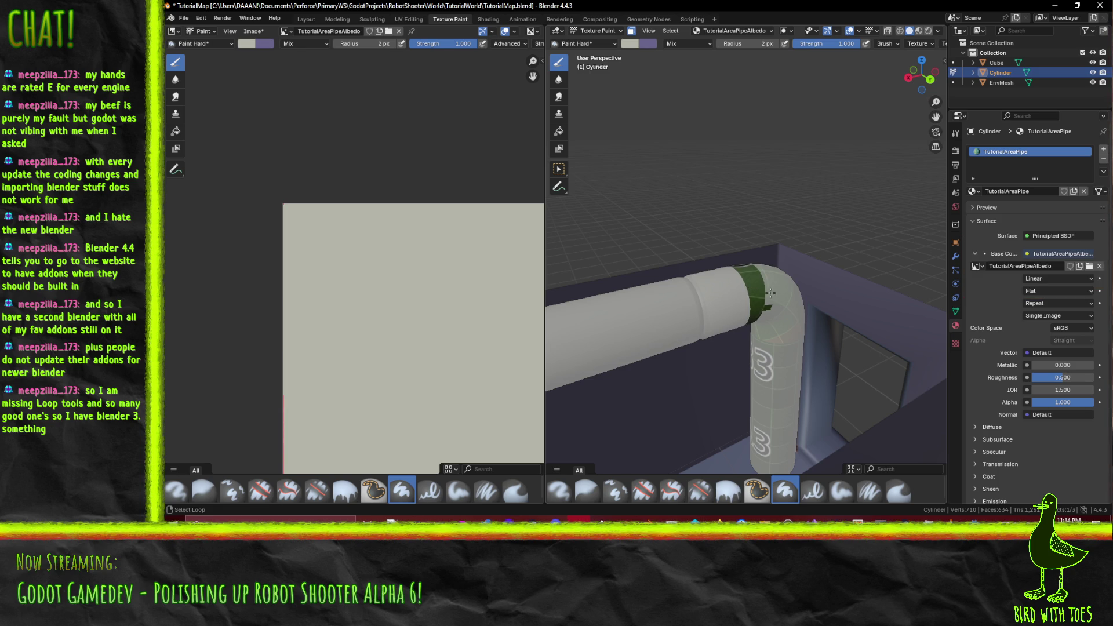
alt+shift+click(770, 292)
alt+shift+click(783, 293)
alt+shift+click(799, 295)
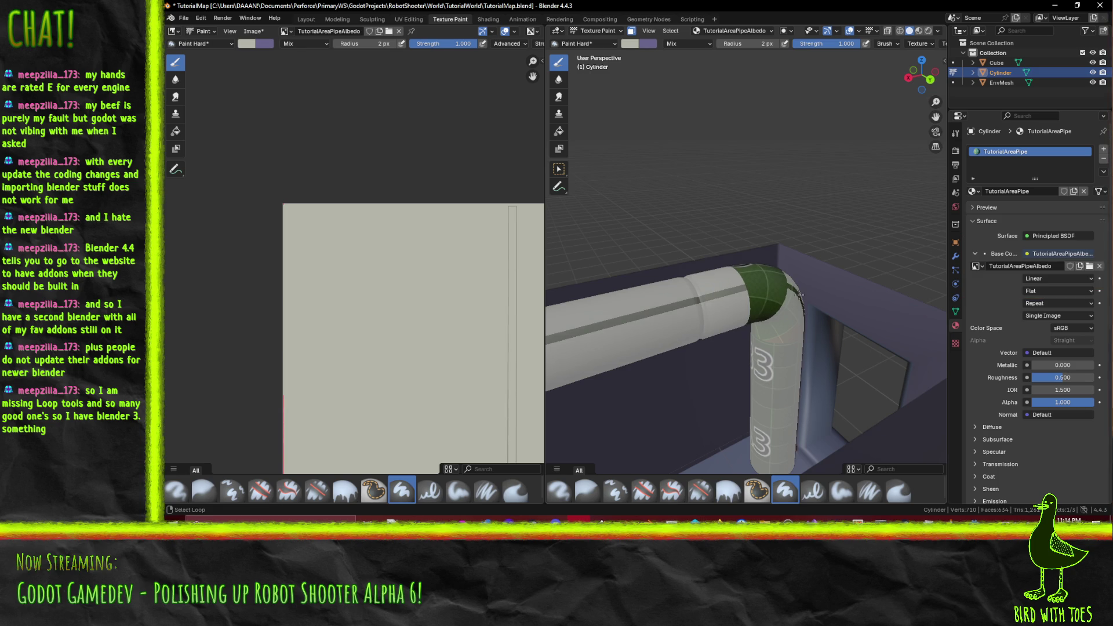
alt+shift+click(799, 295)
alt+shift+click(785, 289)
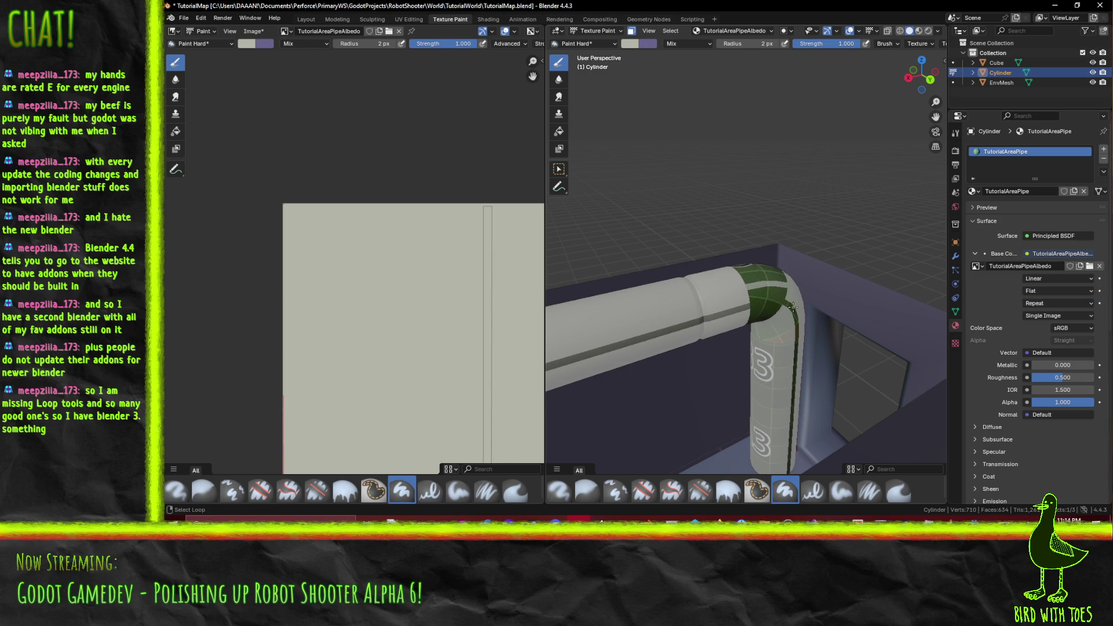
Step: Add the upright pipe faces below the elbow to the selection
alt+shift+click(785, 344)
alt+shift+click(782, 324)
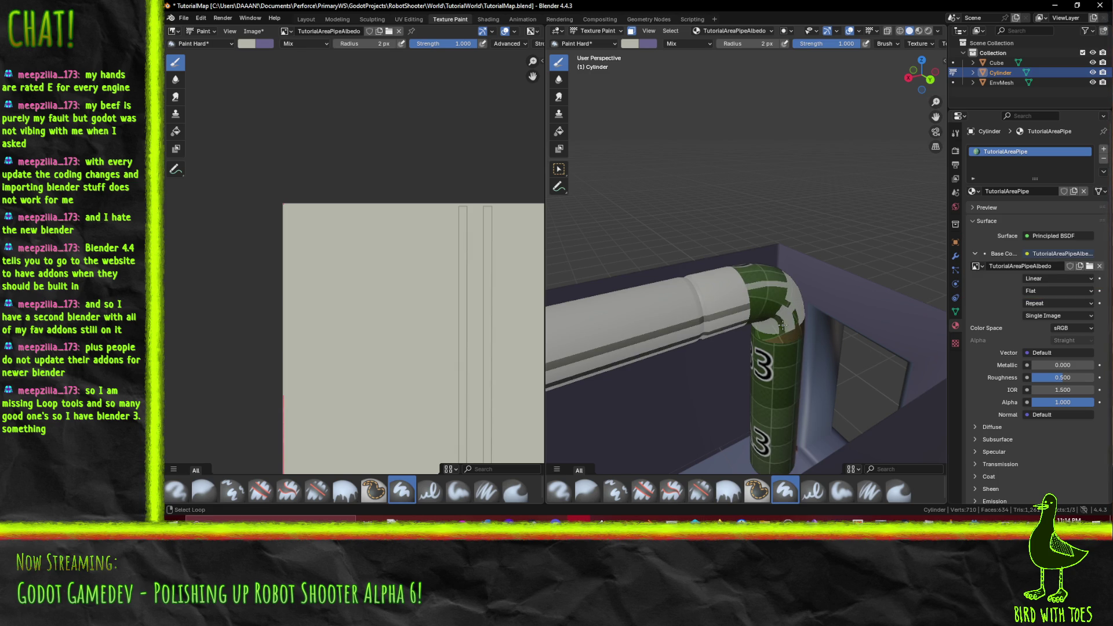
alt+shift+click(789, 325)
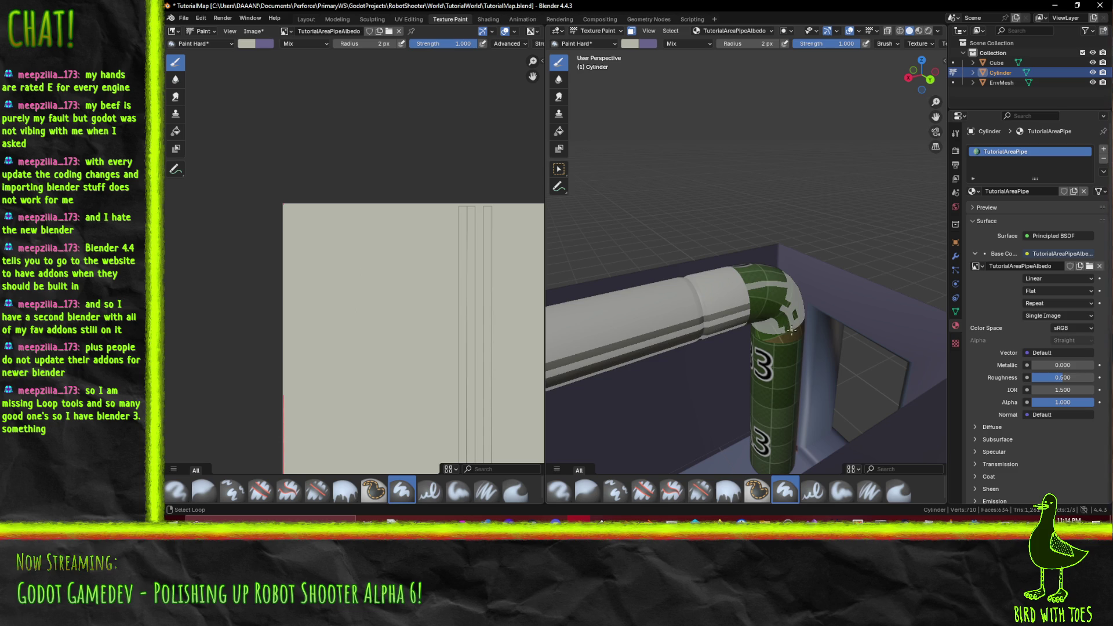
alt+shift+click(792, 329)
alt+shift+click(788, 328)
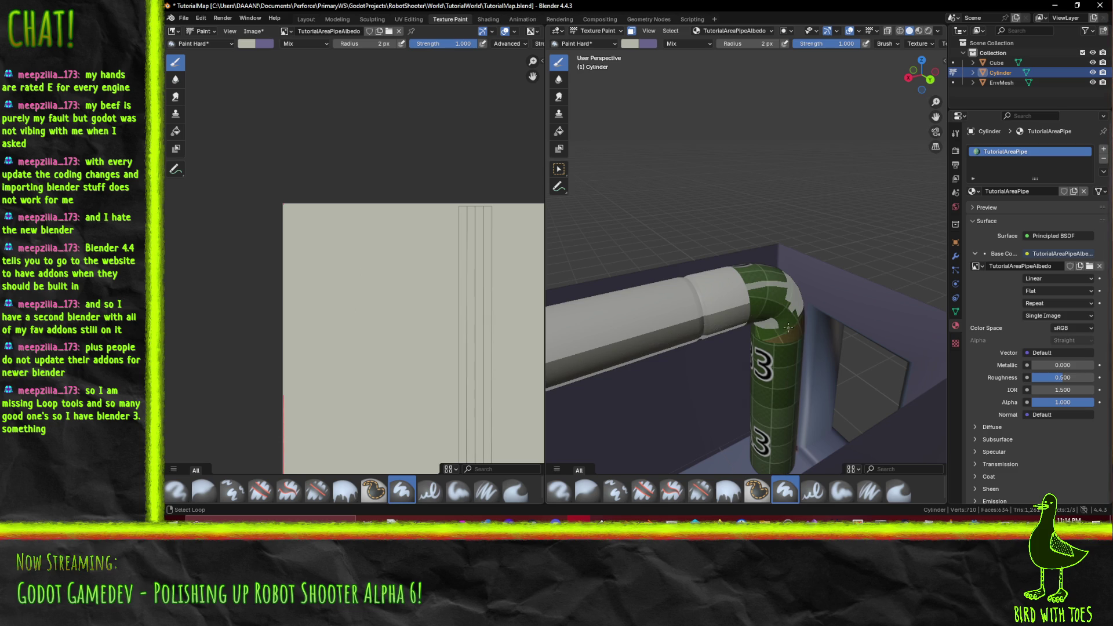
alt+shift+click(788, 328)
alt+shift+click(789, 328)
scroll(788, 328, up, 2)
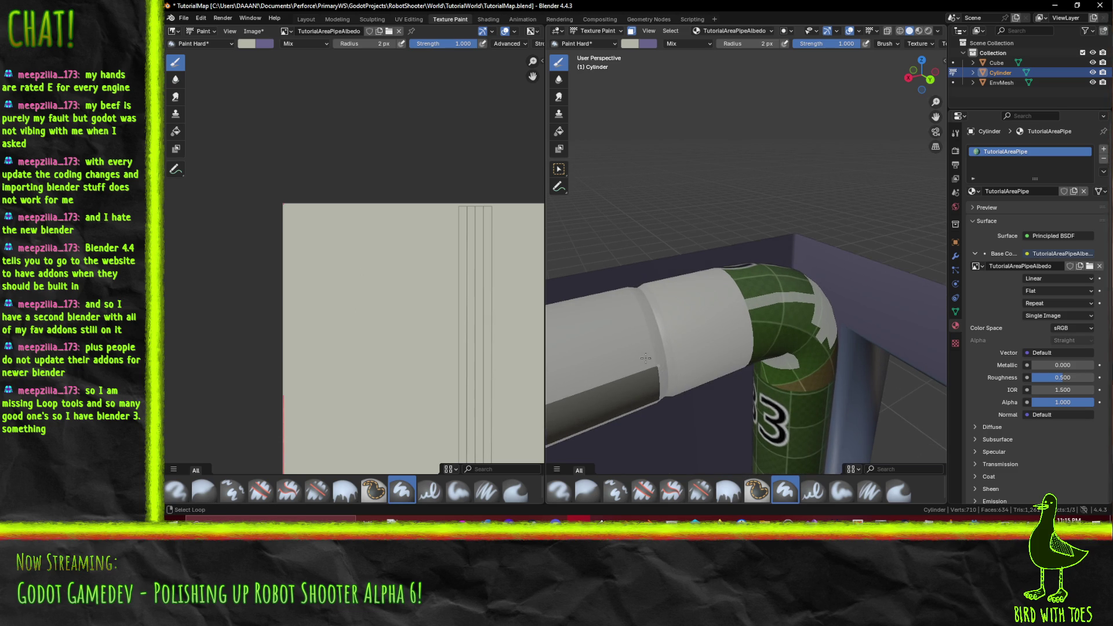
Step: Drop the underside stripe loop and select a band of elbow face rings
alt+shift+click(618, 354)
alt+shift+click(619, 354)
drag(765, 339, 786, 331)
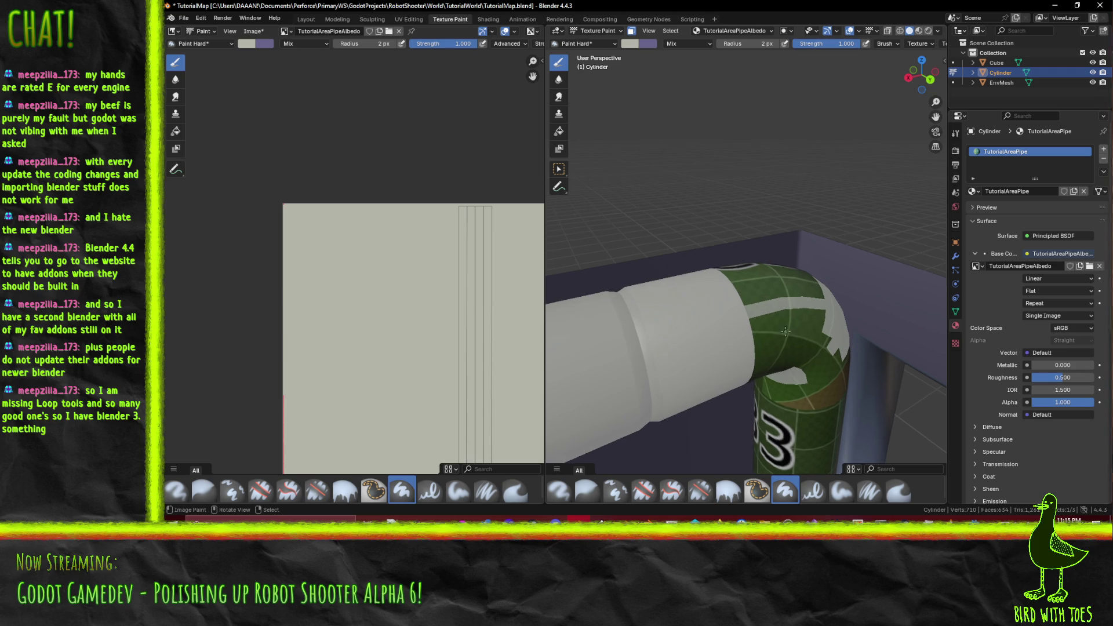
alt+click(774, 311)
alt+shift+click(778, 329)
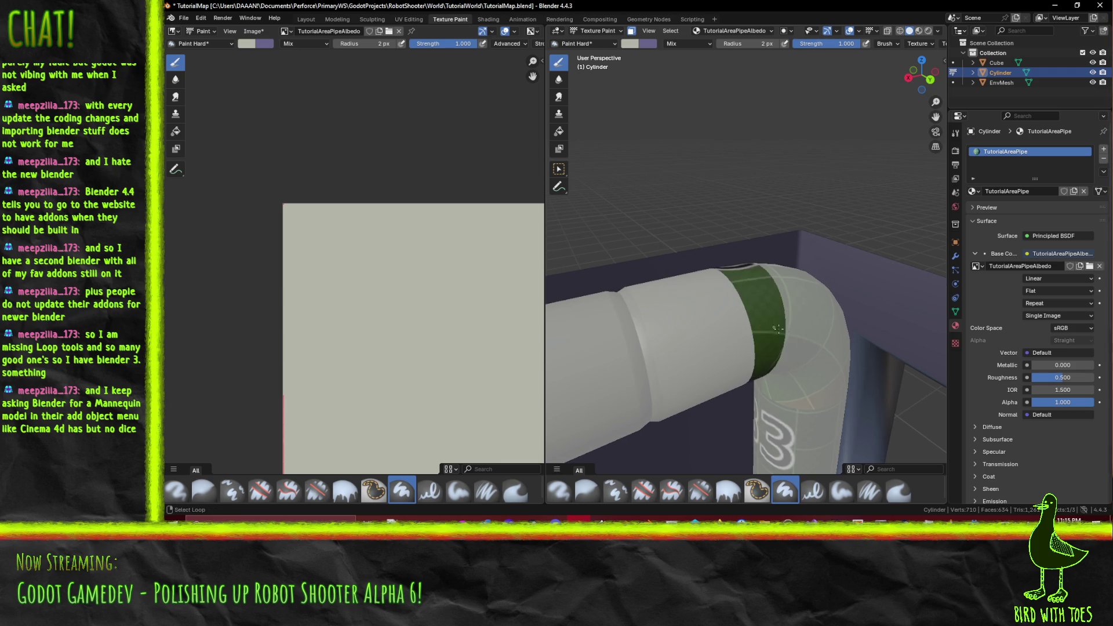
alt+shift+click(792, 342)
alt+shift+click(812, 366)
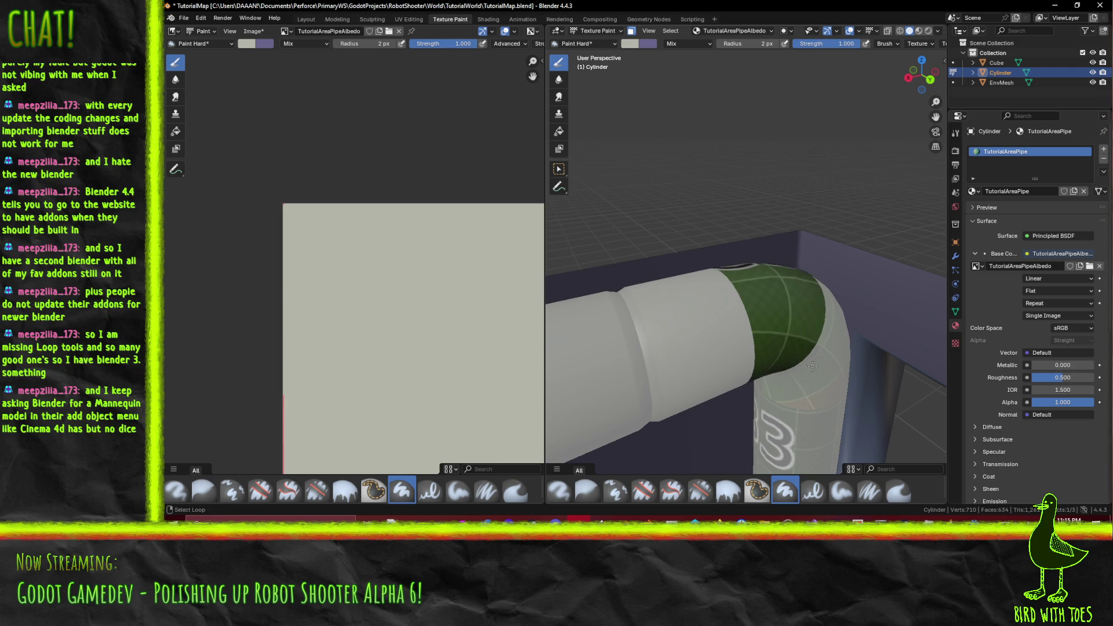
alt+shift+click(783, 400)
alt+shift+click(789, 390)
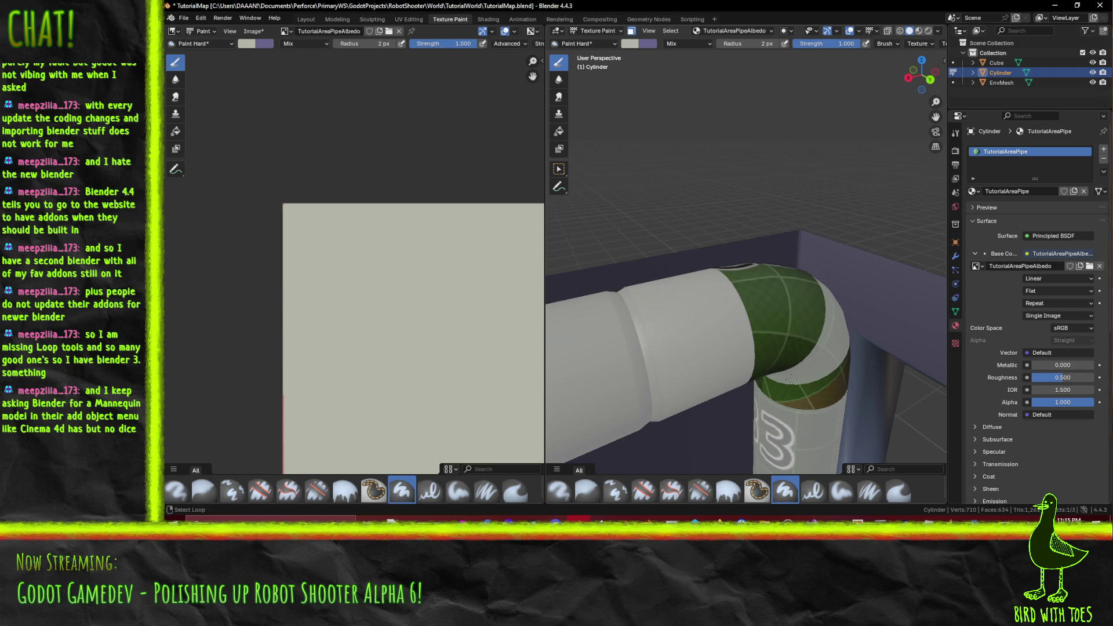
alt+shift+click(790, 379)
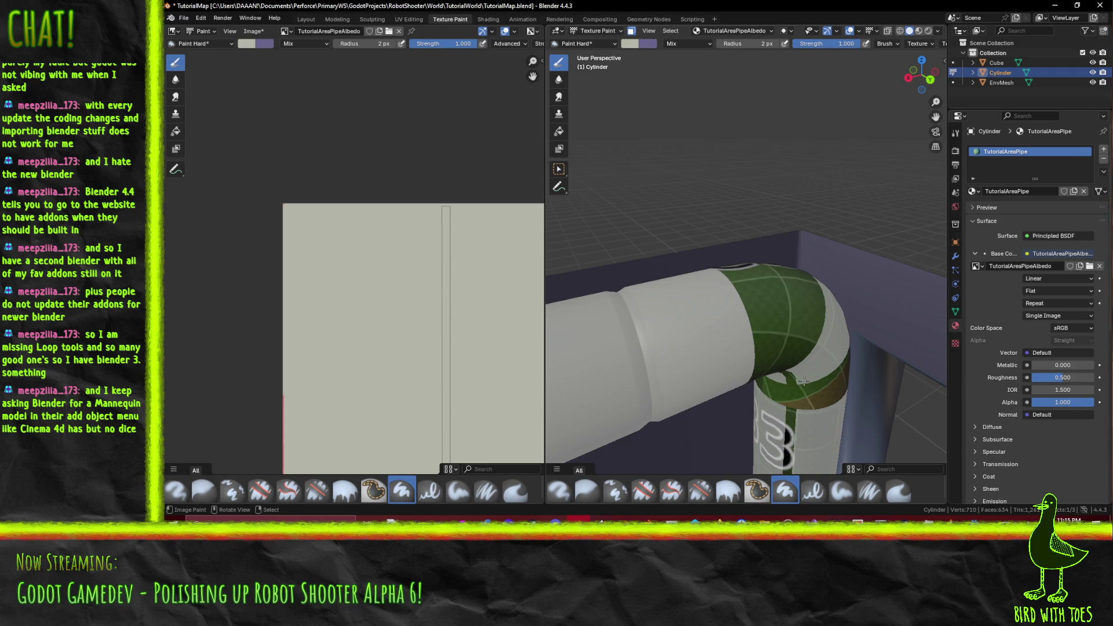
mouse_move(789, 380)
mouse_down()
mouse_move(818, 204)
mouse_move(721, 329)
mouse_up()
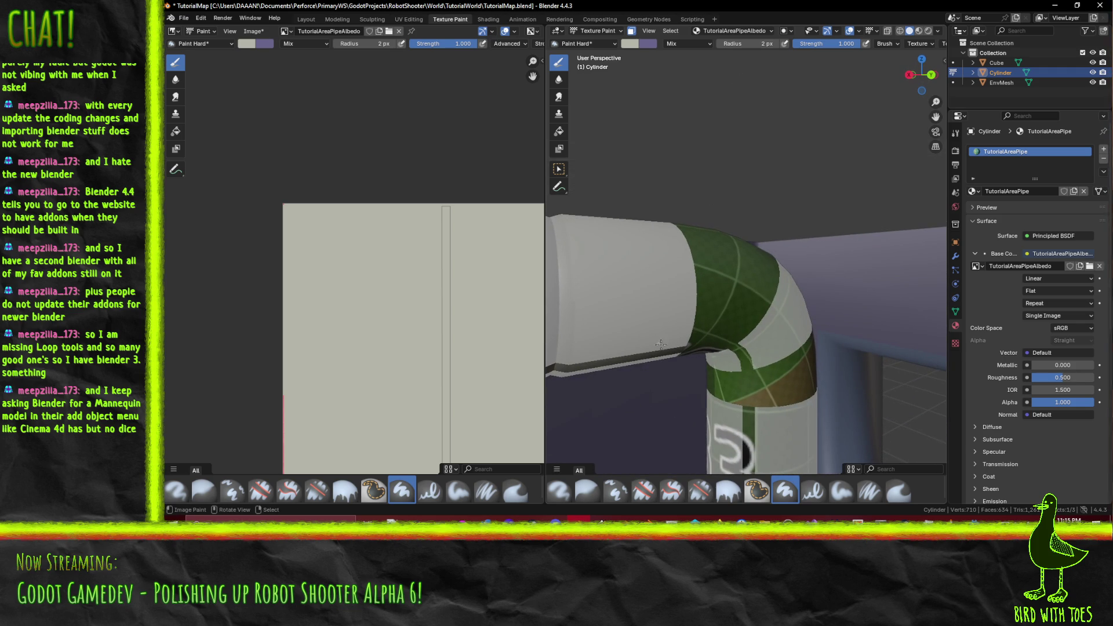
Step: Clear the selection and reselect the elbow loops plus the lower pipe section
alt+shift+click(759, 363)
key(alt+a)
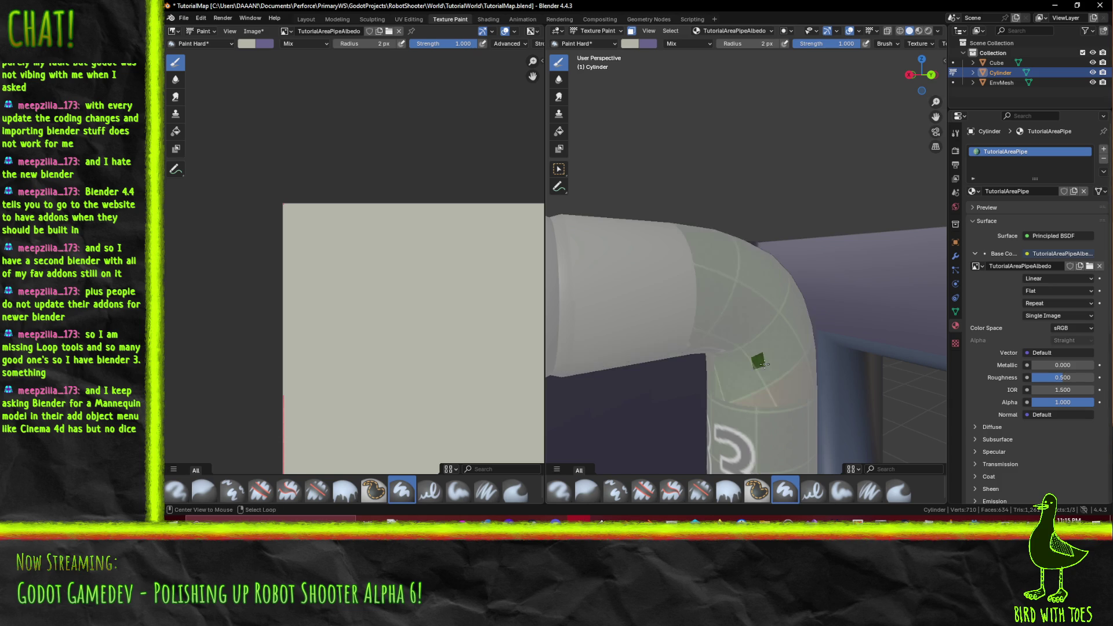
alt+click(732, 288)
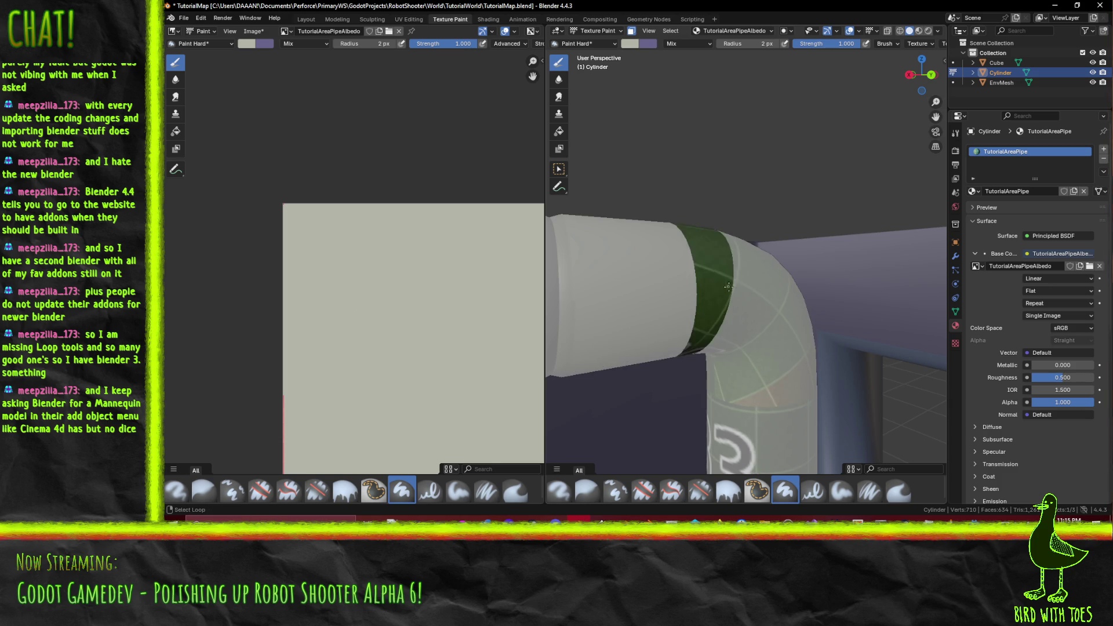
alt+shift+click(731, 288)
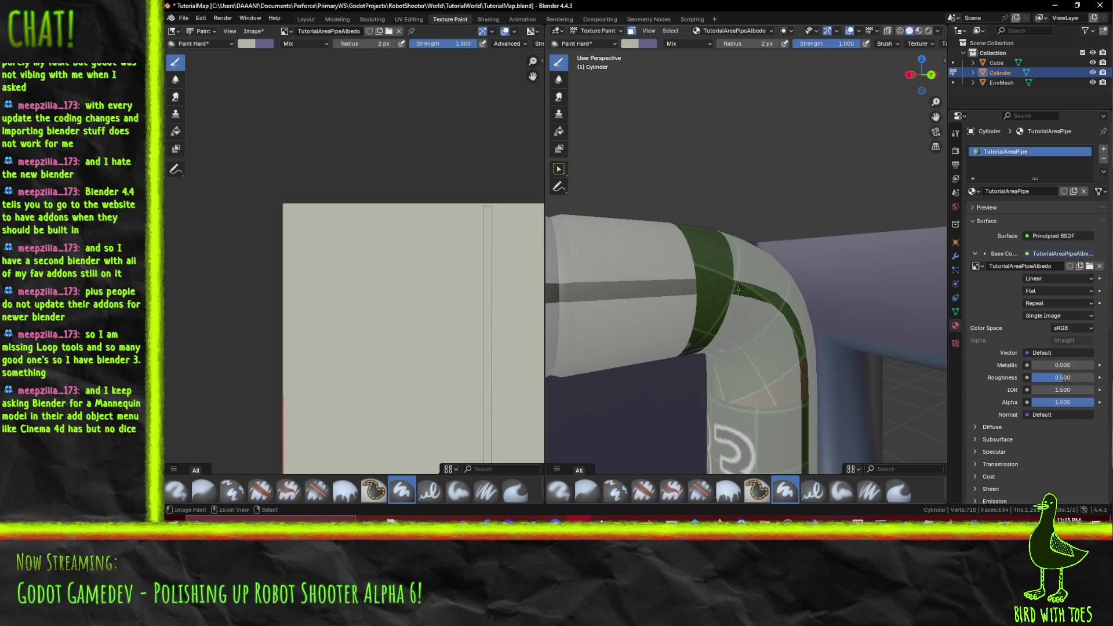
key(ctrl+z)
key(ctrl+z)
alt+click(710, 272)
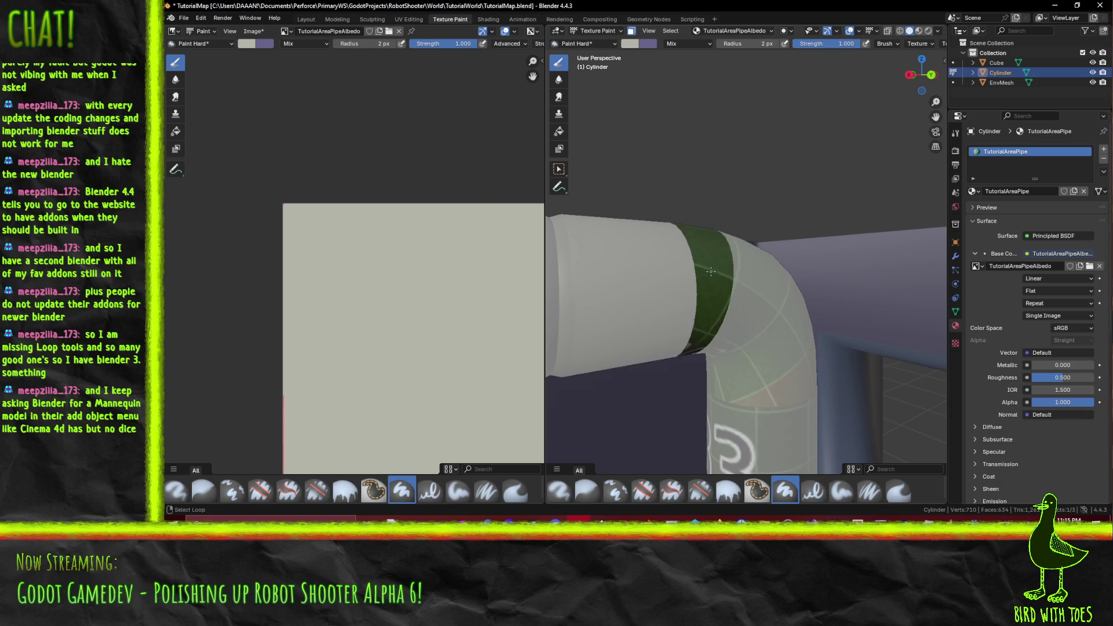
alt+shift+click(759, 294)
alt+shift+click(737, 439)
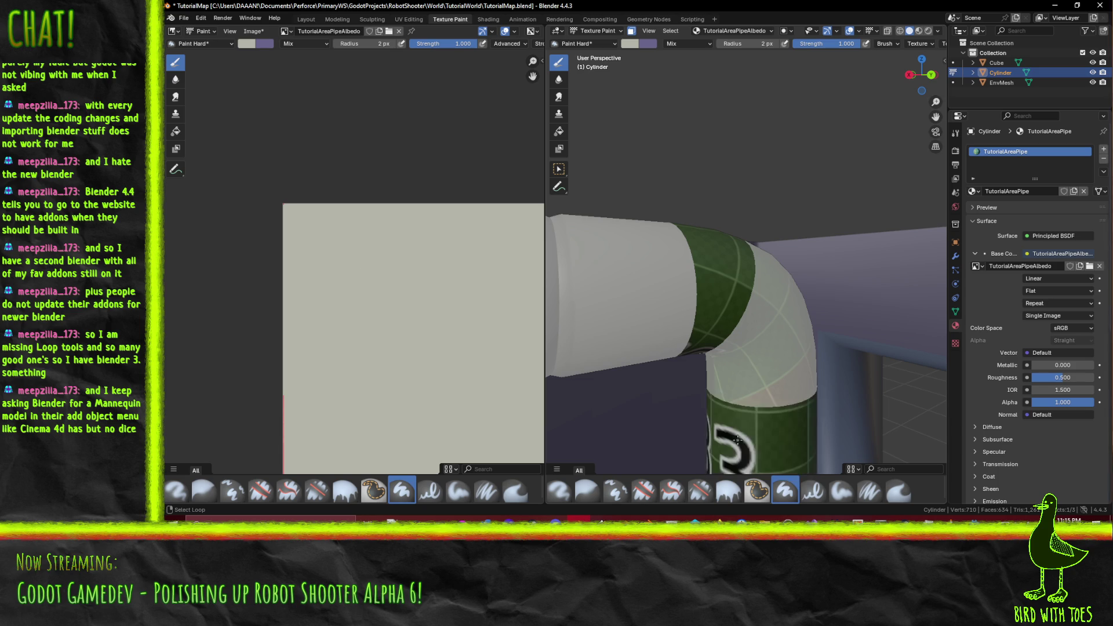
alt+shift+click(778, 401)
alt+shift+click(778, 374)
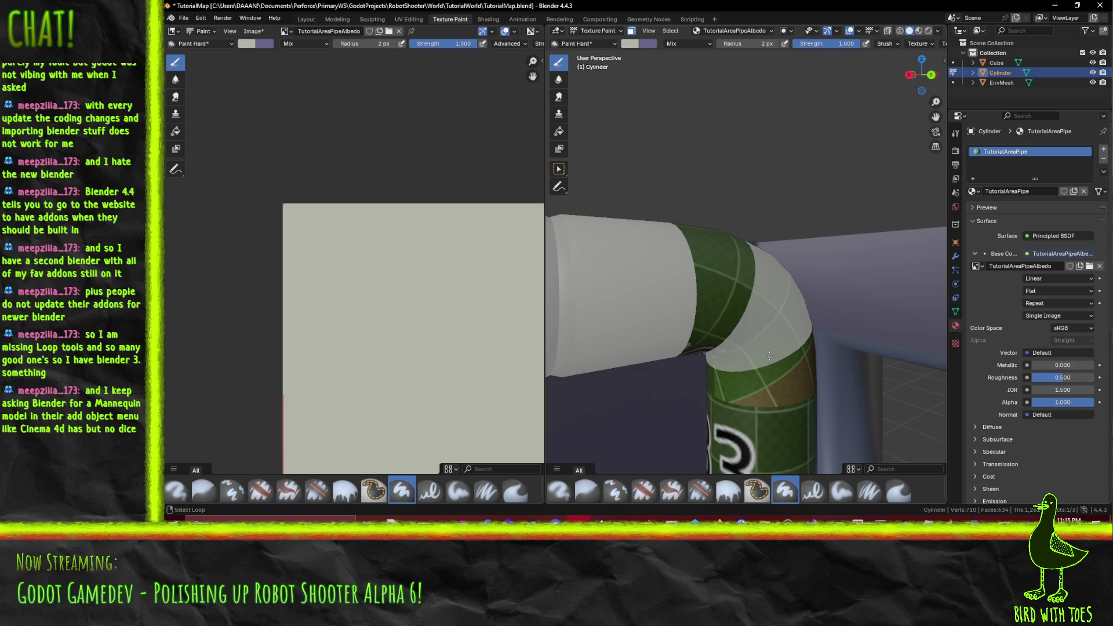
drag(769, 356, 713, 290)
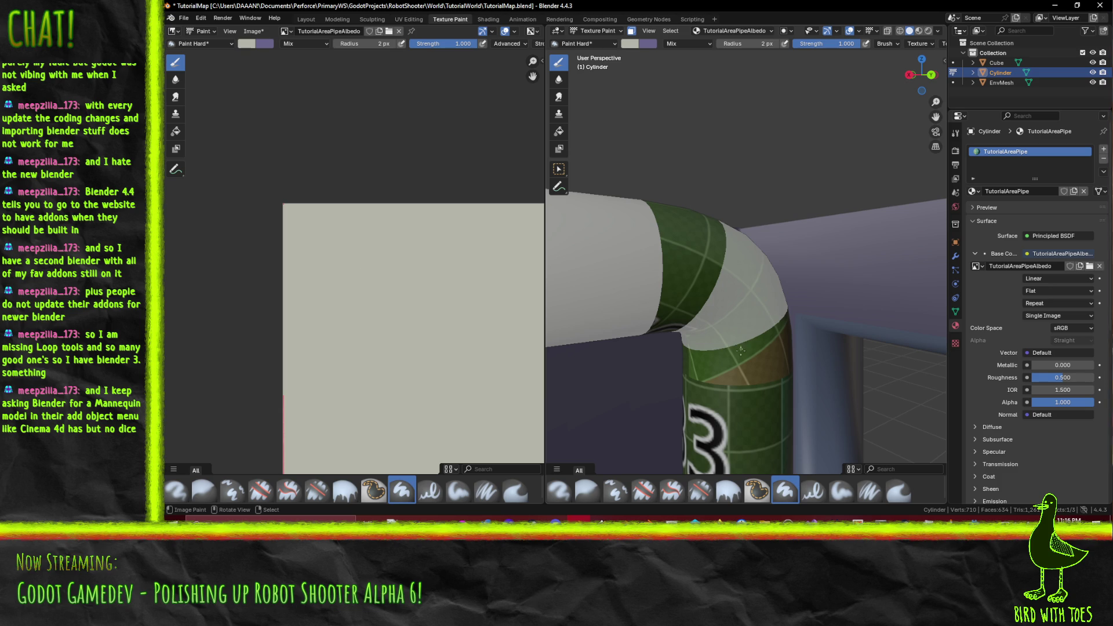
Step: Set the brush radius to 50 px and minimize Blender to reveal Godot
scroll(711, 352, down, 1)
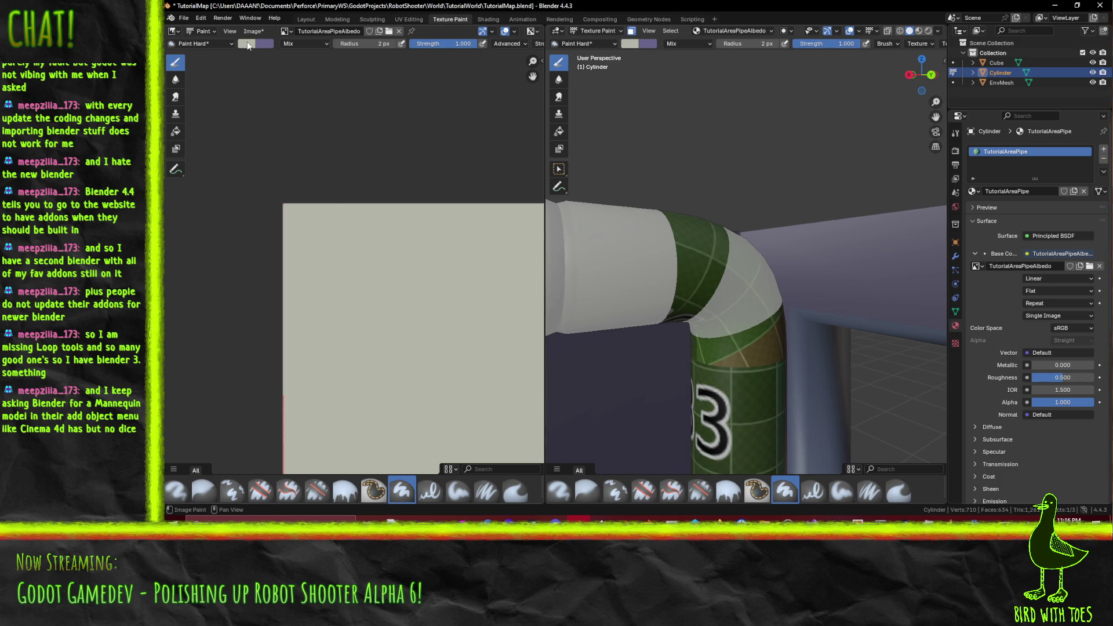
click(248, 44)
click(377, 43)
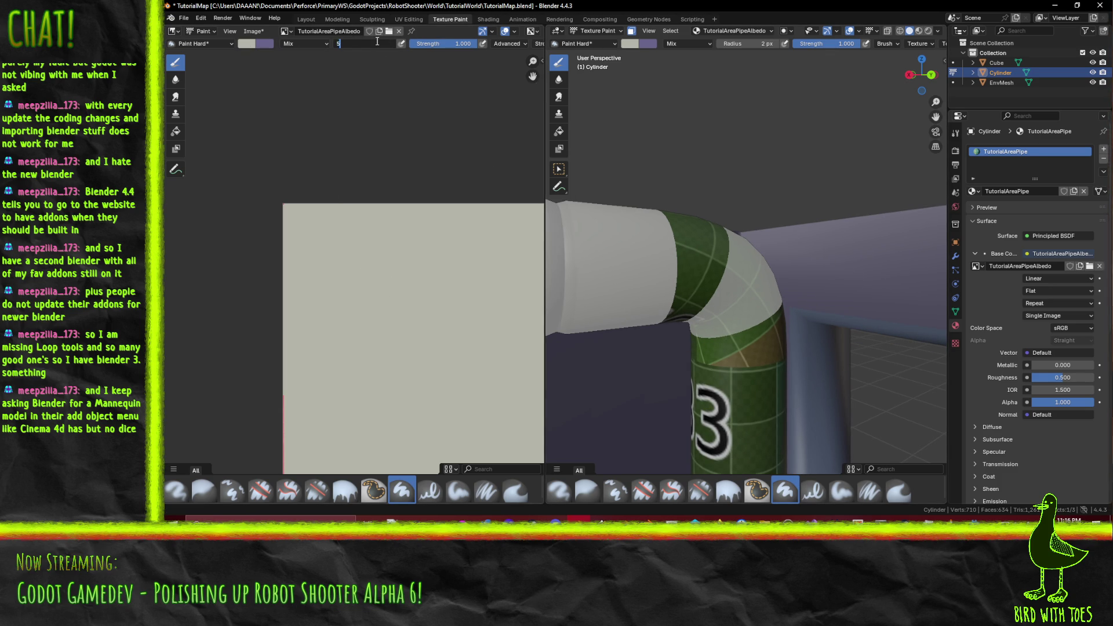
text(0)
key(Return)
click(1055, 6)
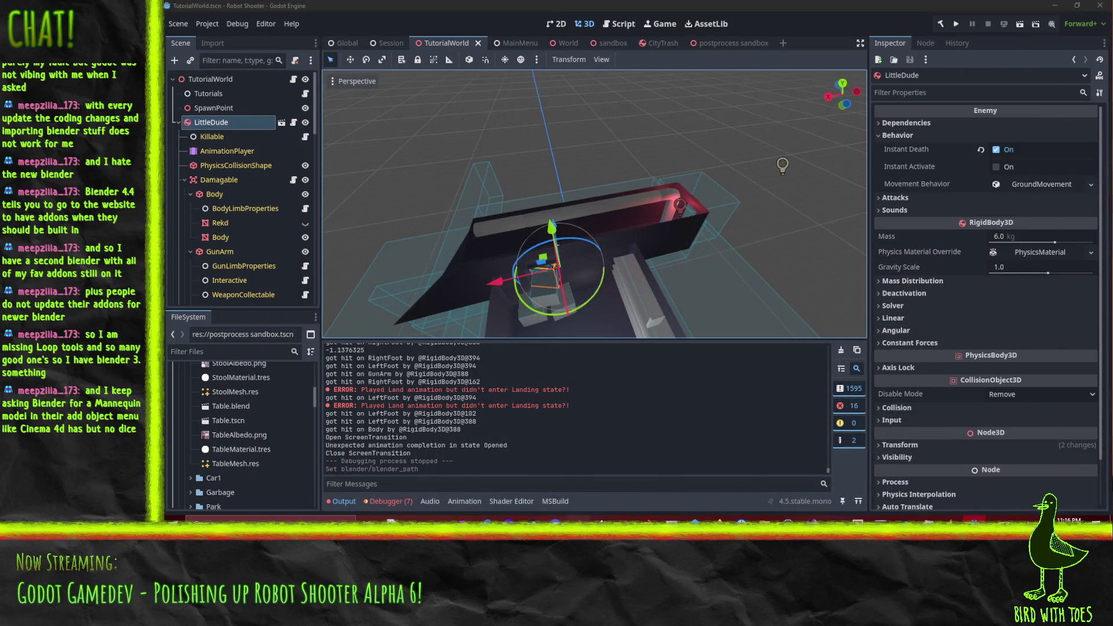
Step: Restore the Blender window over Godot and maximize it to full screen
key(alt+Tab)
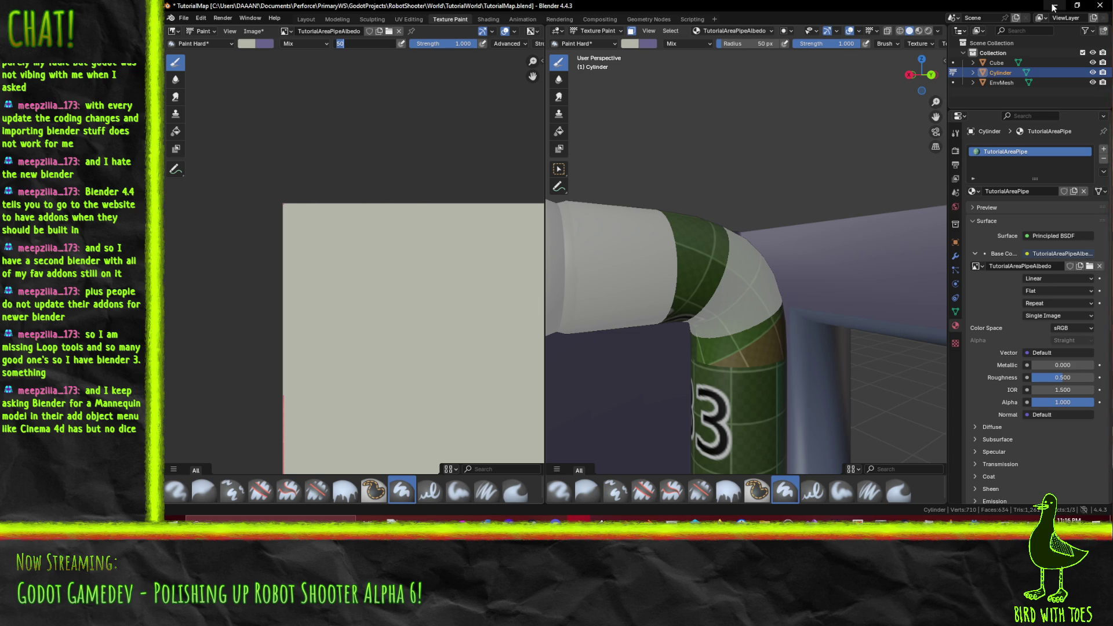
click(1077, 6)
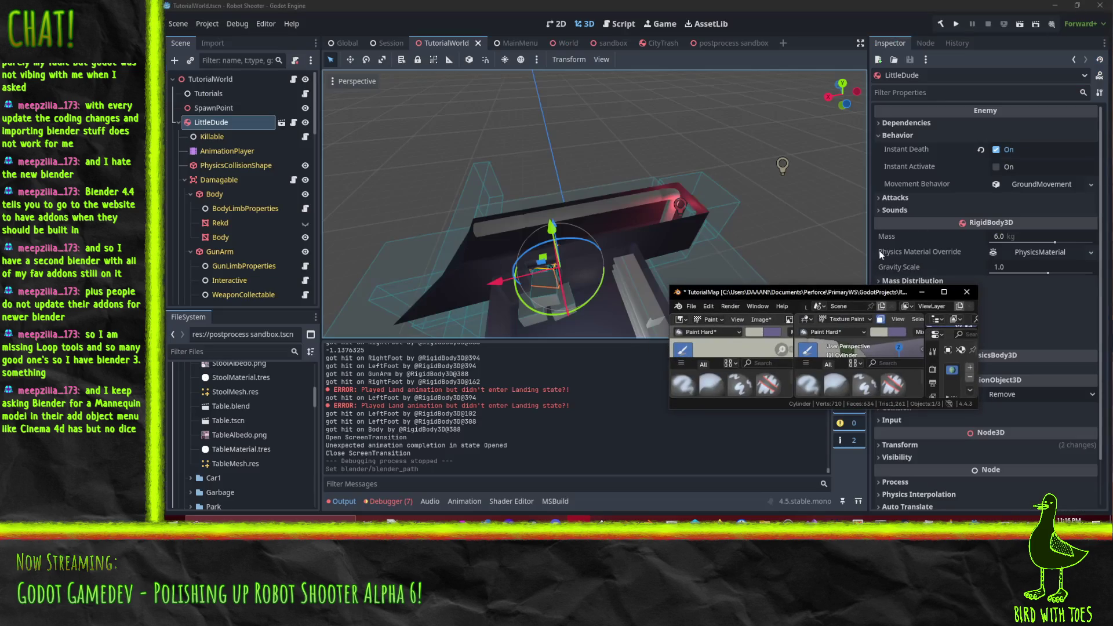
click(944, 292)
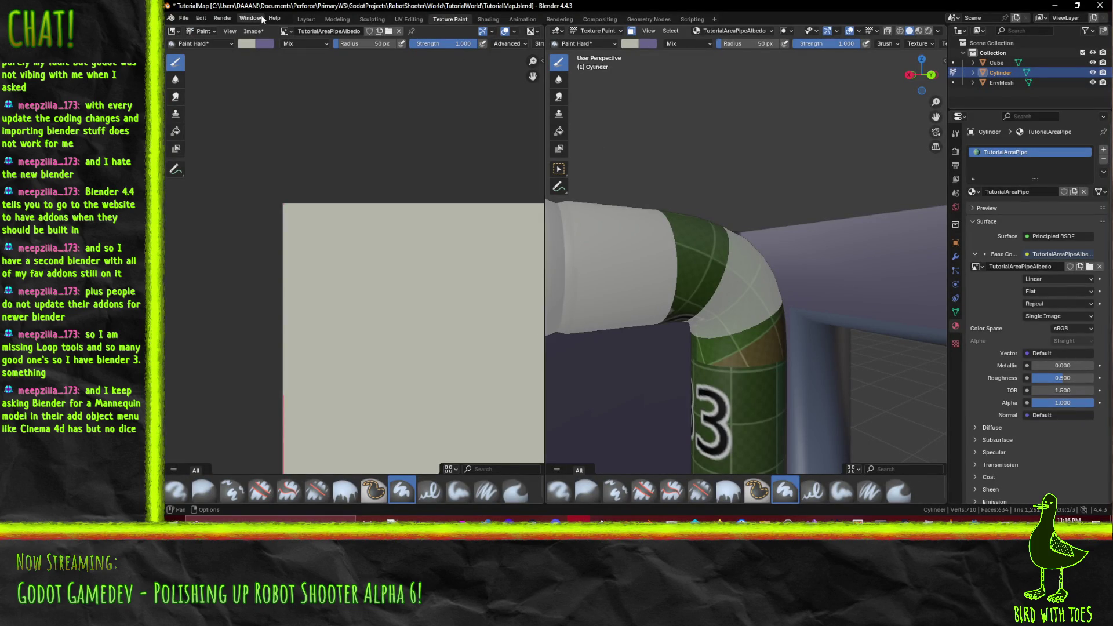
Step: Paint grey over the green checker on the upright pipe, undoing the bad strokes
mouse_move(663, 432)
mouse_down()
mouse_move(692, 320)
mouse_move(777, 329)
mouse_move(745, 313)
mouse_up()
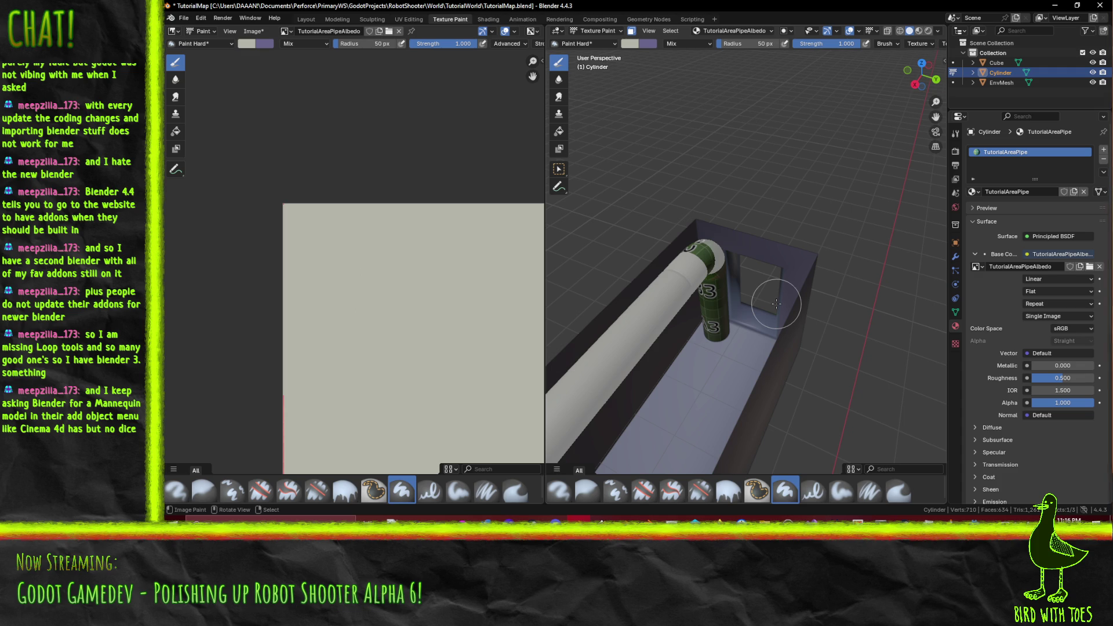
mouse_move(724, 262)
mouse_down()
mouse_move(737, 272)
mouse_move(659, 319)
mouse_up()
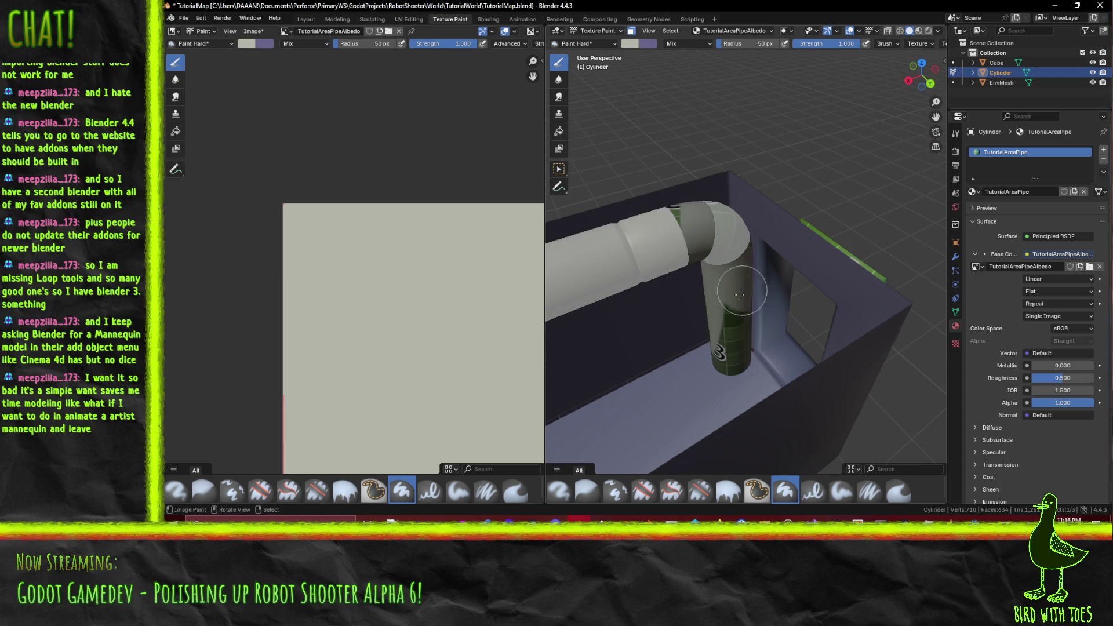
mouse_move(740, 294)
mouse_down()
mouse_move(690, 185)
mouse_move(718, 244)
mouse_move(728, 342)
mouse_move(679, 265)
mouse_move(748, 377)
mouse_move(799, 400)
mouse_move(763, 364)
mouse_move(736, 458)
mouse_up()
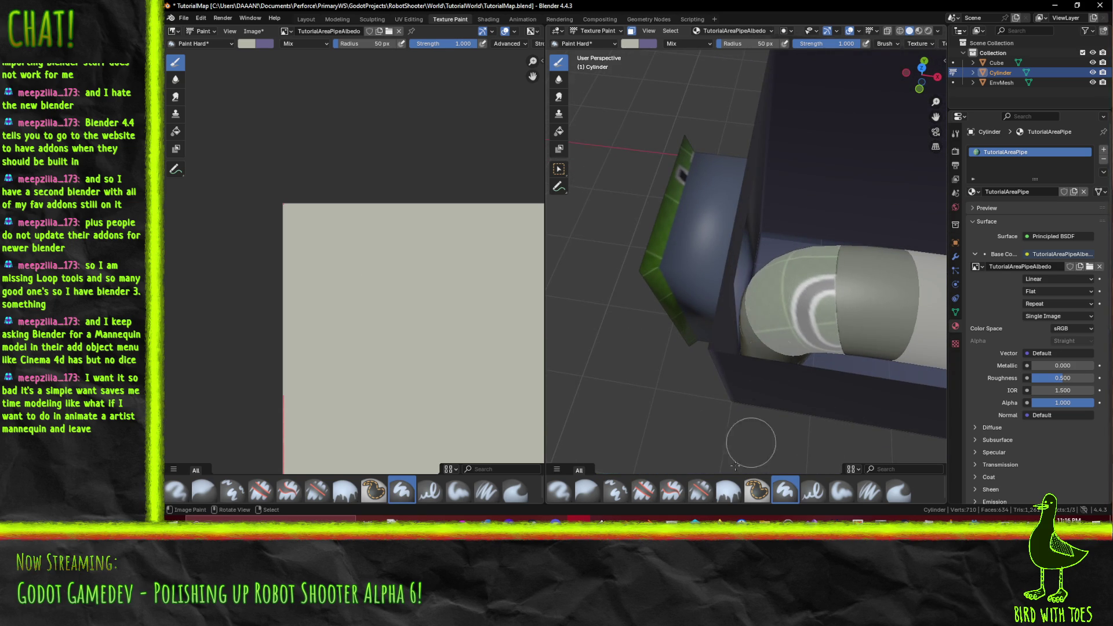
mouse_move(755, 391)
mouse_down()
mouse_move(771, 400)
mouse_move(765, 373)
mouse_move(710, 355)
mouse_move(716, 475)
mouse_up()
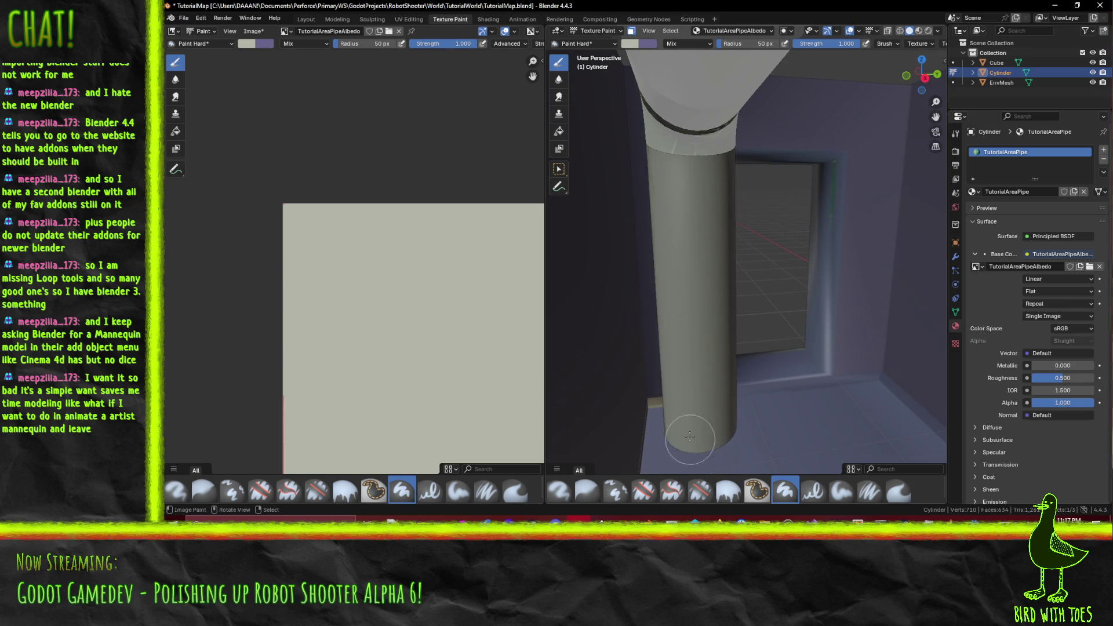
mouse_move(681, 382)
mouse_down()
mouse_move(697, 378)
mouse_move(688, 365)
mouse_move(770, 427)
mouse_move(787, 374)
mouse_up()
key(ctrl+z)
key(ctrl+z)
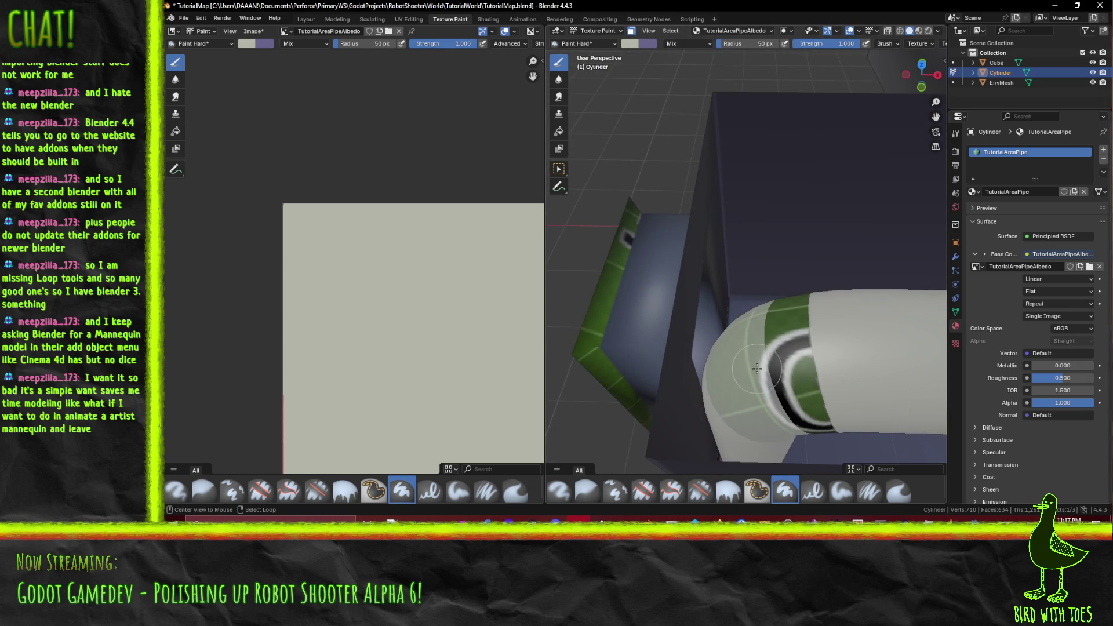
key(ctrl+z)
key(ctrl+z)
key(ctrl+z)
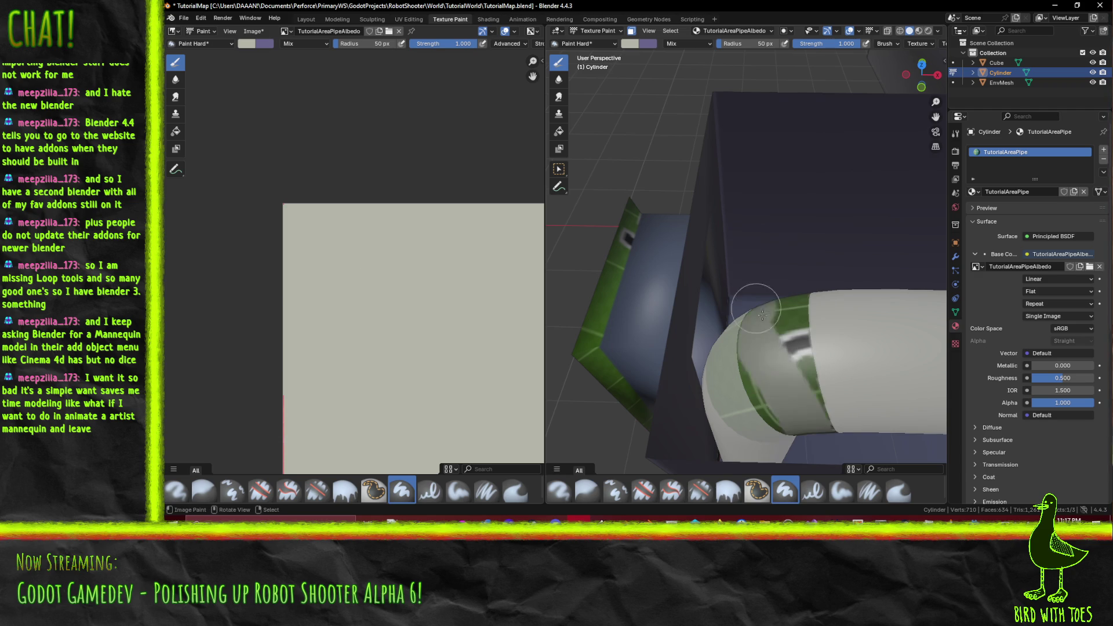
key(ctrl+z)
key(ctrl+z)
Step: Select the ring loop around the pipe bend from a top-down view
mouse_move(667, 325)
mouse_down()
mouse_move(649, 313)
mouse_move(773, 283)
mouse_move(760, 290)
mouse_move(773, 283)
mouse_move(739, 267)
mouse_move(751, 243)
mouse_up()
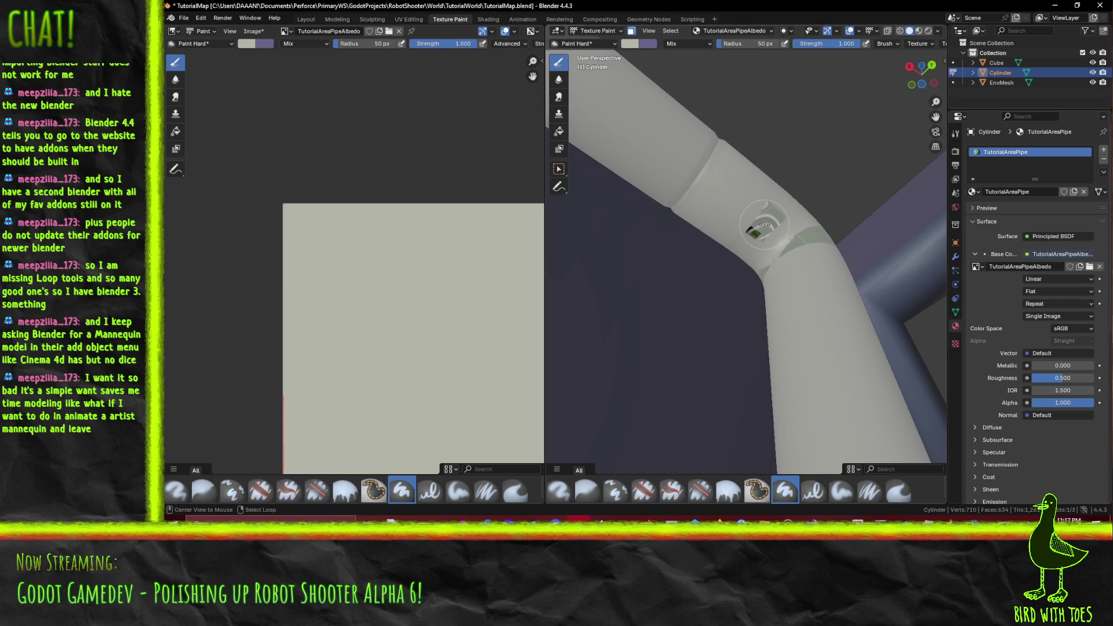
alt+click(764, 224)
alt+click(747, 235)
alt+click(754, 232)
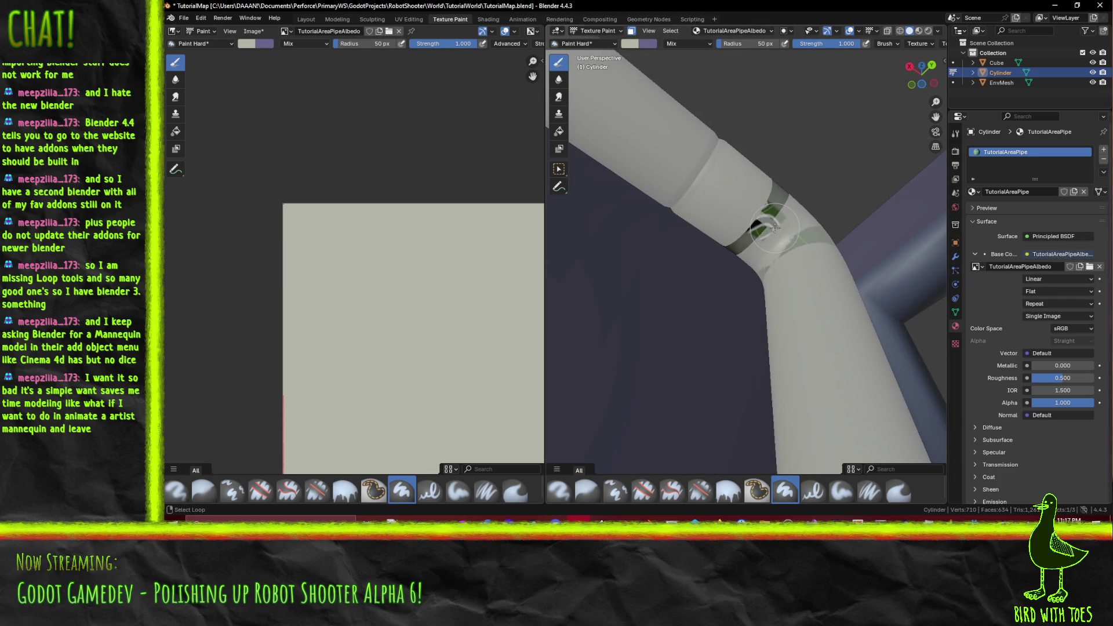
alt+click(786, 214)
alt+click(785, 214)
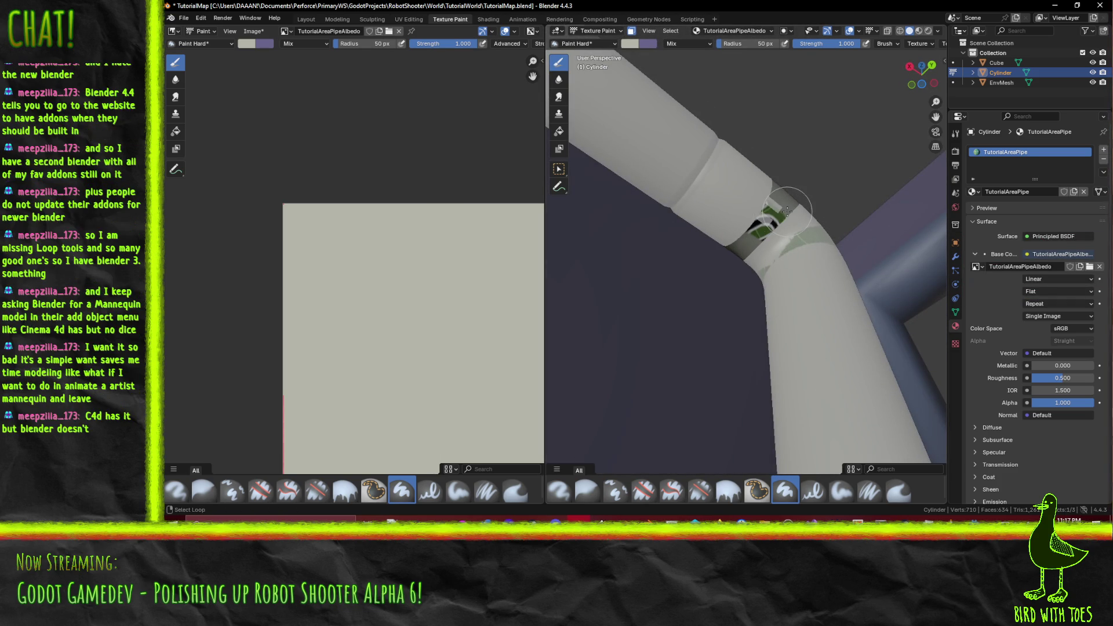
alt+click(773, 215)
alt+click(769, 215)
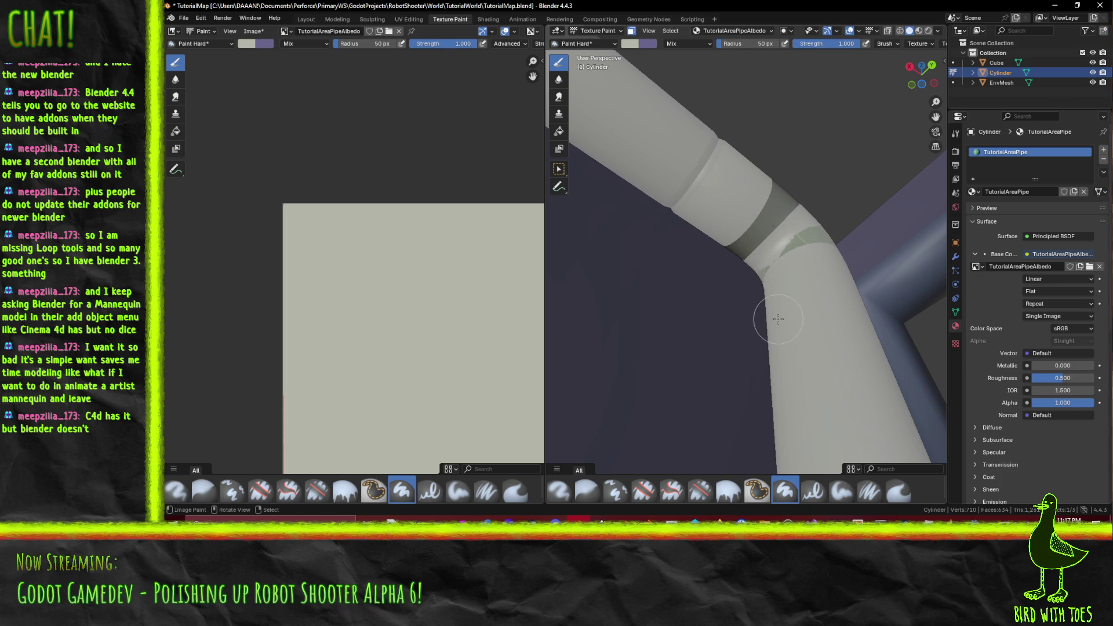
Step: Paint the dark ring band on the bend light grey and add the full bend ring
drag(762, 301, 792, 275)
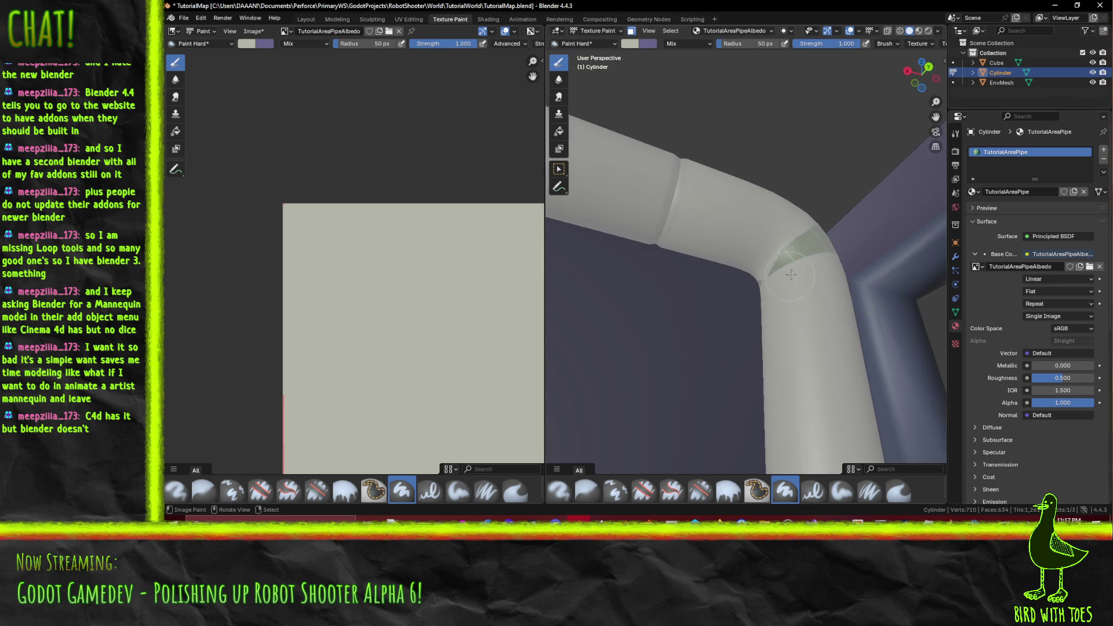
alt+click(808, 246)
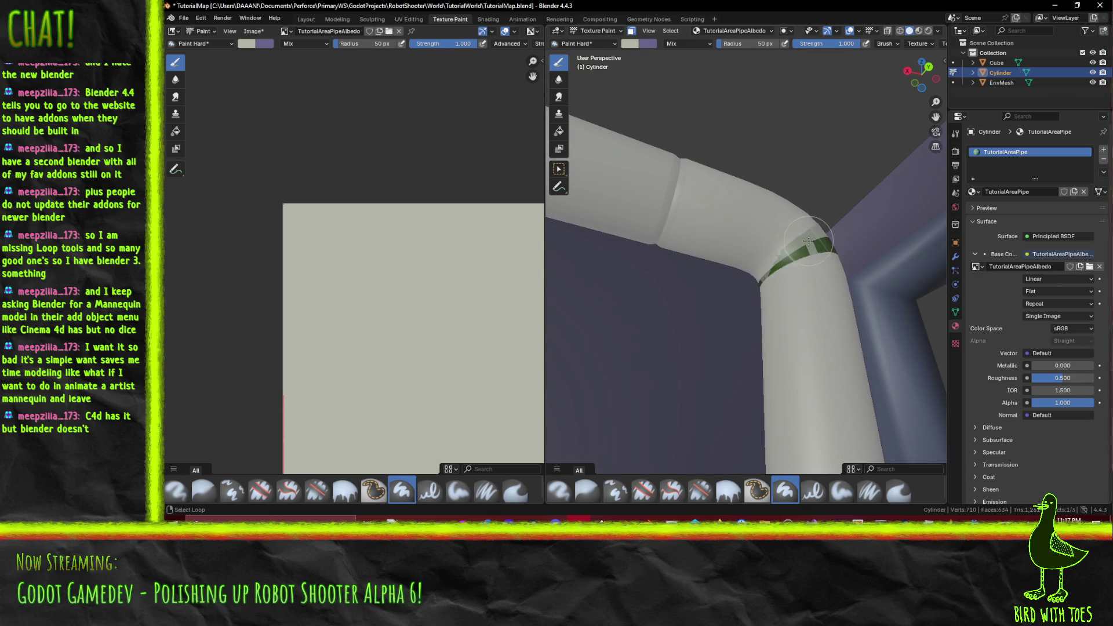
alt+click(811, 249)
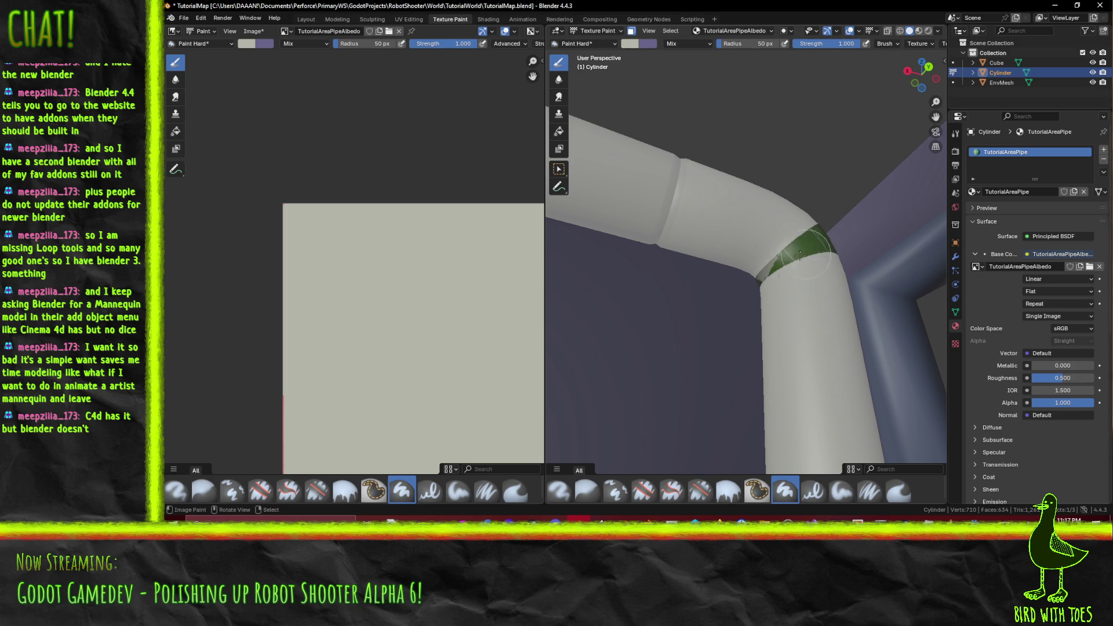
scroll(823, 261, up, 6)
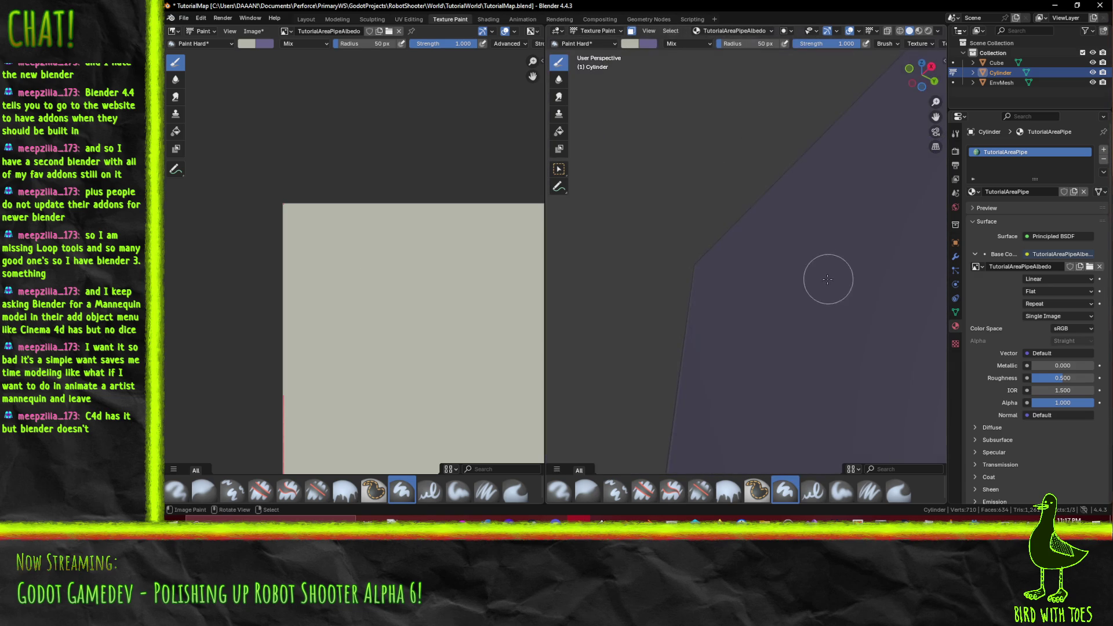
Step: Brush grey over the green patch on the pipe, then pan the texture into view
mouse_move(782, 290)
mouse_down()
mouse_move(750, 301)
mouse_move(813, 313)
mouse_move(826, 345)
mouse_move(771, 342)
mouse_move(738, 298)
mouse_up()
scroll(826, 345, up, 2)
scroll(829, 352, down, 4)
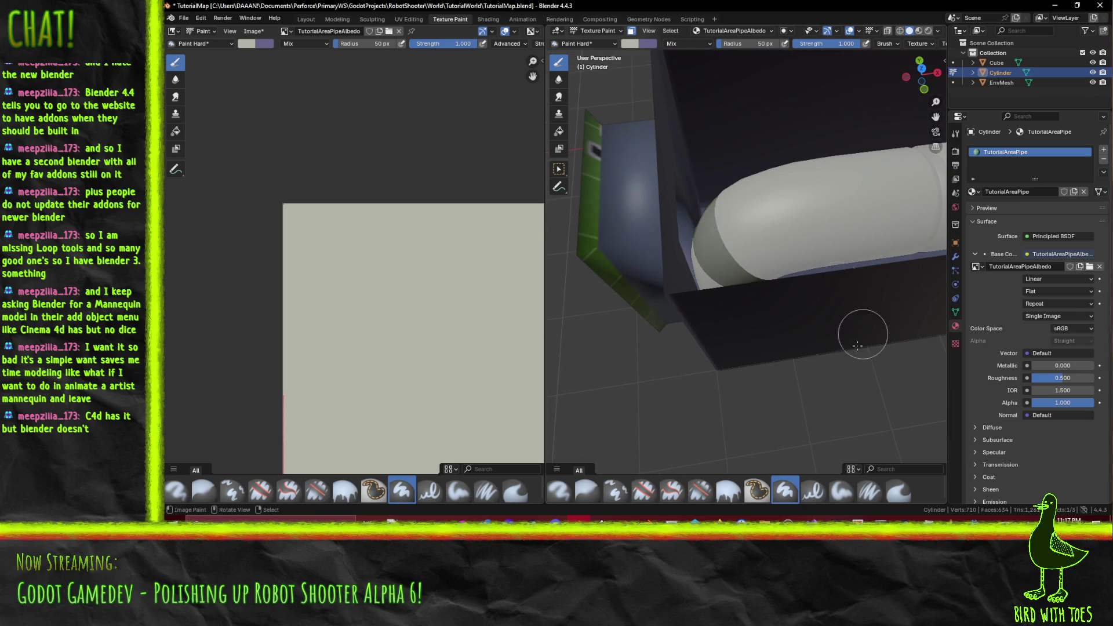
mouse_move(821, 212)
mouse_down()
mouse_move(753, 278)
mouse_move(718, 340)
mouse_move(789, 464)
mouse_move(711, 466)
mouse_move(809, 312)
mouse_move(725, 308)
mouse_up()
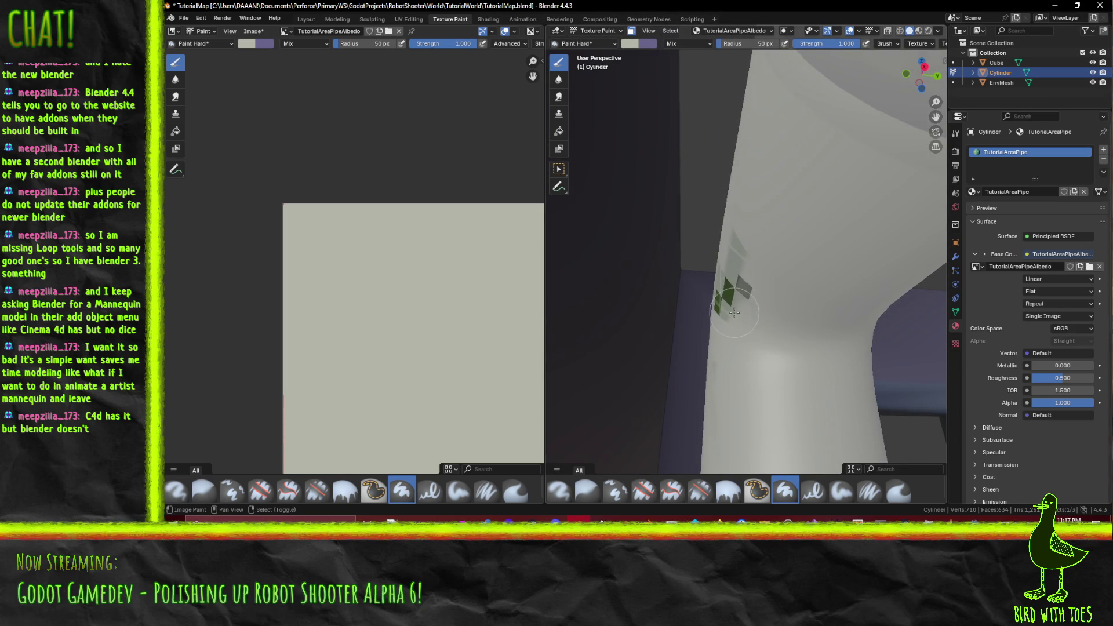
mouse_move(719, 306)
mouse_down()
mouse_move(733, 249)
mouse_move(730, 284)
mouse_move(747, 266)
mouse_move(729, 335)
mouse_move(718, 325)
mouse_up()
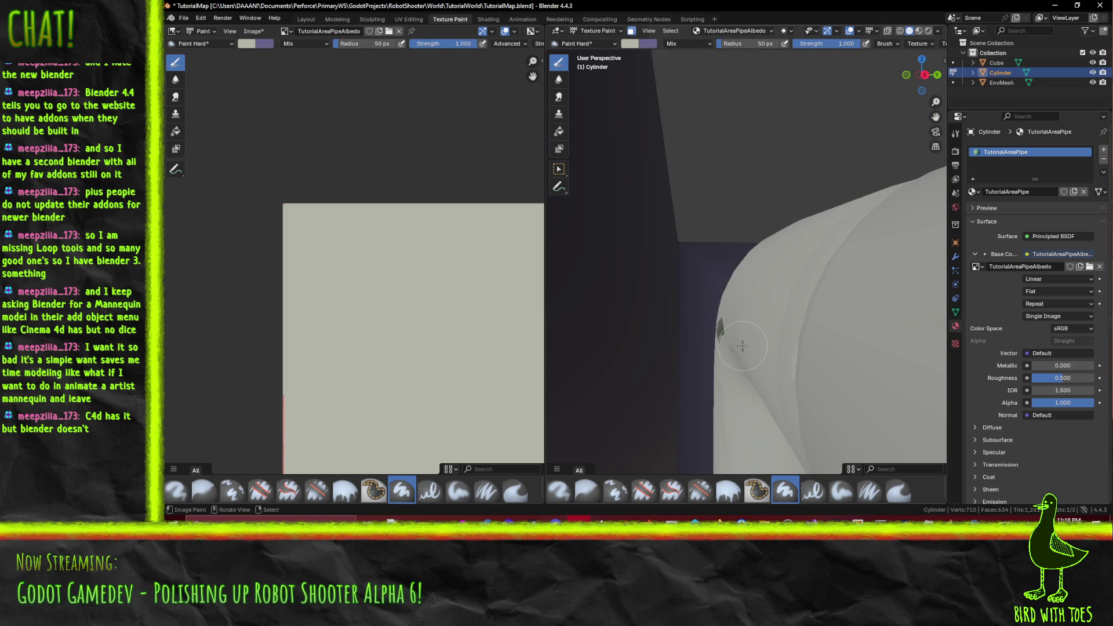
drag(743, 346, 767, 391)
mouse_move(286, 406)
mouse_down()
mouse_move(459, 283)
mouse_move(398, 251)
mouse_move(244, 255)
mouse_up()
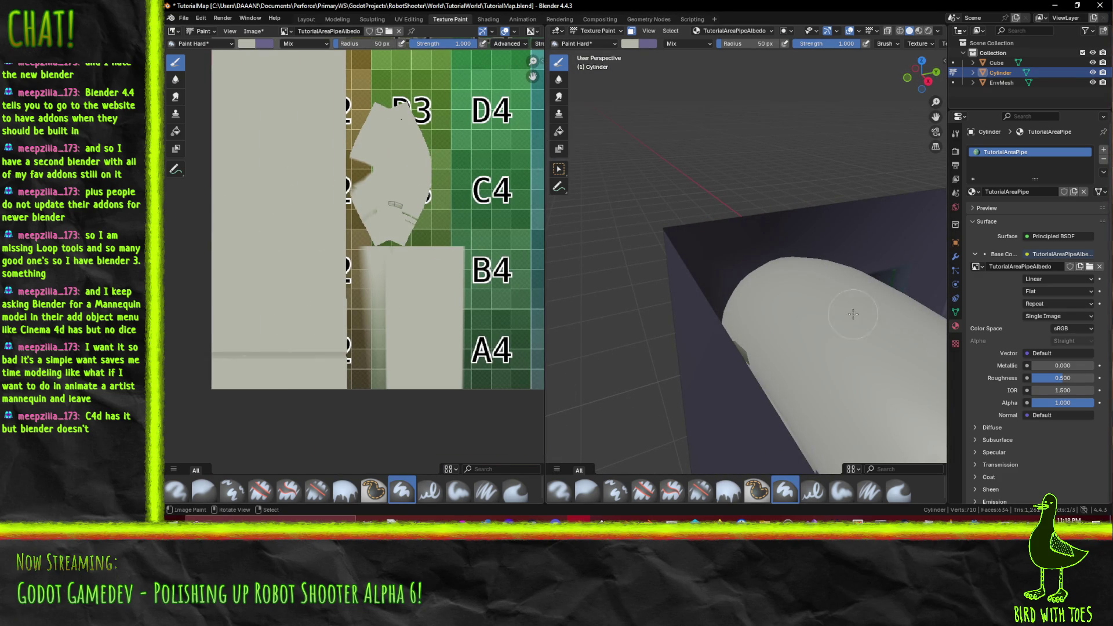
Step: Set the brush radius to 5 px
mouse_move(753, 278)
mouse_down()
mouse_move(767, 269)
mouse_move(733, 204)
mouse_move(749, 260)
mouse_up()
scroll(380, 182, up, 5)
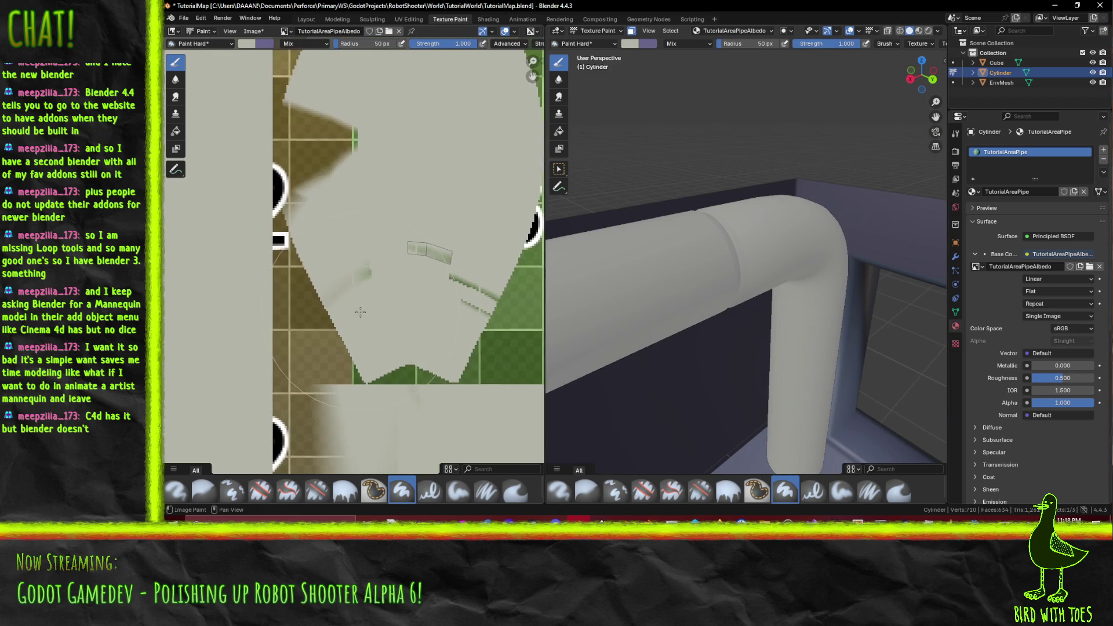
click(366, 46)
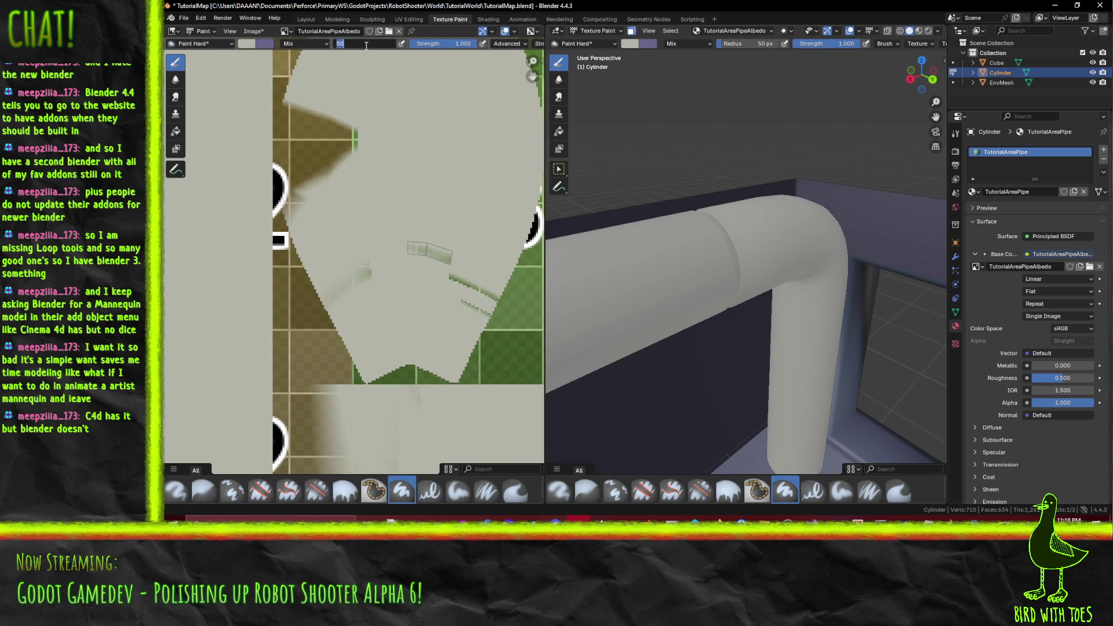
text(5)
key(Return)
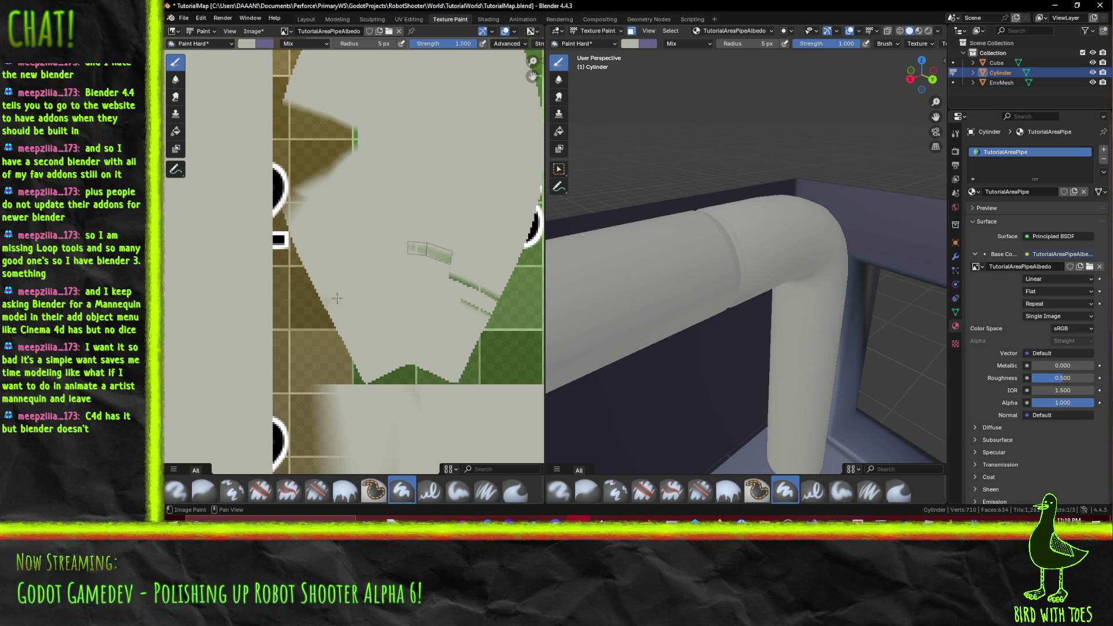
Step: Paint grey over the dark edge, brown area and green specks in the small quad
mouse_move(299, 223)
mouse_down()
mouse_move(287, 132)
mouse_move(292, 119)
mouse_move(313, 174)
mouse_move(335, 112)
mouse_up()
drag(398, 210, 408, 232)
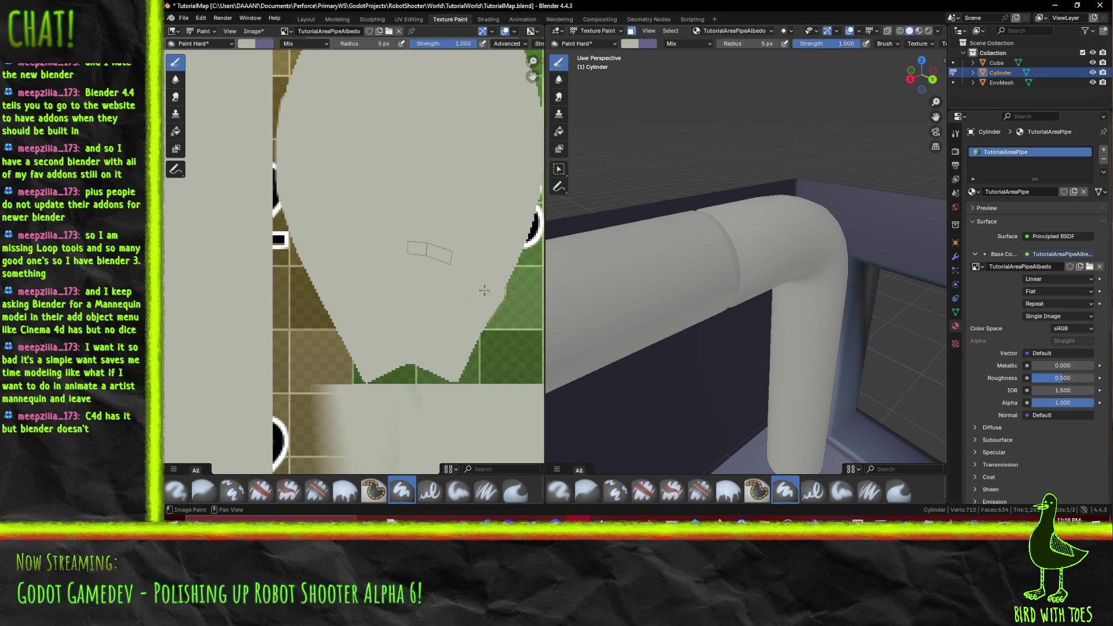
scroll(484, 291, down, 5)
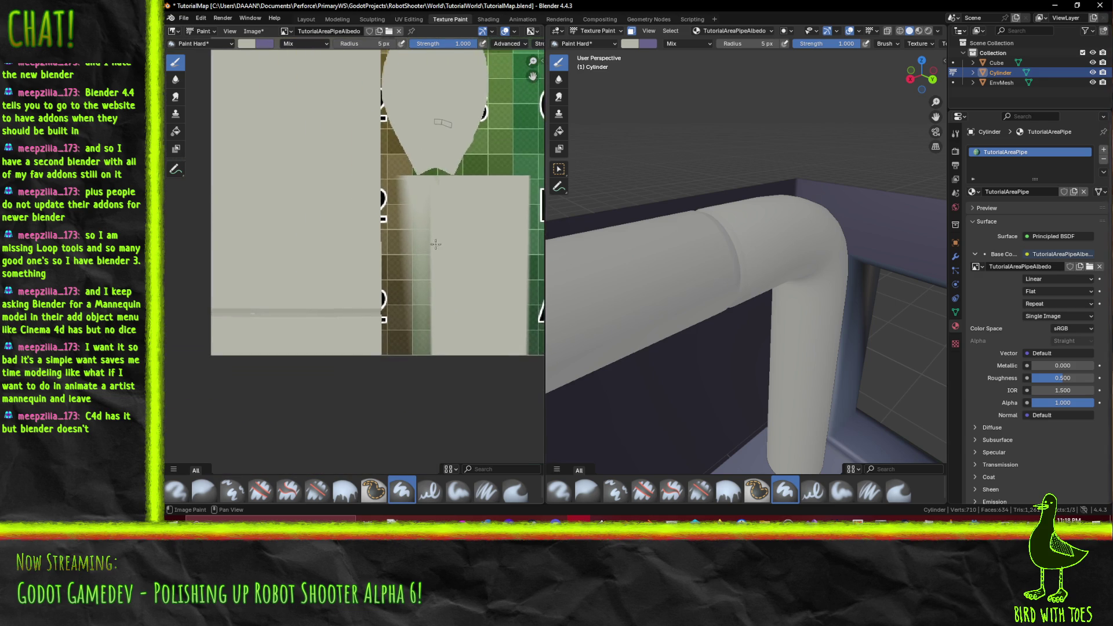
scroll(434, 232, up, 2)
Step: Paint light grey down the brown strip on the texture
drag(419, 137, 376, 126)
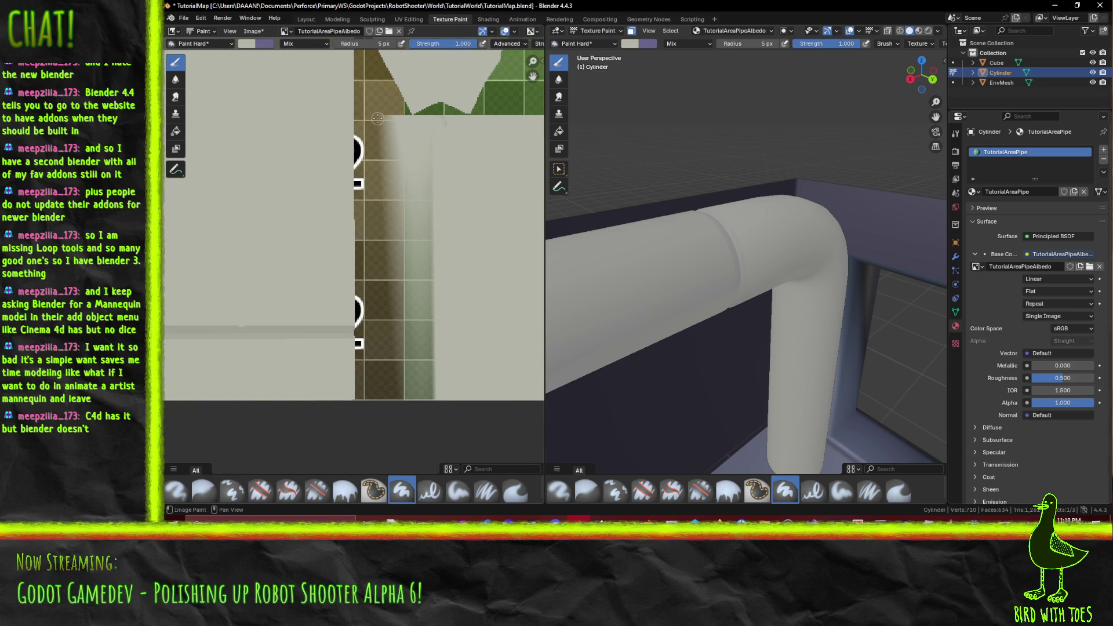
click(380, 118)
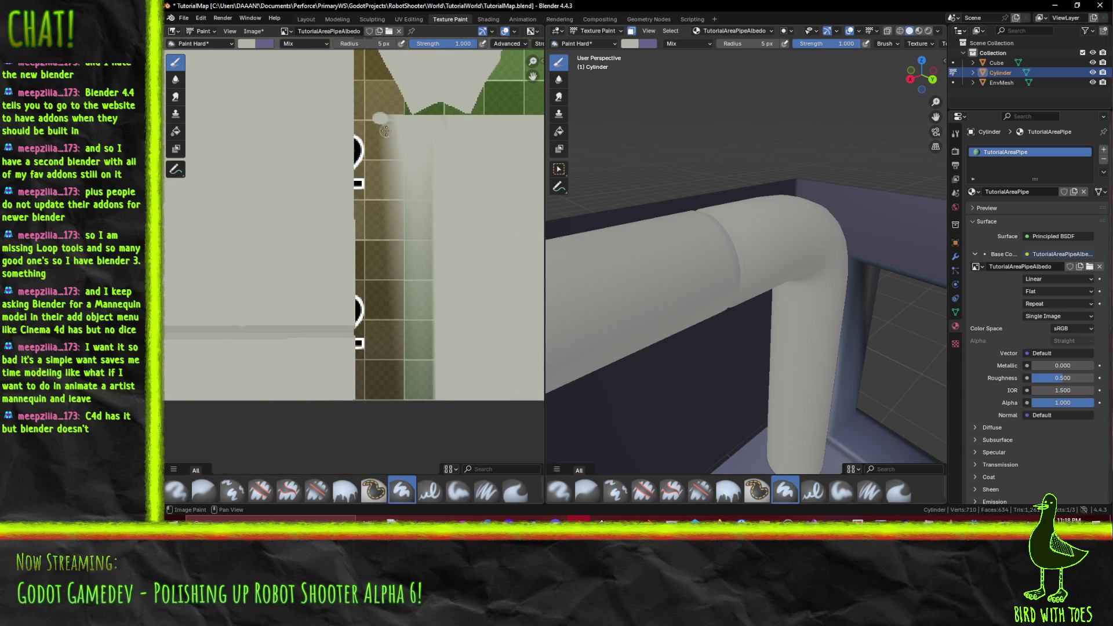
mouse_move(378, 120)
mouse_down()
mouse_move(374, 404)
mouse_move(400, 400)
mouse_move(377, 394)
mouse_move(405, 365)
mouse_move(431, 274)
mouse_move(429, 371)
mouse_move(409, 284)
mouse_move(428, 200)
mouse_up()
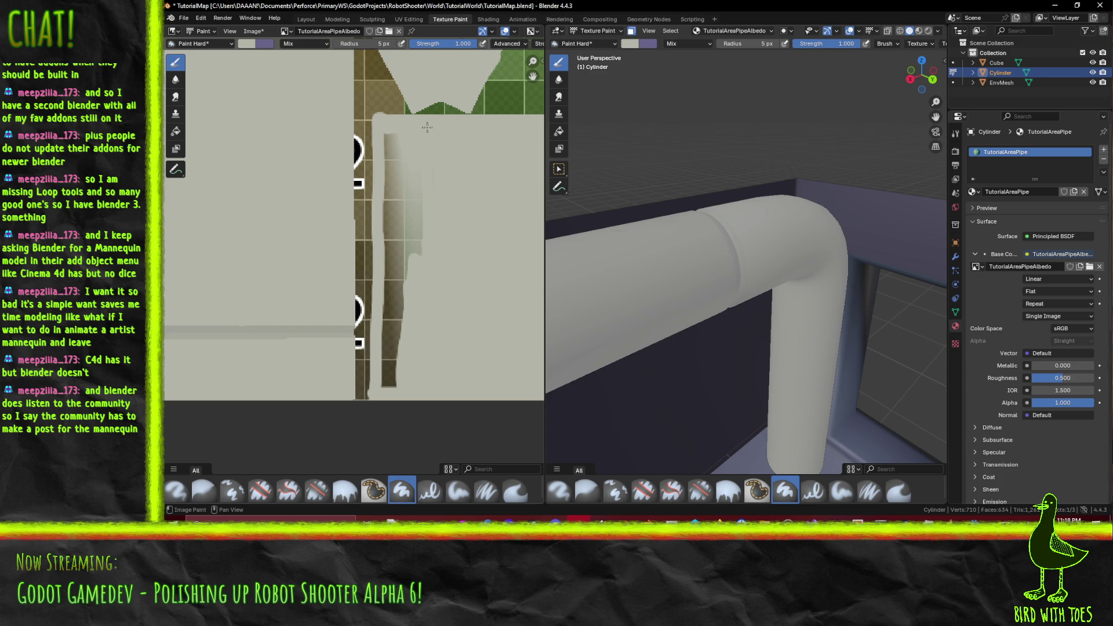
mouse_move(385, 150)
mouse_down()
mouse_move(386, 380)
mouse_move(399, 249)
mouse_move(415, 210)
mouse_move(399, 155)
mouse_up()
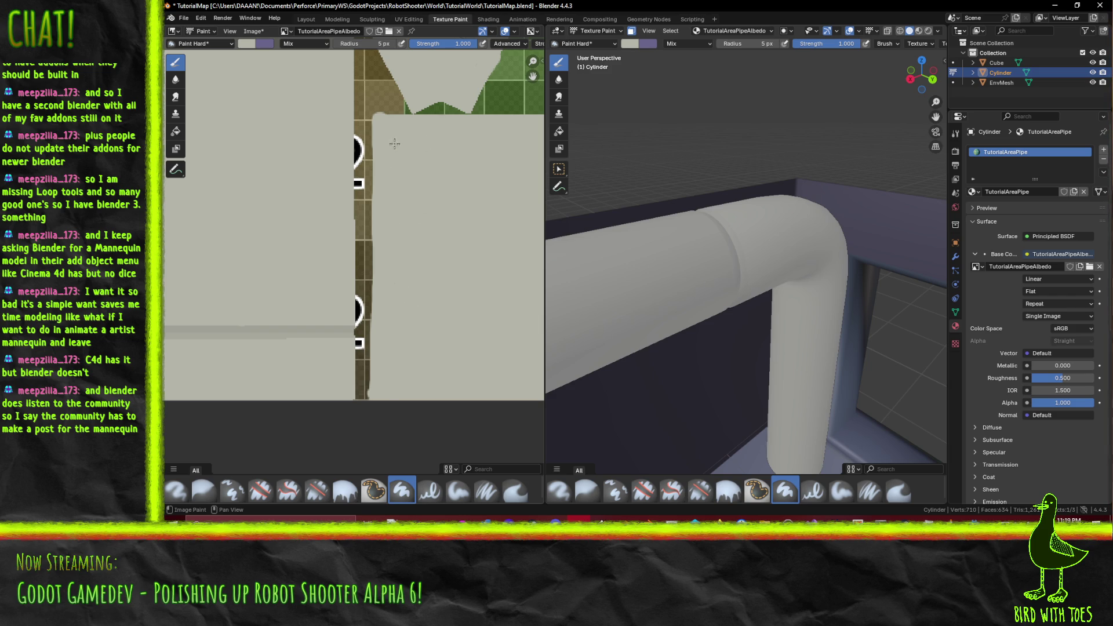
scroll(401, 149, down, 4)
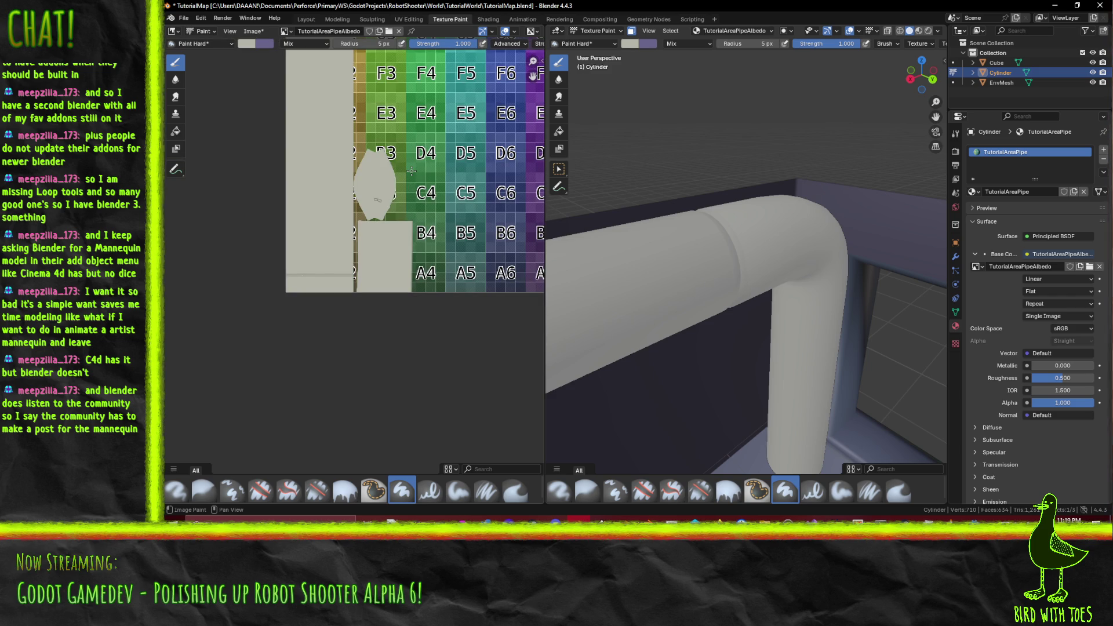
Step: Save the painted texture as TutorialAreaPipeAlbedo.png
key(alt+s)
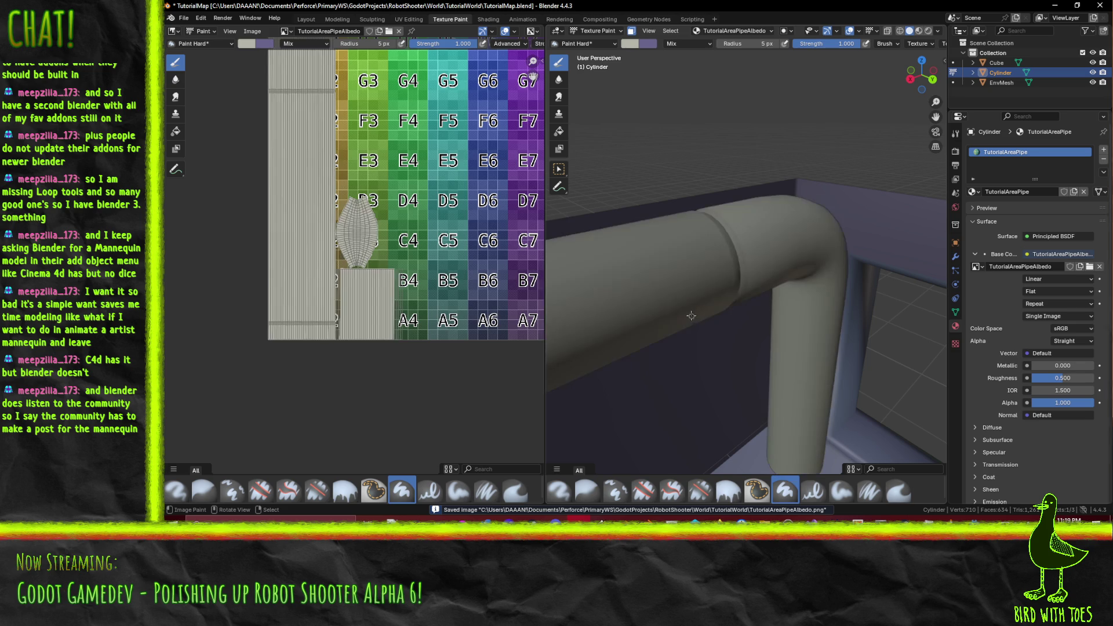
scroll(363, 165, up, 6)
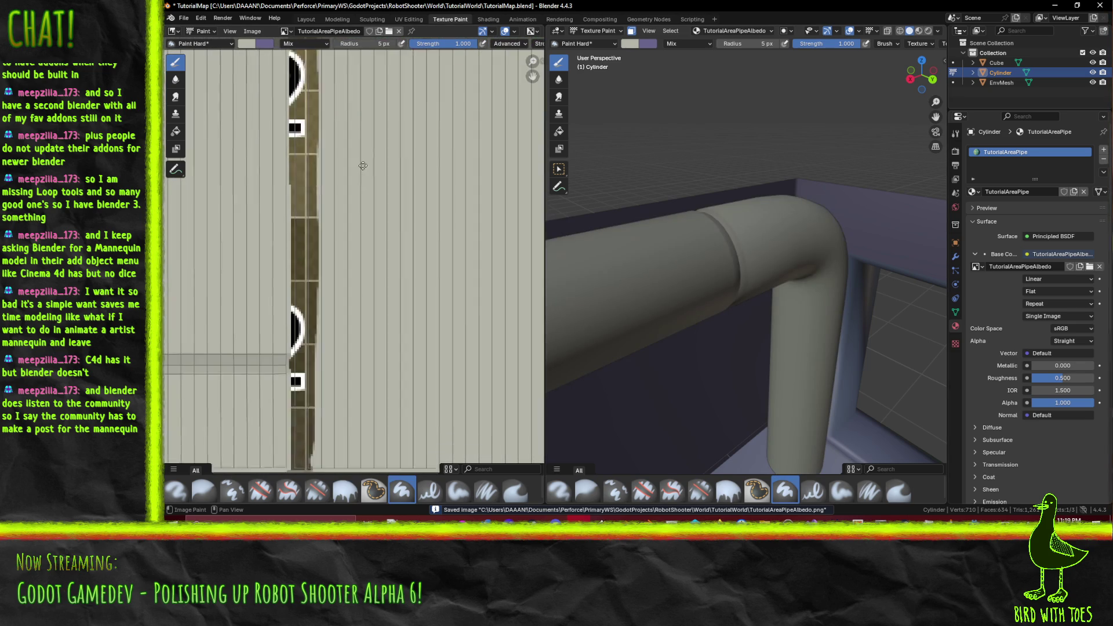
scroll(363, 166, up, 3)
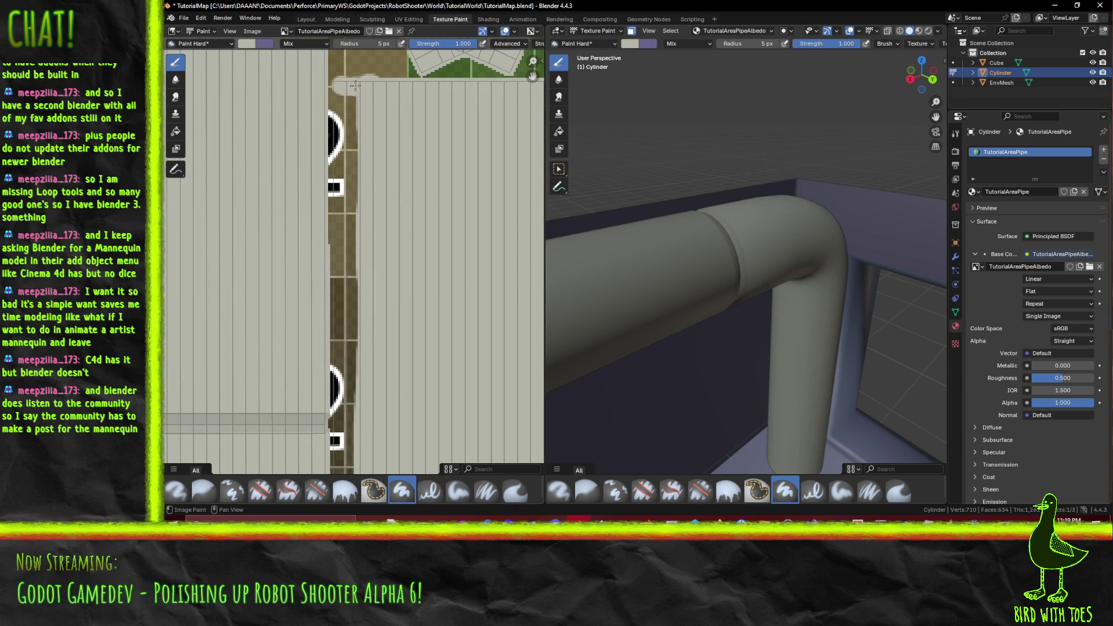
Step: Paint the remaining brown strip along the texture seam grey
drag(341, 84, 340, 398)
scroll(341, 397, down, 5)
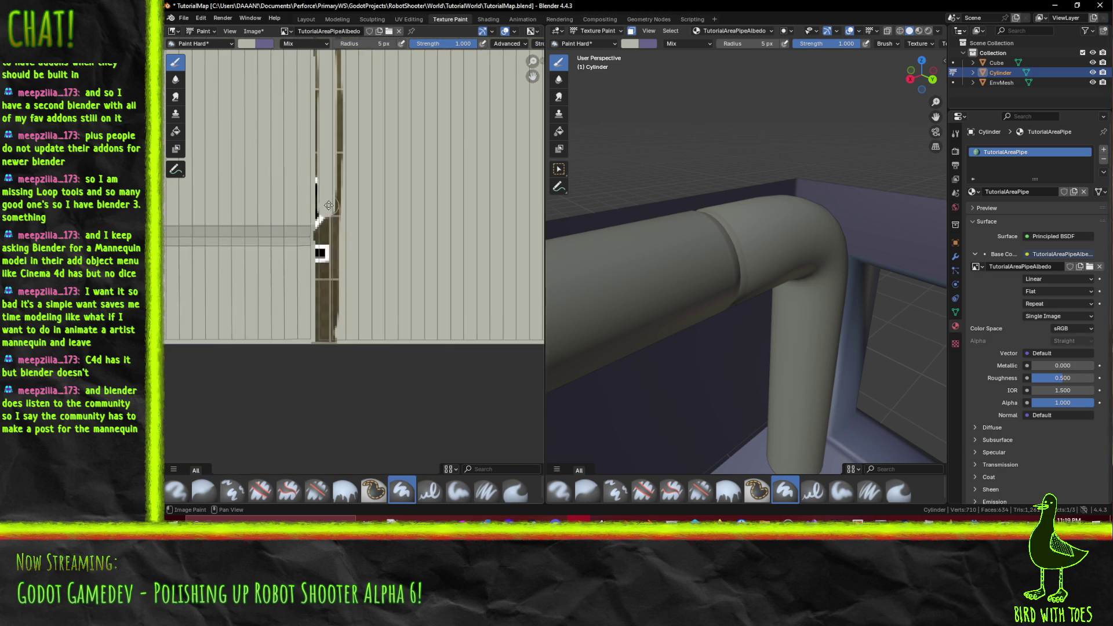
mouse_move(328, 208)
mouse_down()
mouse_move(327, 343)
mouse_move(342, 128)
mouse_up()
scroll(350, 294, up, 4)
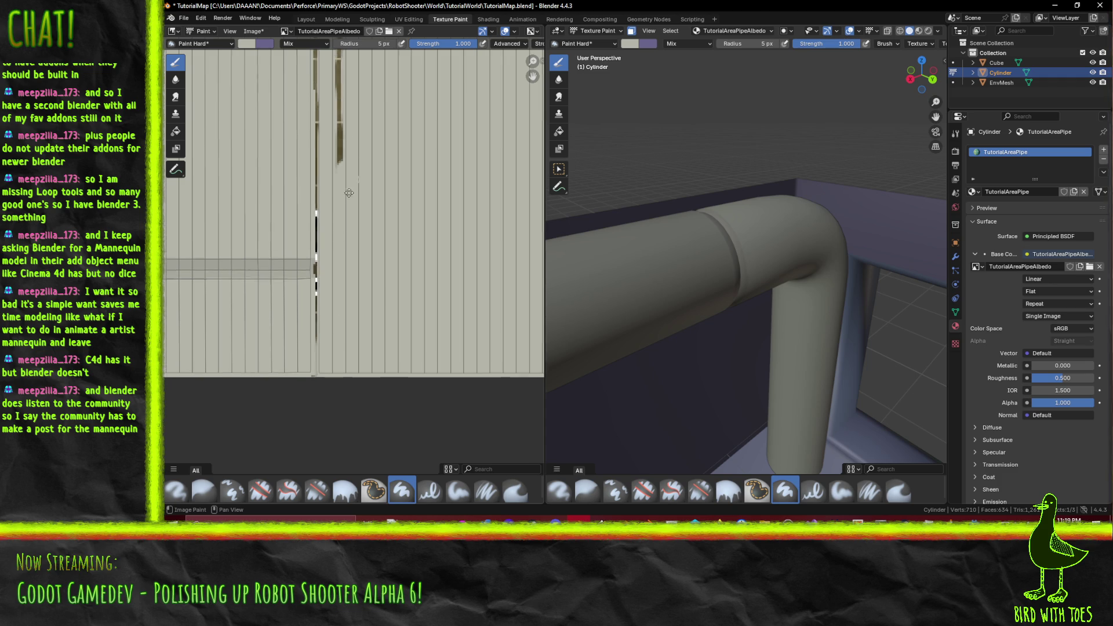
mouse_move(350, 294)
mouse_down()
mouse_move(348, 273)
mouse_move(349, 297)
mouse_up()
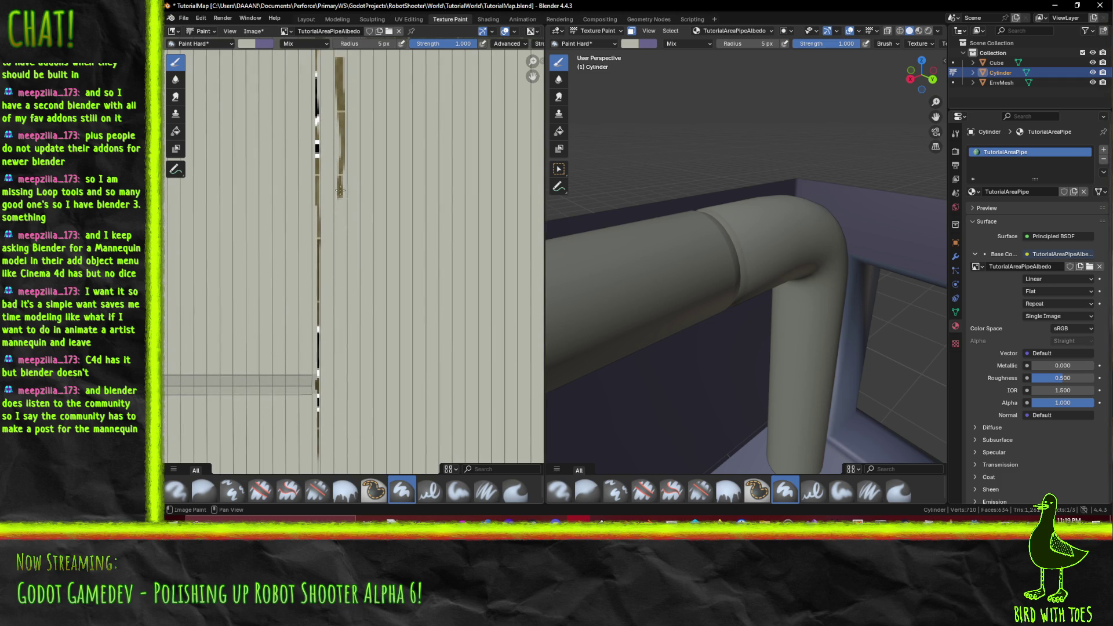
drag(340, 191, 340, 74)
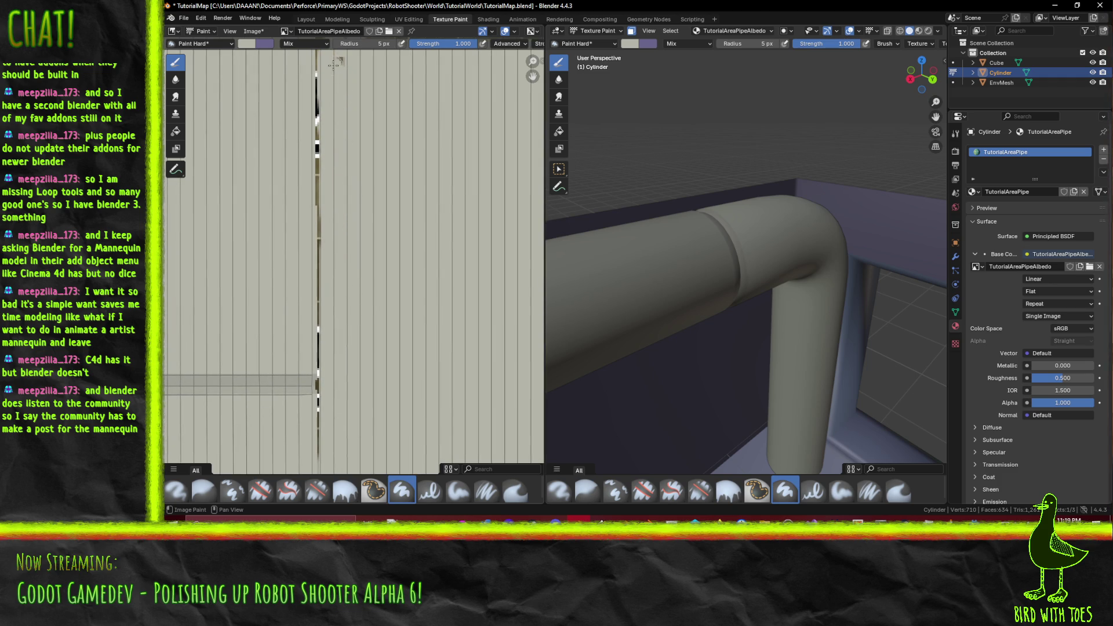
scroll(354, 173, up, 2)
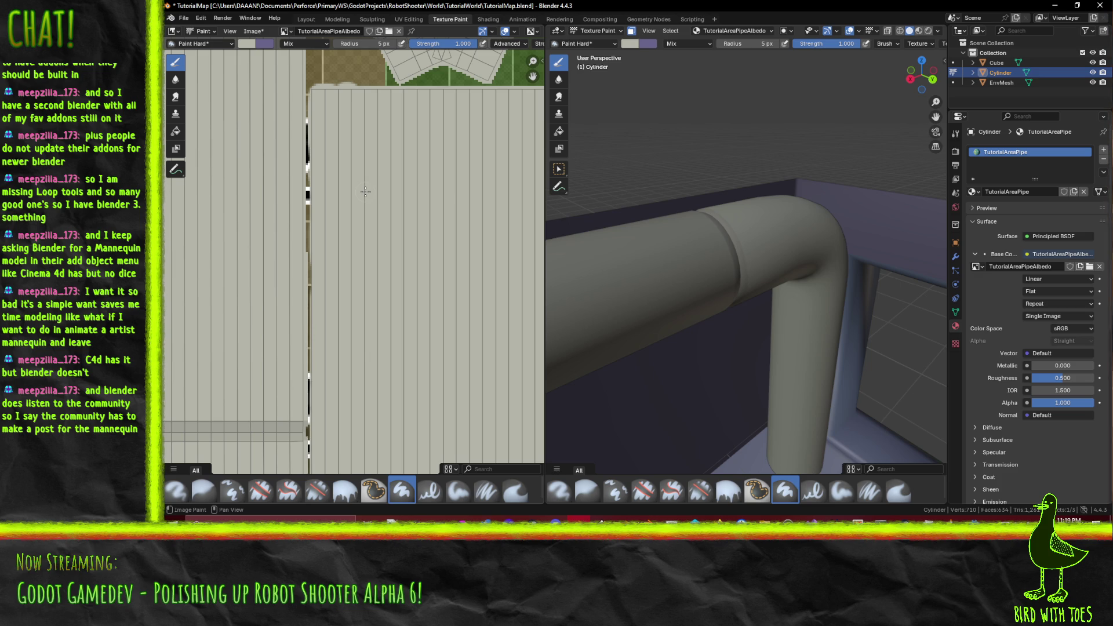
scroll(365, 158, down, 6)
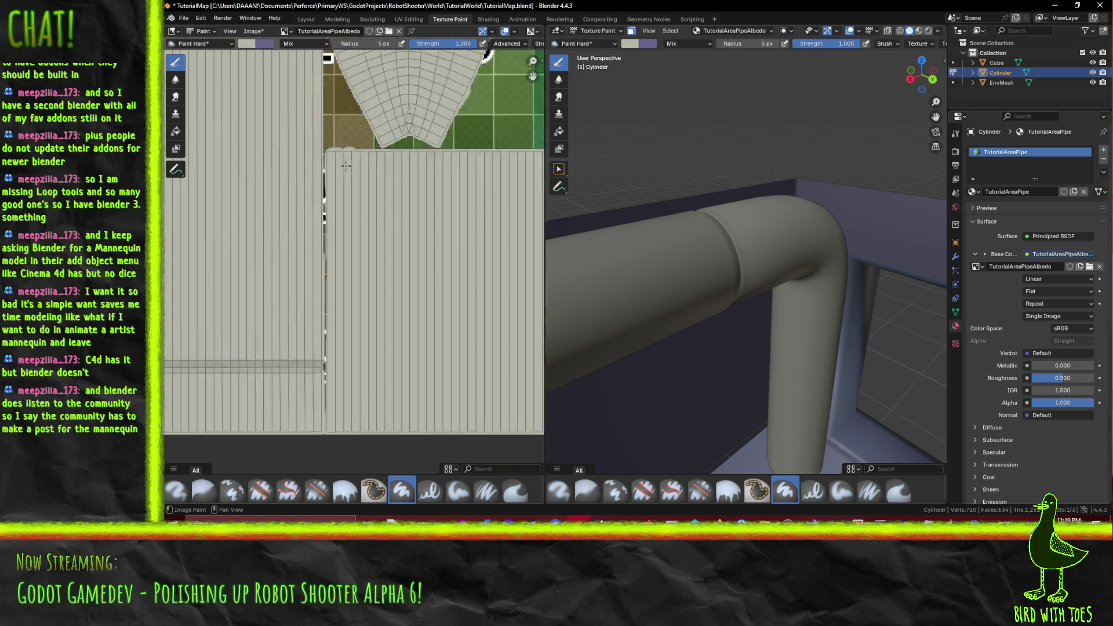
Step: Save the cleaned-up pipe texture as TutorialAreaPipeAlbedo.png
key(alt+s)
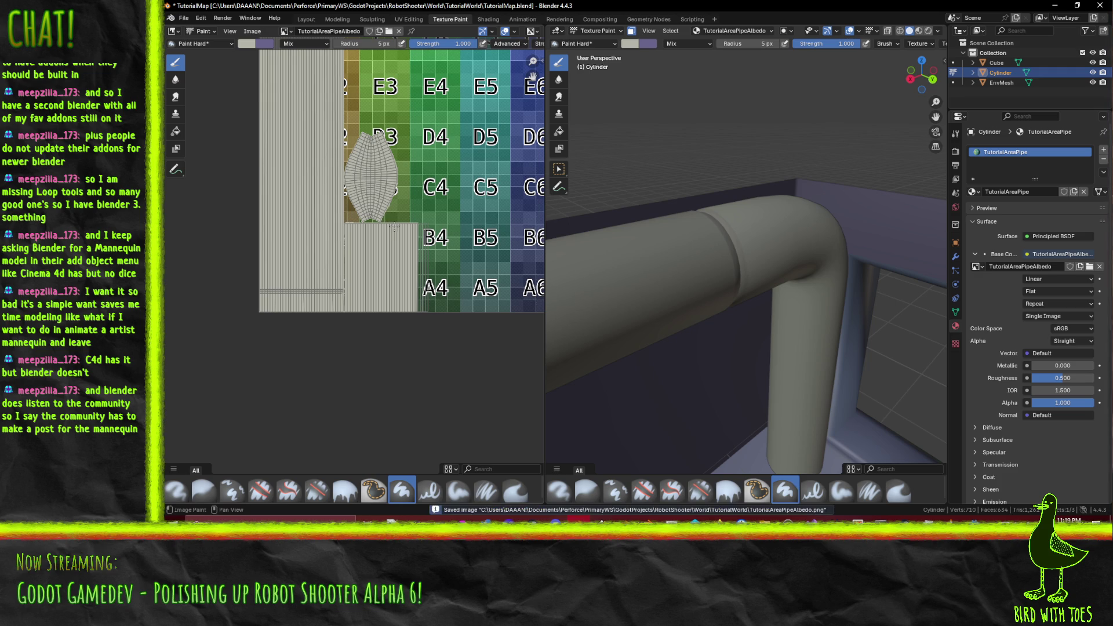
scroll(397, 139, down, 2)
scroll(696, 324, down, 5)
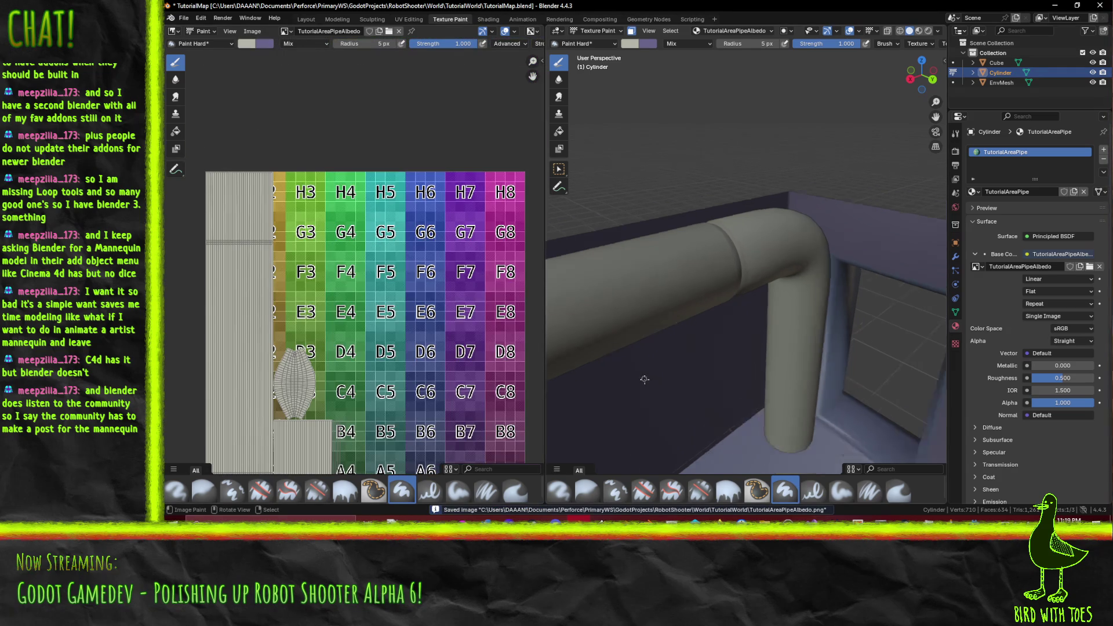
Step: Bring the walls and shelves into view and put the pipe Cylinder into Edit Mode
drag(695, 324, 797, 321)
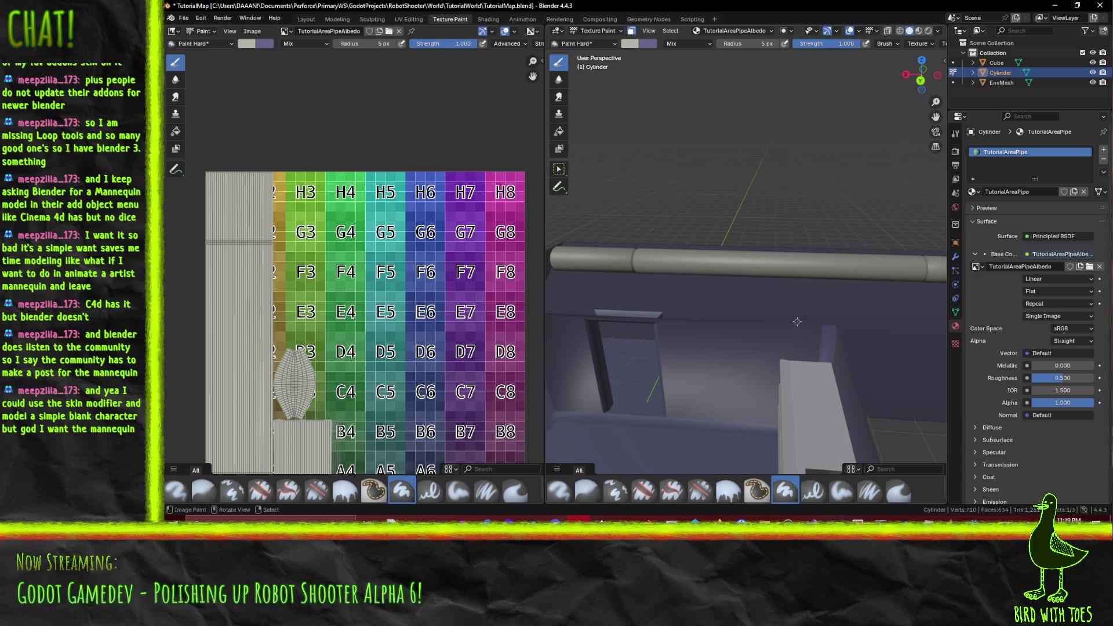
mouse_move(800, 289)
mouse_down()
mouse_move(855, 284)
mouse_move(739, 311)
mouse_move(672, 299)
mouse_move(687, 309)
mouse_up()
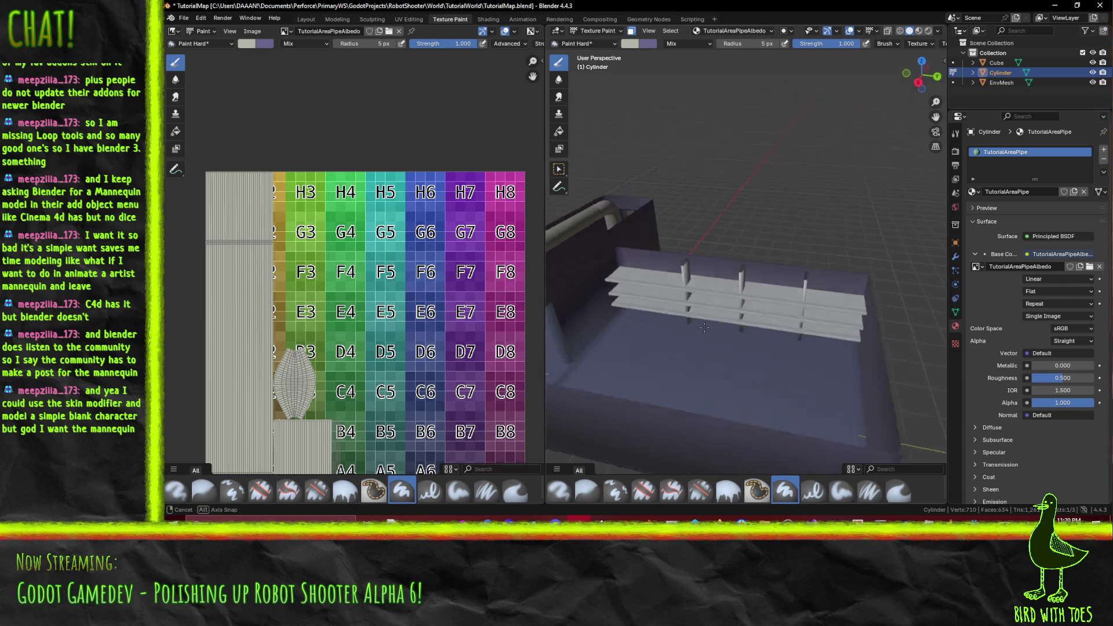
key(Tab)
scroll(700, 318, up, 3)
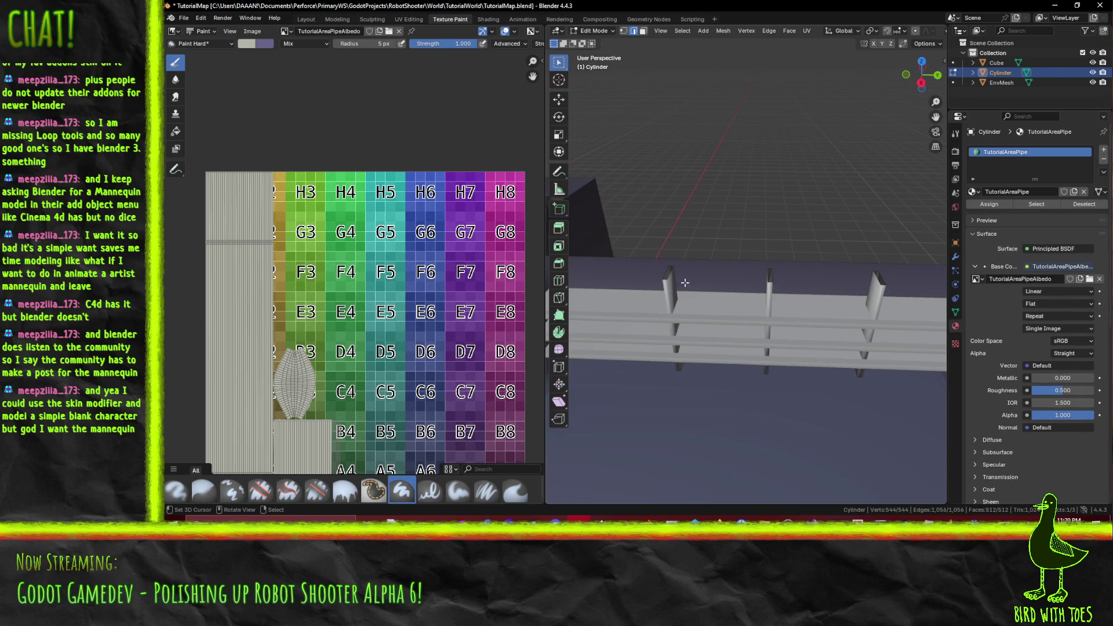
Step: Return to Object Mode and put the shelf Cube into Edit Mode
click(597, 31)
click(597, 43)
click(764, 346)
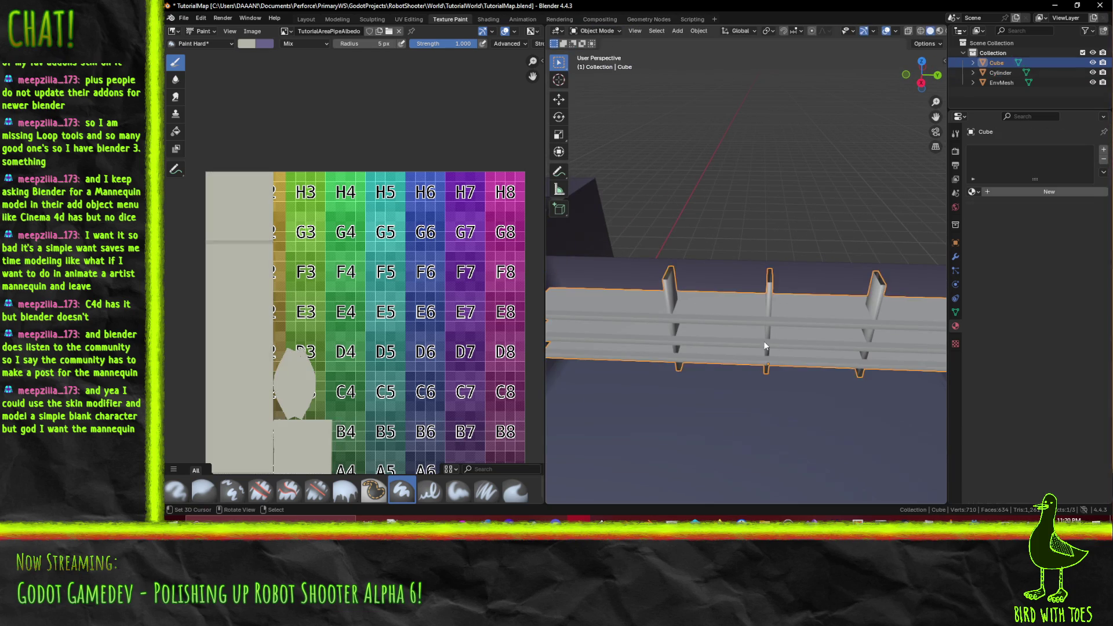
key(Tab)
mouse_move(764, 342)
mouse_down()
mouse_move(751, 306)
mouse_move(798, 301)
mouse_up()
Step: Select all of the Cube's mesh, apply Unwrap Conformal, and view it in UV Editing
key(a)
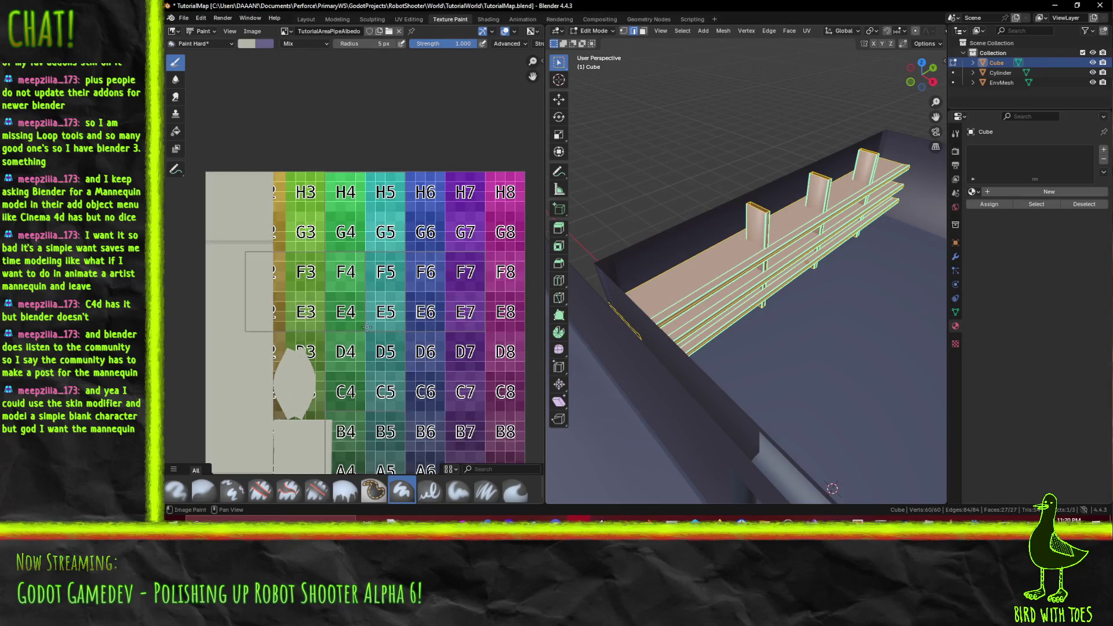
key(F3)
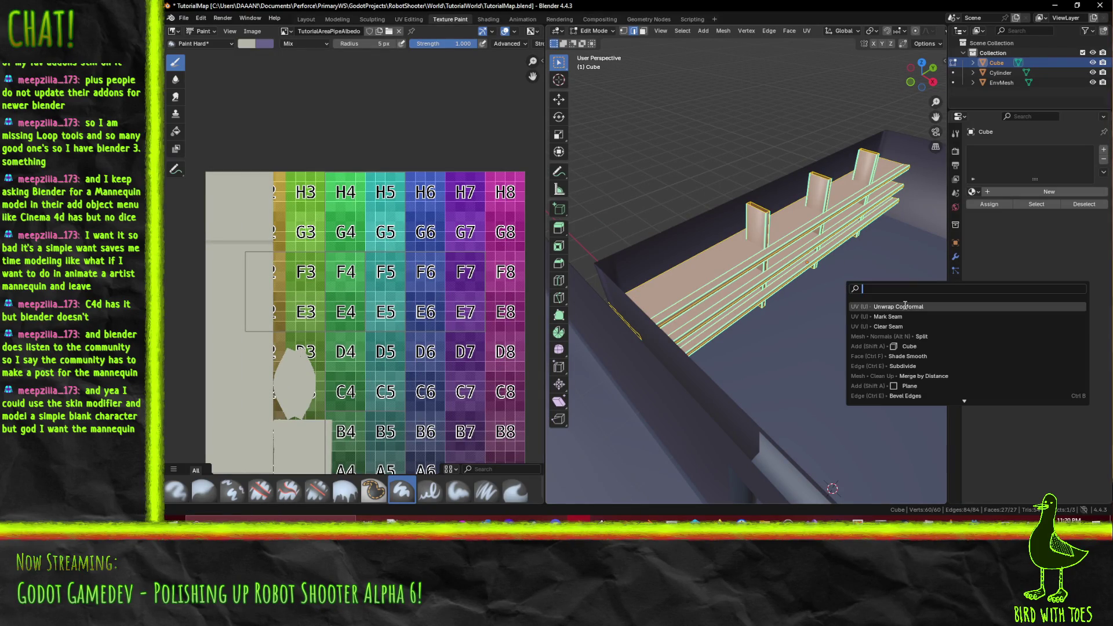
click(905, 305)
mouse_move(484, 337)
mouse_down()
mouse_move(450, 256)
mouse_move(488, 262)
mouse_up()
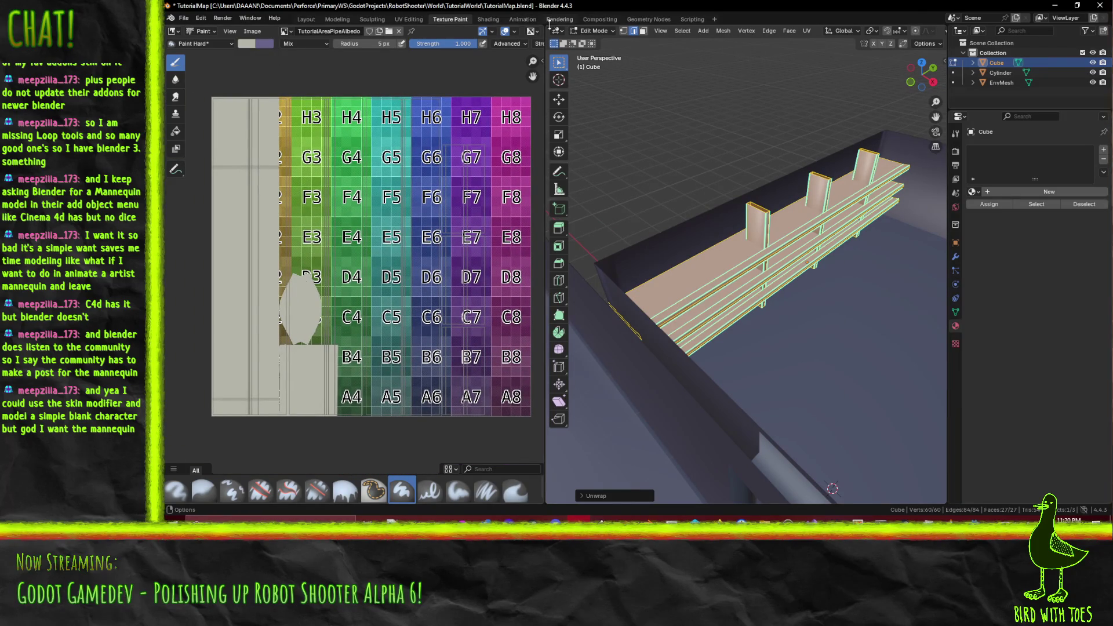
click(415, 20)
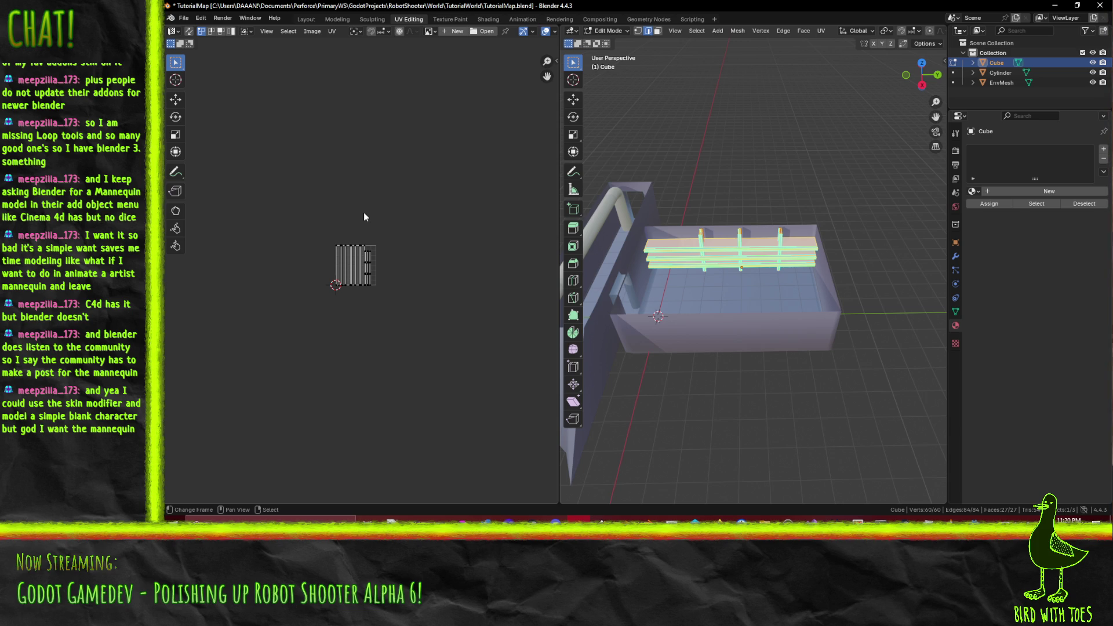
Step: Zoom into the UV island and box-select the leftmost strip of UV faces
scroll(422, 210, up, 8)
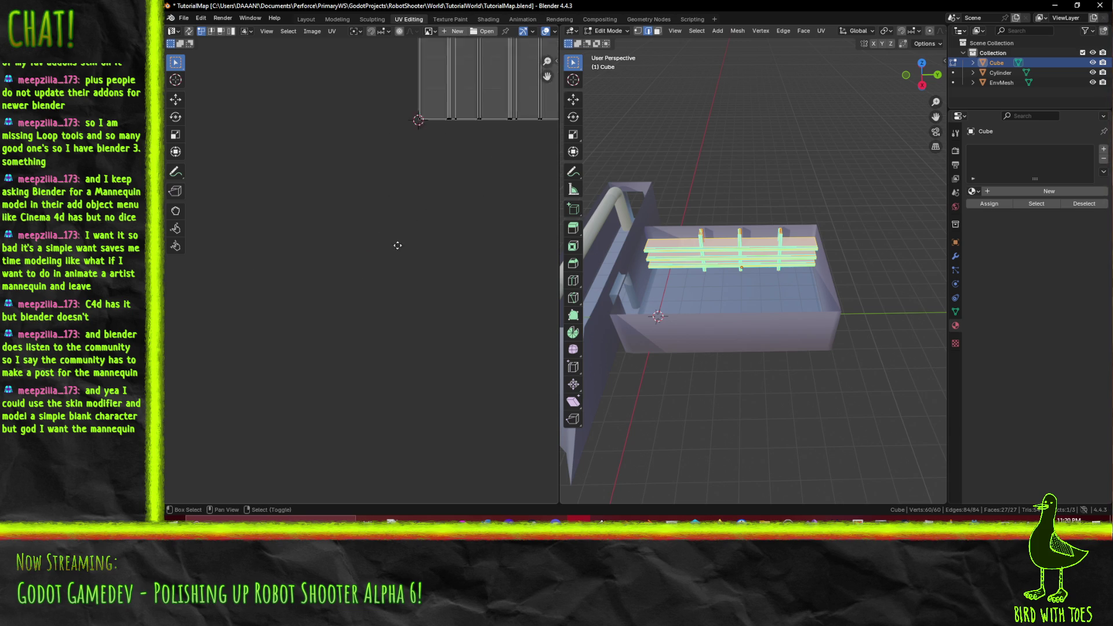
drag(234, 393, 232, 486)
scroll(359, 284, up, 1)
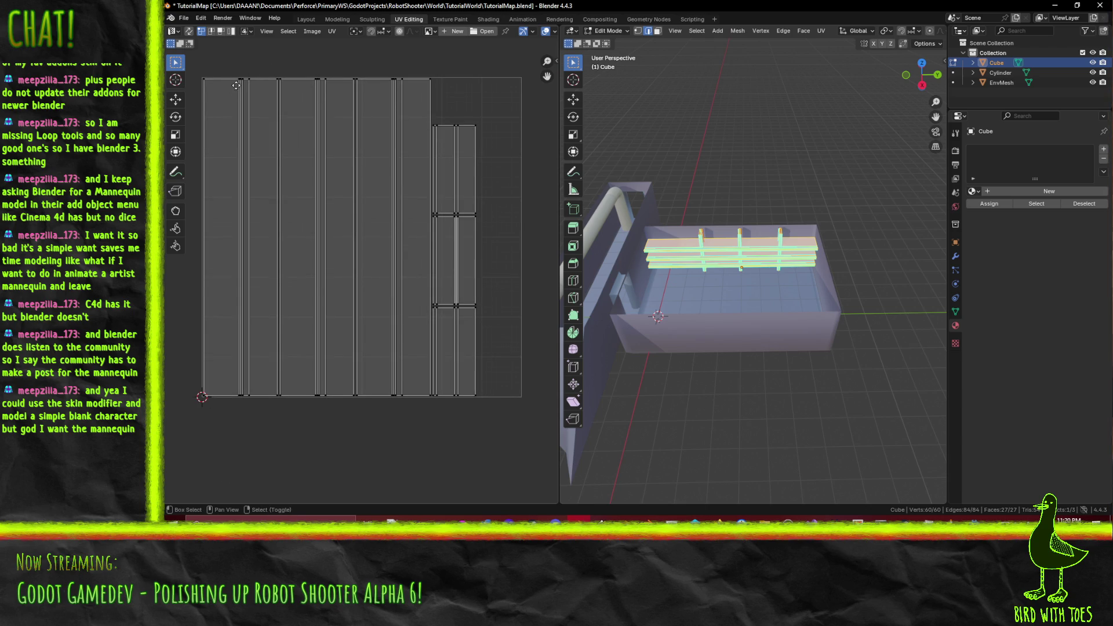
scroll(234, 90, left, 2)
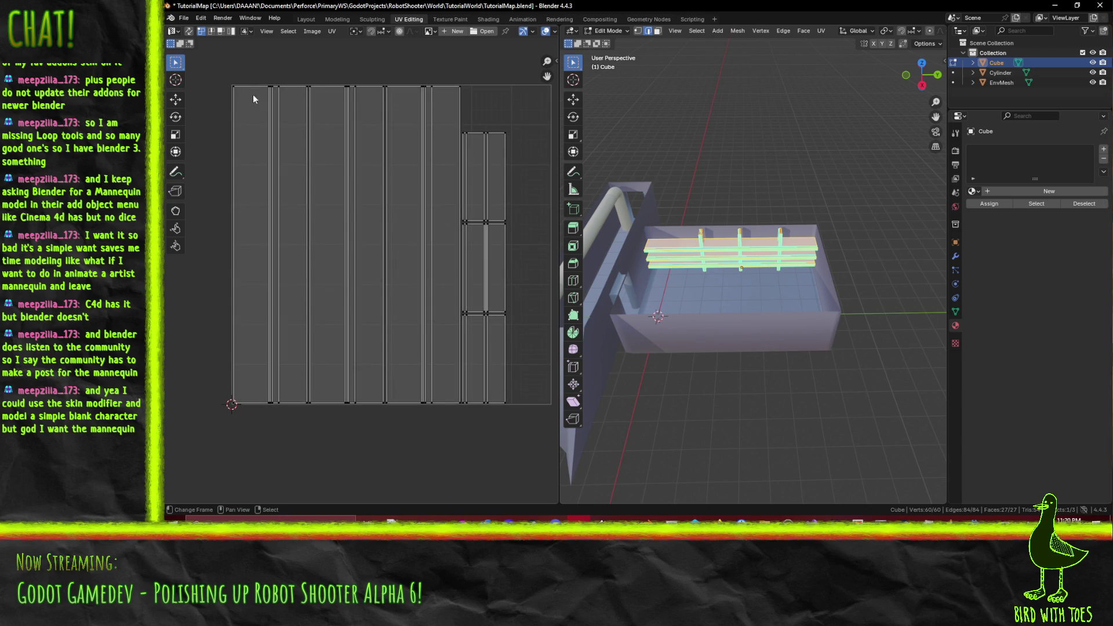
scroll(253, 95, down, 1)
mouse_move(221, 64)
mouse_down()
mouse_move(237, 320)
mouse_move(274, 415)
mouse_up()
scroll(276, 405, up, 2)
scroll(276, 404, up, 2)
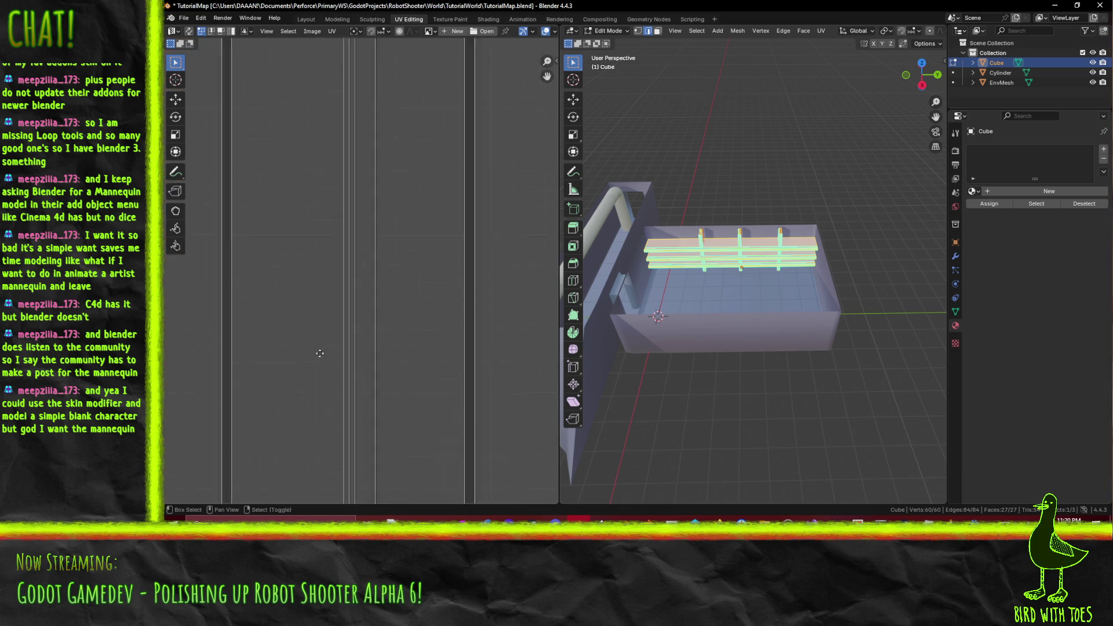
scroll(413, 287, down, 3)
scroll(410, 278, down, 1)
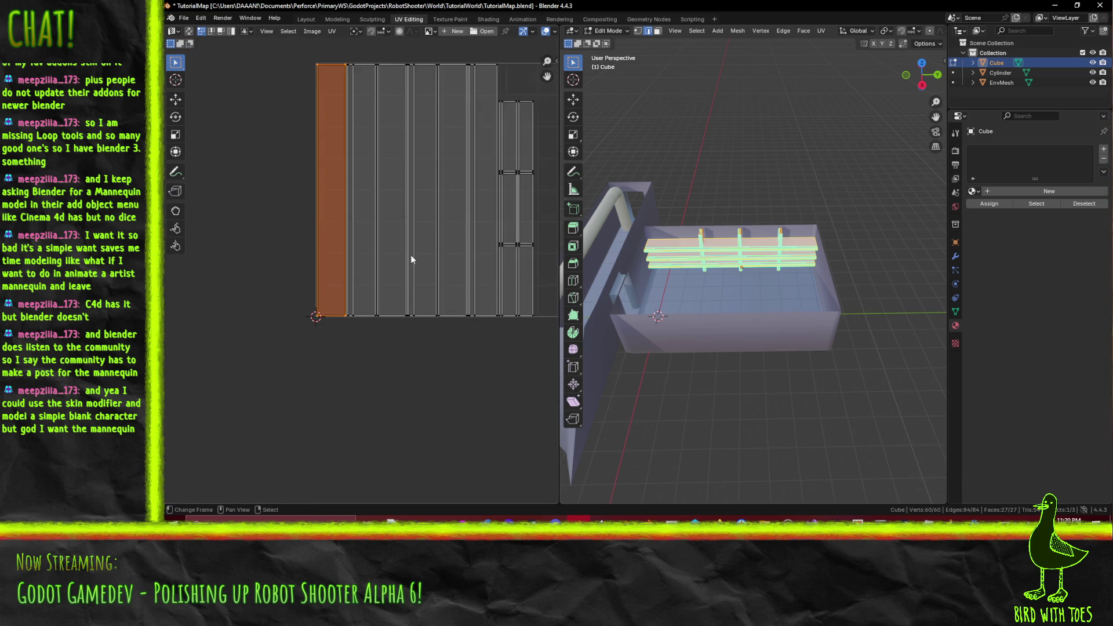
Step: Add the second column of UV faces to the selection
mouse_move(280, 55)
mouse_down()
mouse_move(364, 352)
mouse_move(376, 355)
mouse_up()
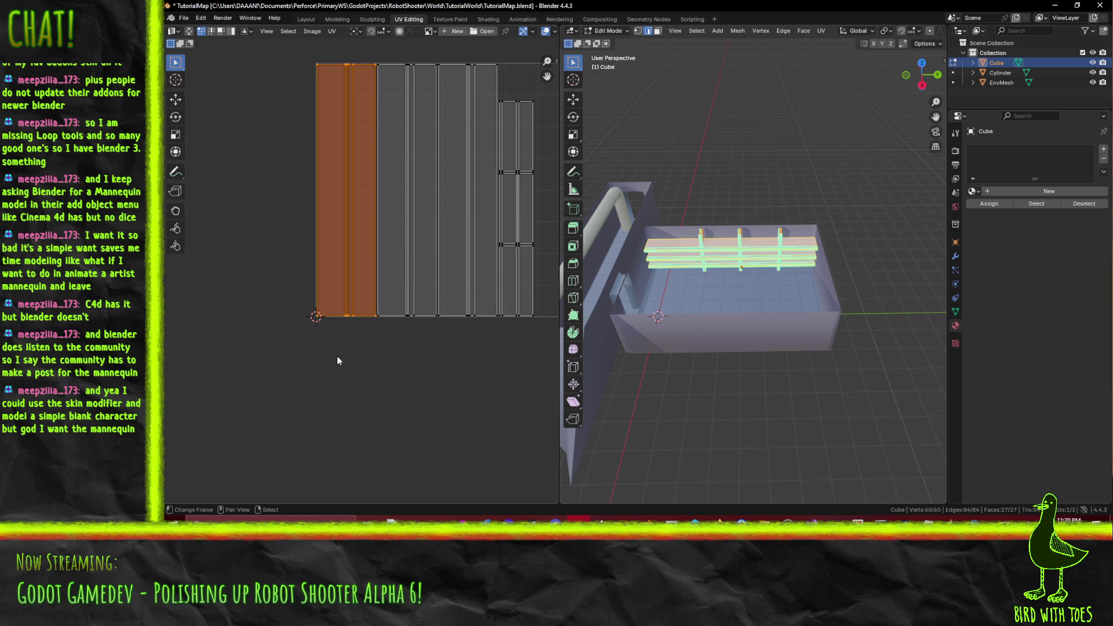
mouse_move(369, 211)
mouse_down()
mouse_move(274, 215)
mouse_move(318, 216)
mouse_up()
scroll(318, 215, up, 2)
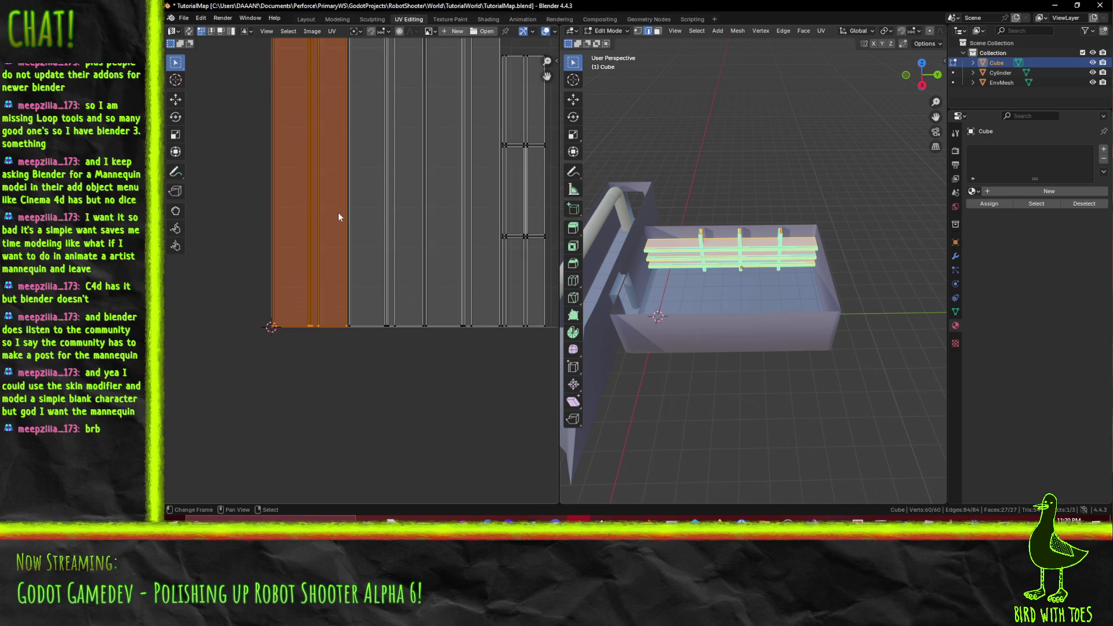
scroll(385, 269, up, 1)
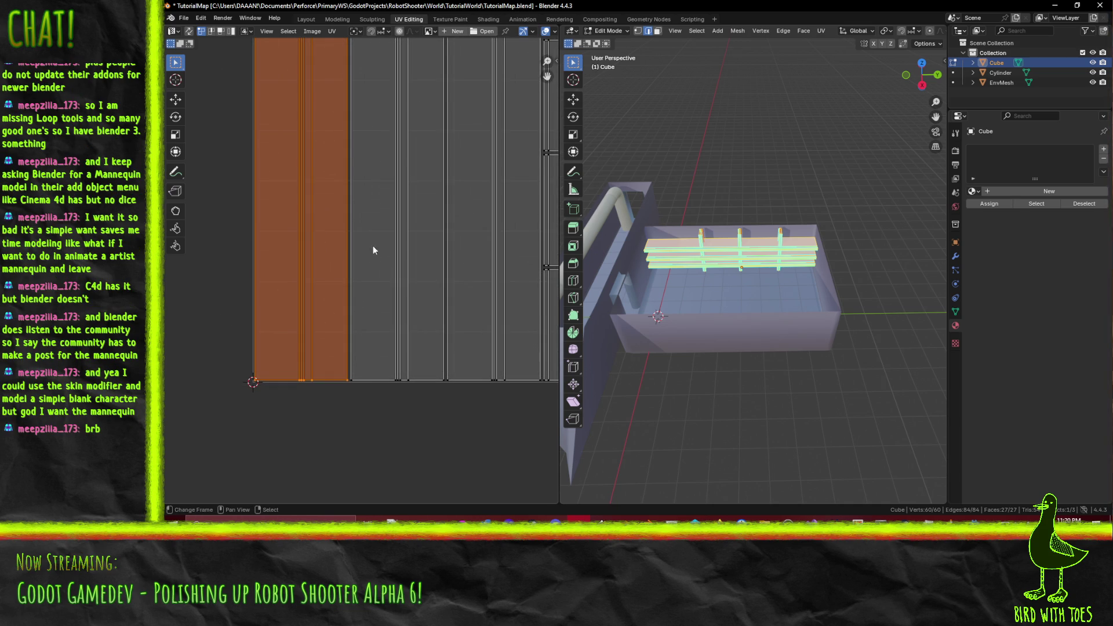
mouse_move(343, 233)
mouse_down()
mouse_move(391, 279)
mouse_move(311, 253)
mouse_up()
Step: Slide the selected UV strips, then their edges, rightward along the X axis
key(g)
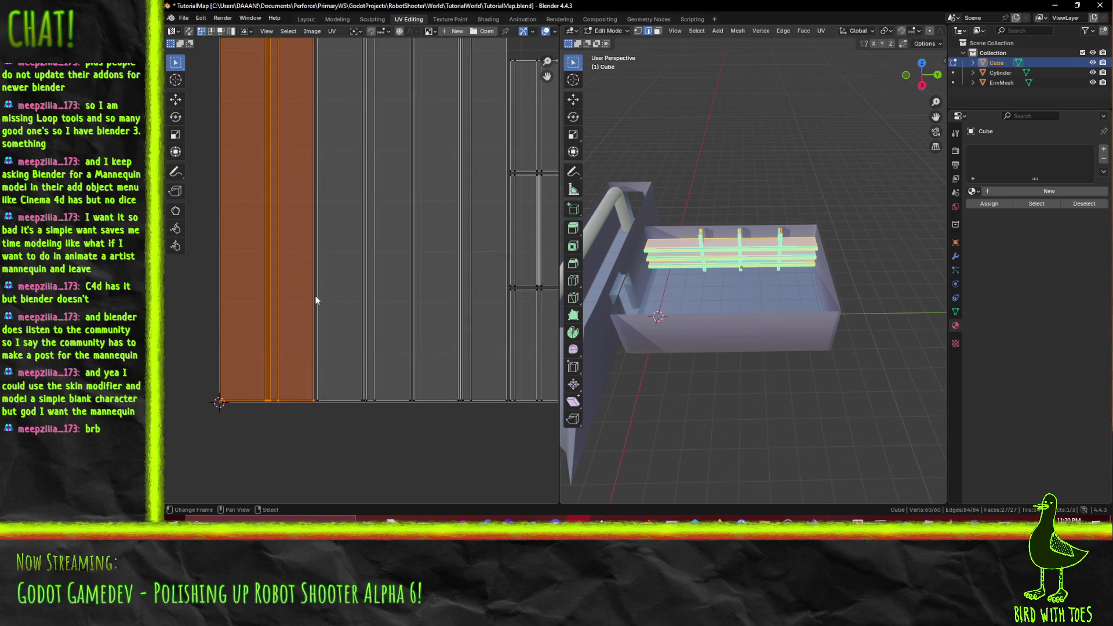
key(x)
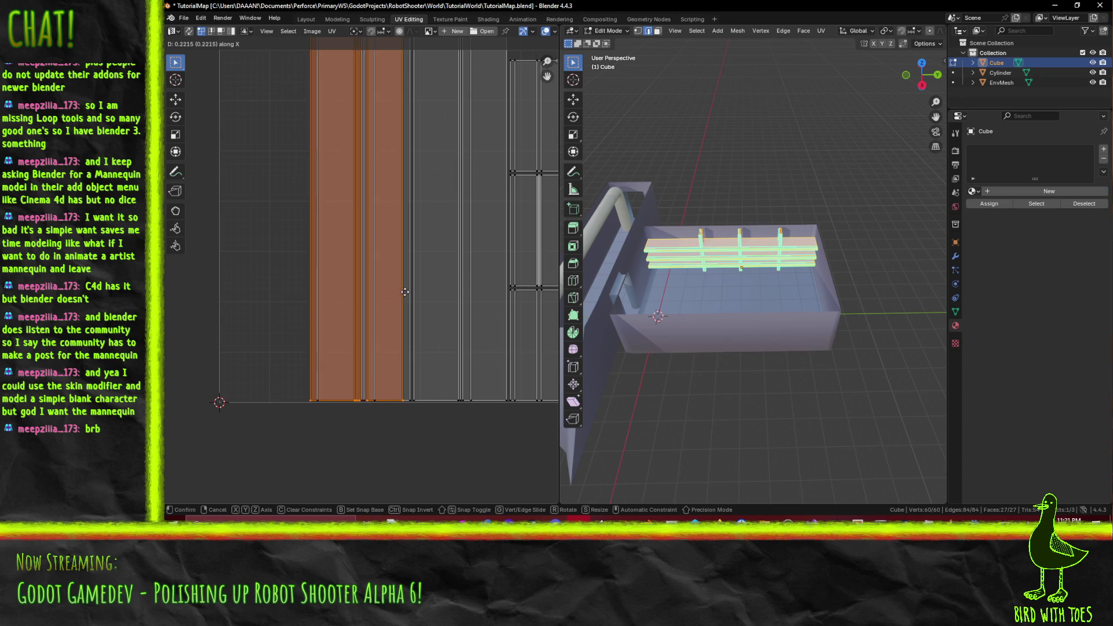
click(412, 291)
scroll(403, 308, up, 6)
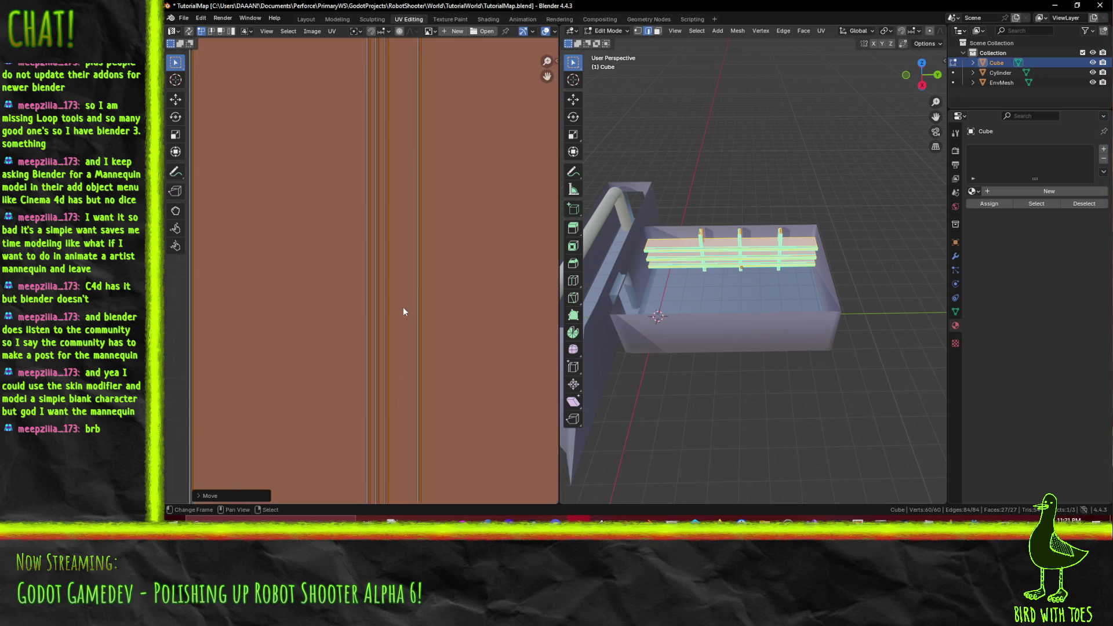
scroll(365, 217, down, 3)
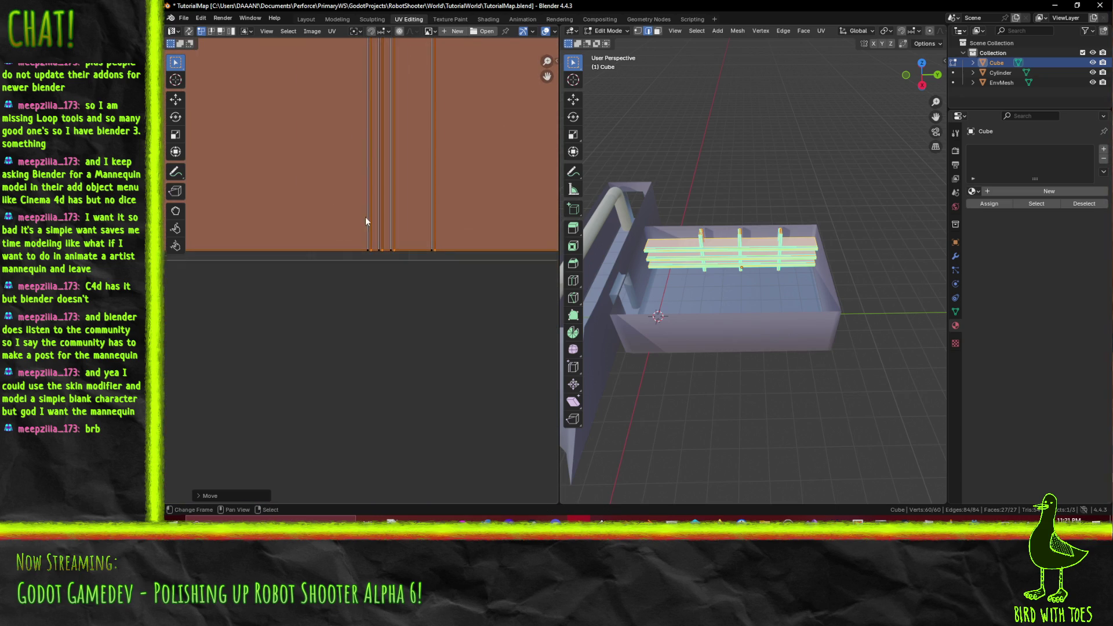
scroll(427, 239, up, 4)
key(g)
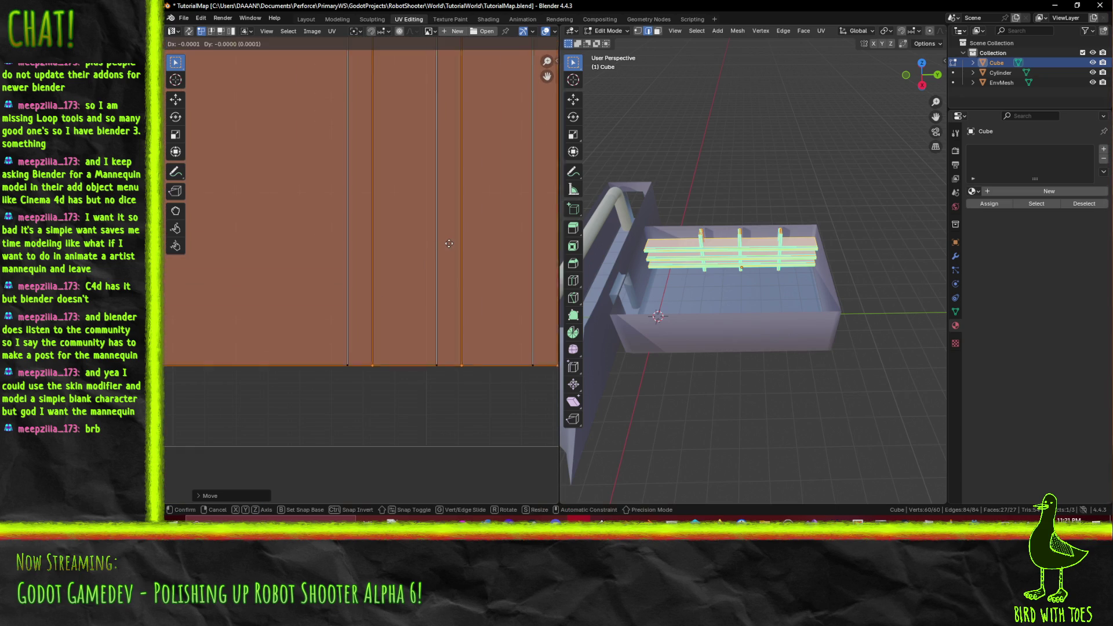
key(x)
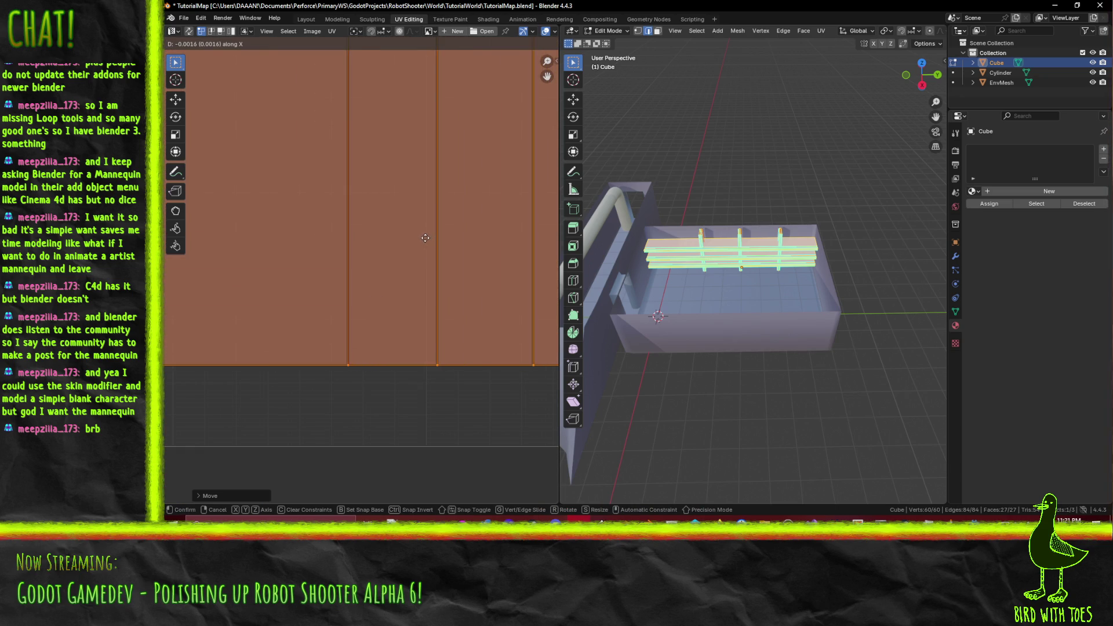
click(427, 238)
scroll(437, 221, down, 5)
scroll(404, 188, down, 2)
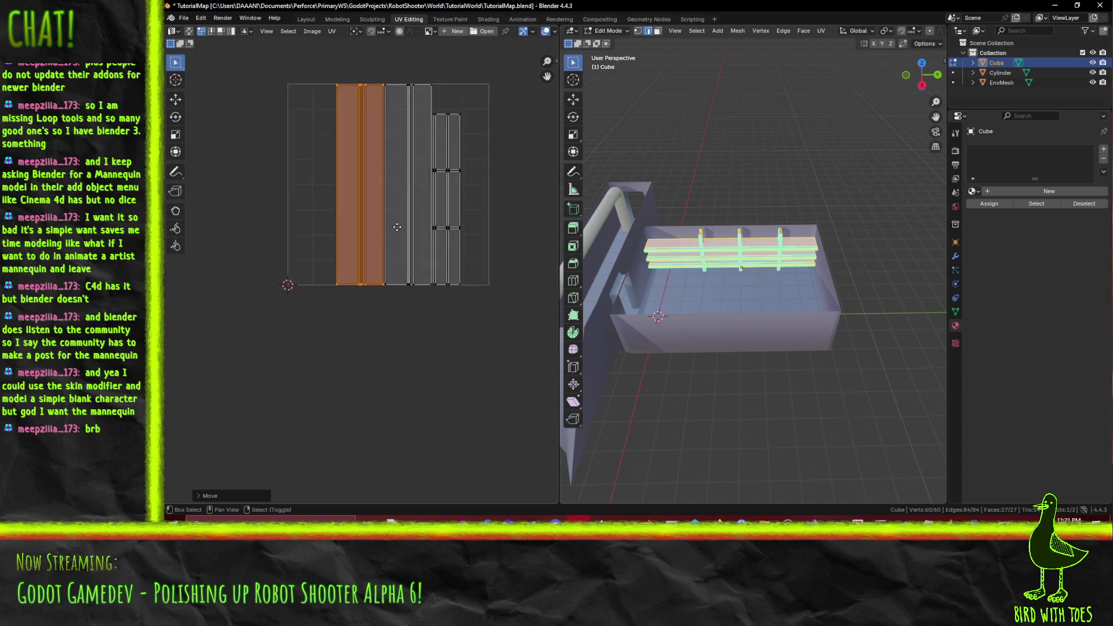
Step: Select the whole UV island, shift it along X, and save TutorialMap.blend
drag(305, 93, 482, 377)
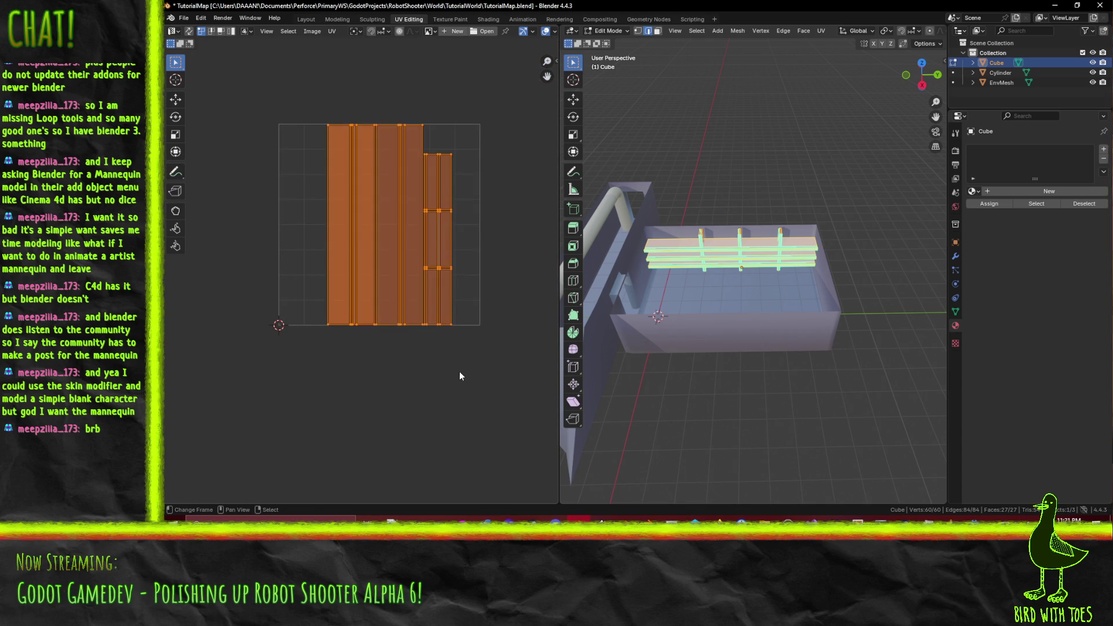
key(g)
key(x)
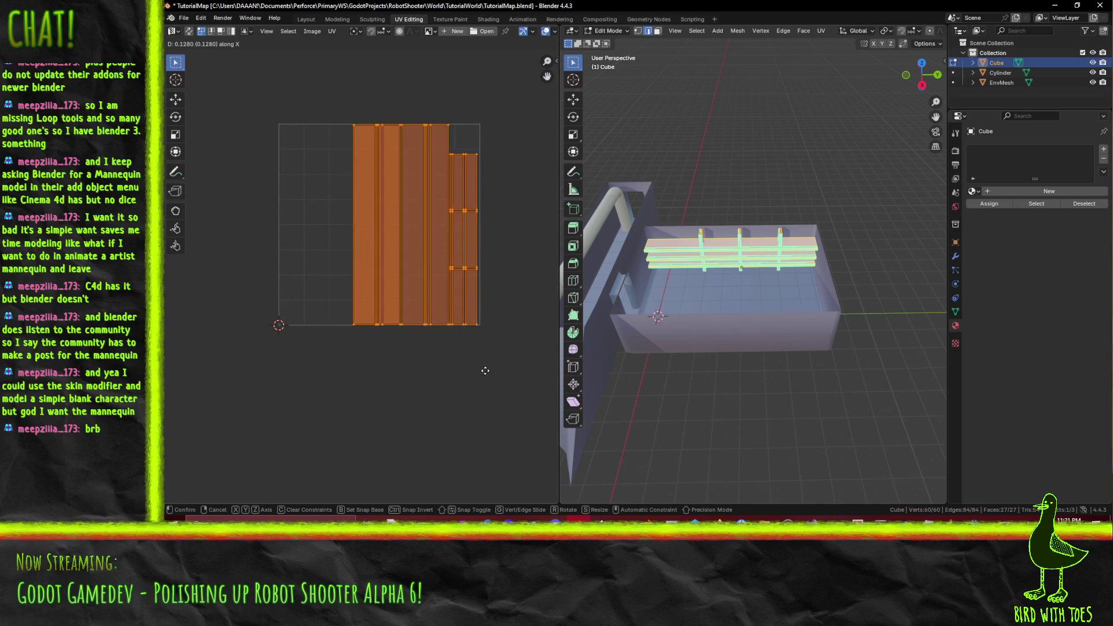
scroll(488, 376, up, 5)
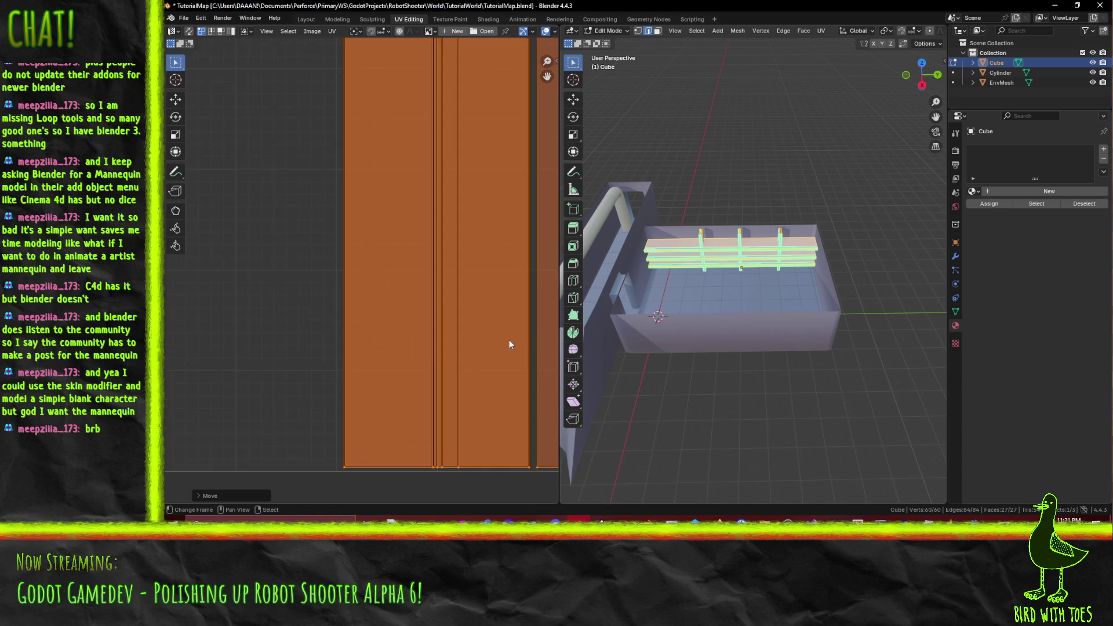
scroll(419, 294, down, 5)
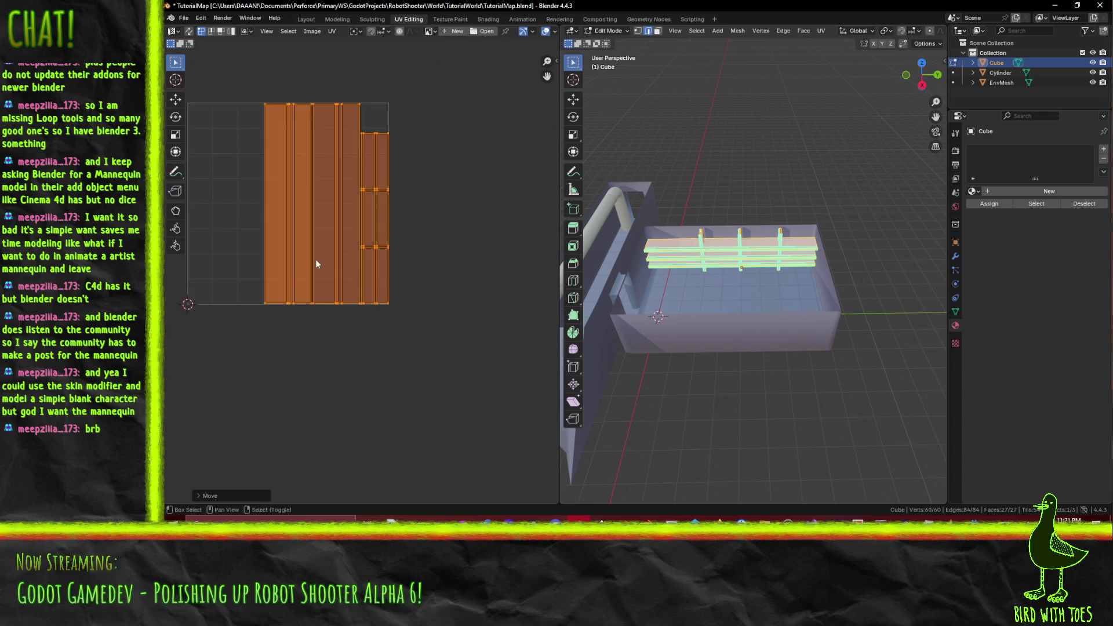
scroll(816, 297, left, 3)
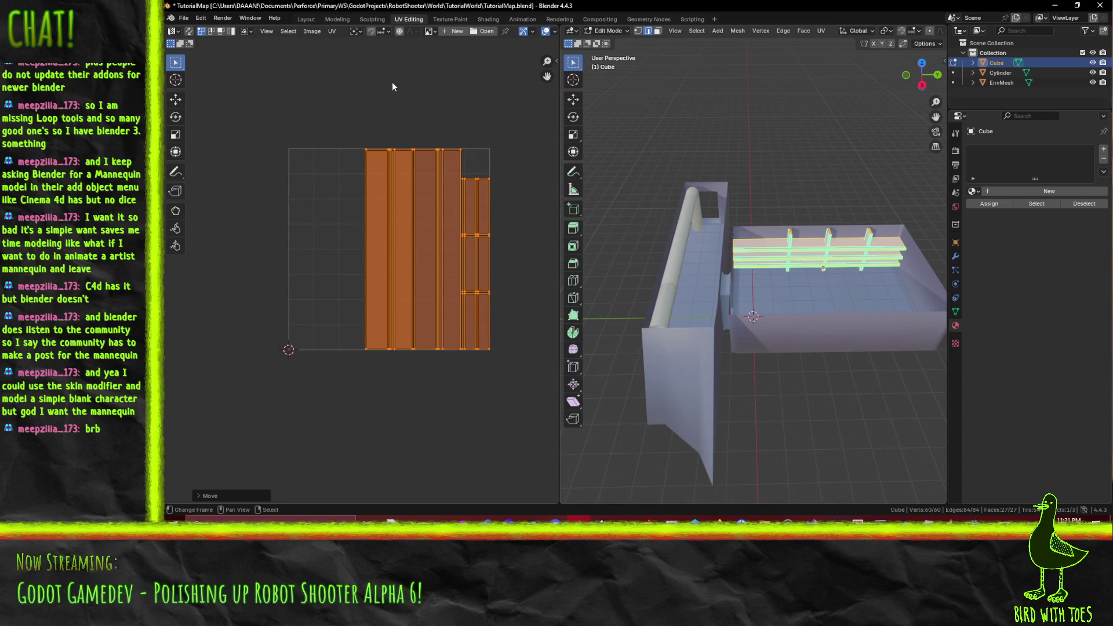
click(312, 32)
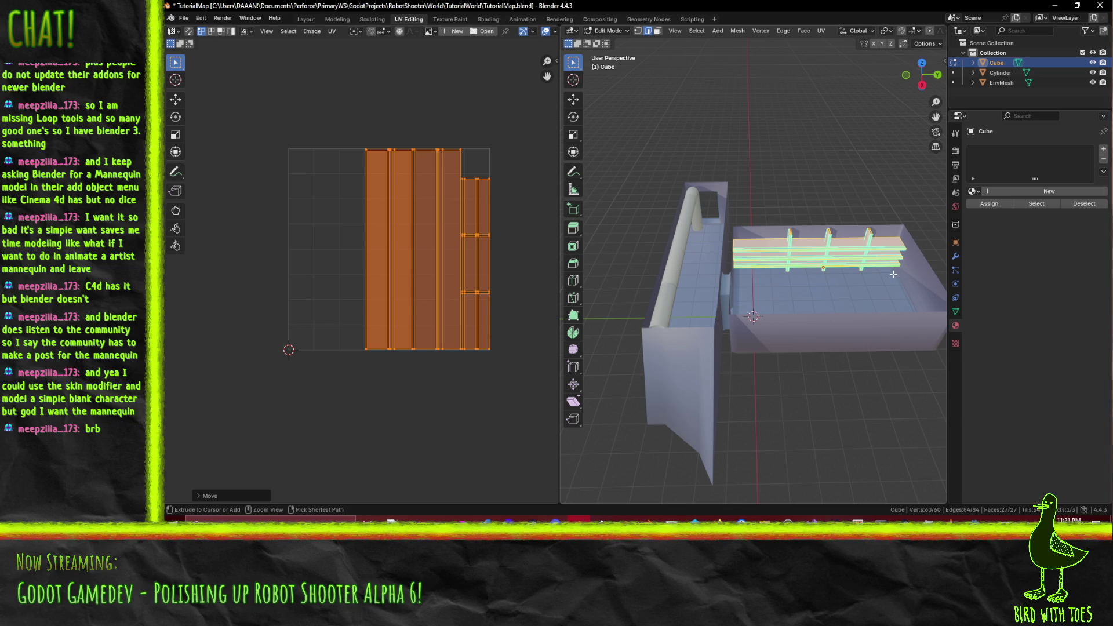
key(ctrl+s)
Step: Put the shelf Cube into Edit Mode with all its geometry selected and framed
click(457, 23)
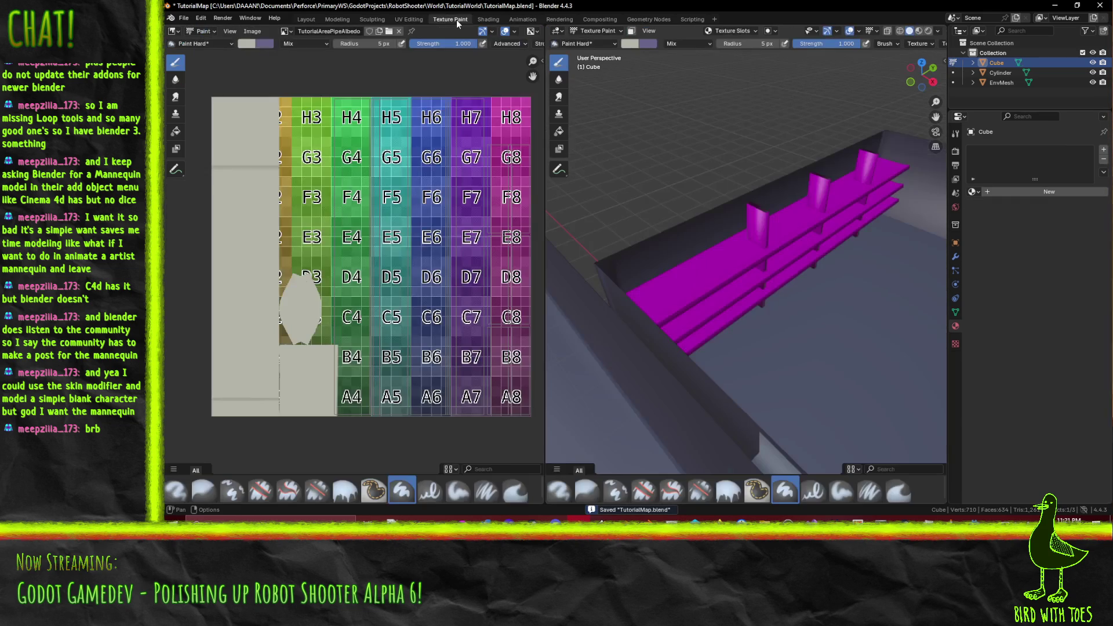
drag(846, 322, 793, 289)
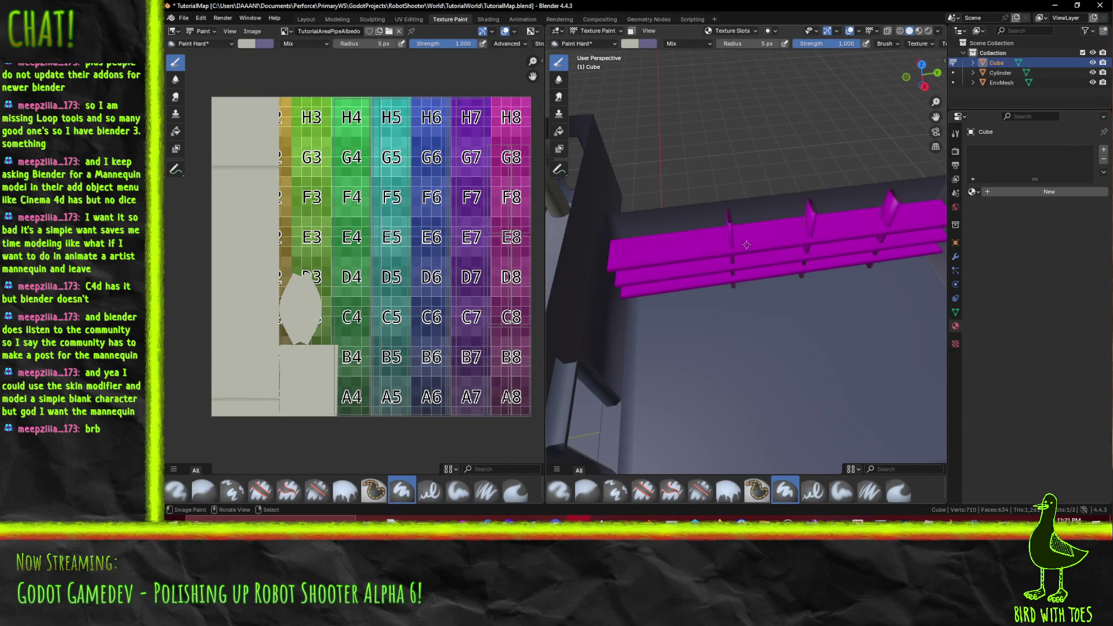
click(596, 31)
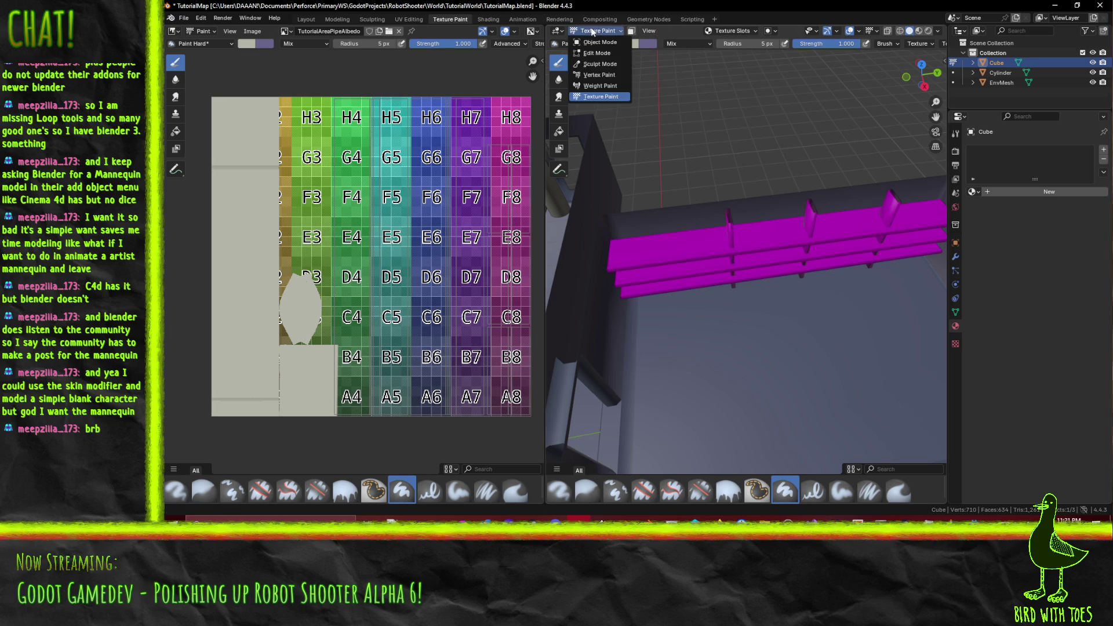
click(594, 41)
click(762, 208)
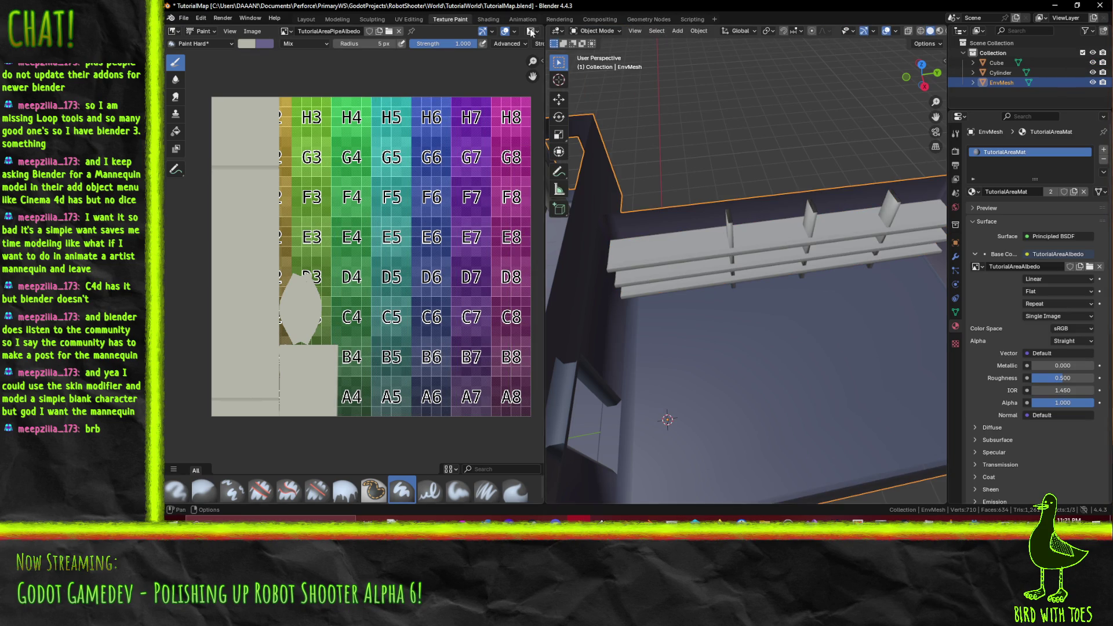
click(597, 31)
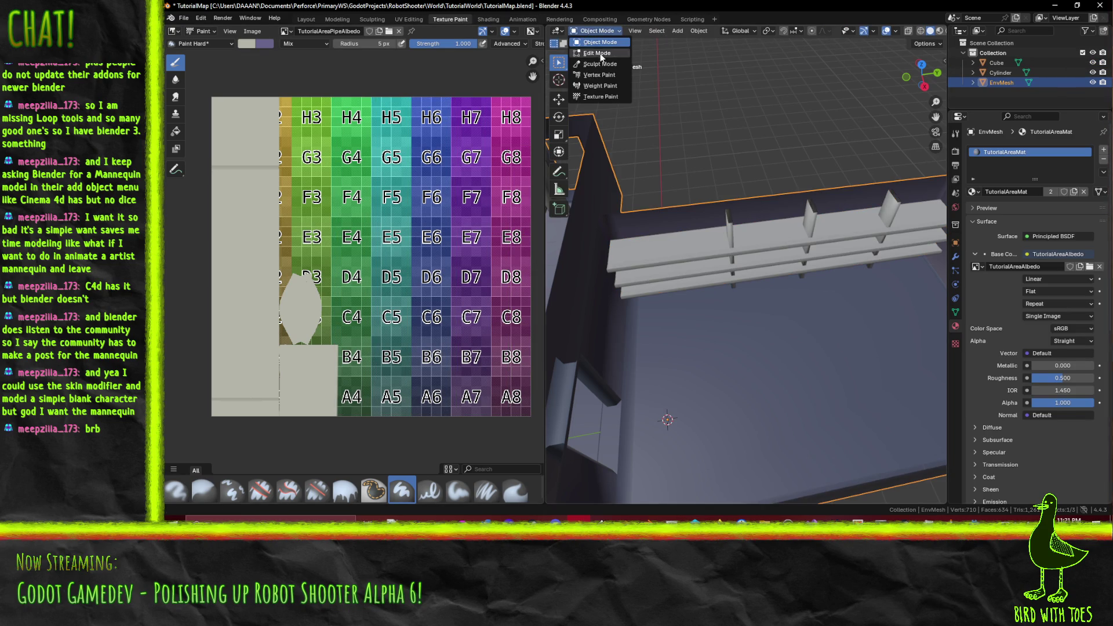
click(597, 54)
key(a)
key(alt+q)
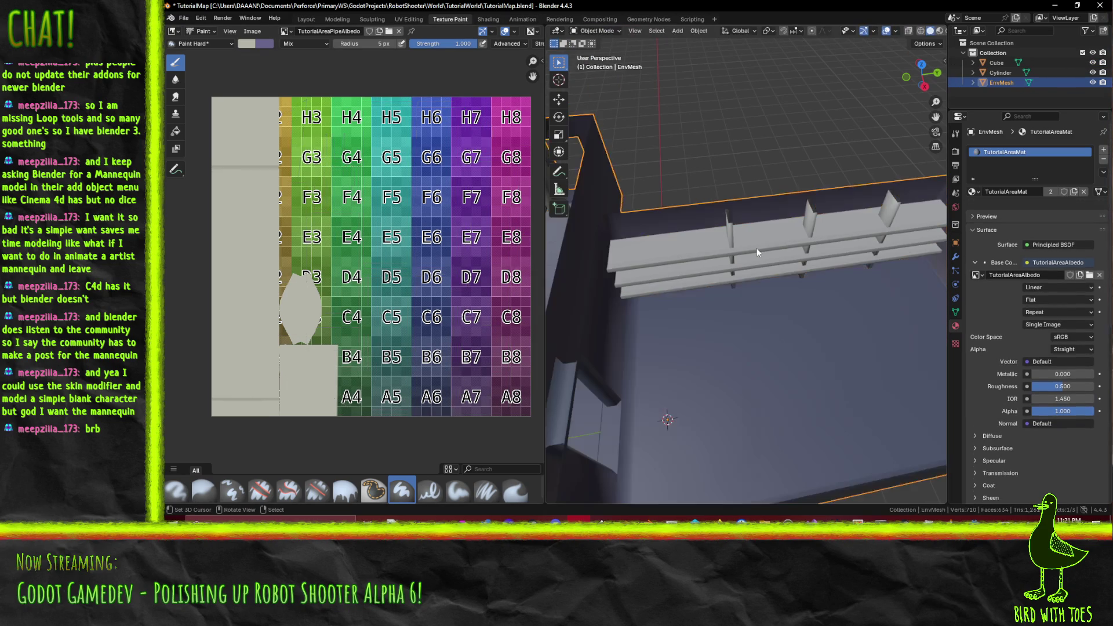
key(a)
key(KP_Decimal)
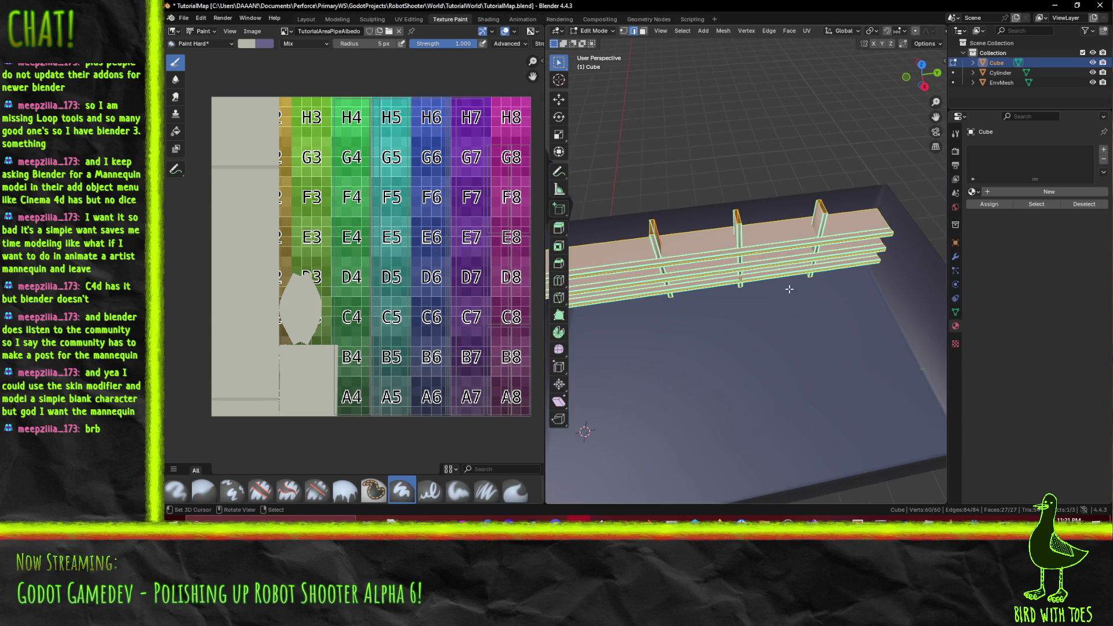
Step: Create a new material for the Cube and name it TutorialAreaShelves
click(987, 190)
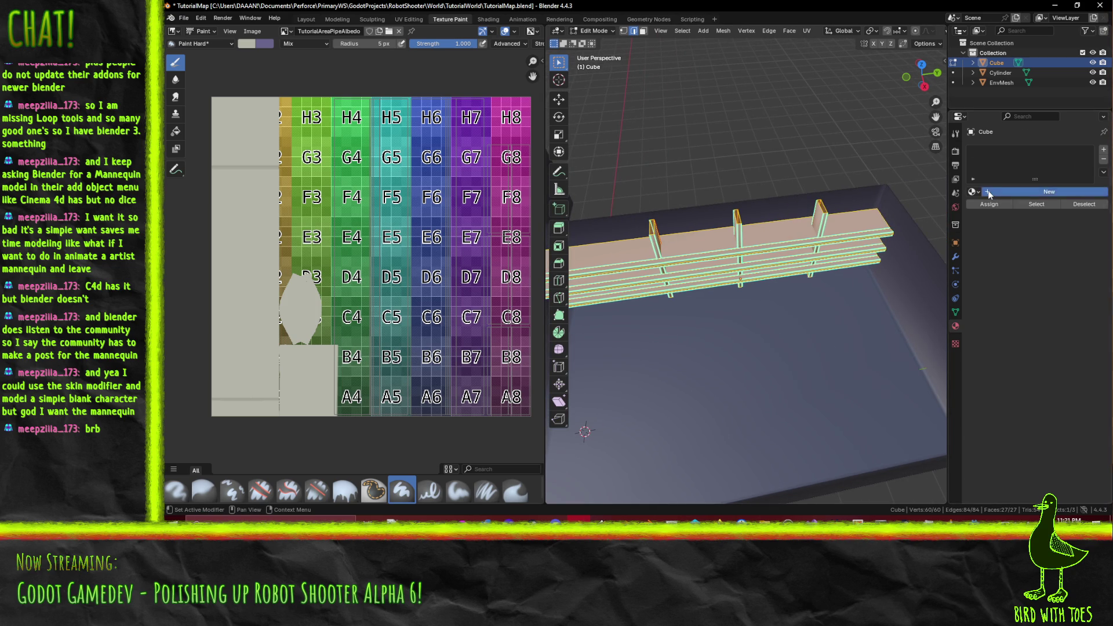
double_click(1004, 190)
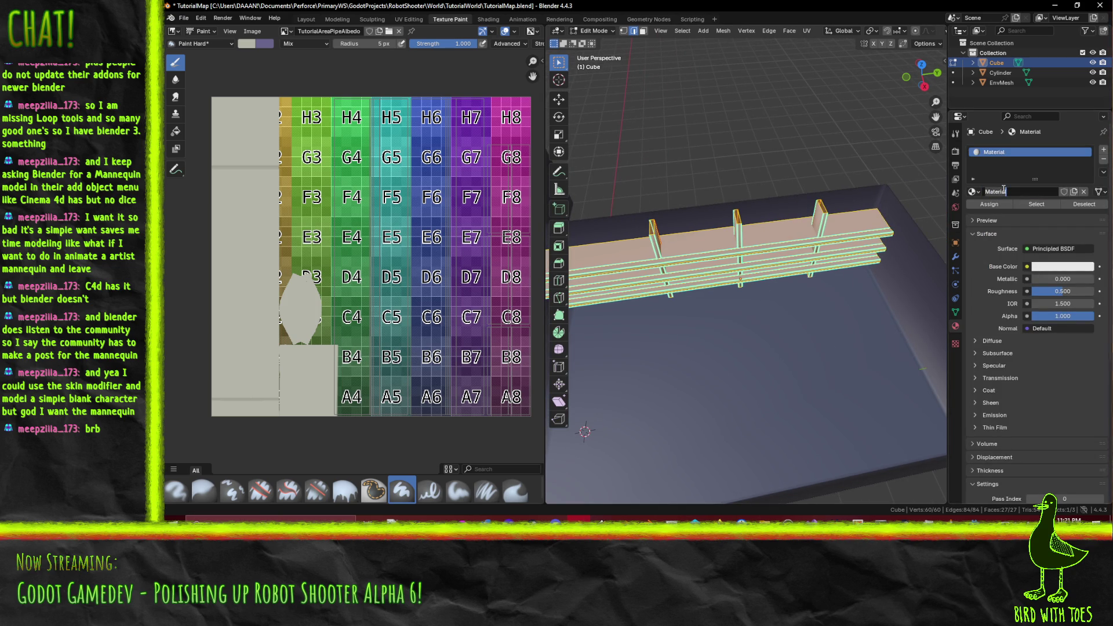
key(ctrl+BackSpace)
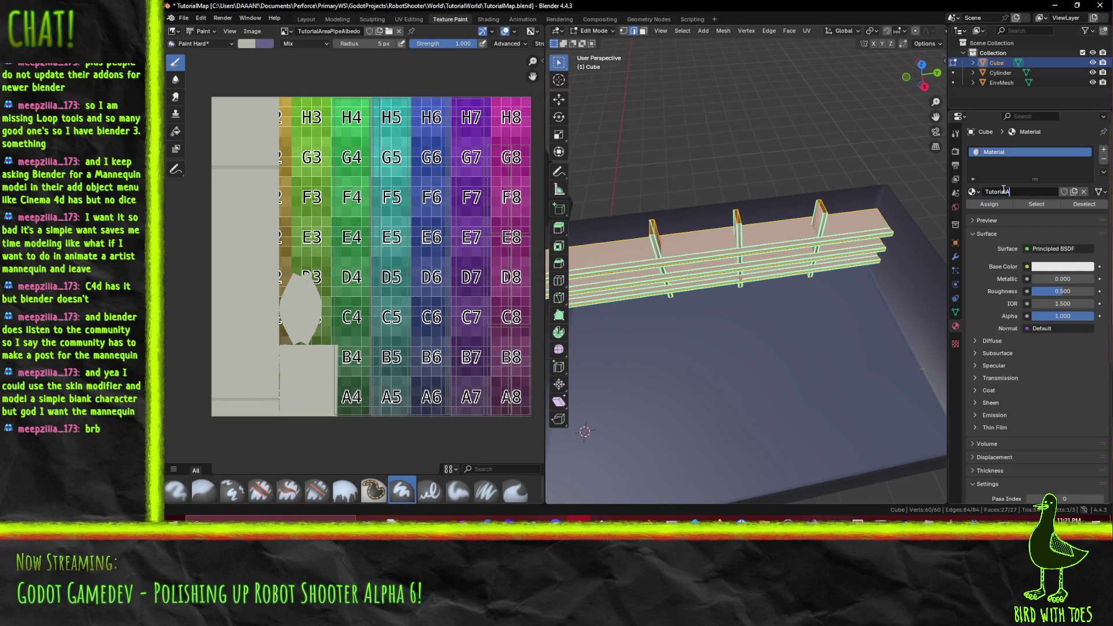
text(reaShelves)
key(Return)
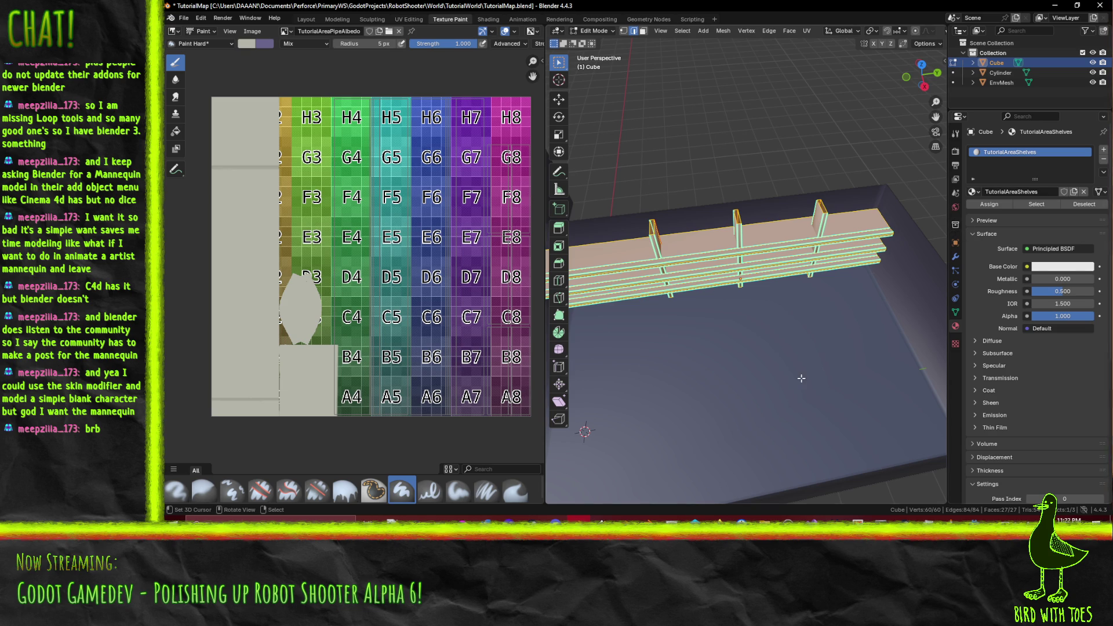
Step: Set the material's Base Color to an Image Texture using the TutorialAreaPipeAlbedo image
drag(775, 376, 795, 194)
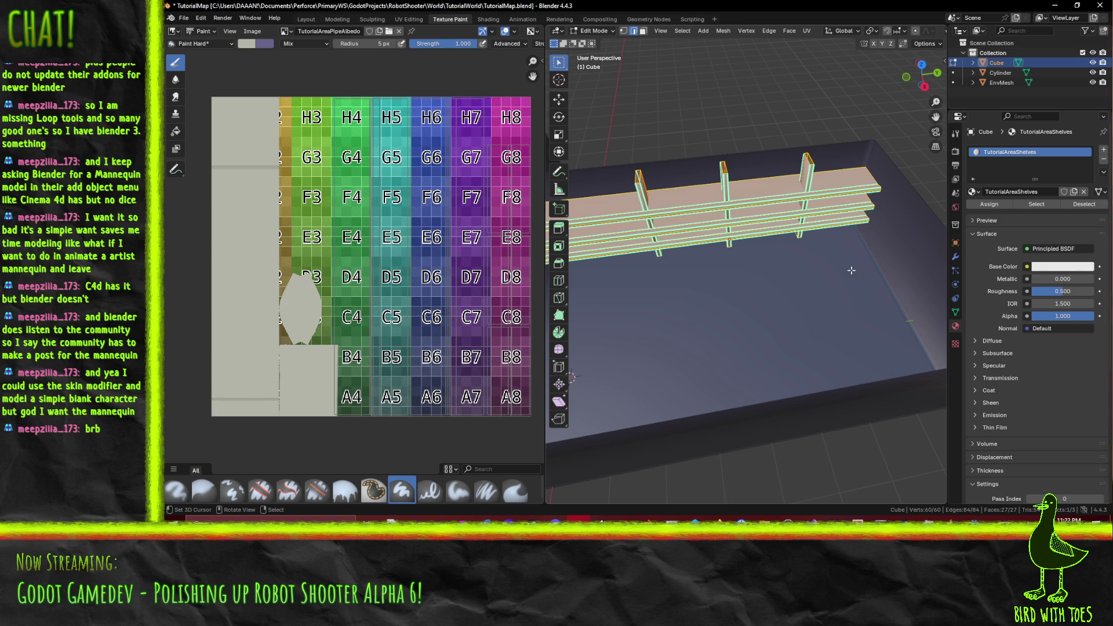
click(1026, 266)
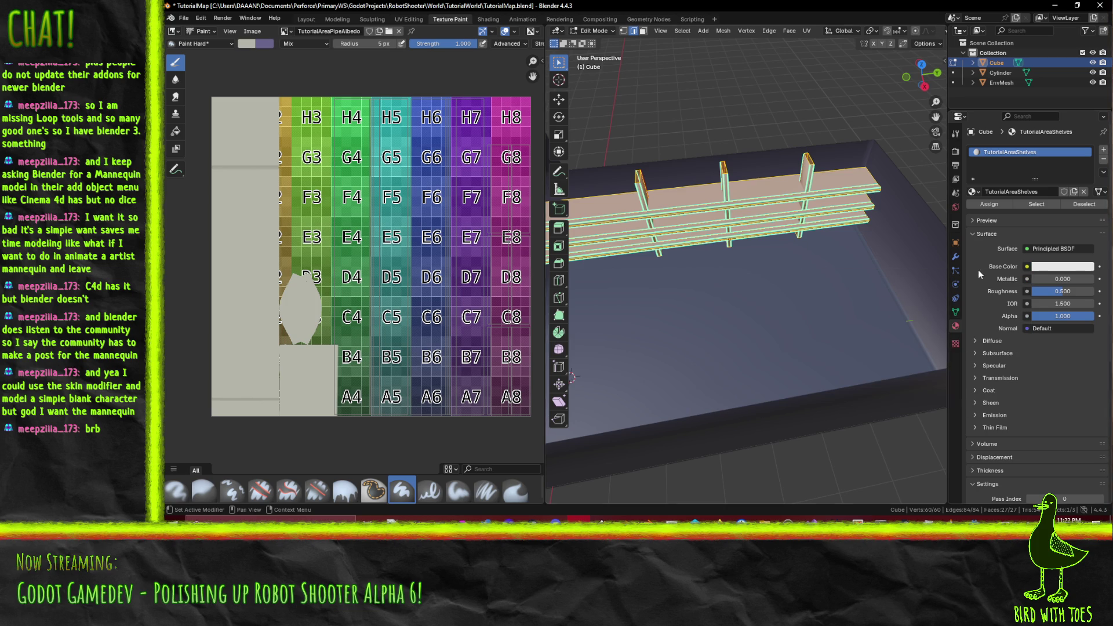
click(1030, 266)
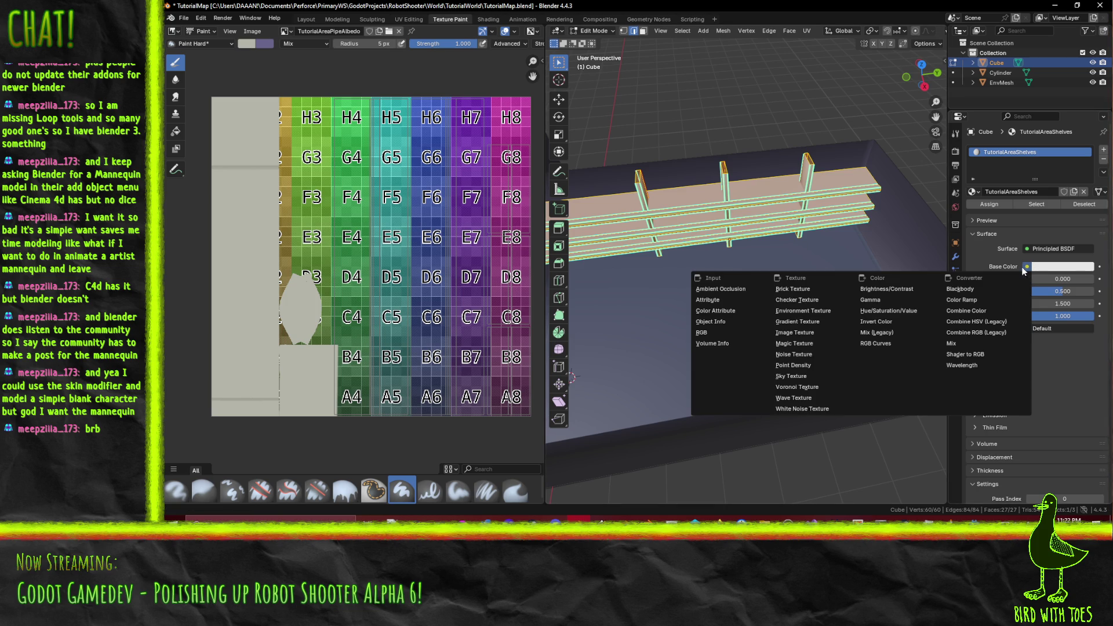
click(817, 332)
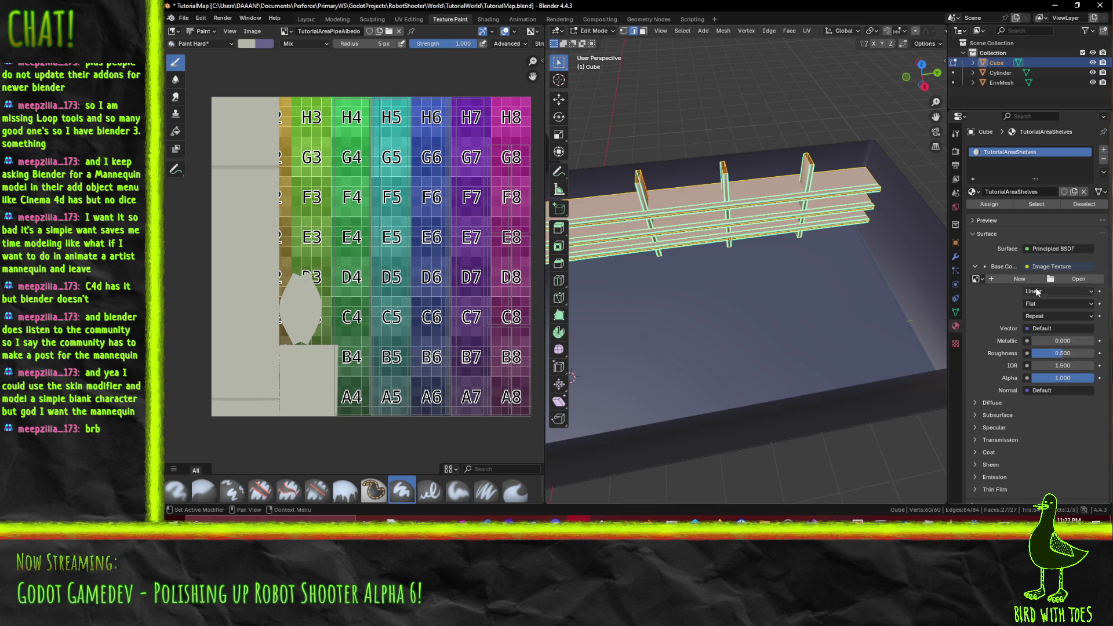
click(977, 279)
click(887, 311)
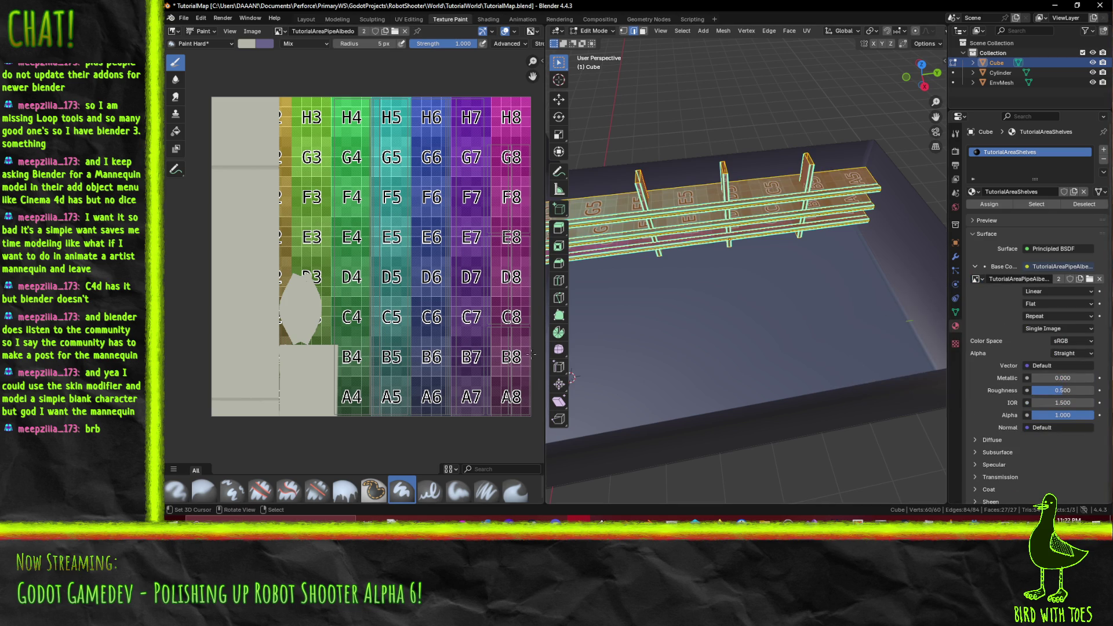
scroll(437, 344, up, 4)
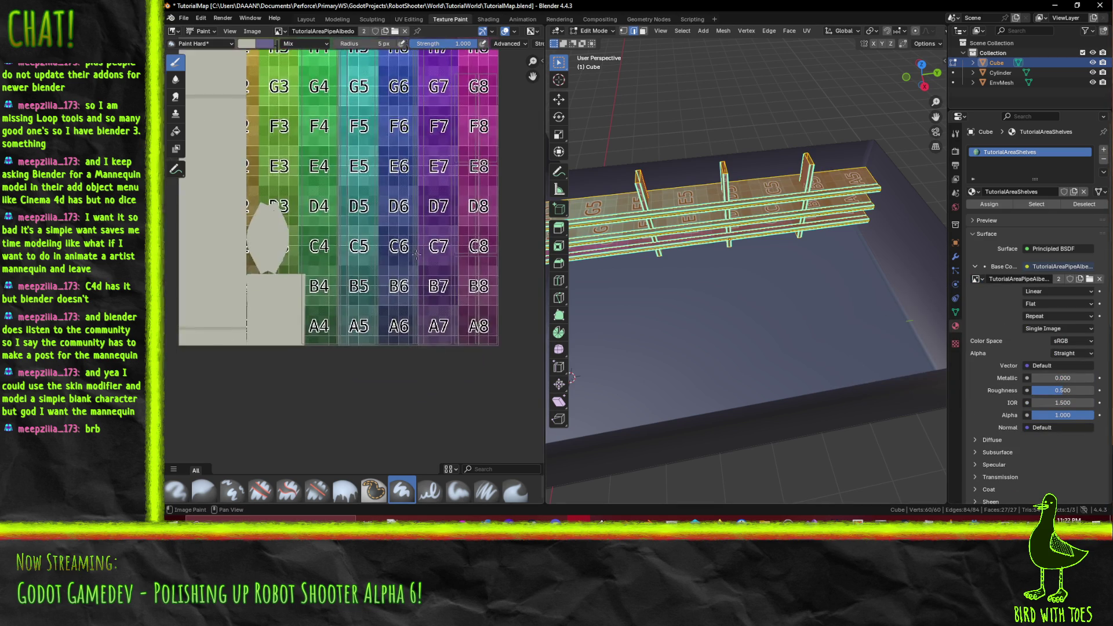
scroll(392, 281, down, 3)
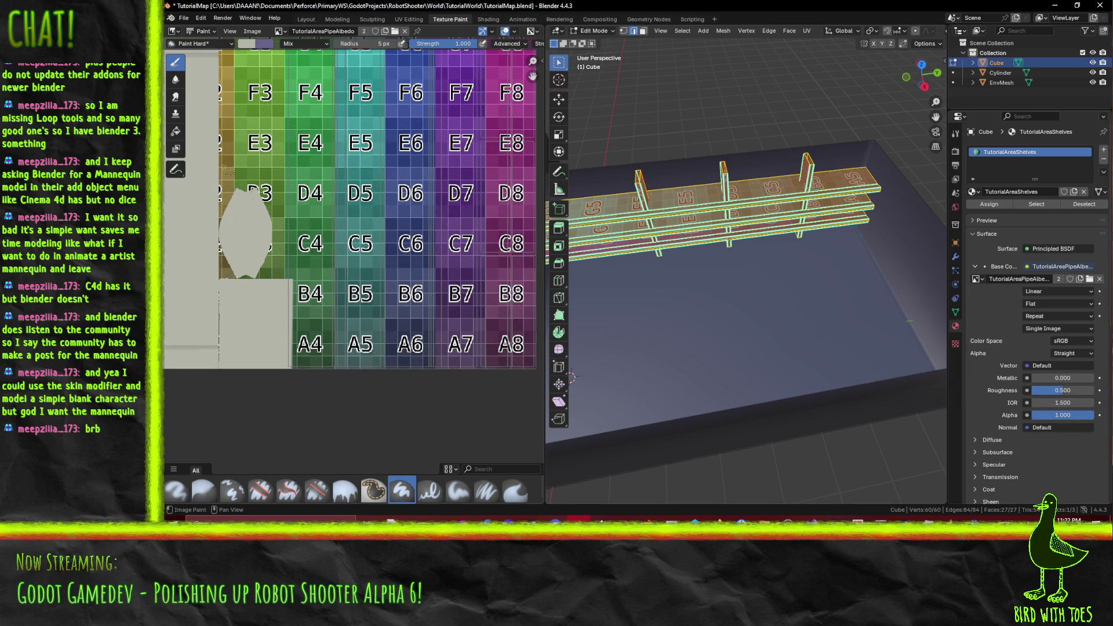
scroll(275, 272, up, 2)
scroll(408, 441, down, 2)
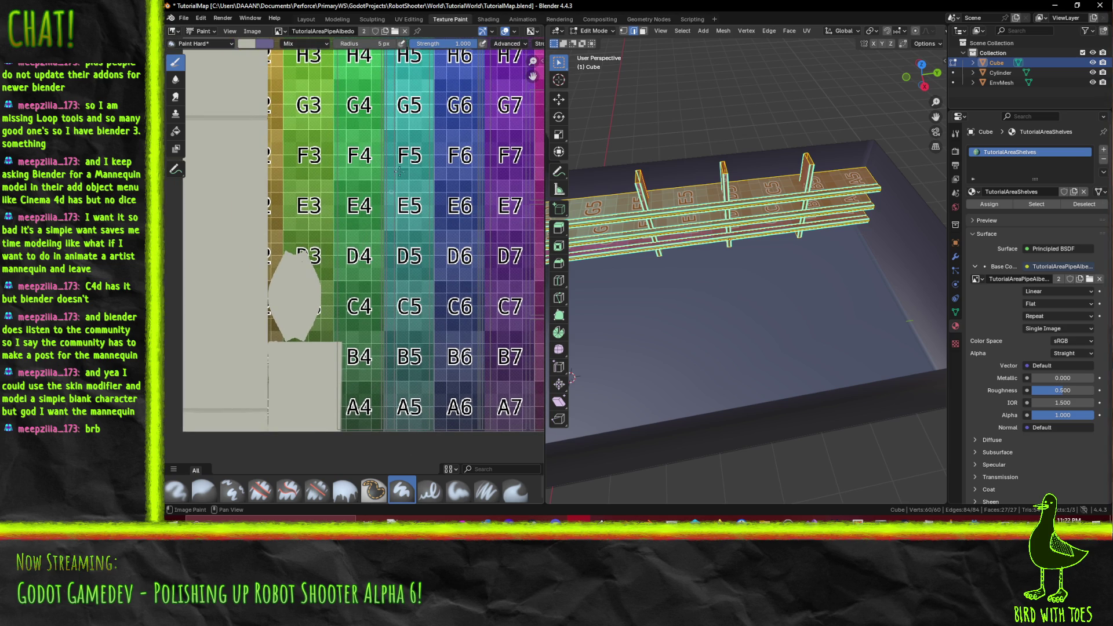
drag(532, 76, 510, 77)
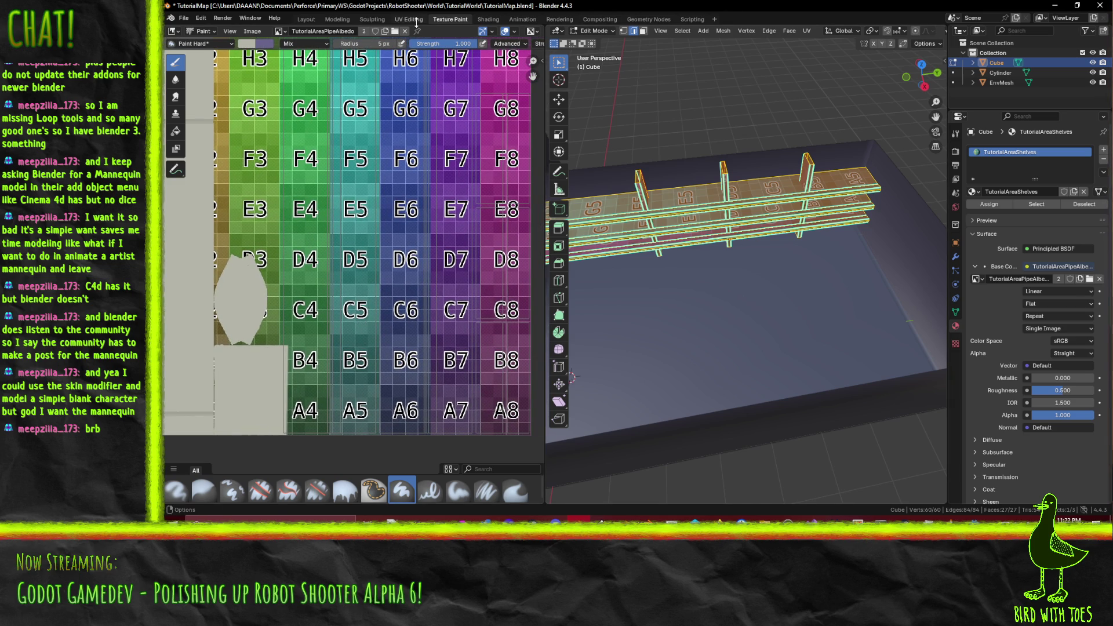
Step: In UV Editing, clear the UV selection and box-select the islands in columns 4 and 5
click(413, 19)
scroll(374, 241, down, 5)
scroll(413, 267, up, 2)
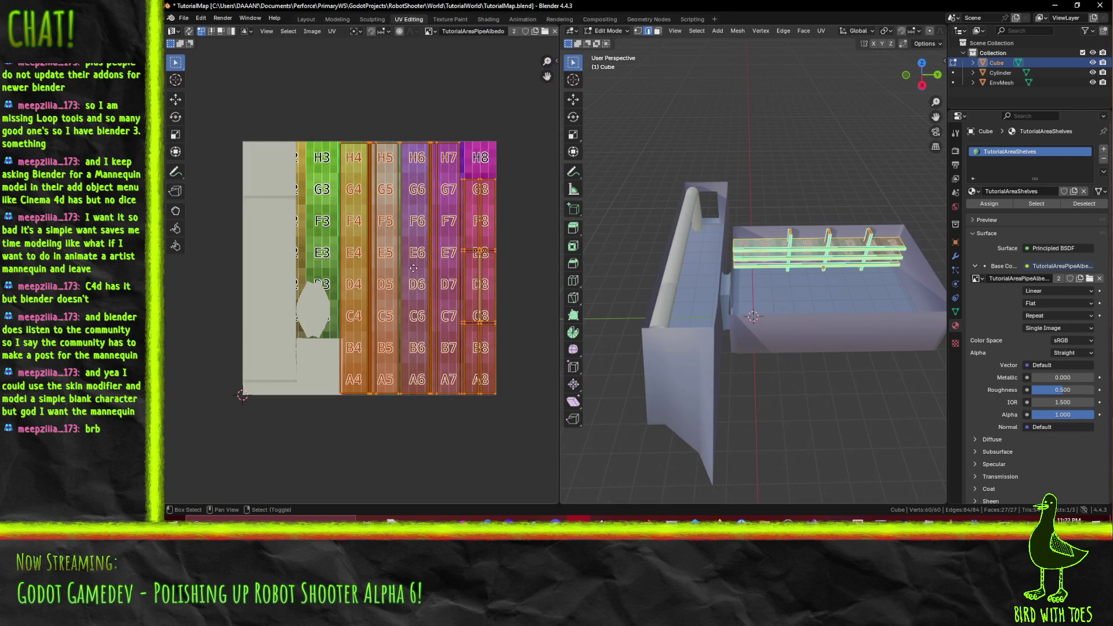
scroll(416, 225, up, 1)
scroll(417, 226, down, 1)
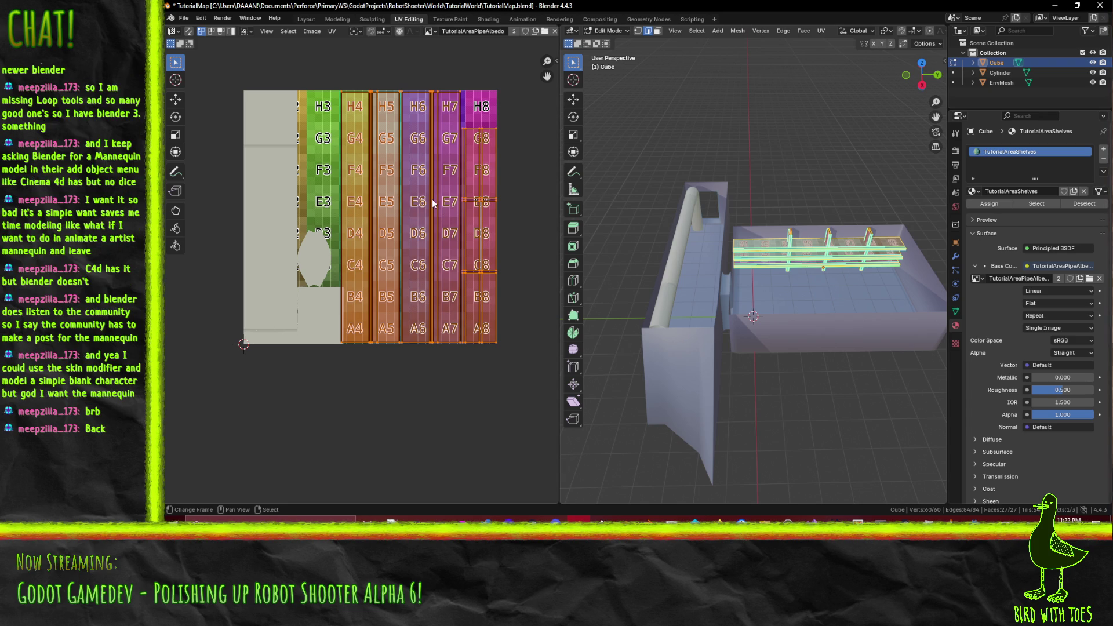
key(alt+a)
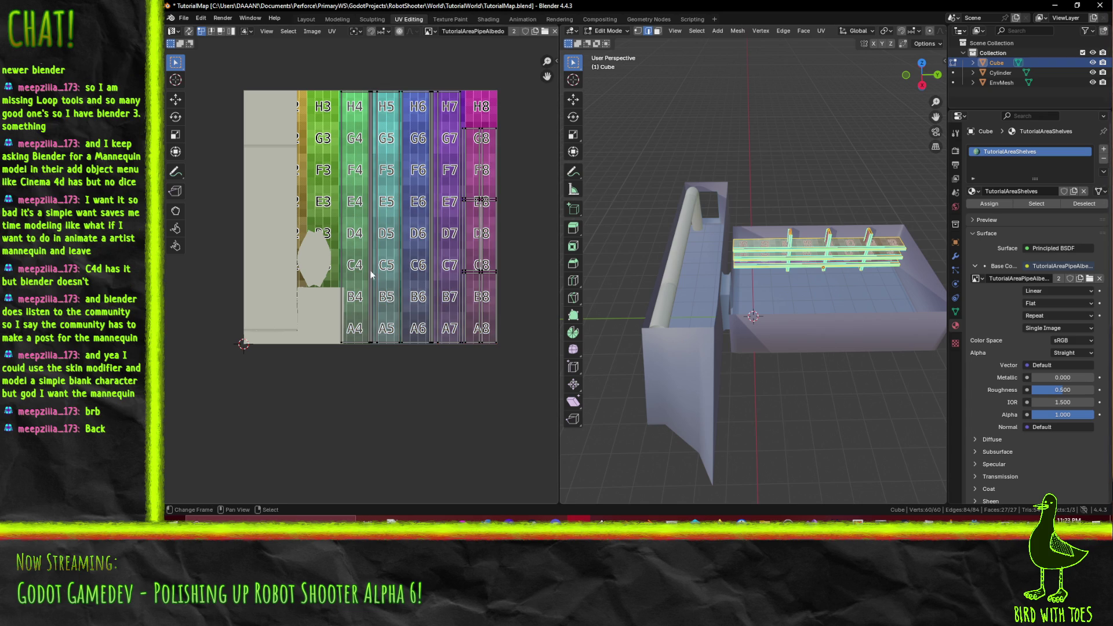
mouse_move(325, 75)
mouse_down()
mouse_move(369, 339)
mouse_move(380, 368)
mouse_move(399, 376)
mouse_up()
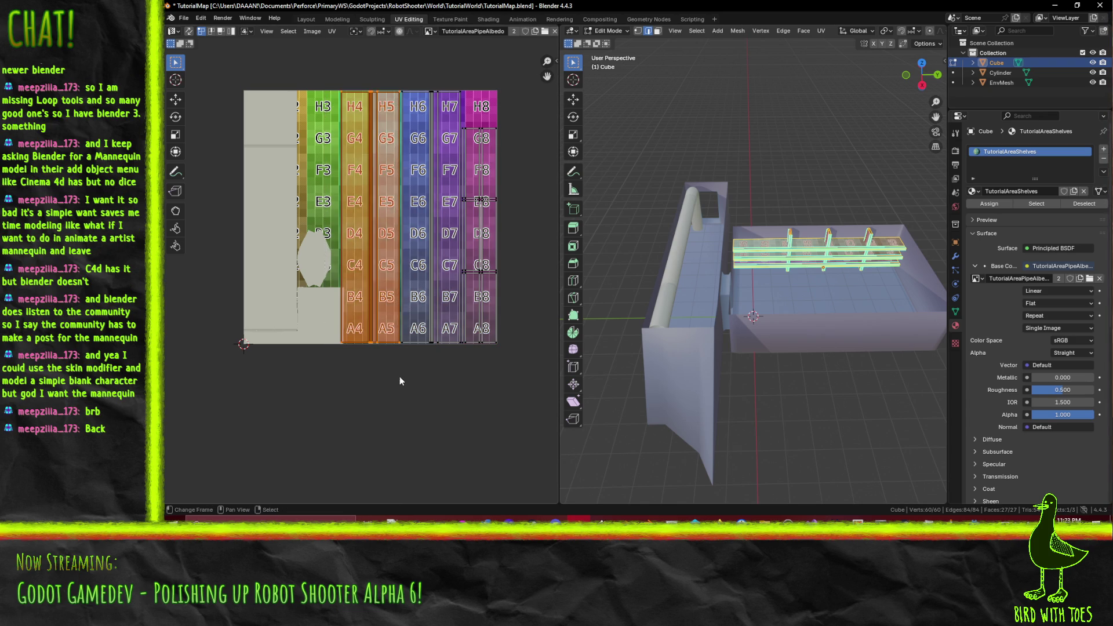
scroll(391, 368, up, 7)
drag(477, 407, 397, 225)
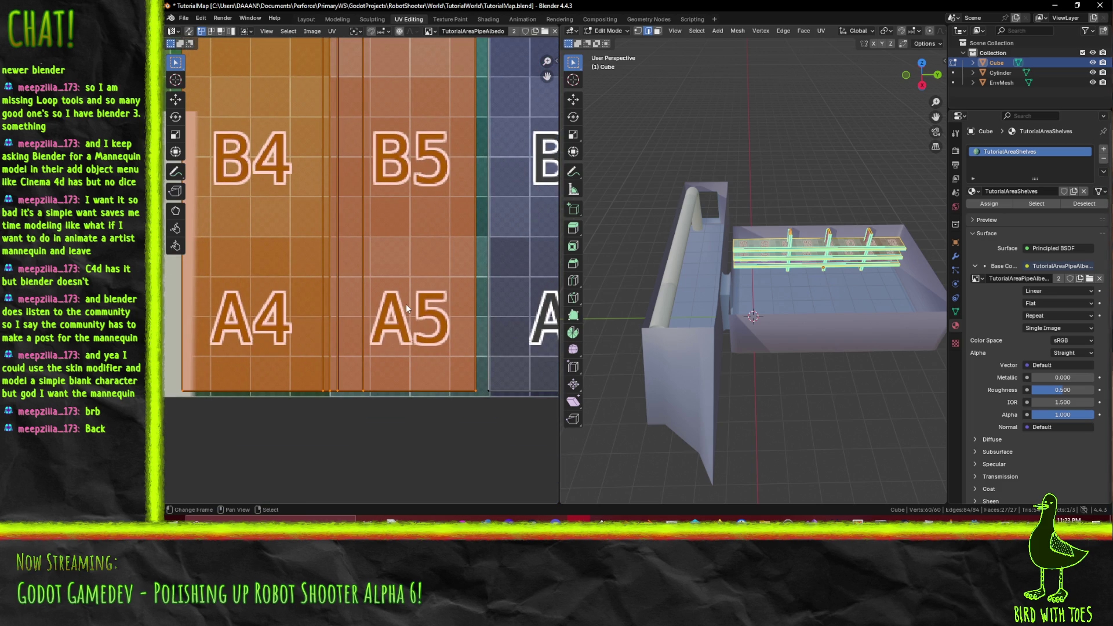
scroll(316, 372, down, 5)
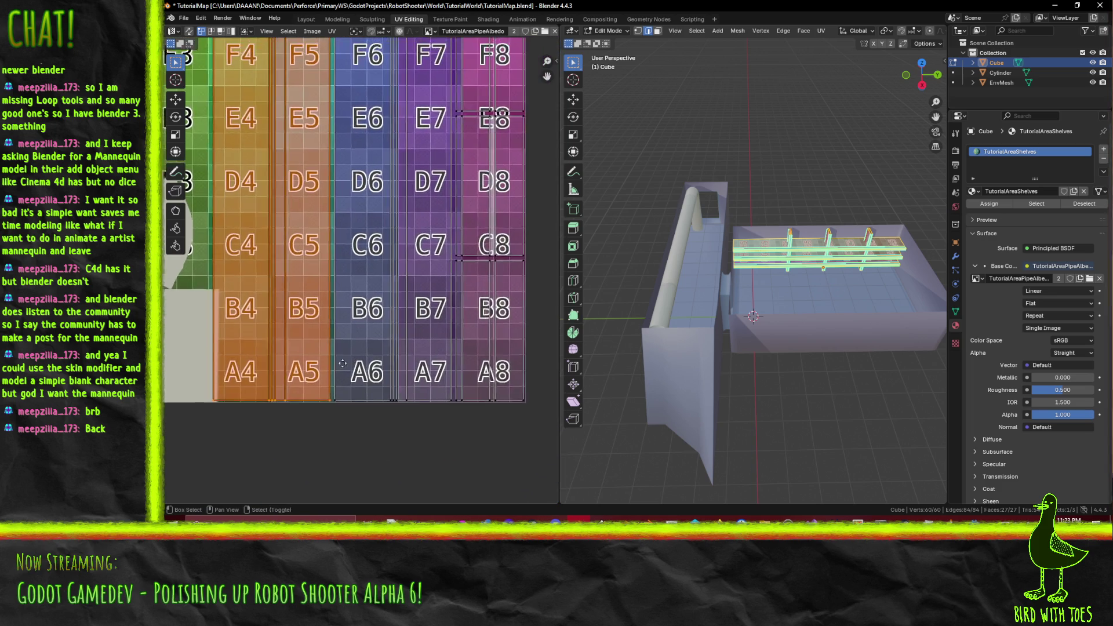
scroll(316, 372, down, 2)
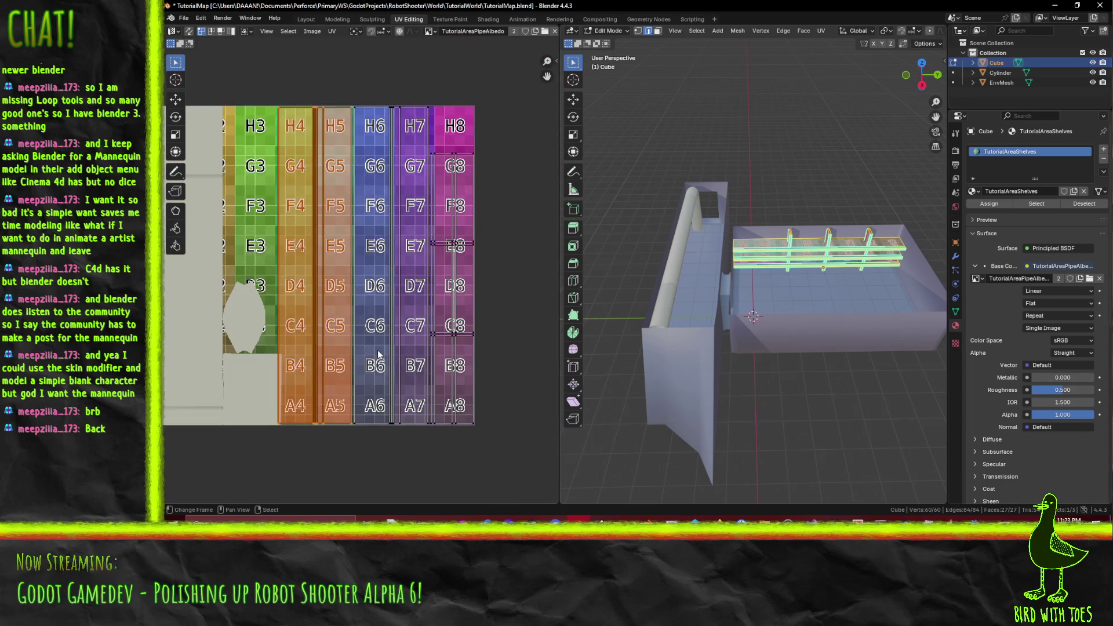
Step: Extend the box selection to the UV islands in columns 4 to 7
key(b)
drag(267, 92, 430, 464)
scroll(451, 433, up, 5)
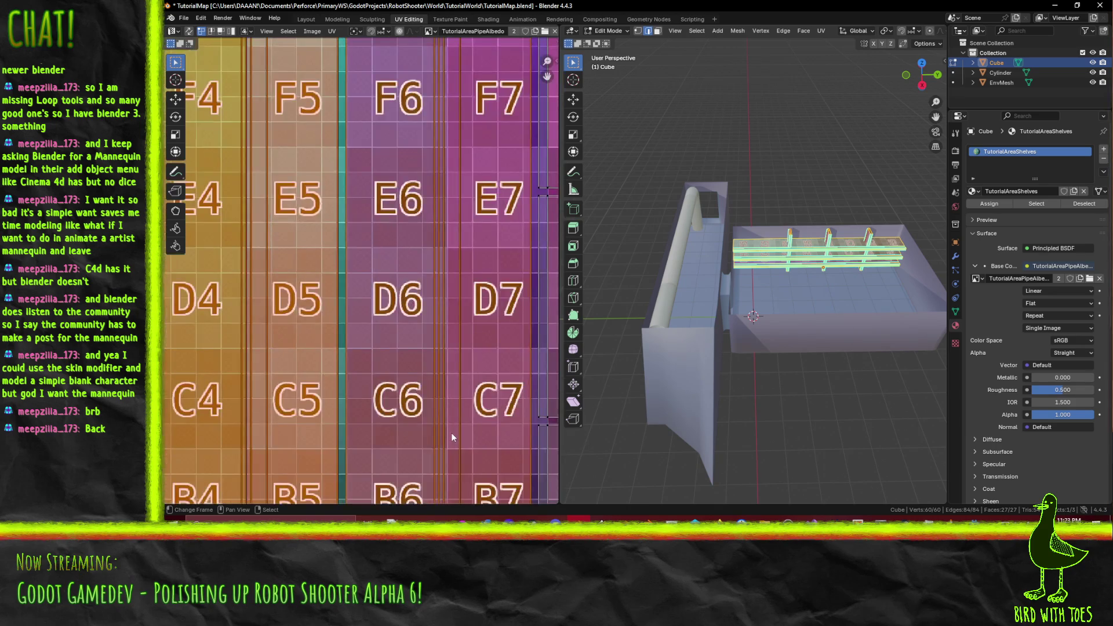
scroll(456, 409, down, 3)
scroll(472, 363, down, 3)
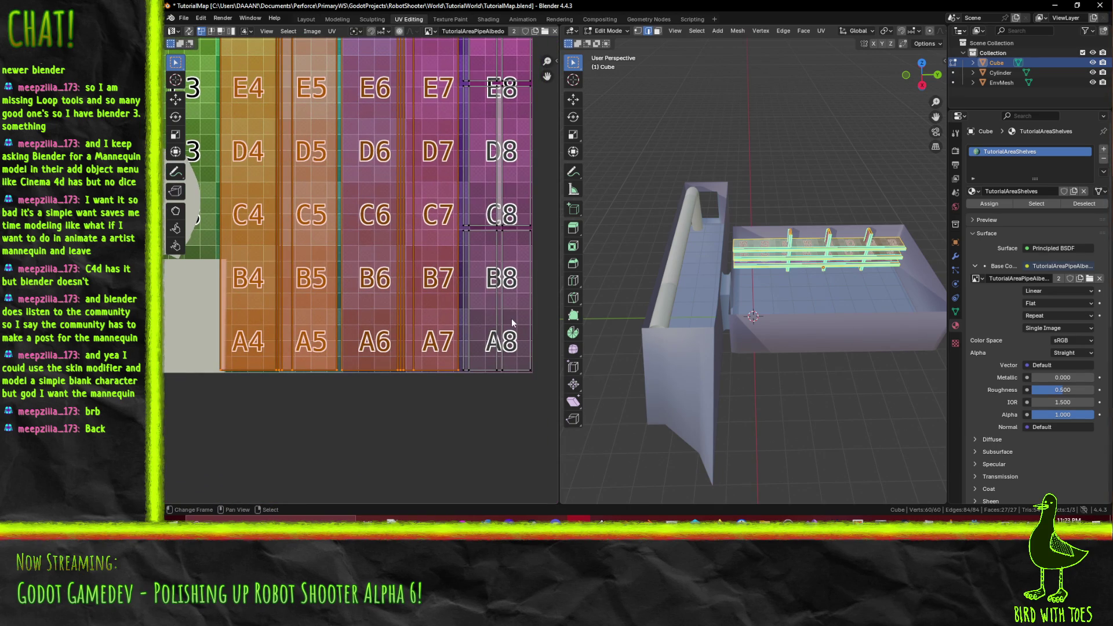
key(alt+a)
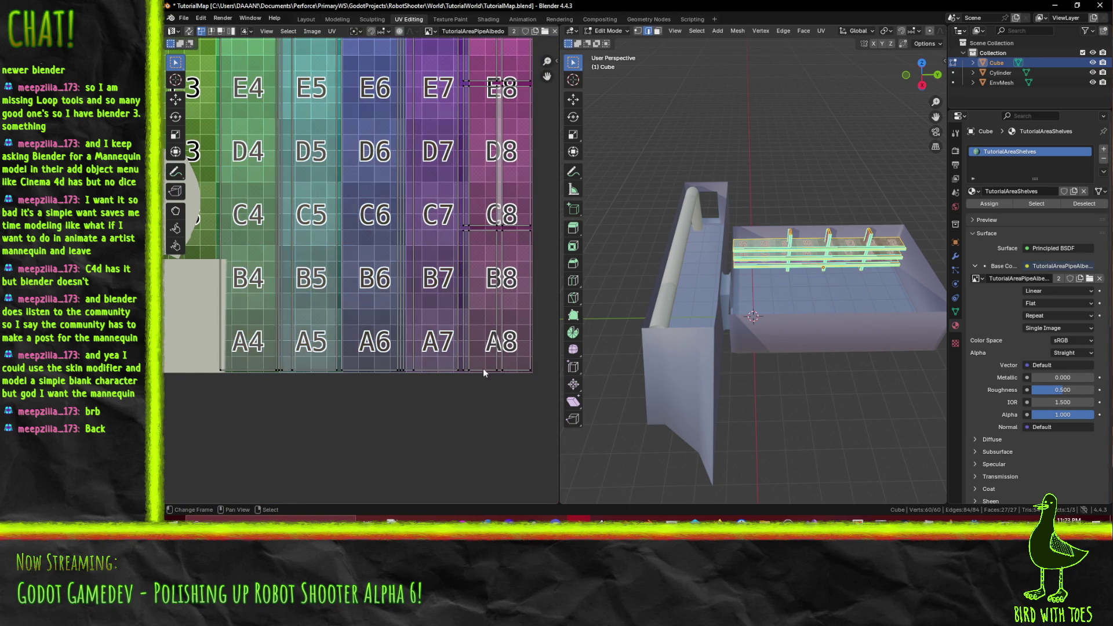
key(ctrl+z)
Step: Scale the selected UV islands narrower along X and slide them horizontally onto the shelves
key(s)
key(x)
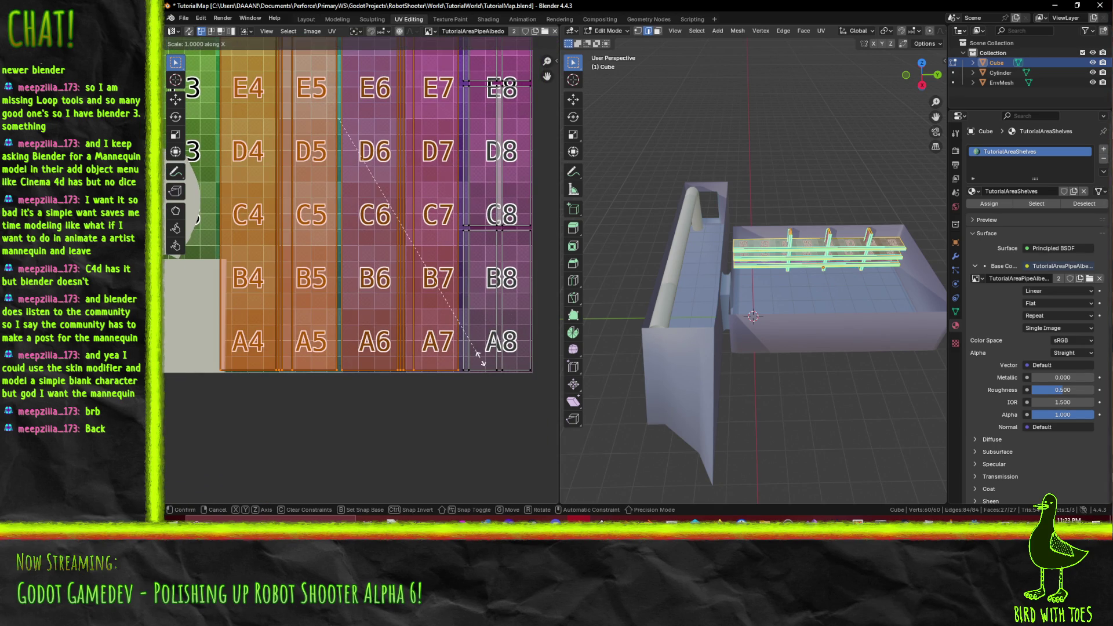
click(472, 363)
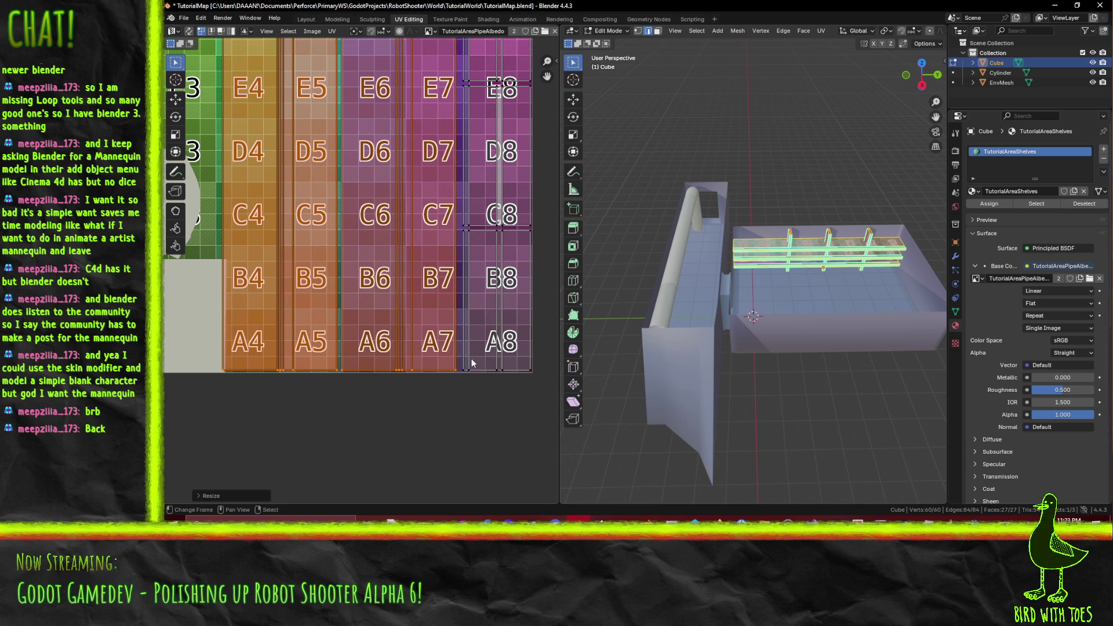
key(g)
key(x)
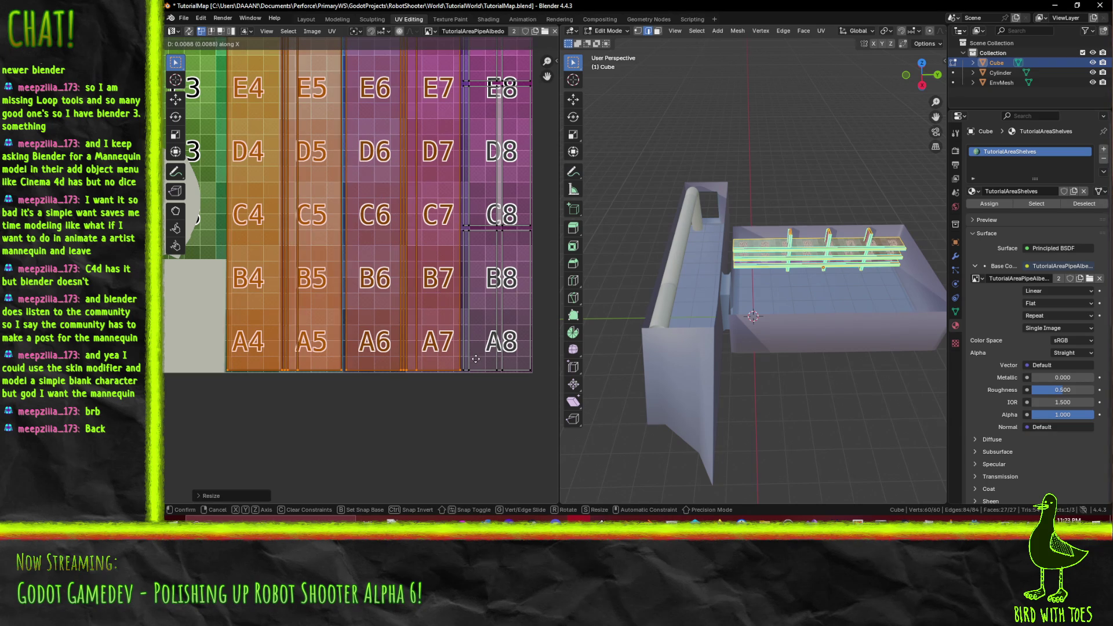
click(477, 359)
scroll(374, 365, down, 5)
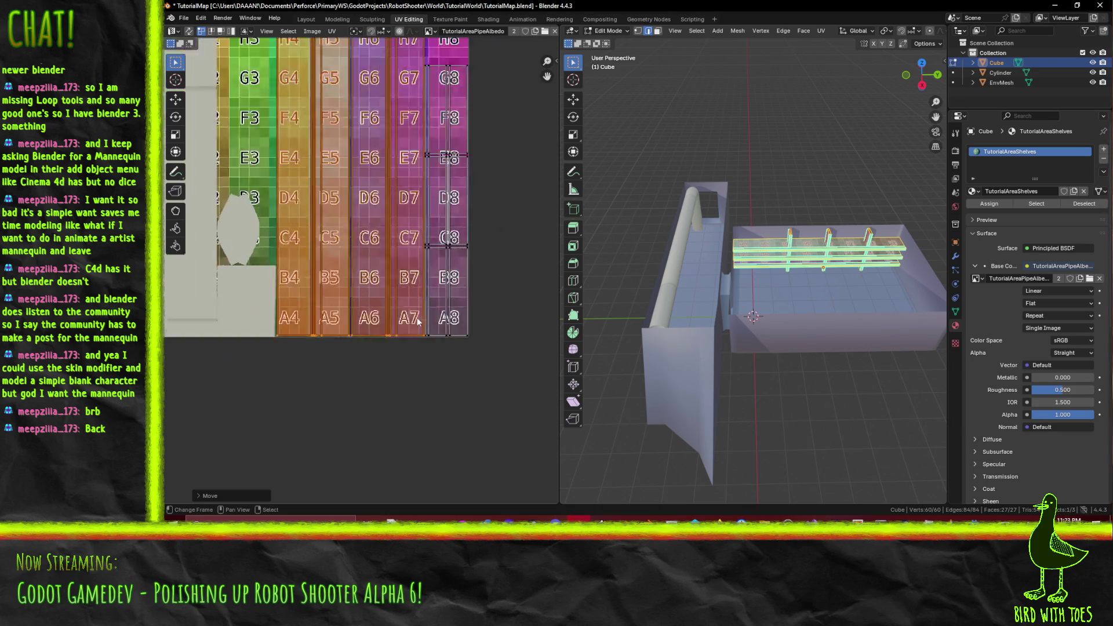
scroll(733, 338, up, 6)
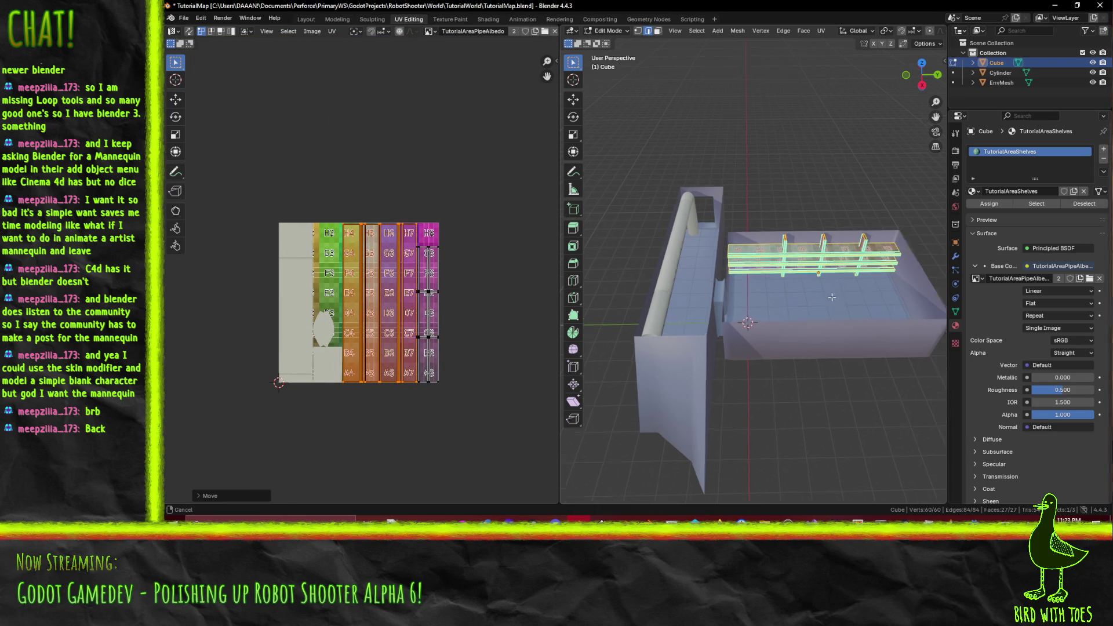
drag(733, 338, 846, 326)
scroll(845, 327, up, 2)
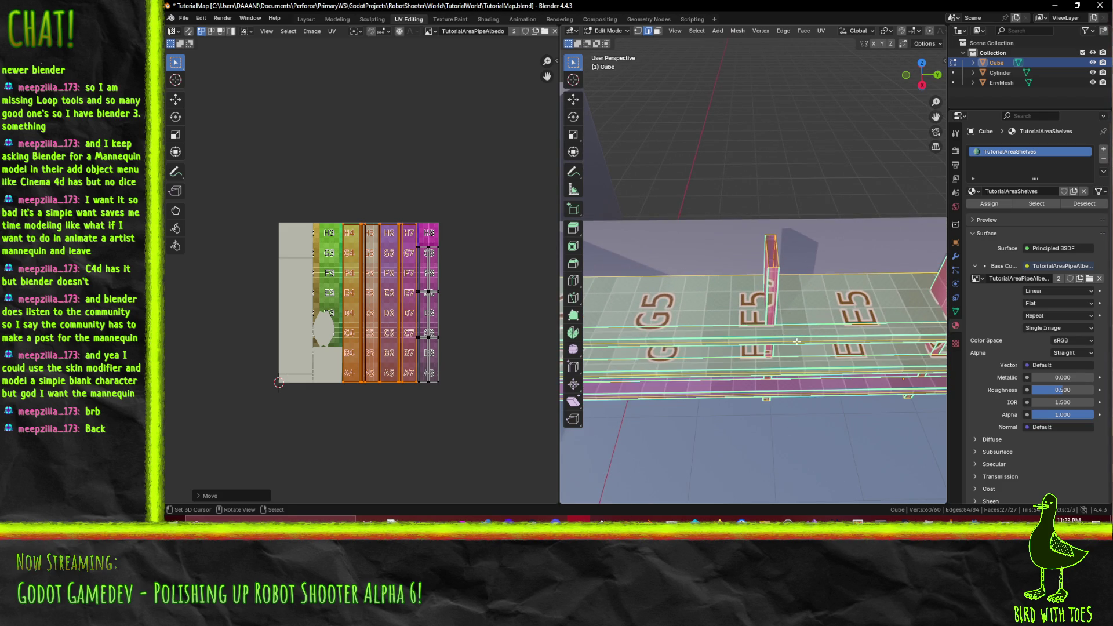
key(alt+a)
Step: Switch the shelf Cube into Texture Paint mode and re-angle the view over the shelves
click(620, 31)
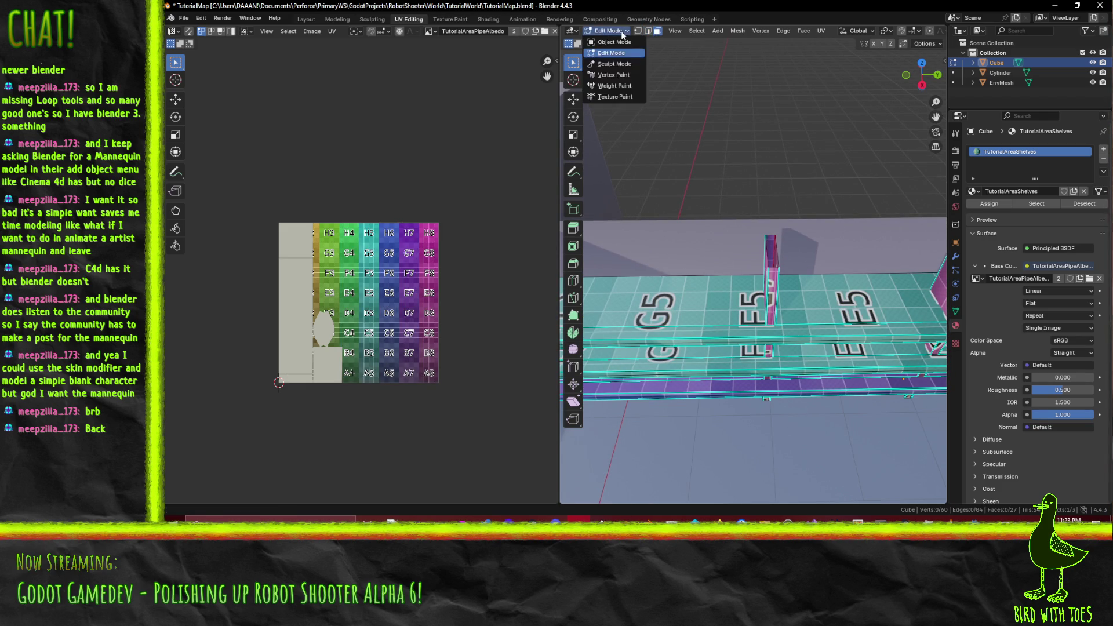
click(613, 97)
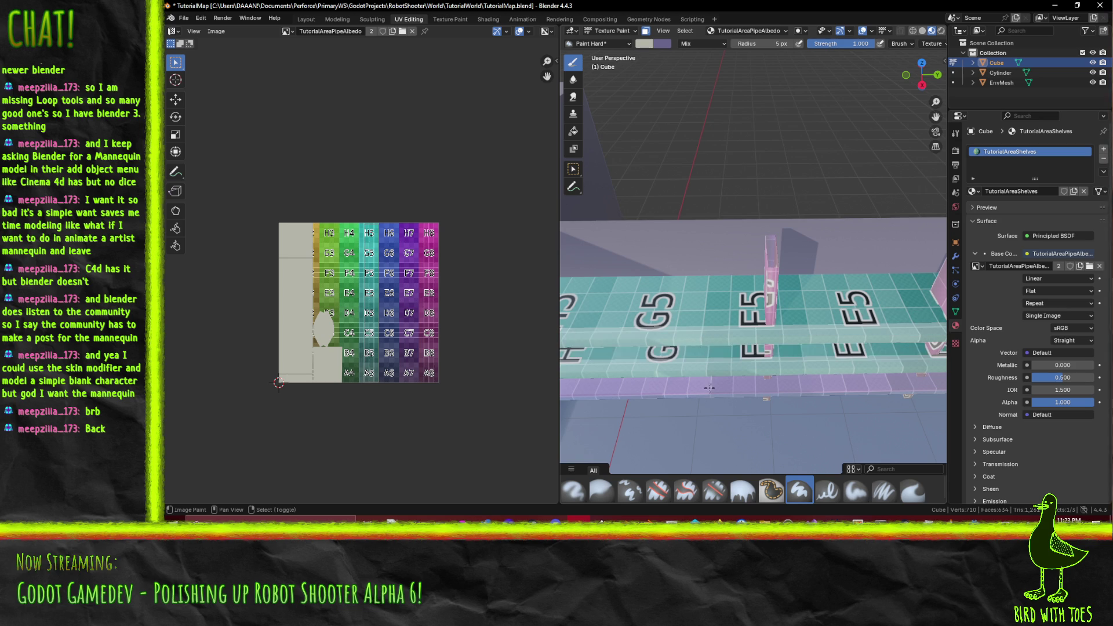
drag(703, 380, 704, 258)
drag(925, 68, 936, 52)
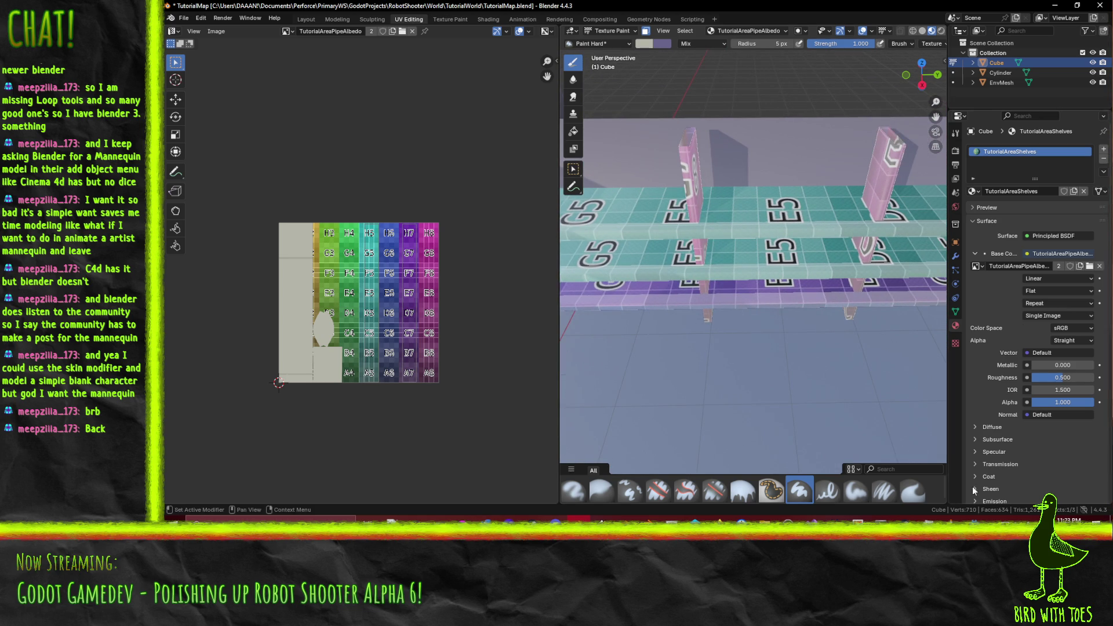
Step: Show the Paint Hard brush settings and colour picker in the Tool tab
click(956, 256)
click(957, 135)
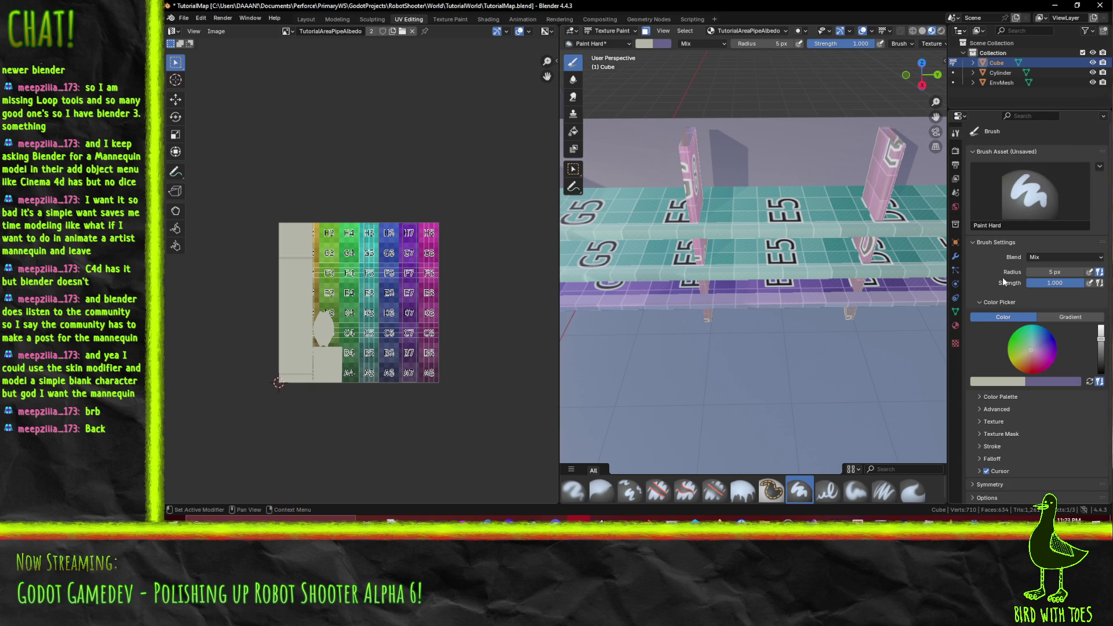
mouse_move(1004, 383)
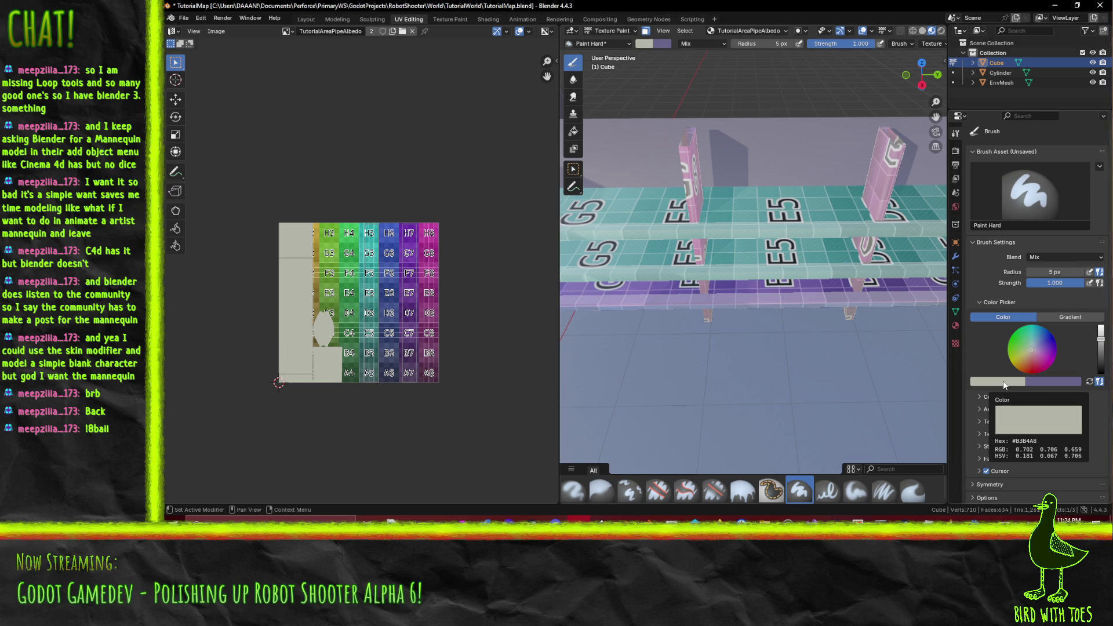
Step: Change the brush colour from pale grey #B3B4A8 to a saturated blue, then enter the Texture Paint workspace
click(998, 381)
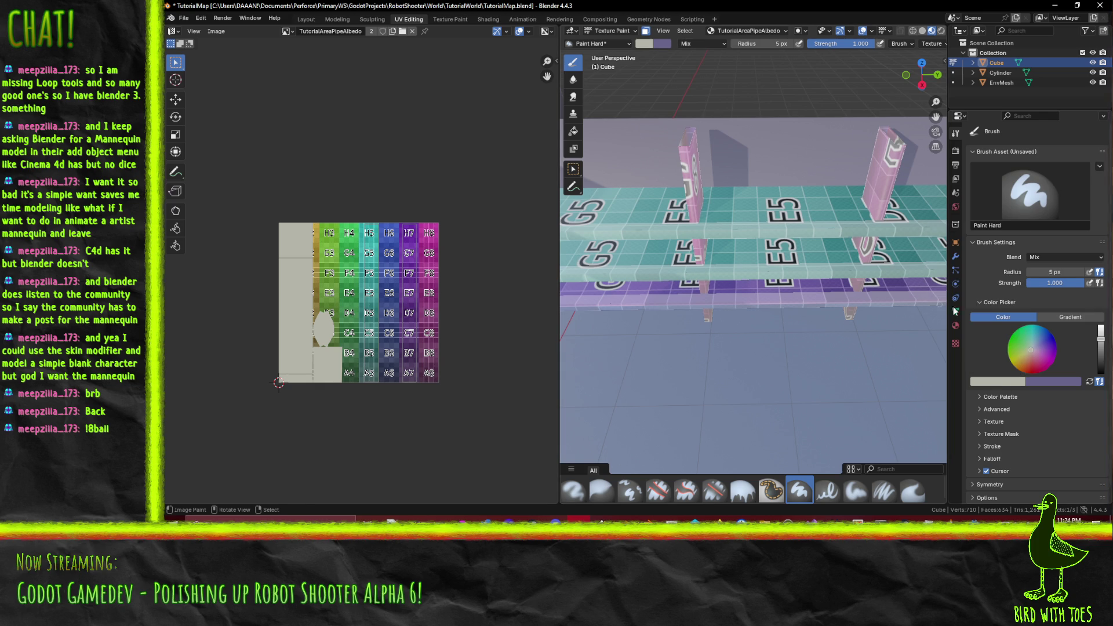
drag(1033, 356, 1021, 350)
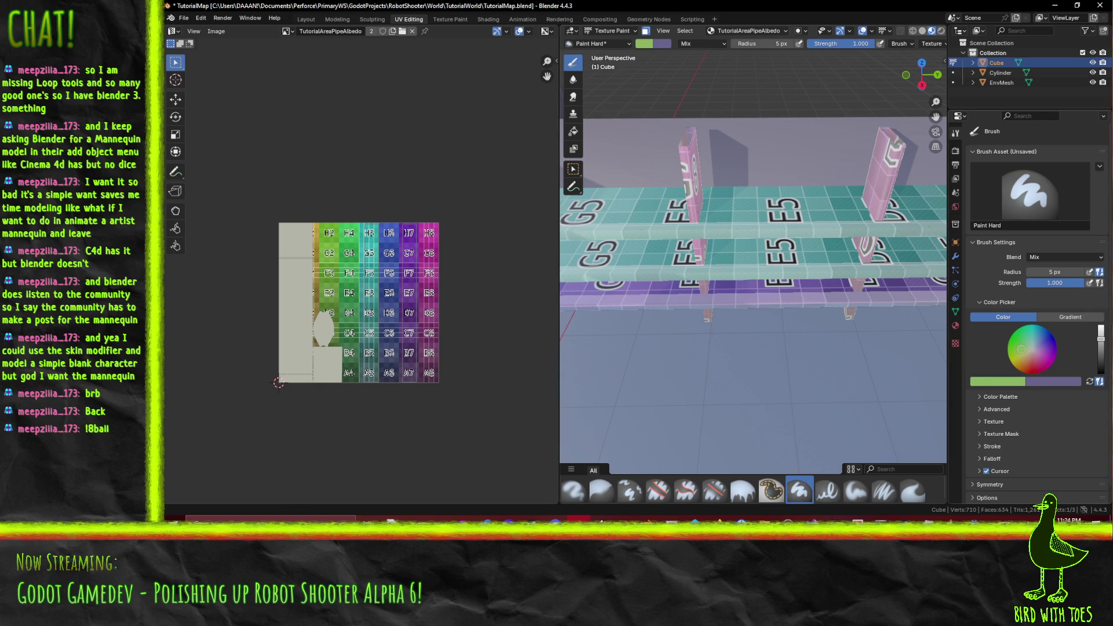
key(ctrl+z)
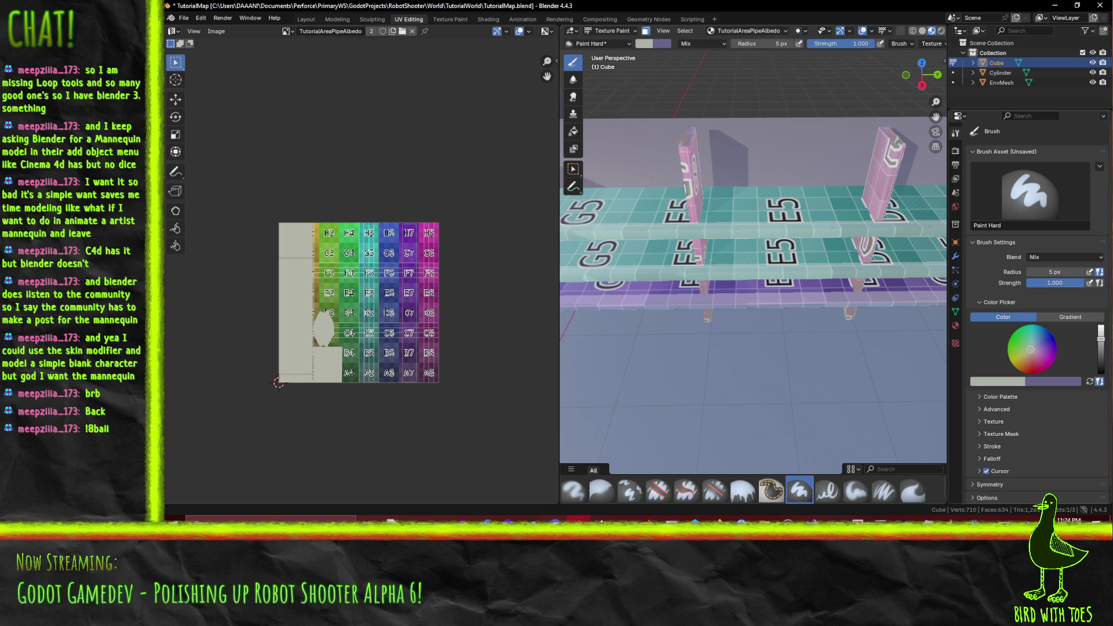
mouse_move(1030, 349)
mouse_down()
mouse_move(1037, 338)
mouse_move(1040, 351)
mouse_up()
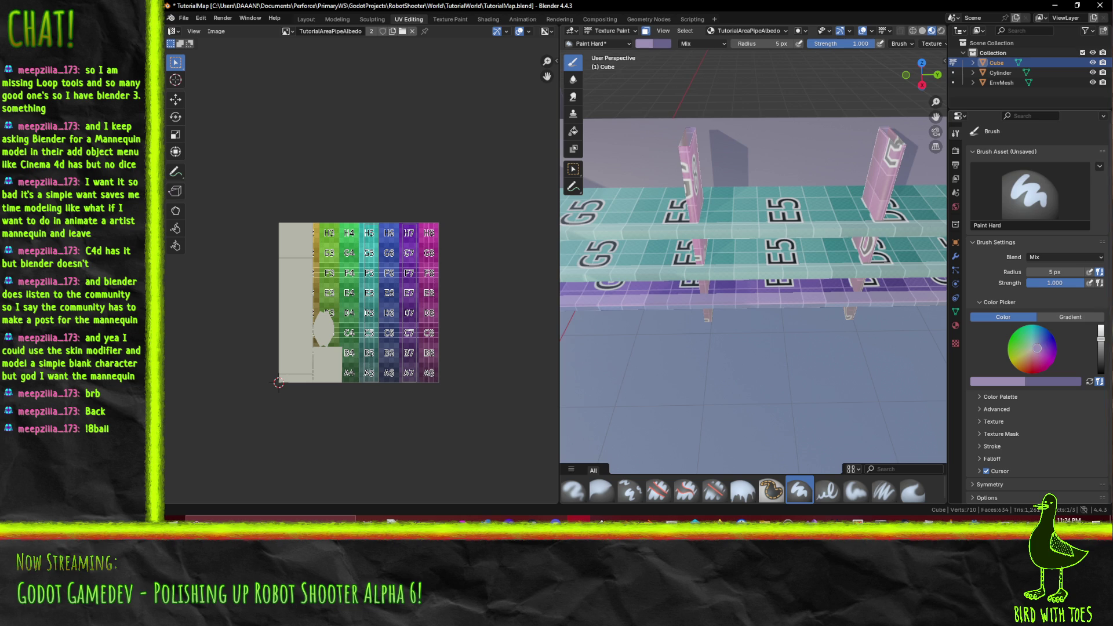
drag(1037, 348, 1039, 345)
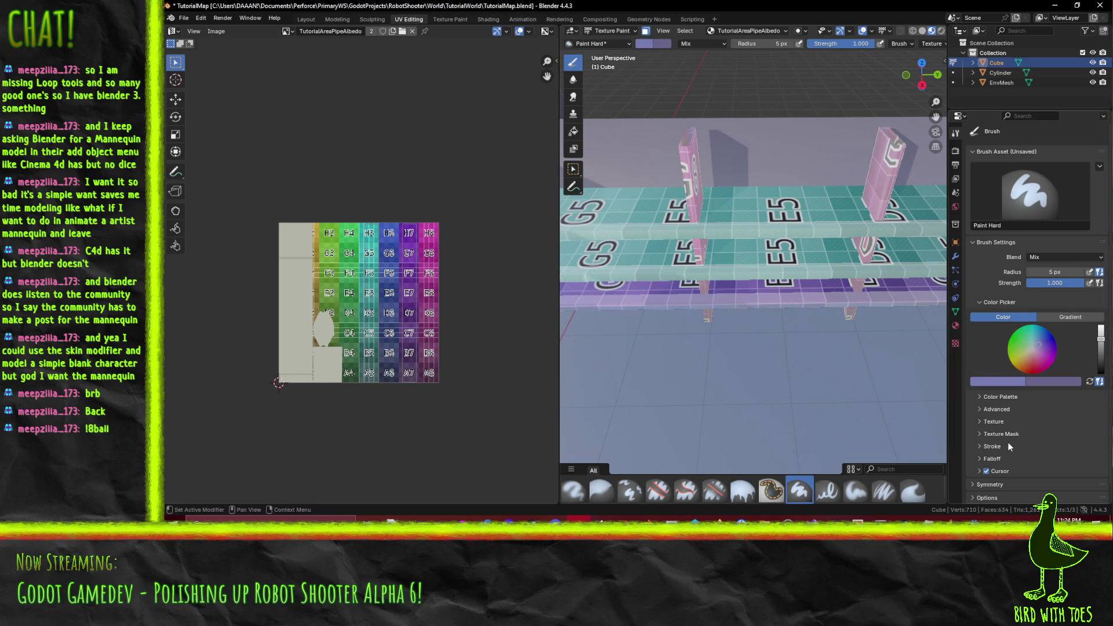
drag(1039, 344, 1043, 339)
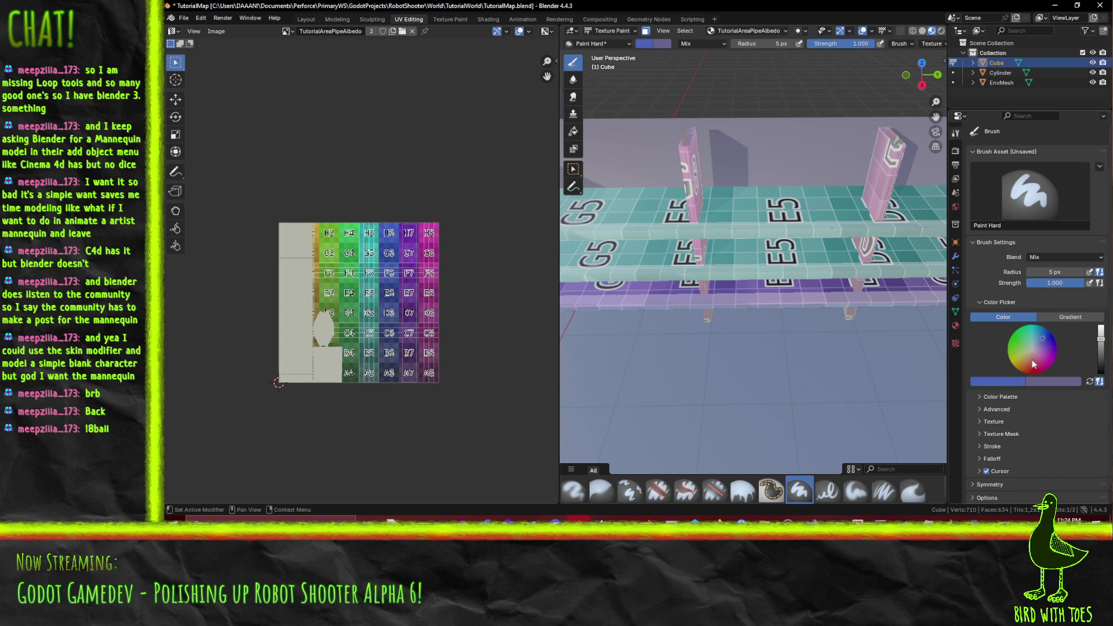
drag(1042, 338, 1045, 342)
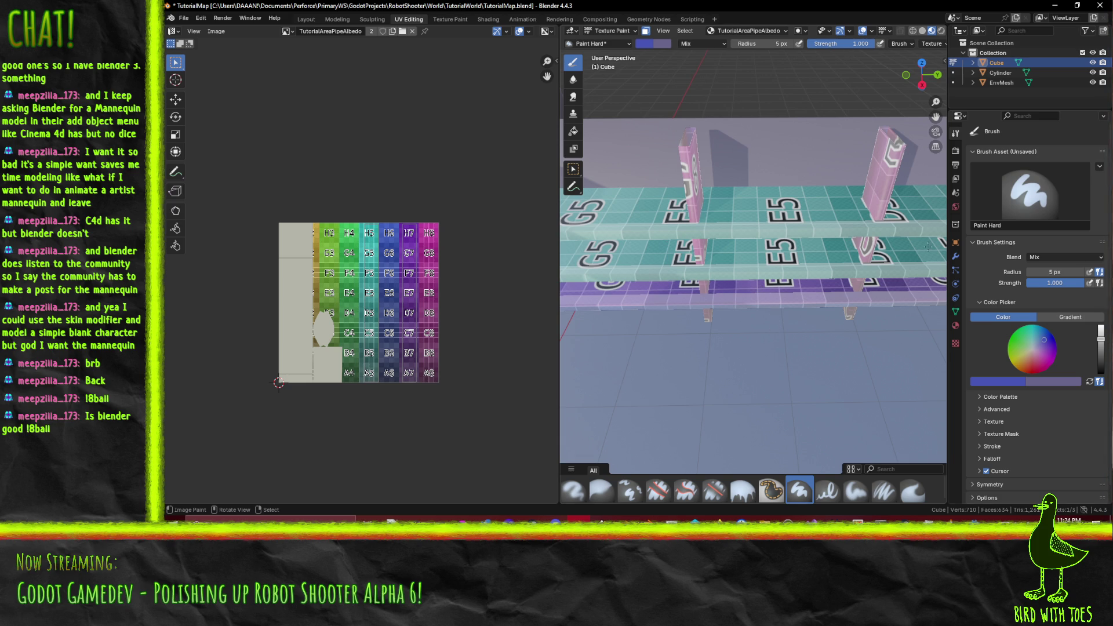
scroll(928, 246, down, 3)
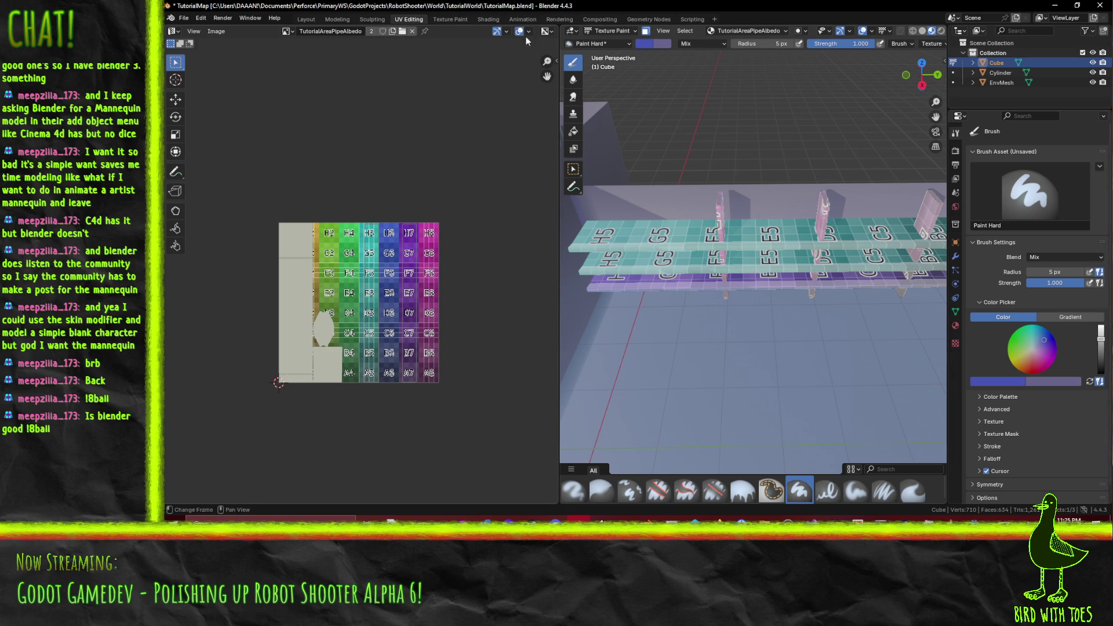
click(450, 19)
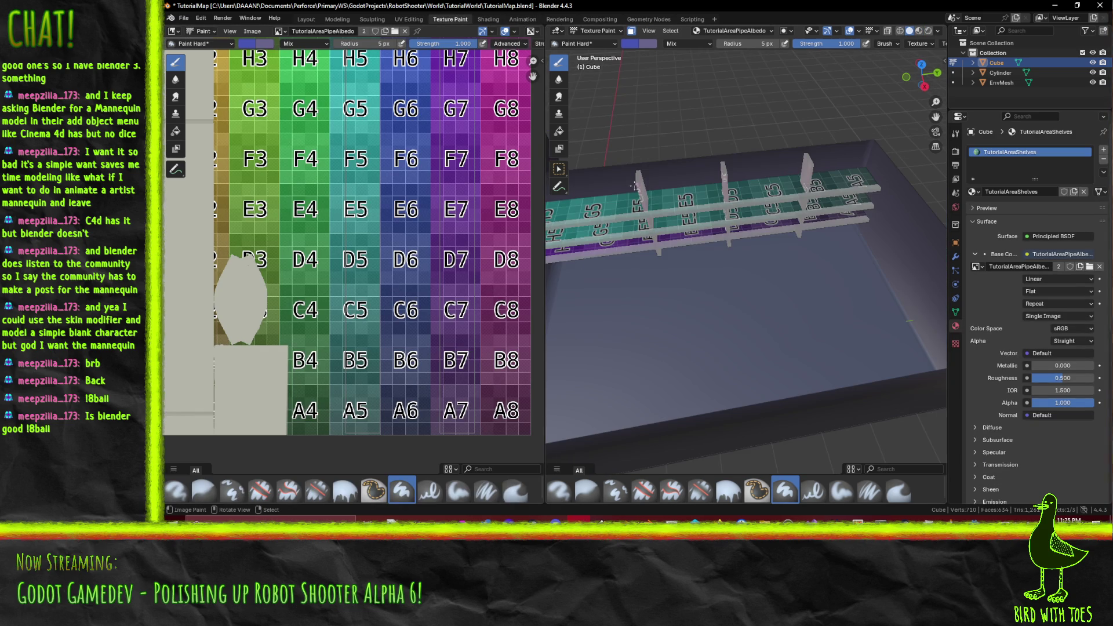
Step: Set the brush radius to 50 px
mouse_move(648, 189)
mouse_down()
mouse_move(701, 182)
mouse_move(640, 195)
mouse_up()
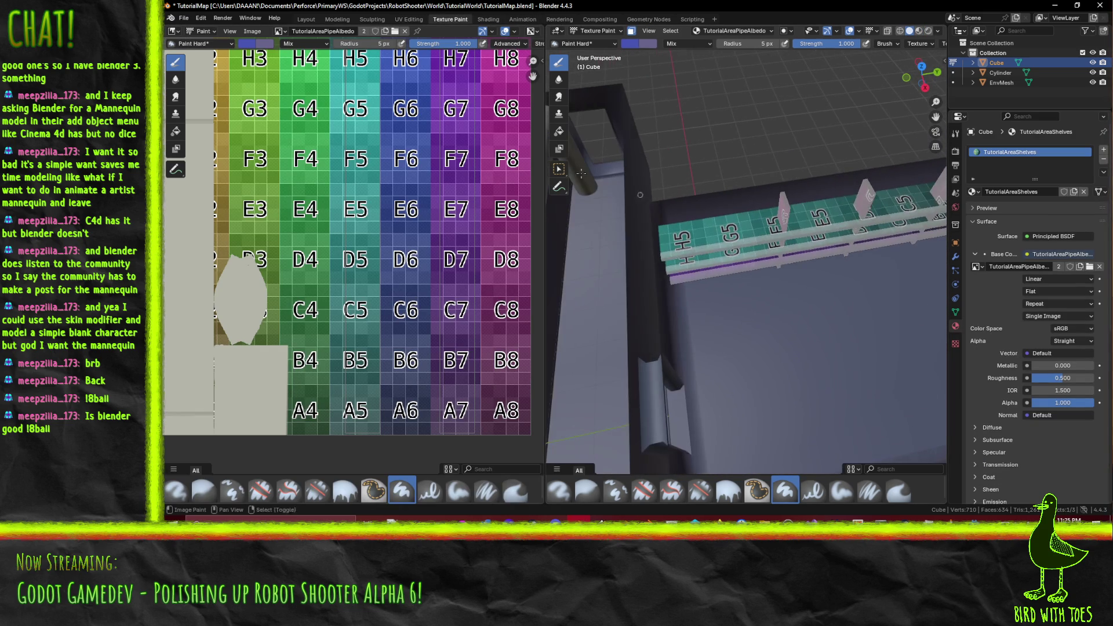
click(383, 43)
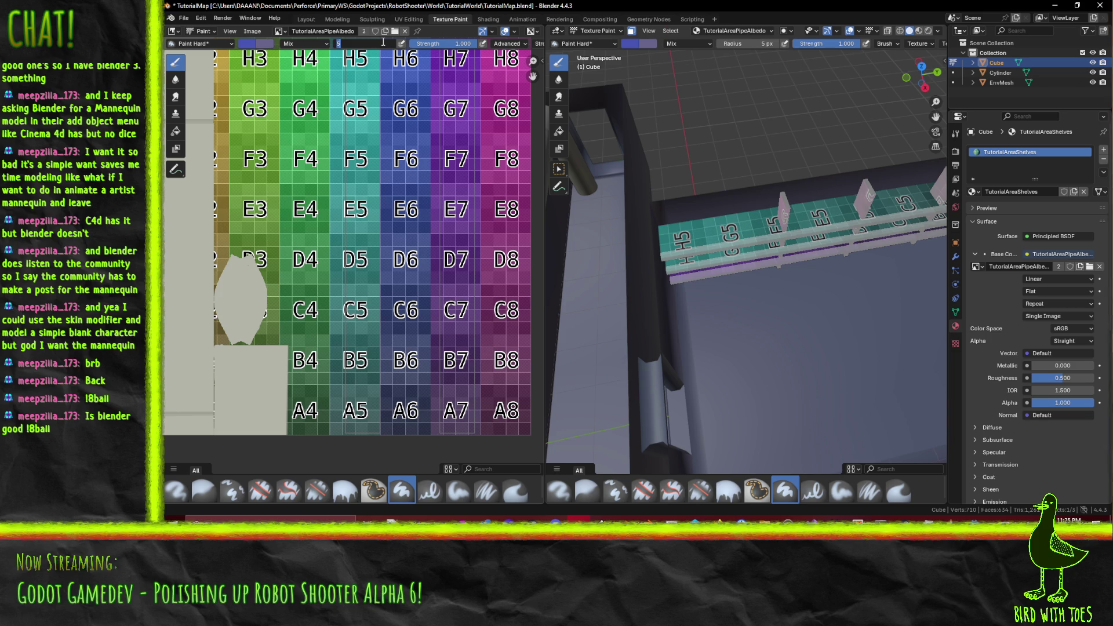
text(50)
key(Return)
Step: Paint blue strokes over the shelf boards, covering texture columns 5 and 7
mouse_move(814, 160)
mouse_down()
mouse_move(664, 267)
mouse_move(928, 215)
mouse_move(823, 232)
mouse_move(843, 243)
mouse_up()
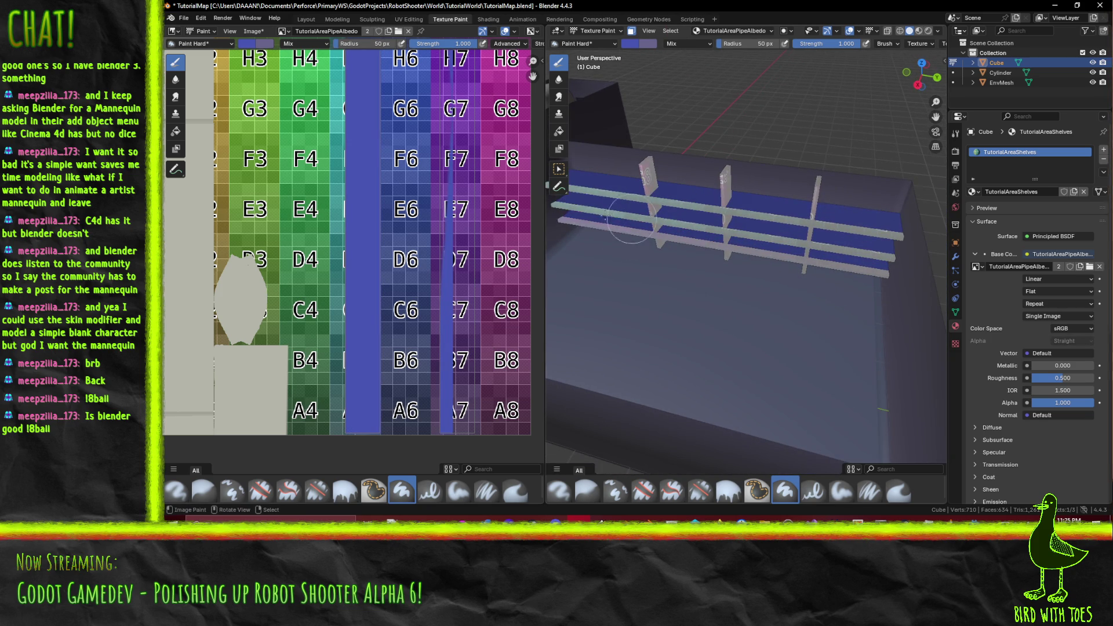
mouse_move(630, 220)
mouse_down()
mouse_move(603, 214)
mouse_move(727, 244)
mouse_up()
click(710, 287)
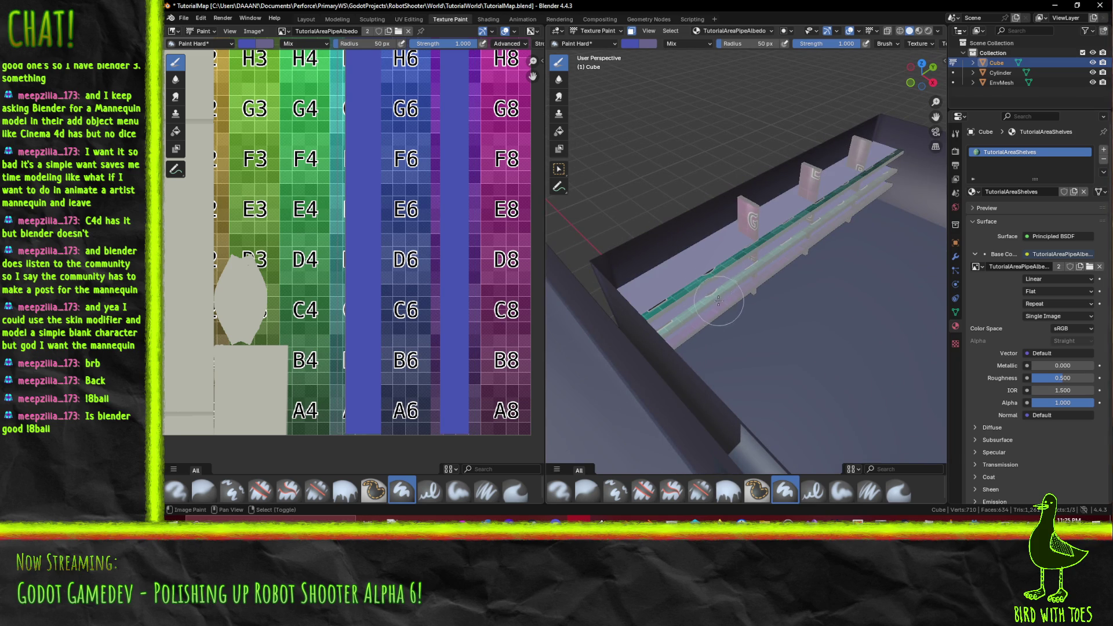
mouse_move(715, 299)
mouse_down()
mouse_move(700, 286)
mouse_move(714, 314)
mouse_up()
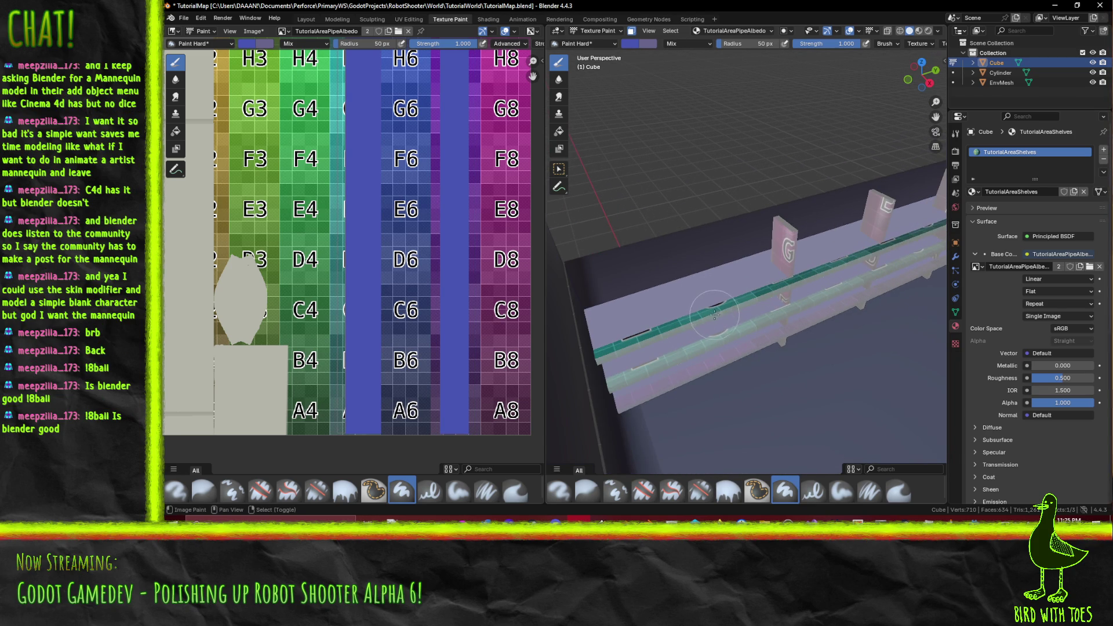
scroll(746, 312, down, 2)
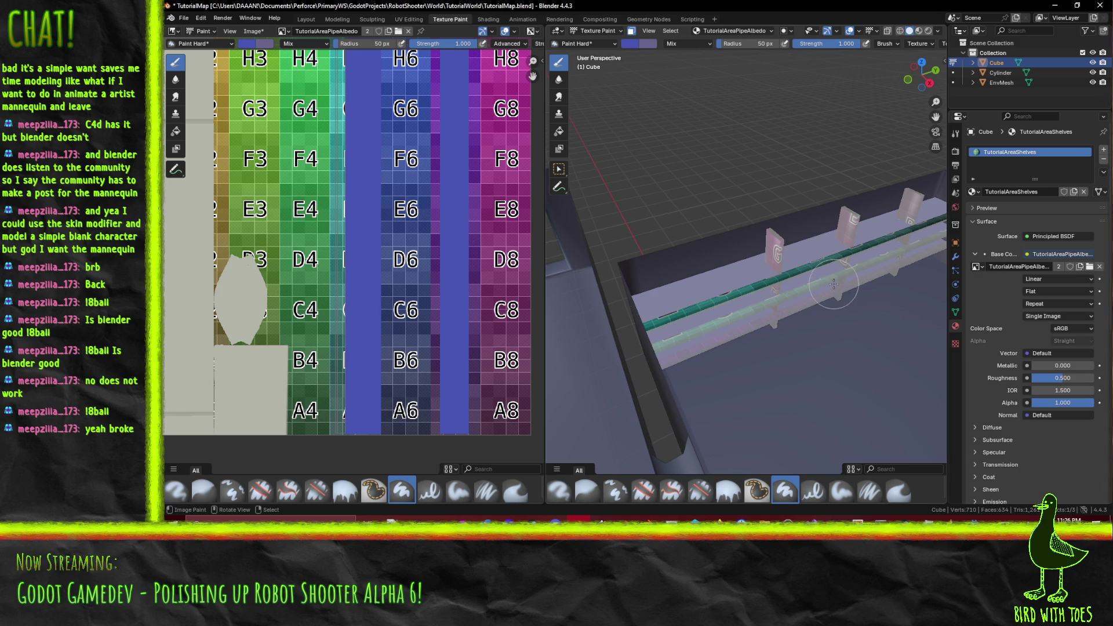
drag(803, 261, 794, 249)
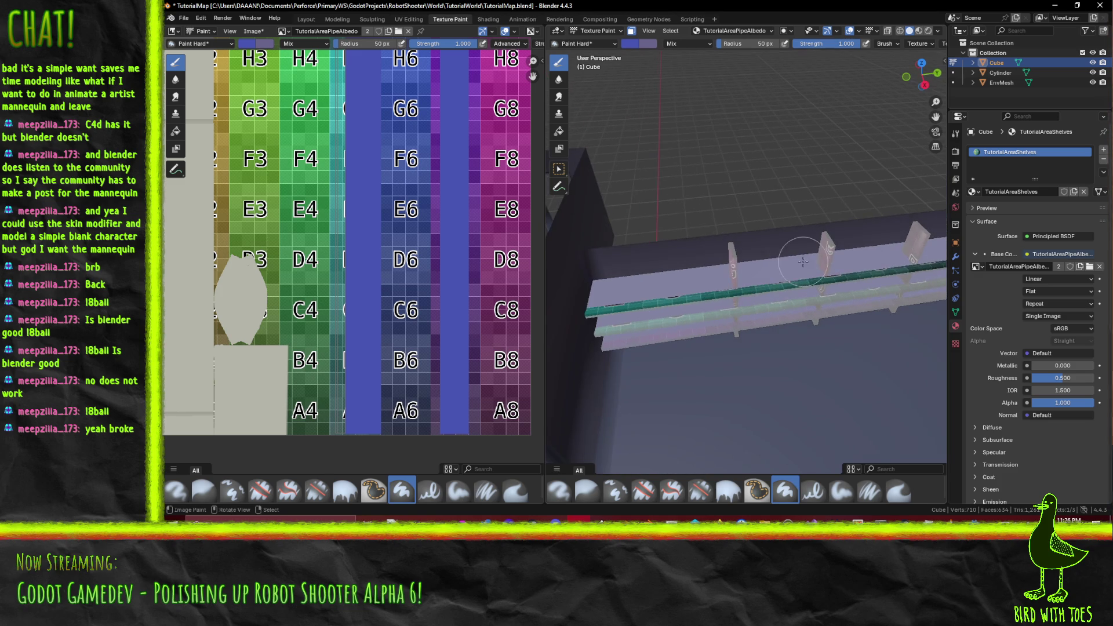
Step: Brighten the blue brush colour slightly, raising its Value to about 0.747
right_click(643, 67)
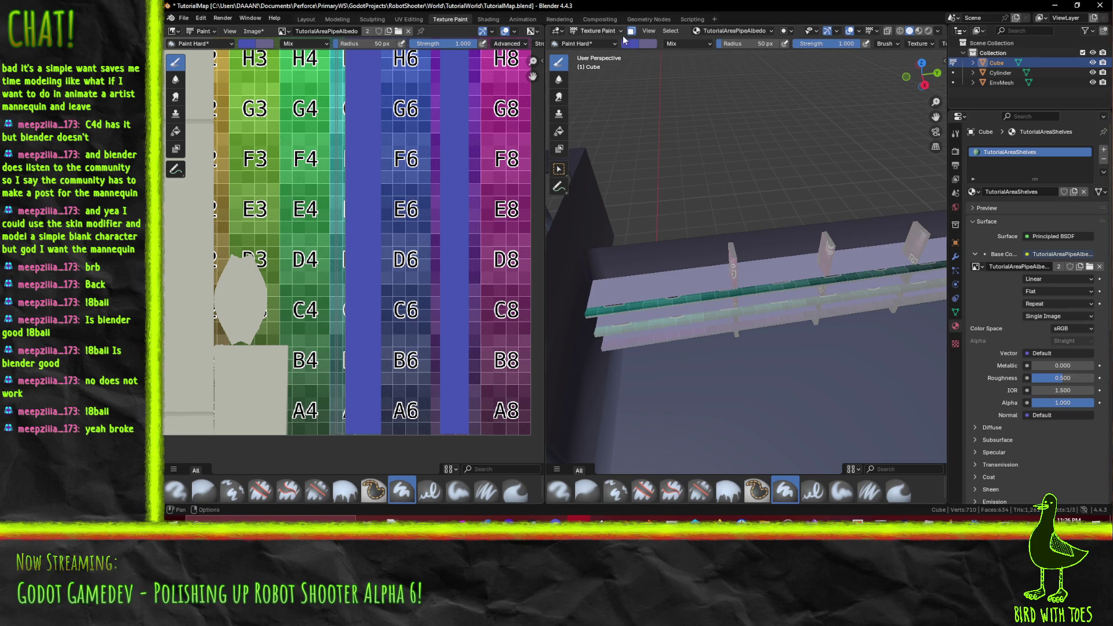
click(633, 44)
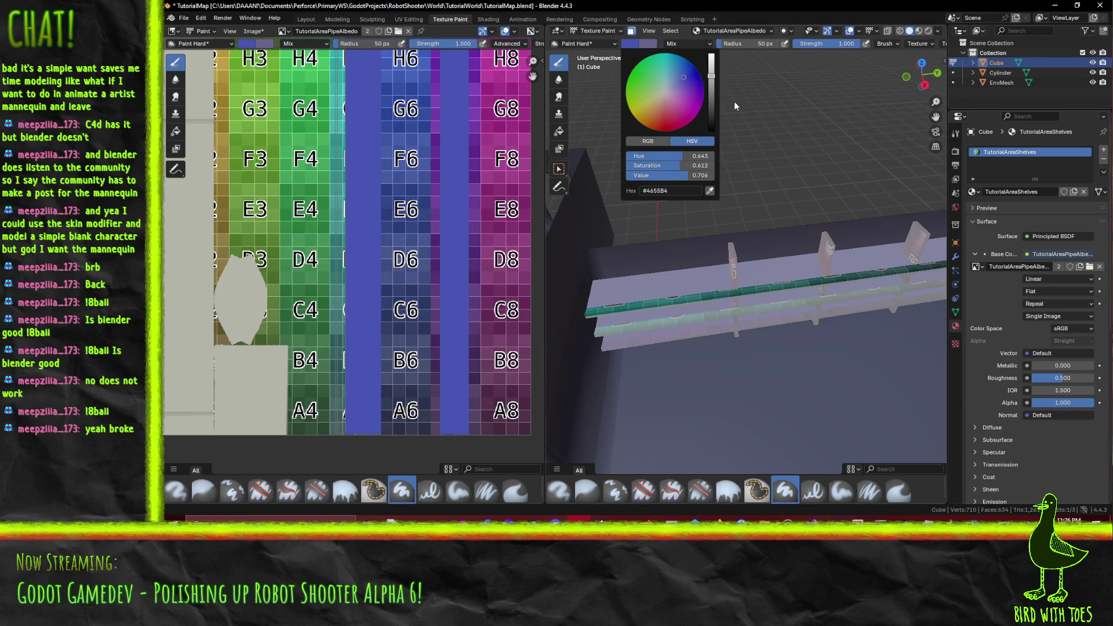
drag(711, 81, 711, 73)
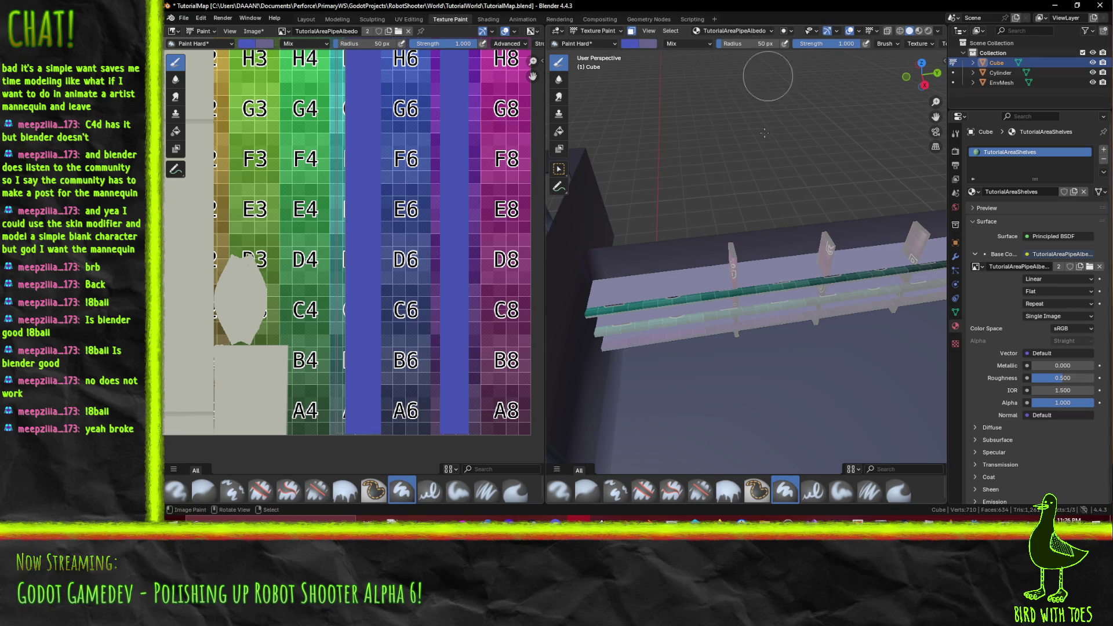
Step: Paint the teal and purple shelf edge stripes solid blue
mouse_move(597, 330)
mouse_down()
mouse_move(636, 342)
mouse_move(793, 268)
mouse_move(596, 316)
mouse_move(619, 321)
mouse_up()
scroll(618, 320, up, 10)
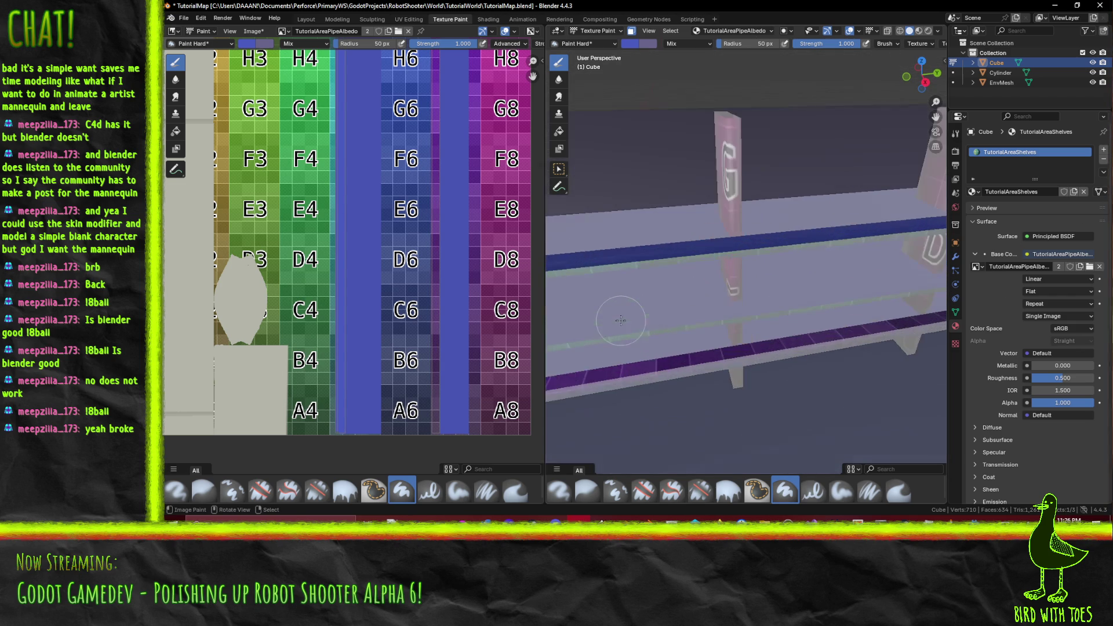
scroll(760, 238, down, 5)
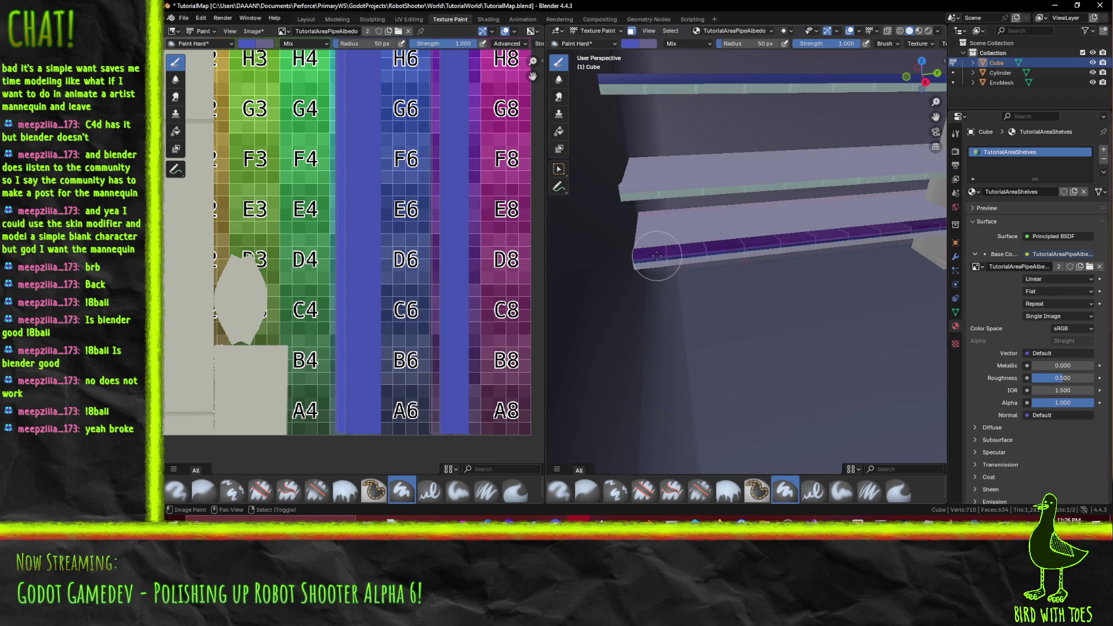
scroll(661, 262, down, 4)
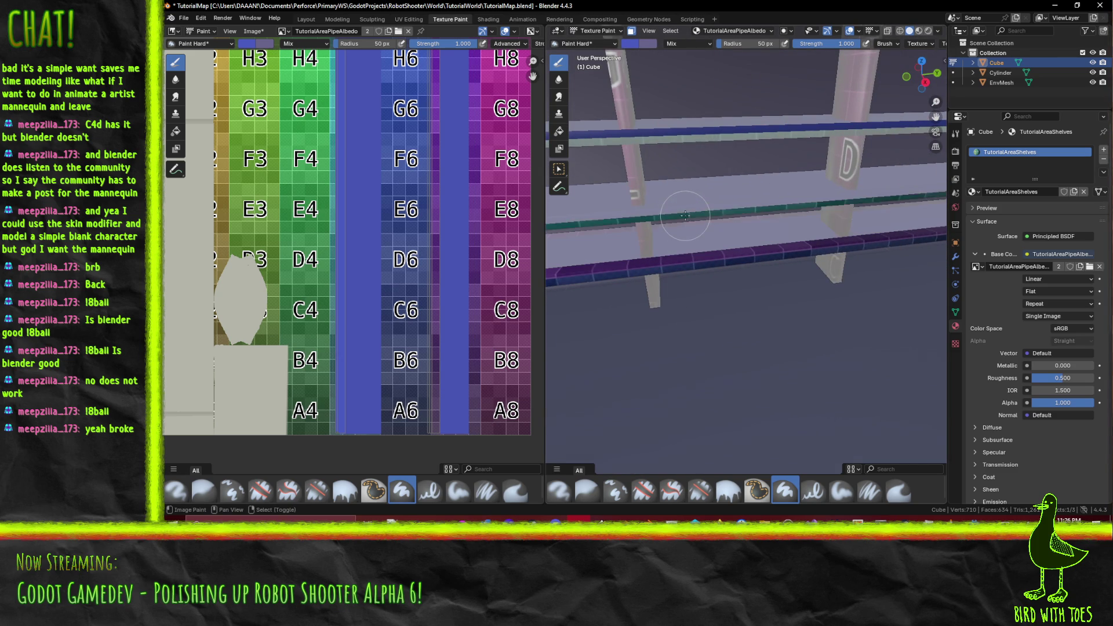
scroll(792, 215, down, 3)
drag(792, 216, 579, 249)
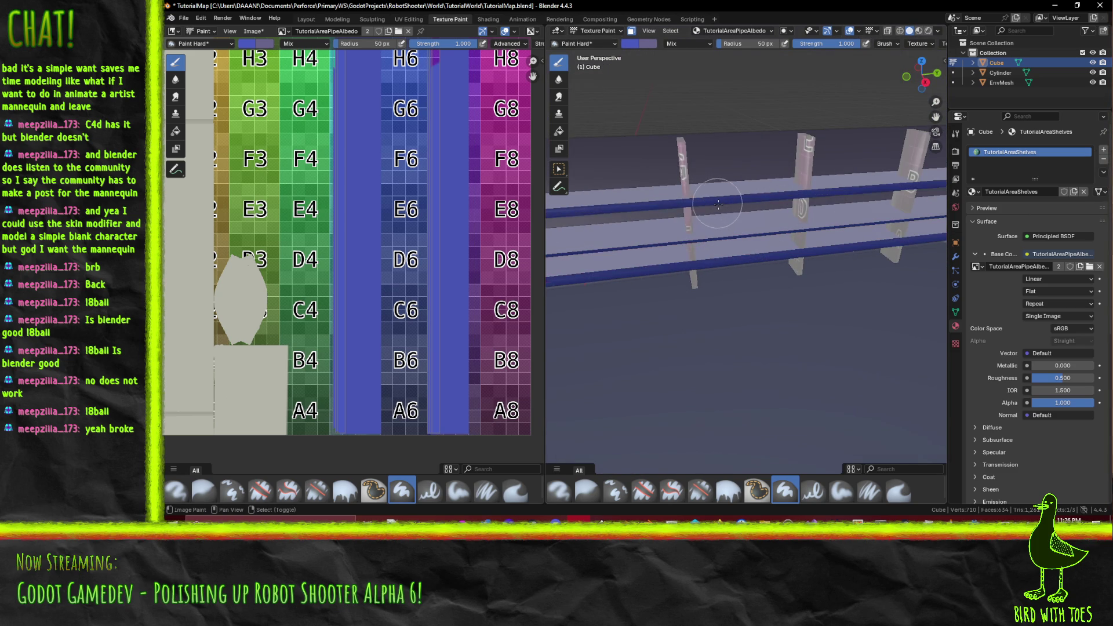
drag(705, 198, 551, 241)
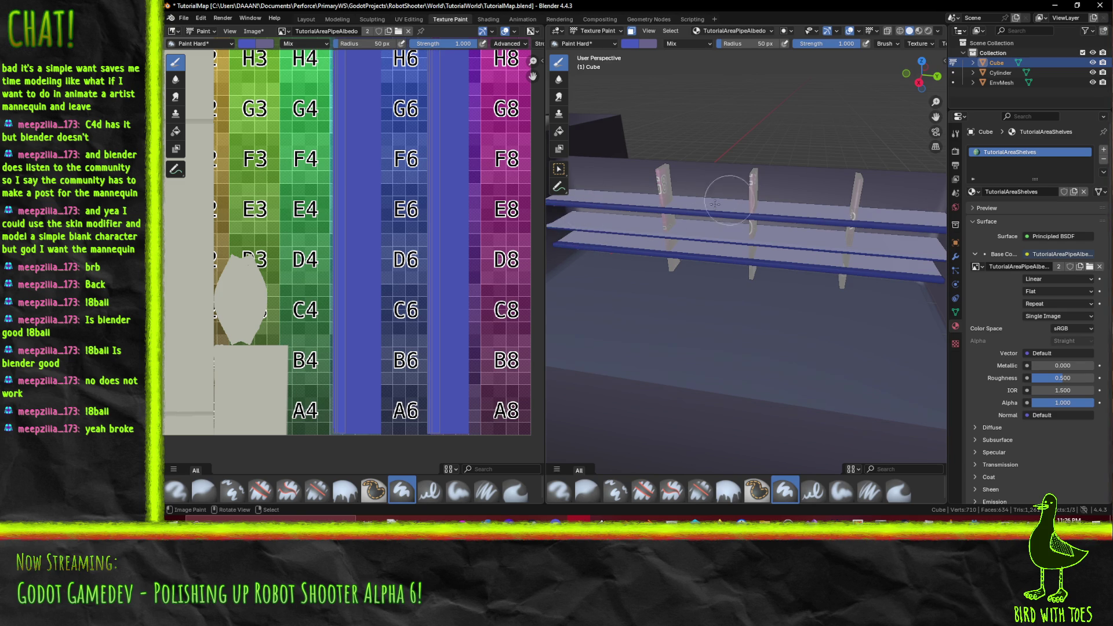
mouse_move(727, 200)
mouse_down()
mouse_move(756, 224)
mouse_move(714, 221)
mouse_up()
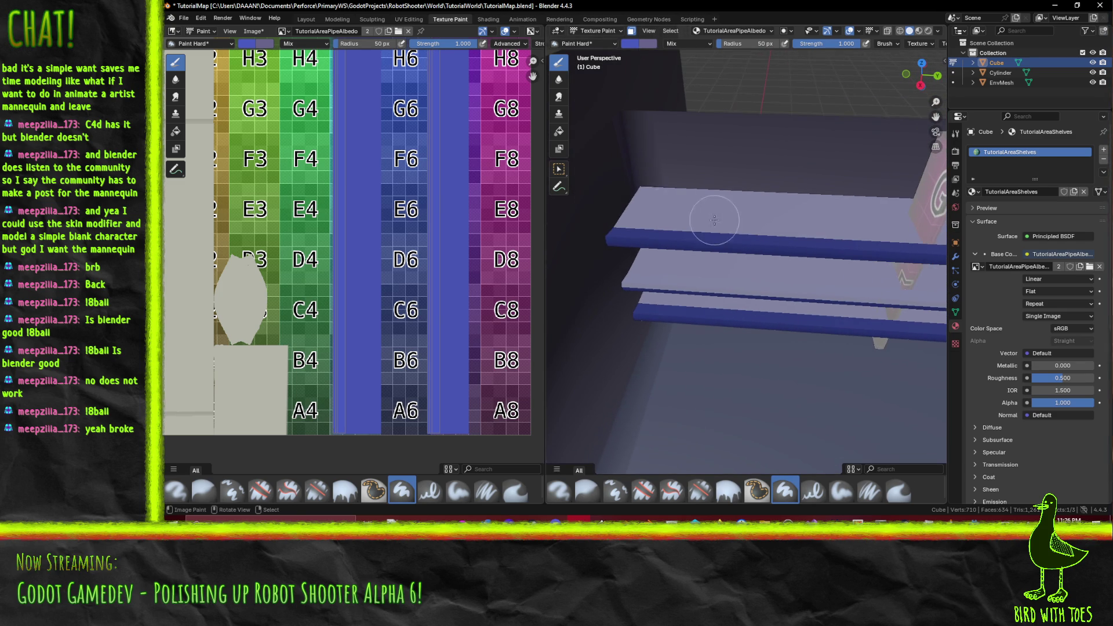
click(612, 43)
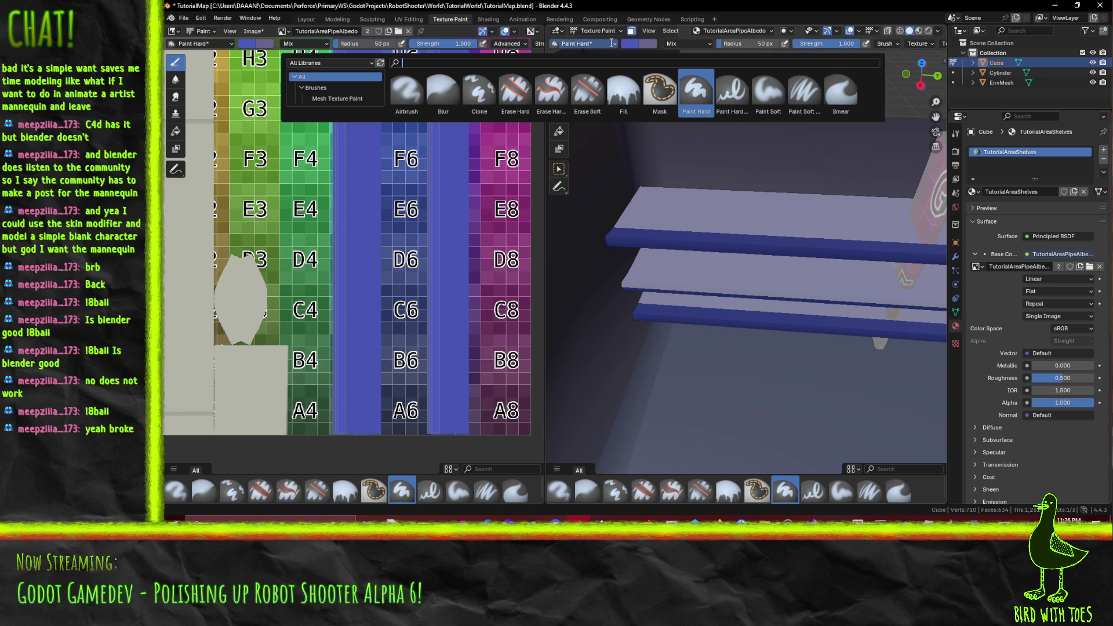
Step: Switch to the Paint Soft brush at radius 15 with a less saturated colour
click(768, 90)
mouse_move(763, 193)
mouse_down()
mouse_move(757, 201)
mouse_move(695, 183)
mouse_move(749, 219)
mouse_move(752, 238)
mouse_up()
scroll(748, 200, up, 3)
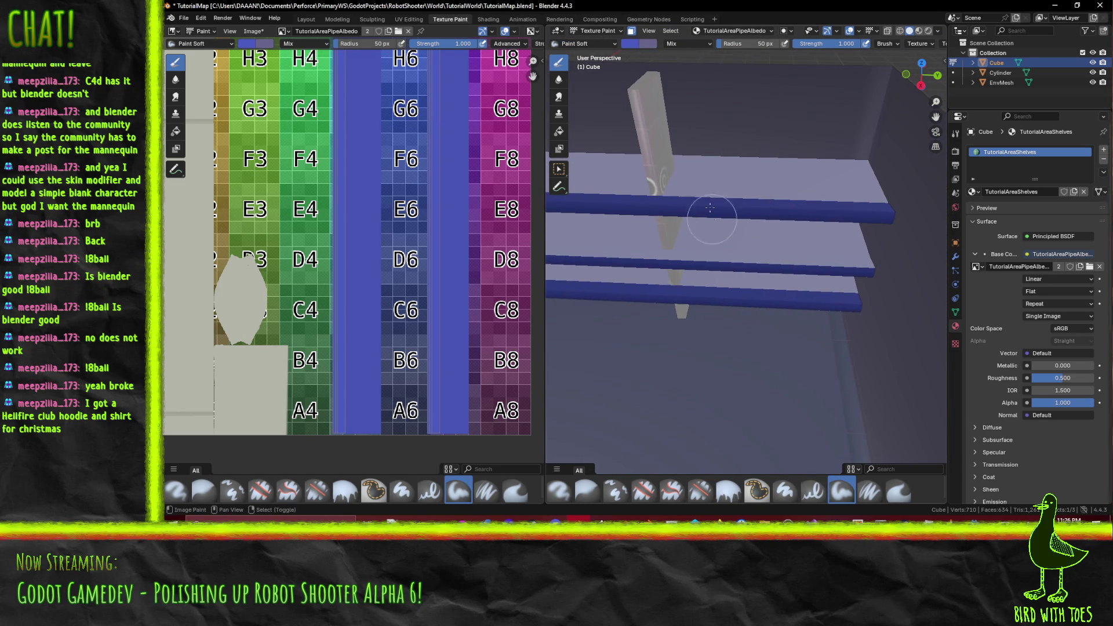
click(631, 43)
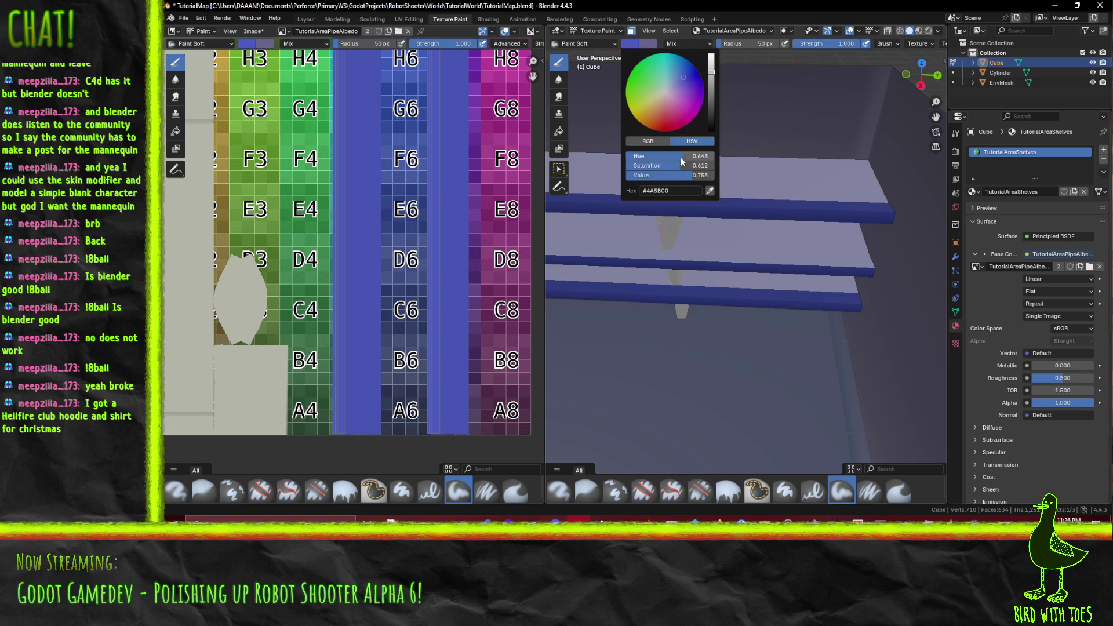
drag(673, 166, 651, 165)
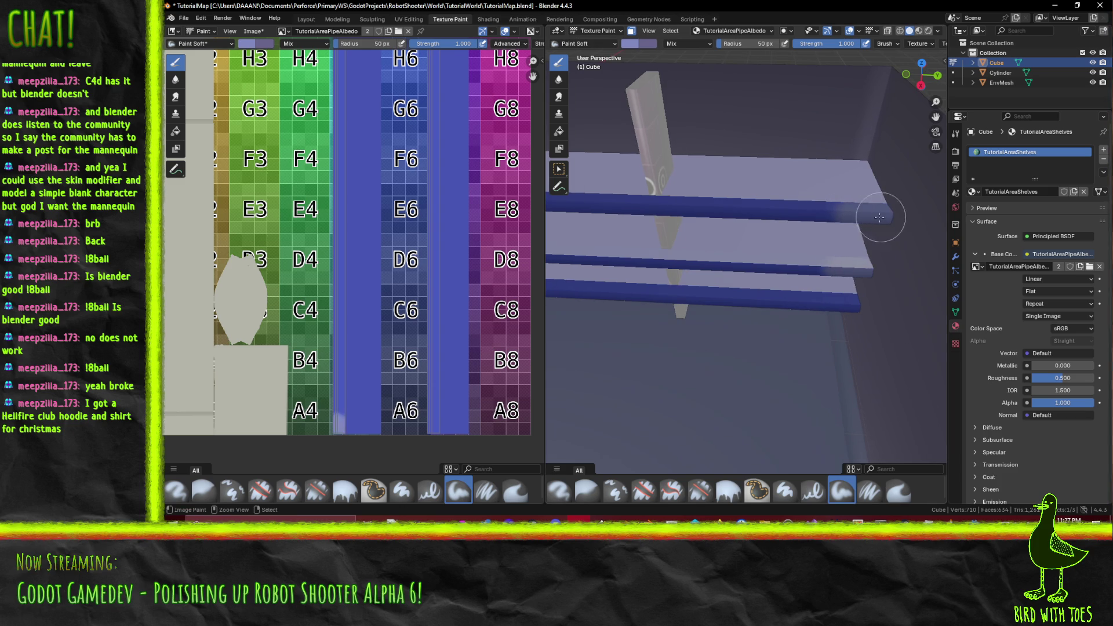
click(748, 46)
text(15)
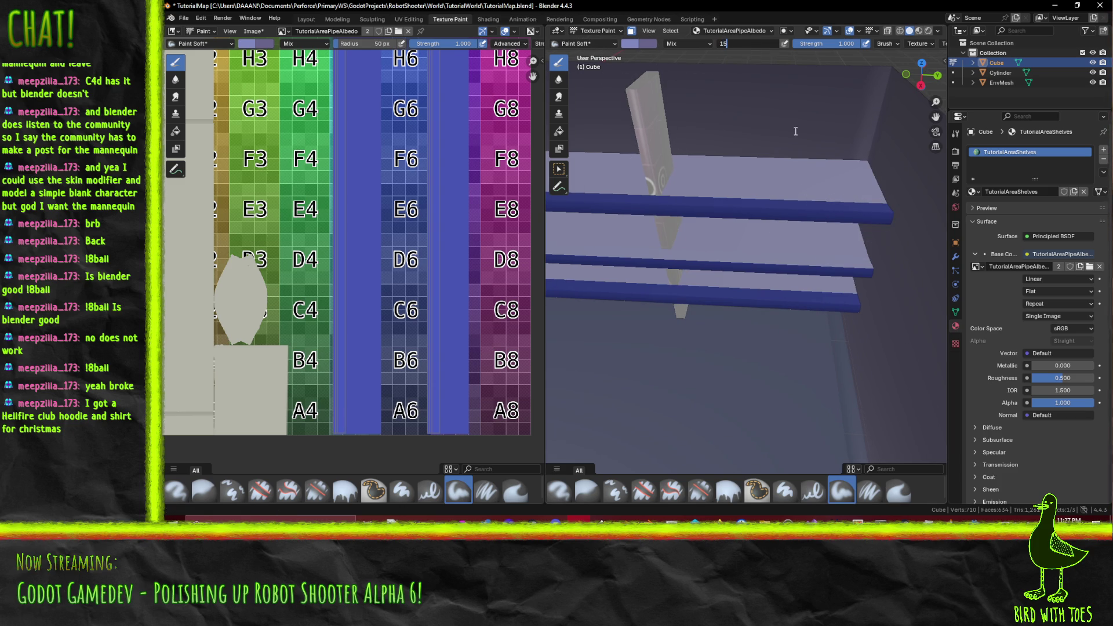
key(Return)
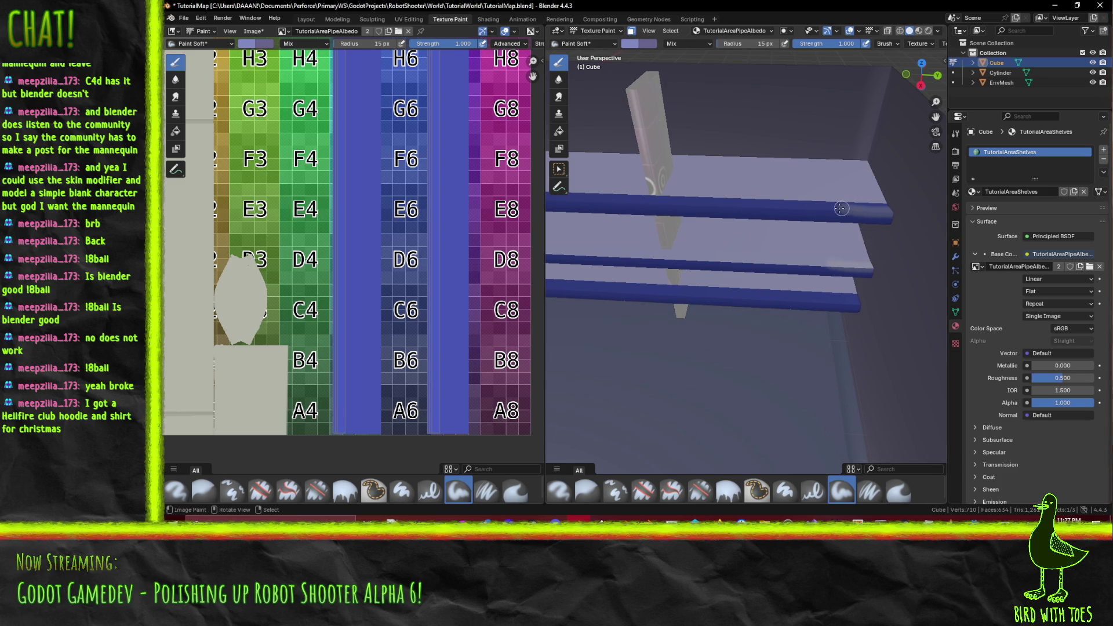
Step: Brighten the brush colour, try a light stroke on the upper shelf edge, and undo it
click(638, 41)
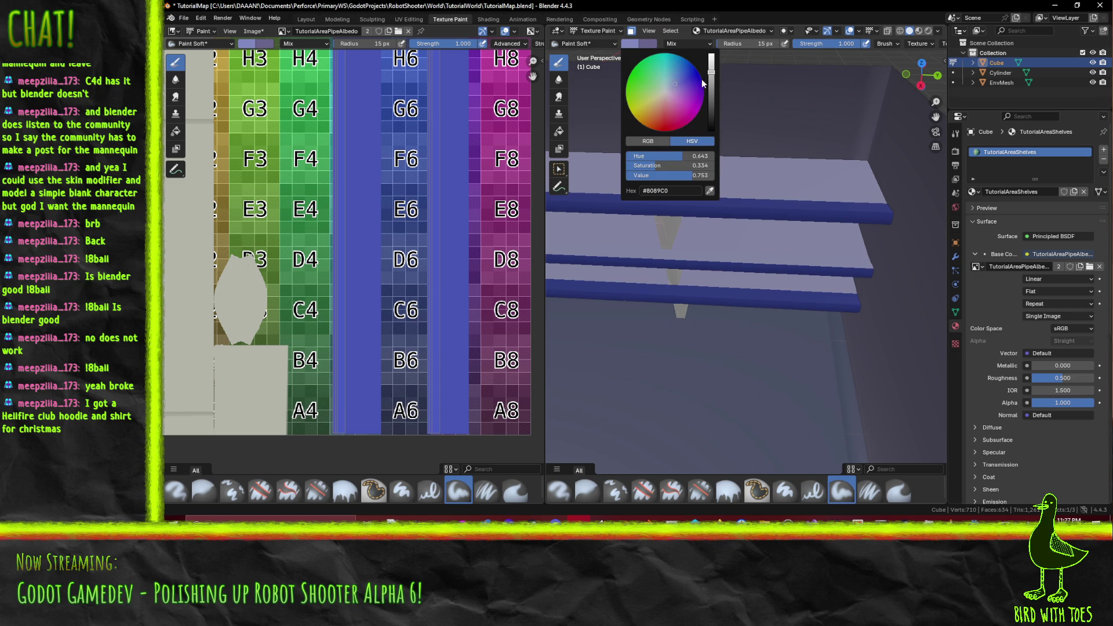
drag(711, 72, 711, 54)
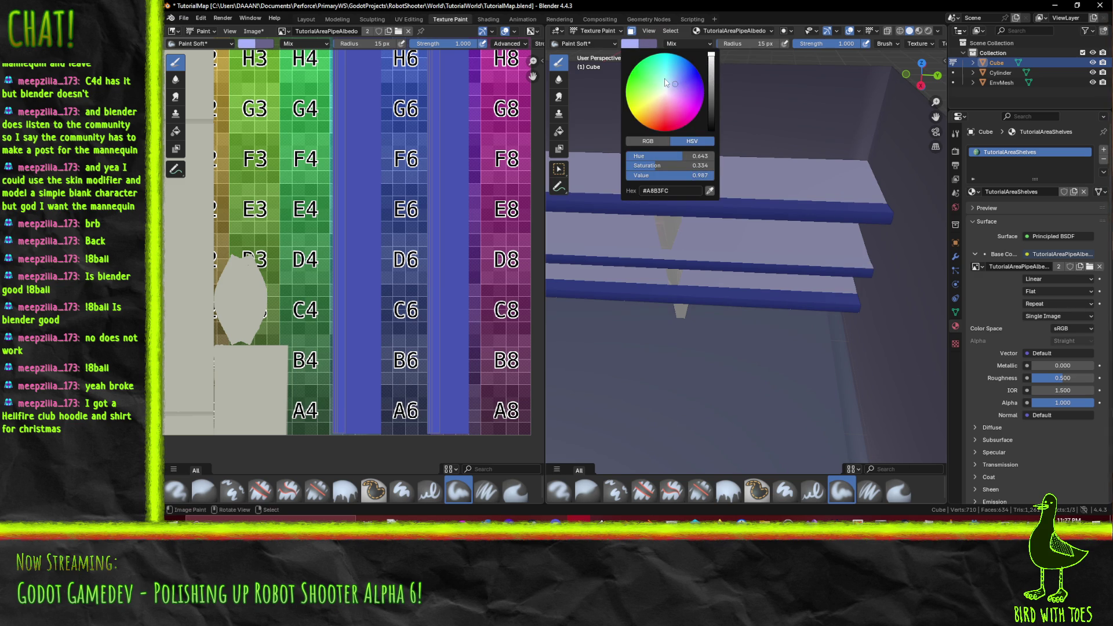
mouse_move(905, 215)
mouse_down()
mouse_move(826, 210)
mouse_move(836, 221)
mouse_up()
key(ctrl+z)
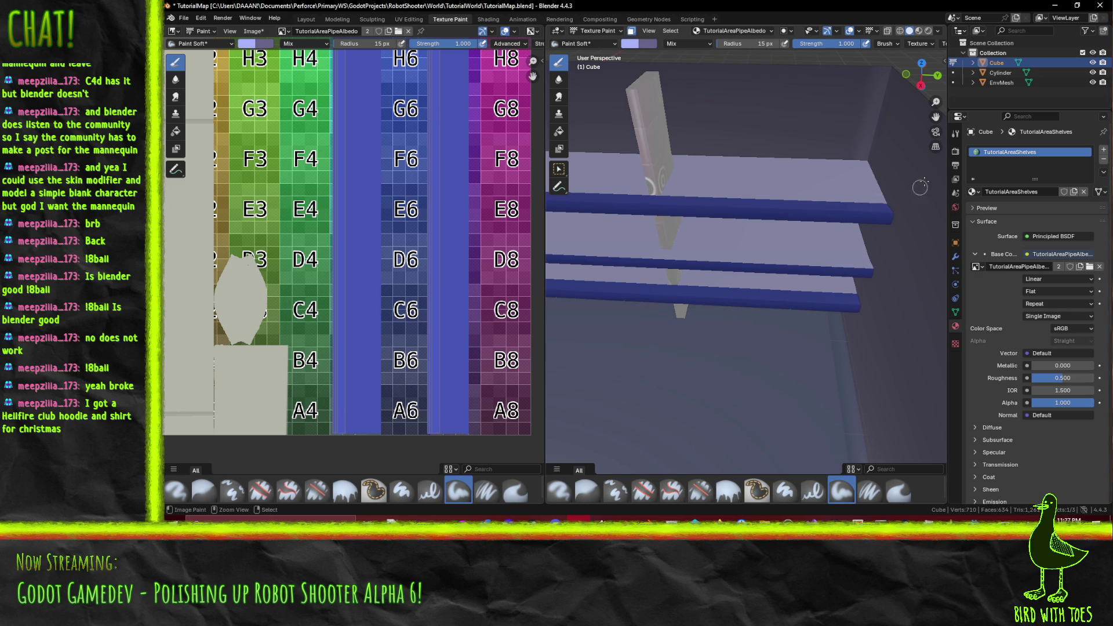
Step: Eyedrop the brush colour from the texture and paint the upper and lower shelf front edges
click(632, 46)
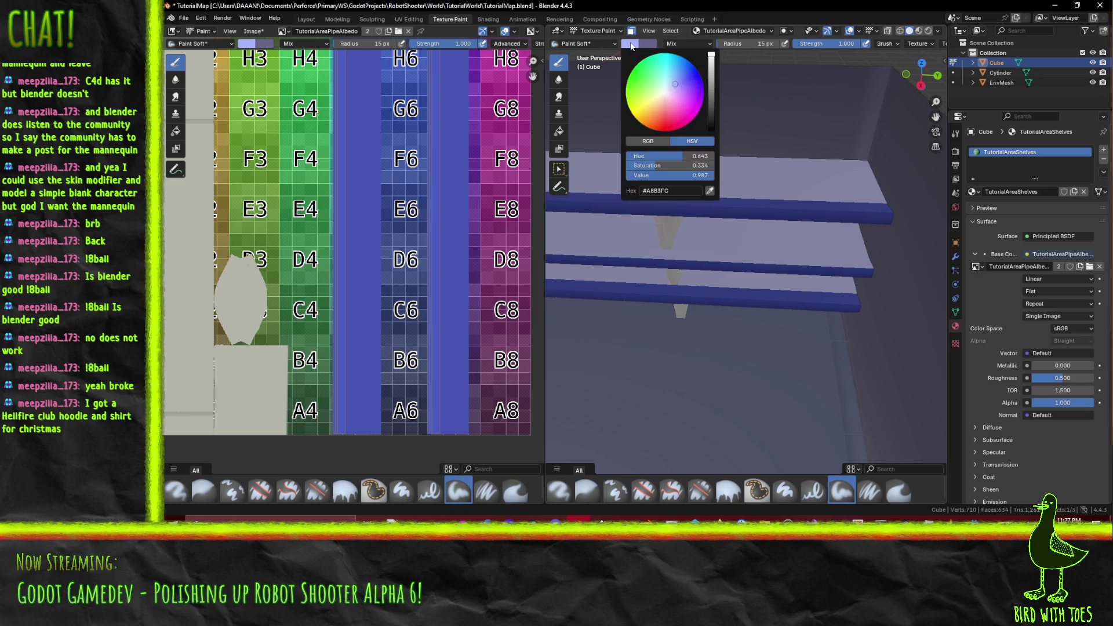
mouse_move(715, 78)
mouse_down()
mouse_move(715, 90)
mouse_move(715, 58)
mouse_up()
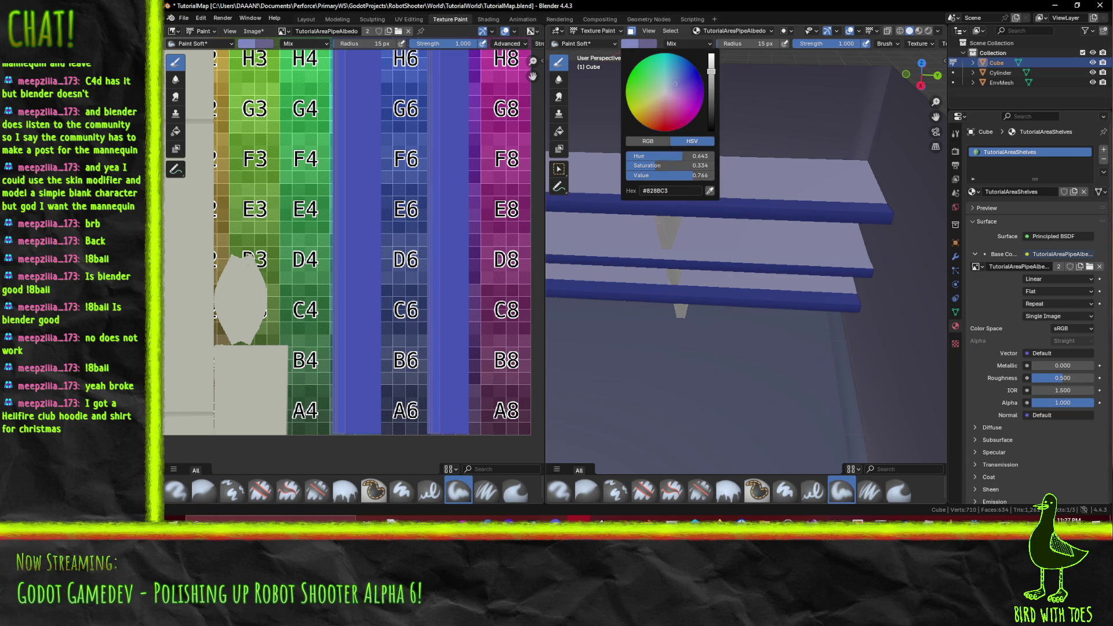
click(632, 46)
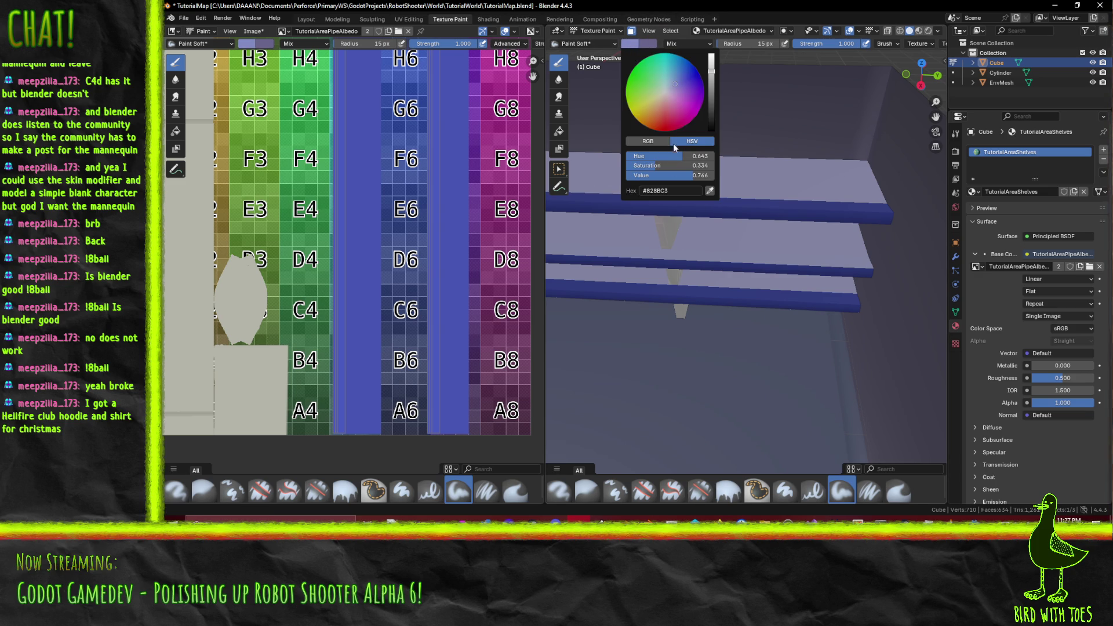
click(709, 191)
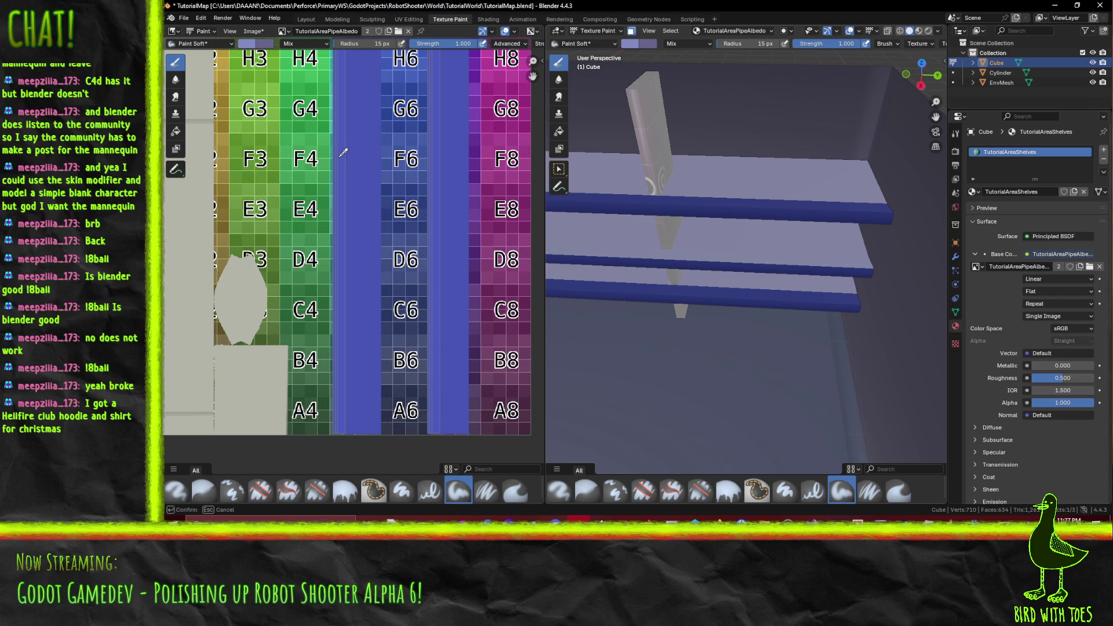
click(343, 153)
click(815, 204)
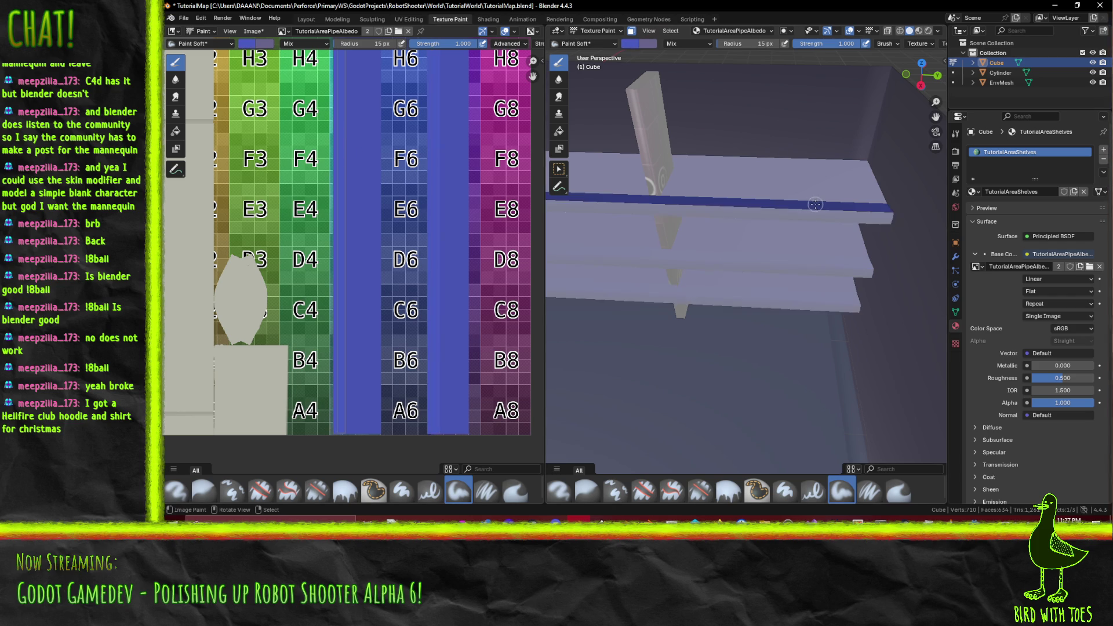
click(783, 293)
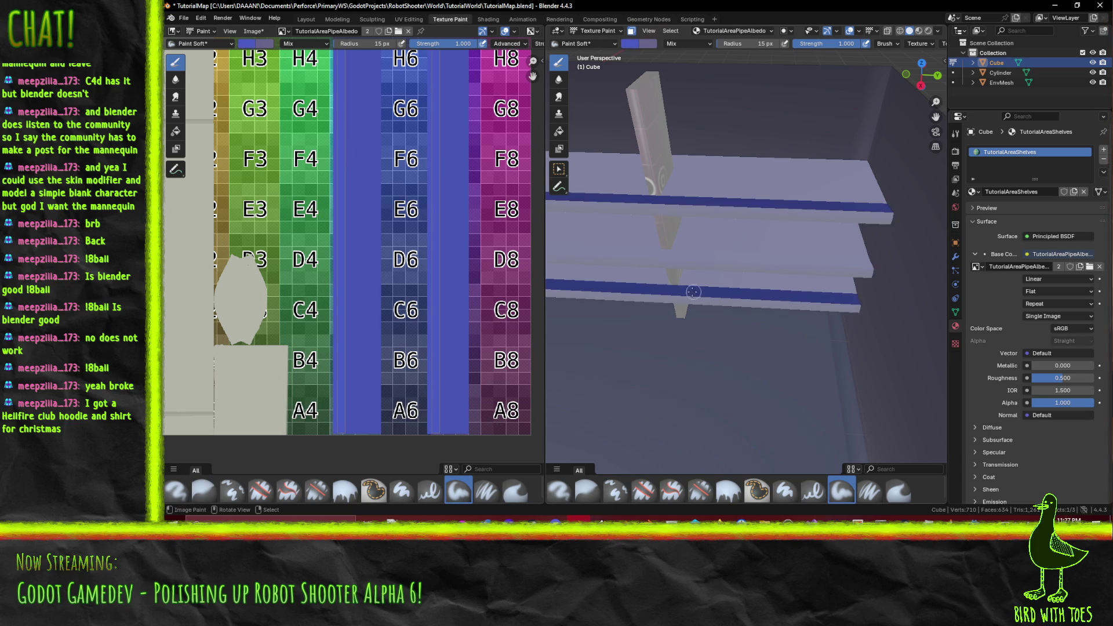
click(577, 44)
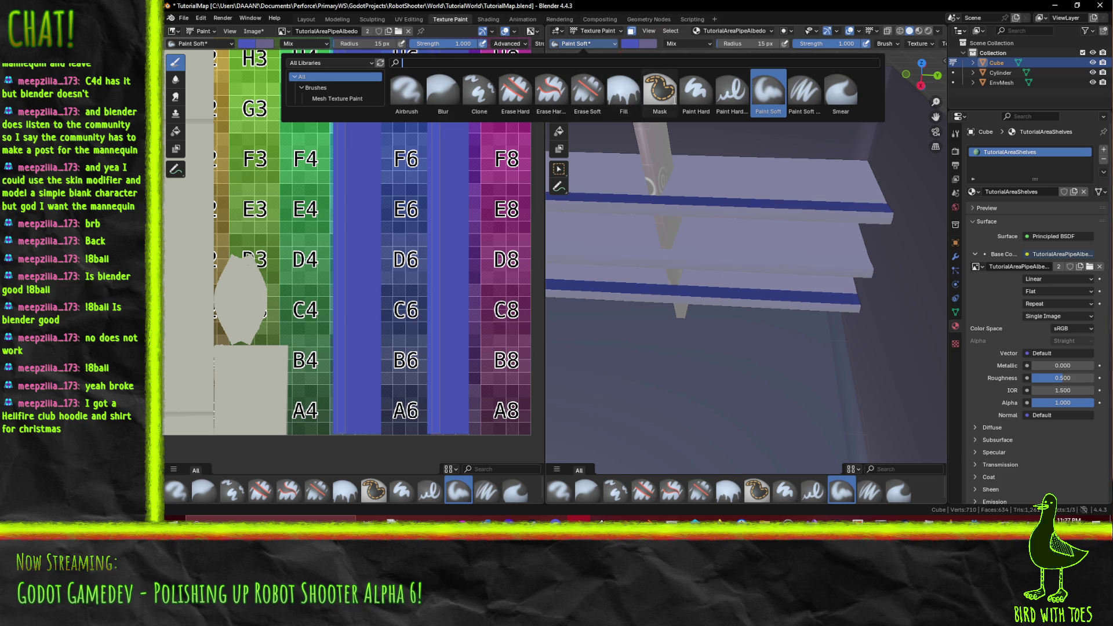
Step: Switch to the Paint Hard brush at 50 px radius, confirm the #4A5BC0 blue, and orbit to the shelves' front
click(692, 92)
scroll(791, 158, down, 3)
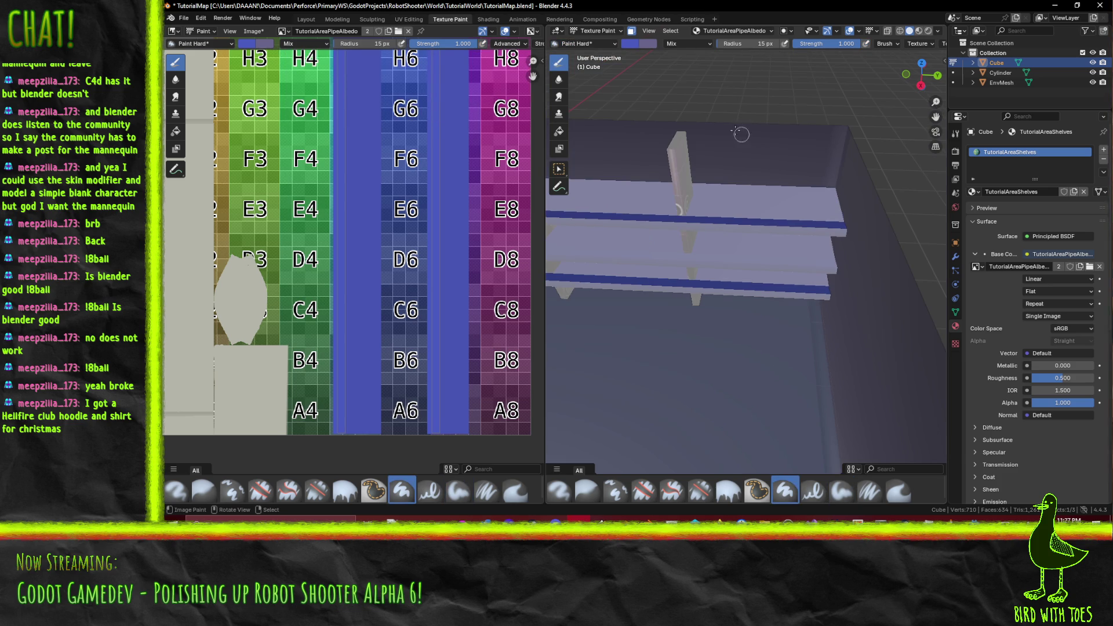
click(746, 43)
text(50)
key(Return)
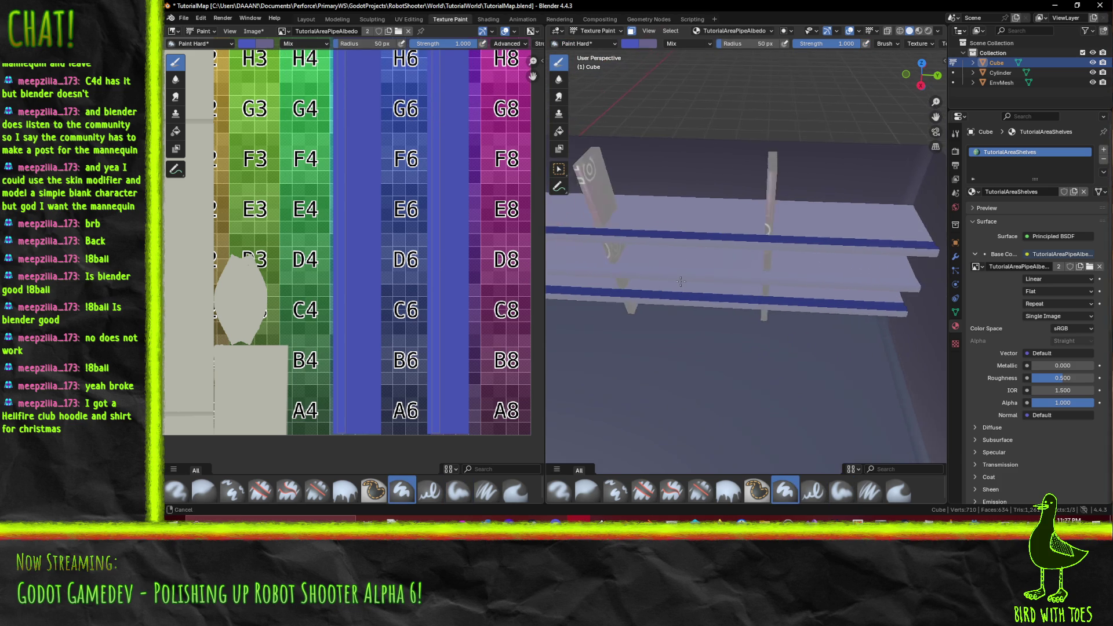
scroll(638, 232, up, 4)
click(637, 43)
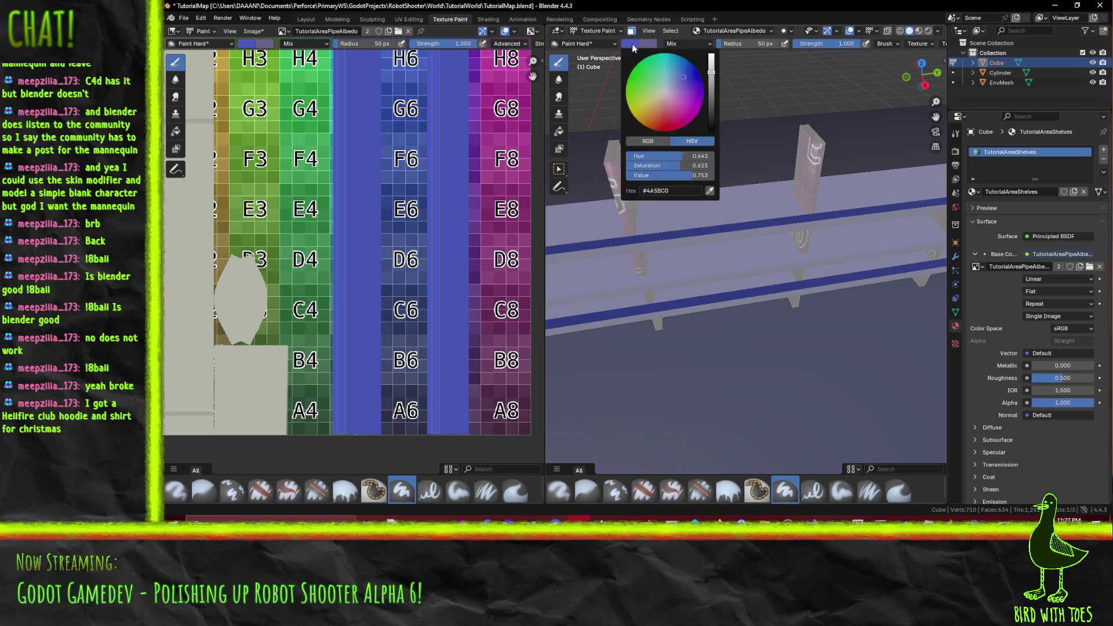
click(631, 45)
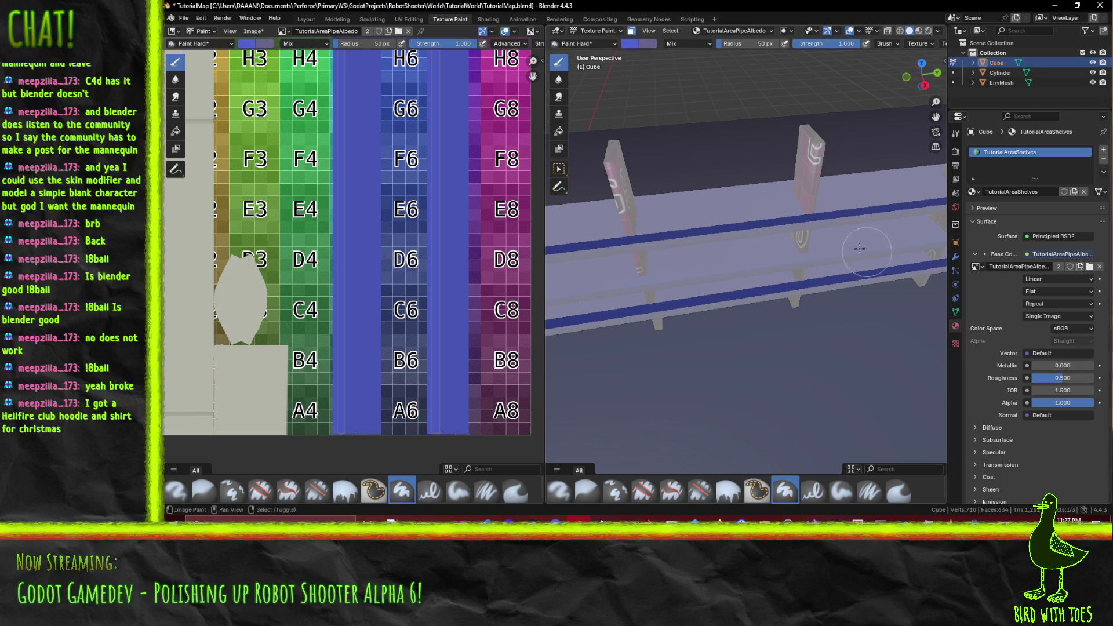
drag(859, 248, 872, 251)
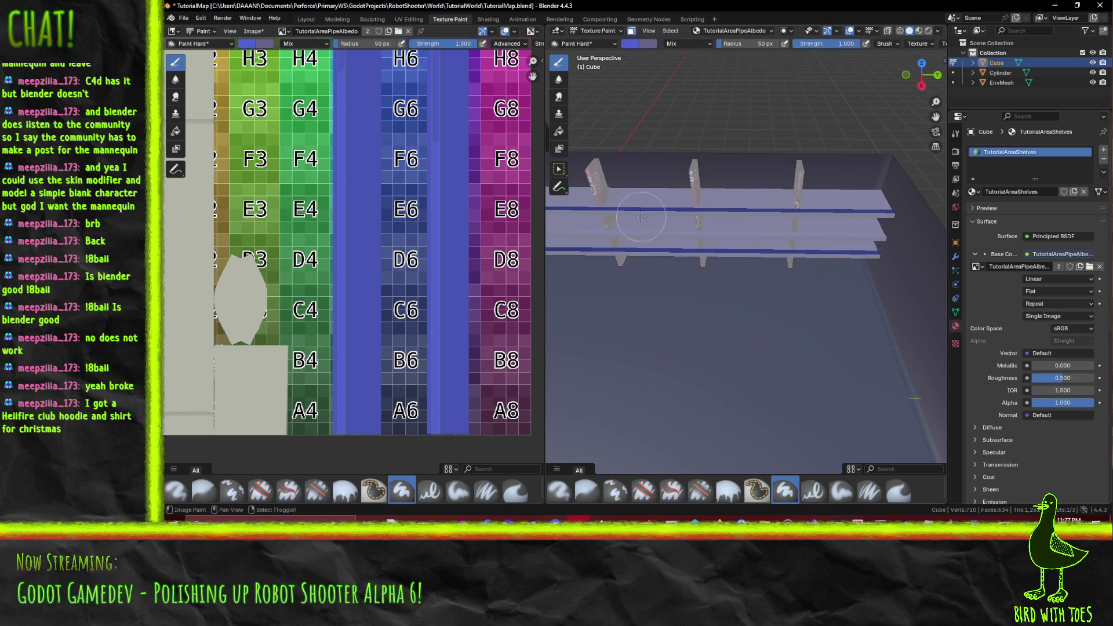
scroll(641, 217, up, 3)
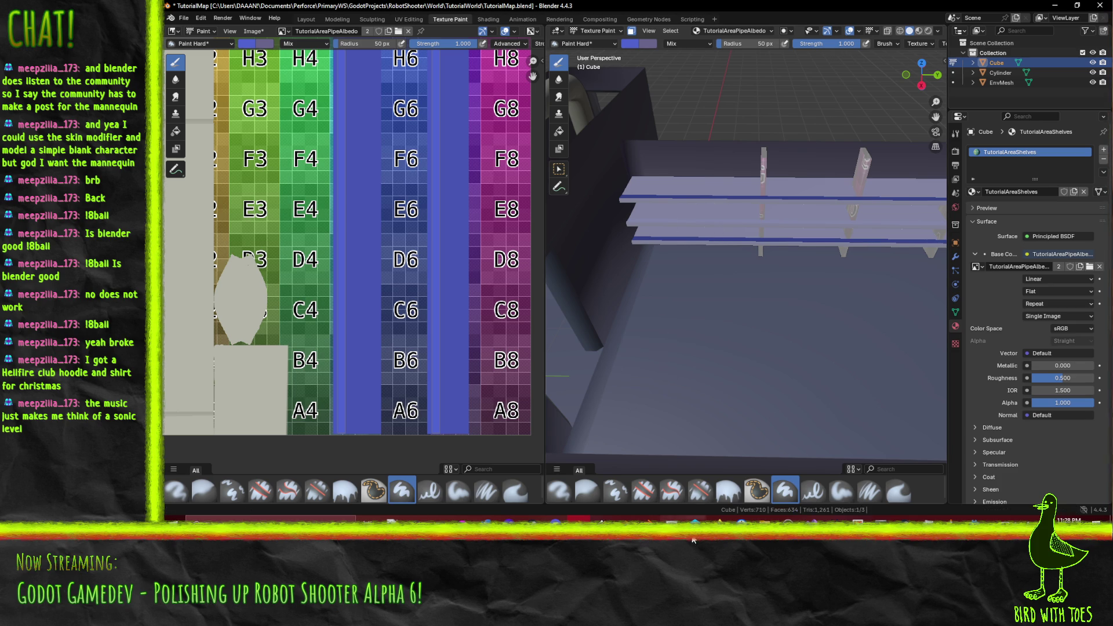
Step: Bring the browser with the 'jazz jackrabbit' DuckDuckGo image results to the front
mouse_move(719, 520)
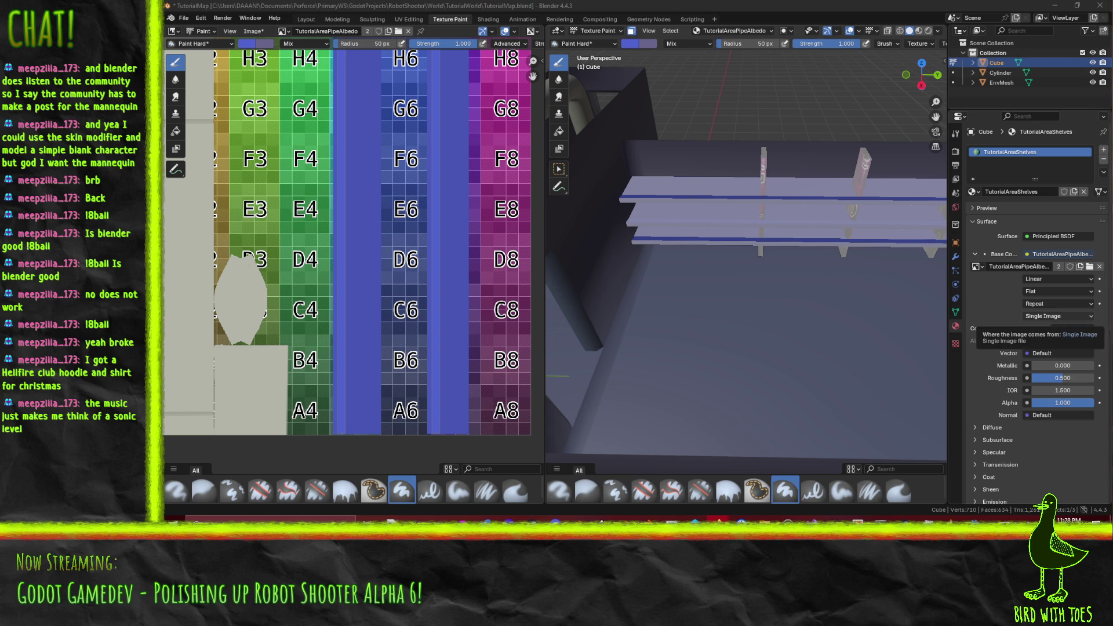
key(alt+Tab)
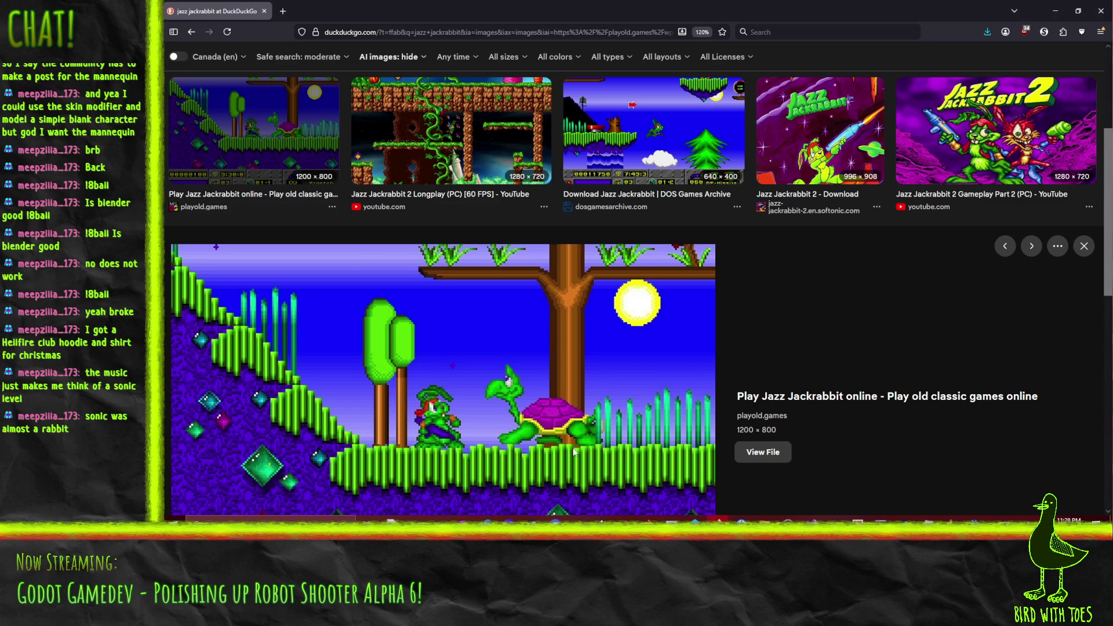
Step: Preview the Jazz Jackrabbit 2 Longplay screenshot, then close the browser to get back to Blender
click(409, 169)
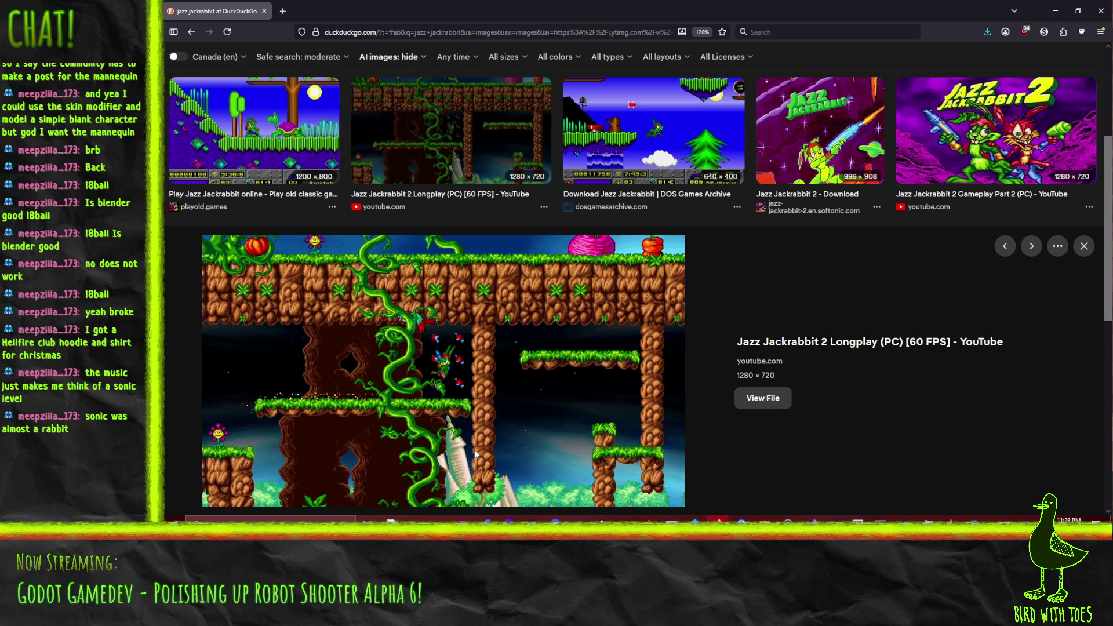
click(263, 12)
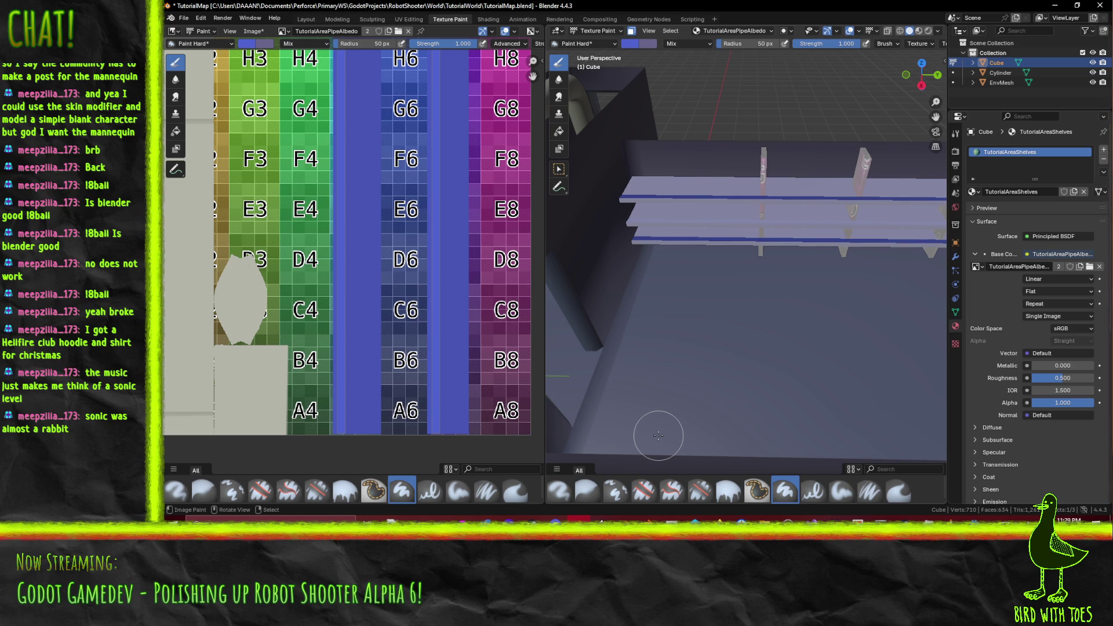
Step: Frame the shelves, paint a dark blue line on the upper shelf edge, and orbit to inspect it
mouse_move(701, 266)
mouse_down()
mouse_move(669, 297)
mouse_move(685, 268)
mouse_up()
scroll(684, 267, up, 4)
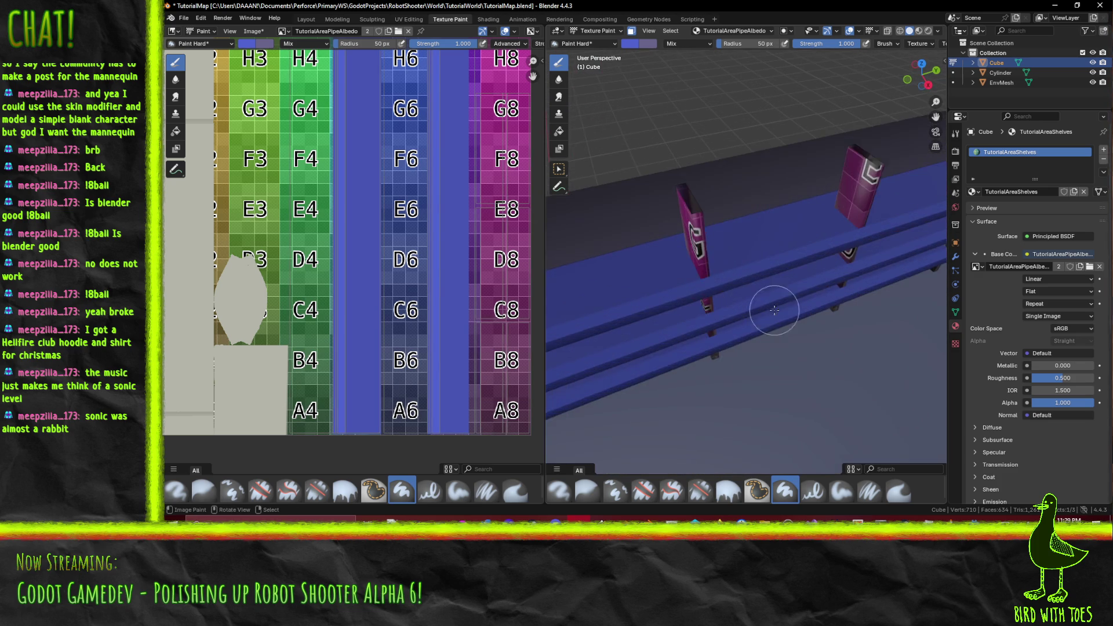
scroll(800, 303, up, 2)
scroll(603, 256, up, 3)
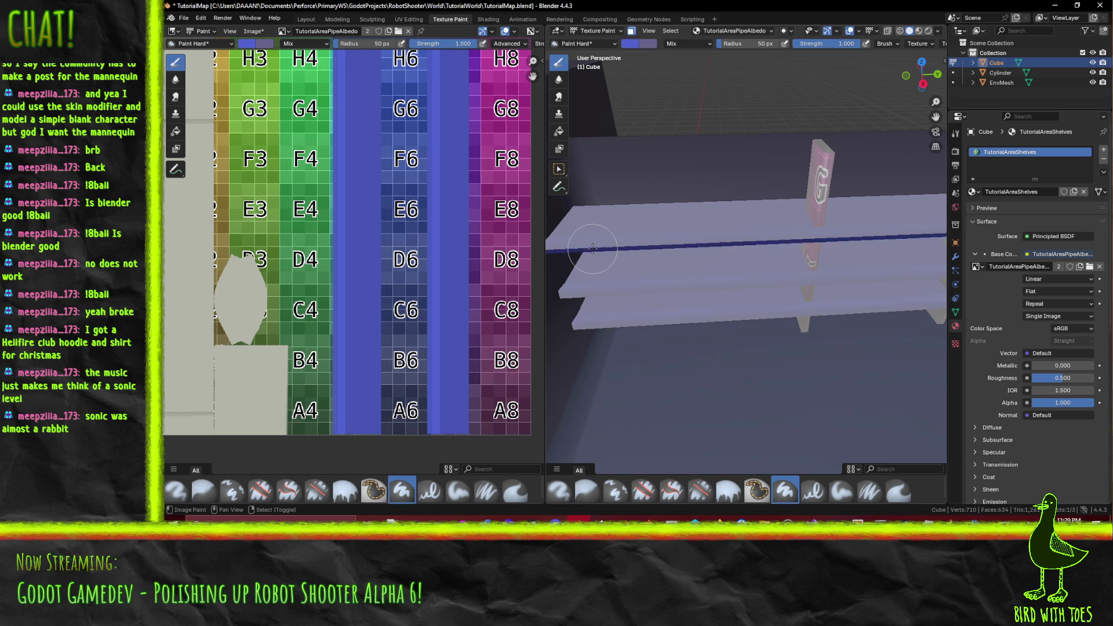
scroll(626, 266, down, 2)
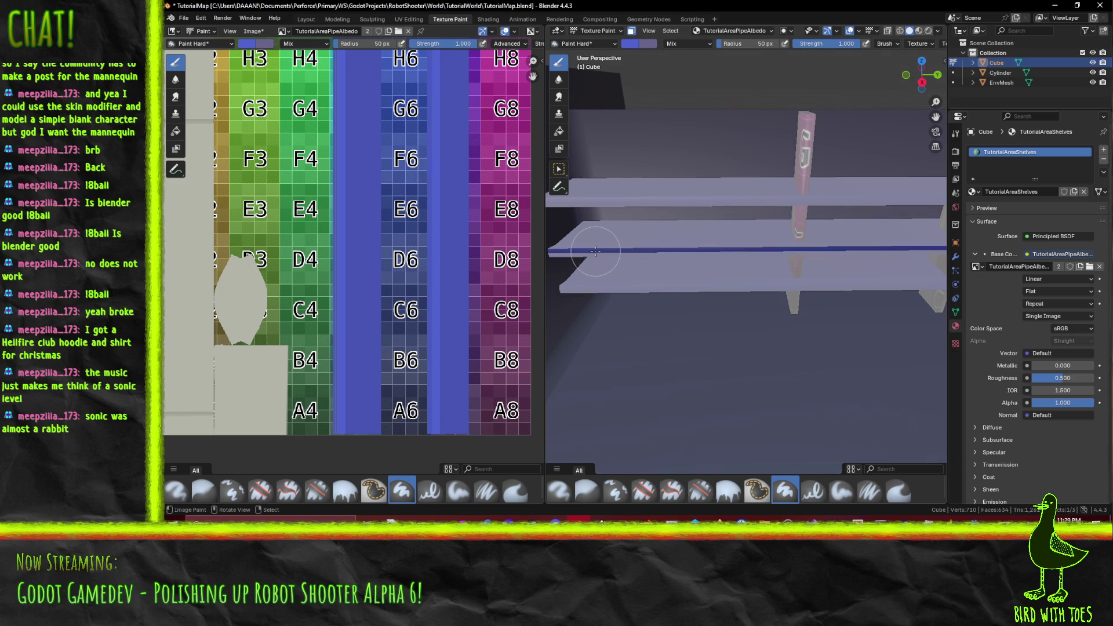
click(593, 202)
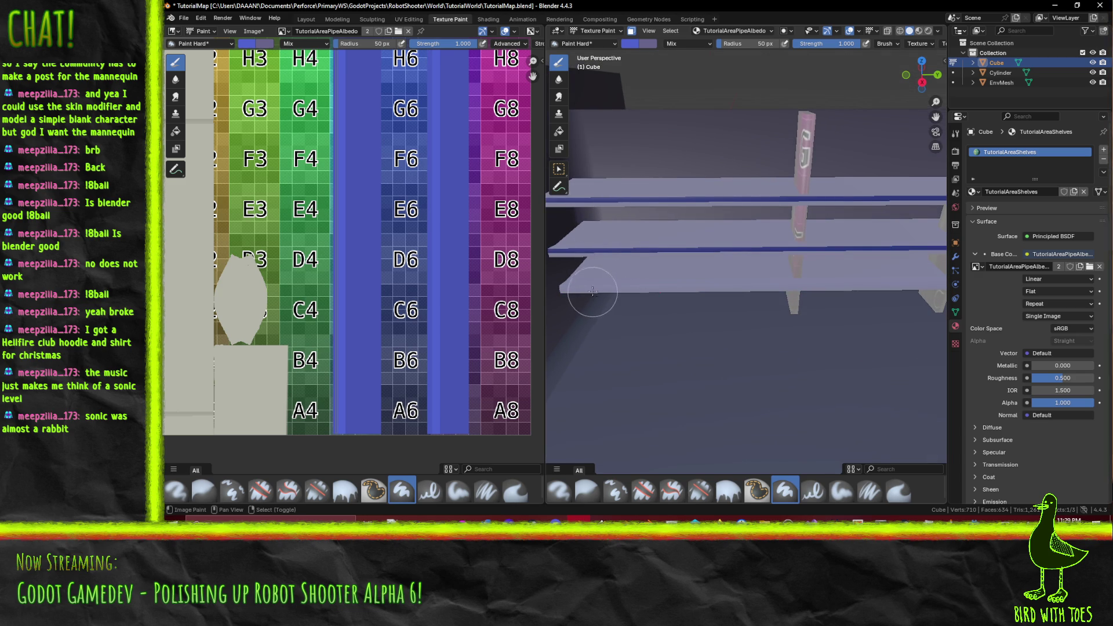
drag(589, 288, 829, 290)
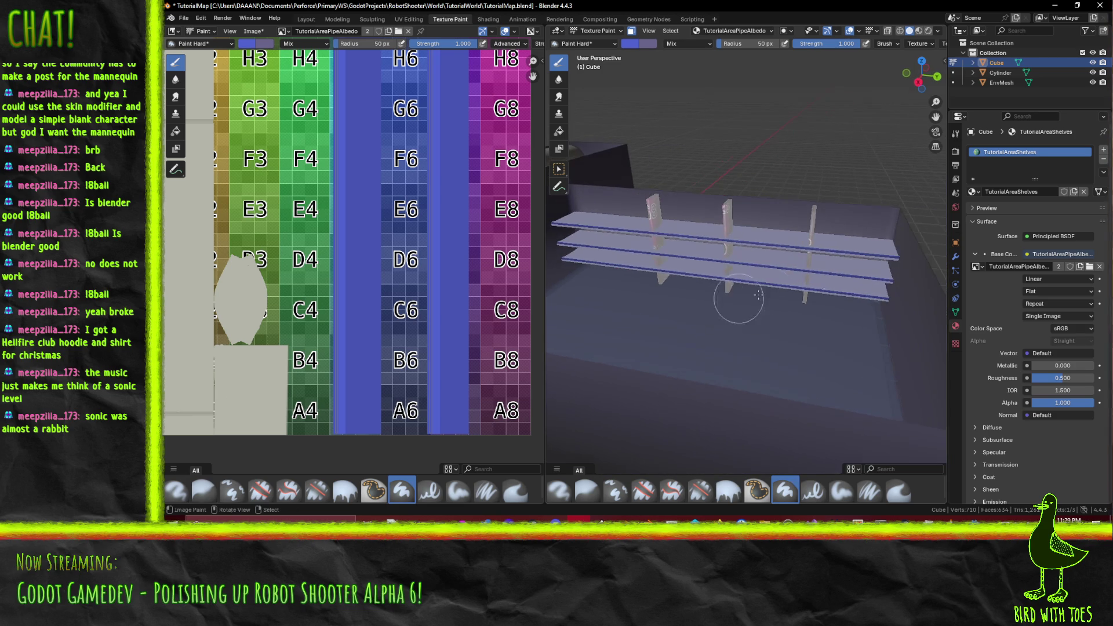
drag(947, 274, 768, 274)
key(Escape)
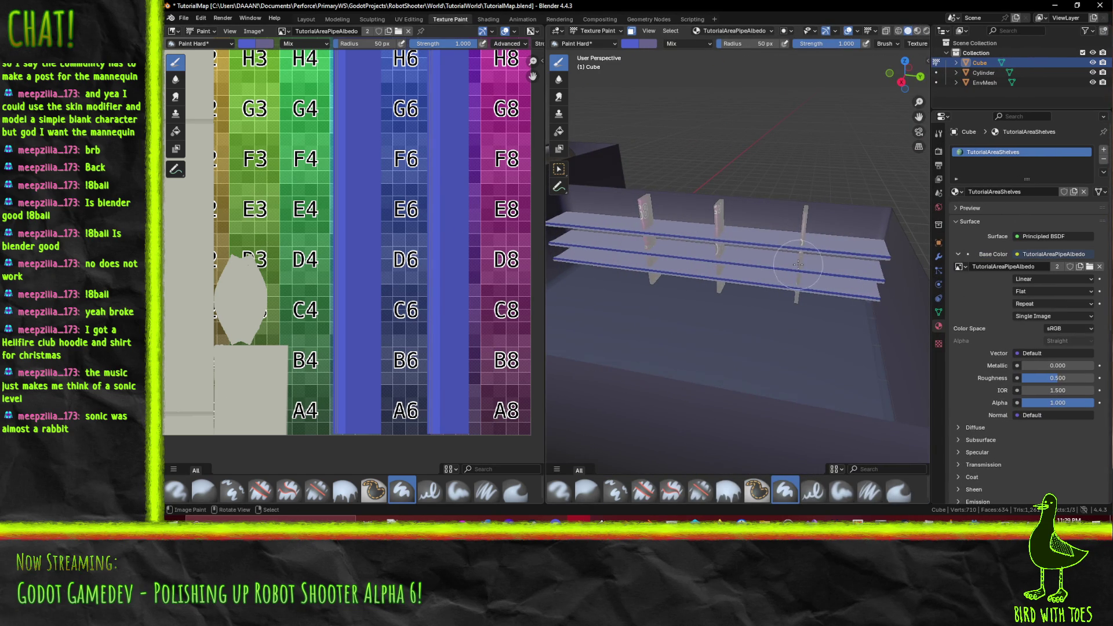
scroll(776, 268, up, 4)
mouse_move(717, 284)
mouse_down()
mouse_move(778, 318)
mouse_move(784, 301)
mouse_move(744, 326)
mouse_up()
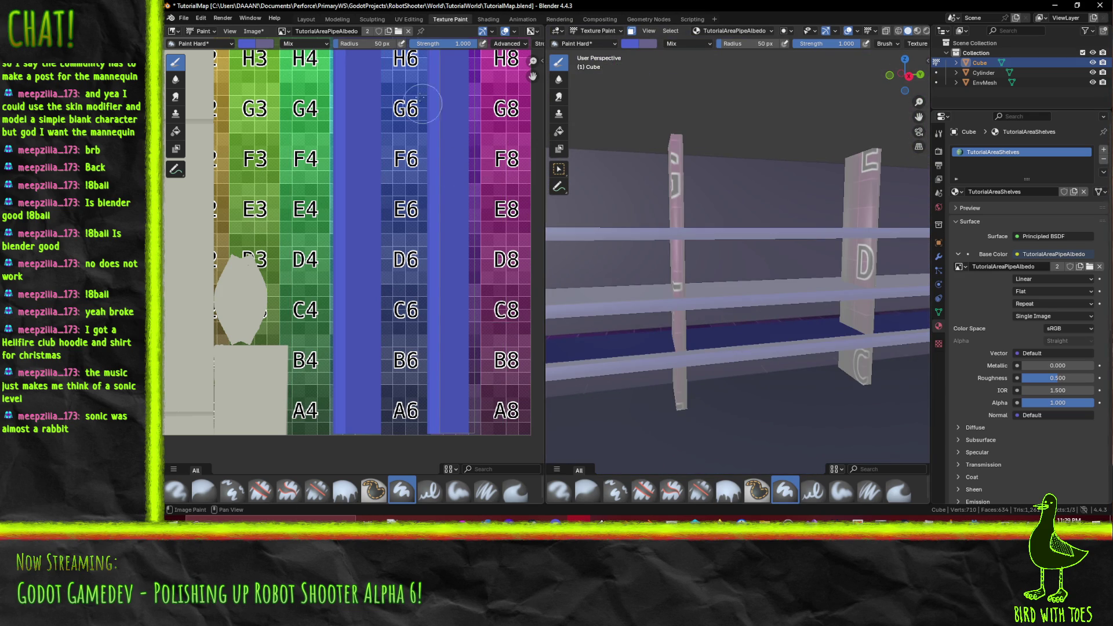
Step: Set the brush to the plain dark blue sampled from the texture column
click(631, 43)
drag(665, 175, 638, 176)
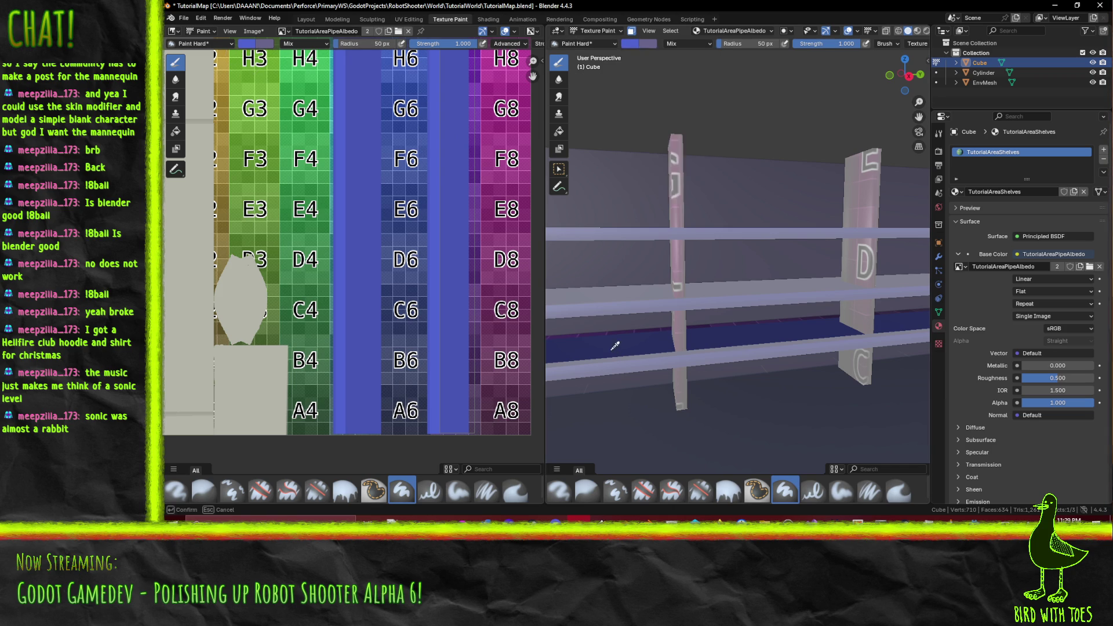
drag(614, 331, 648, 90)
click(635, 45)
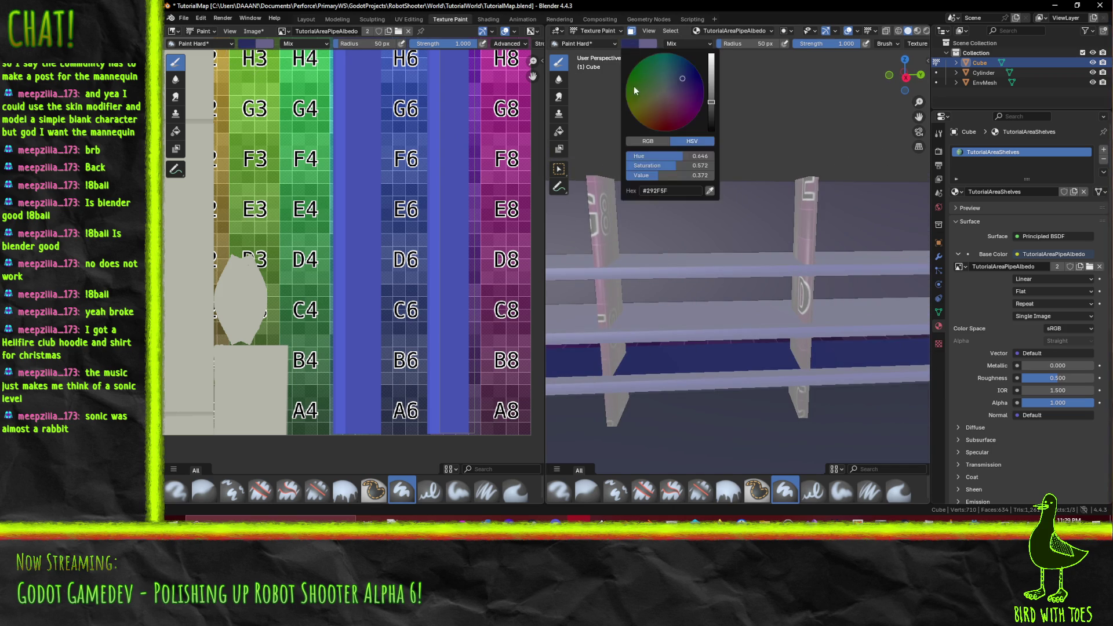
click(712, 185)
click(376, 193)
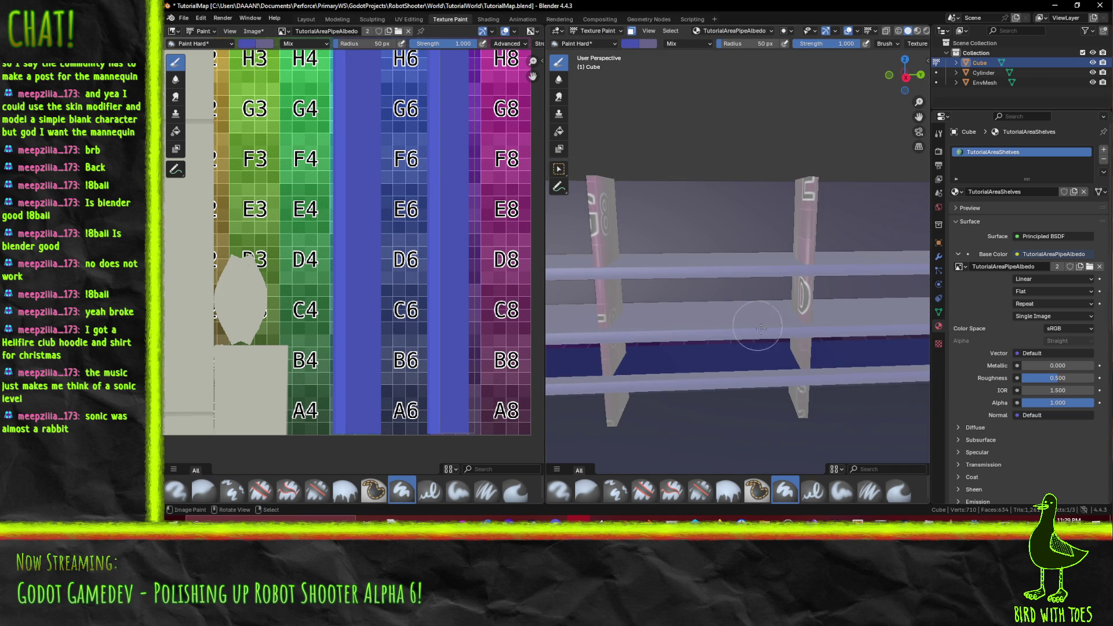
mouse_move(675, 356)
mouse_down()
mouse_move(695, 301)
mouse_move(795, 310)
mouse_up()
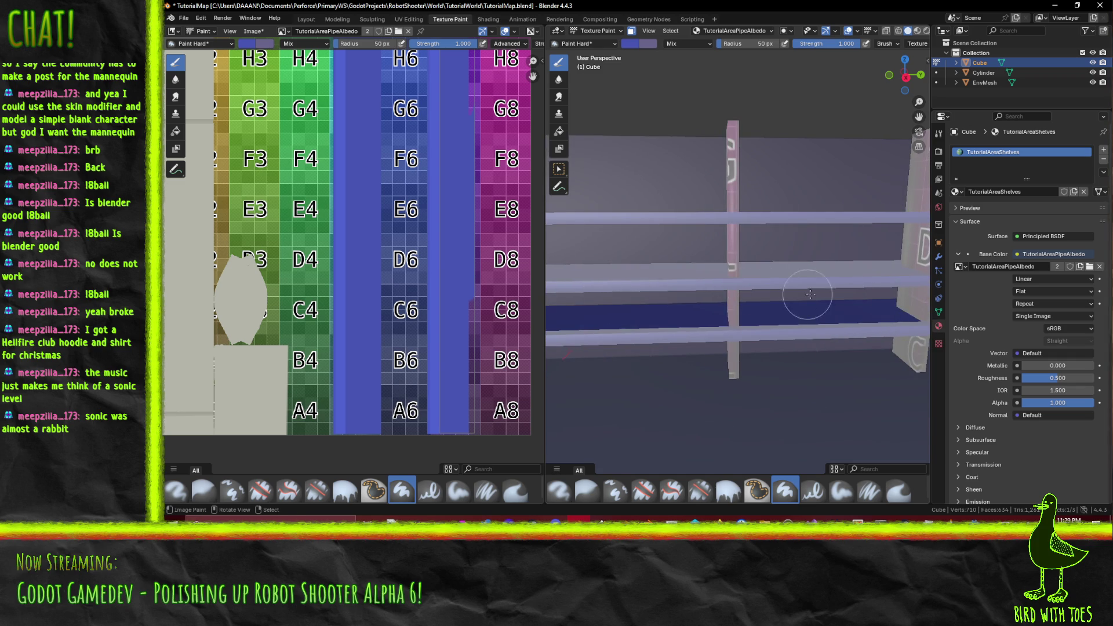
mouse_move(657, 299)
mouse_down()
mouse_move(648, 289)
mouse_move(685, 316)
mouse_up()
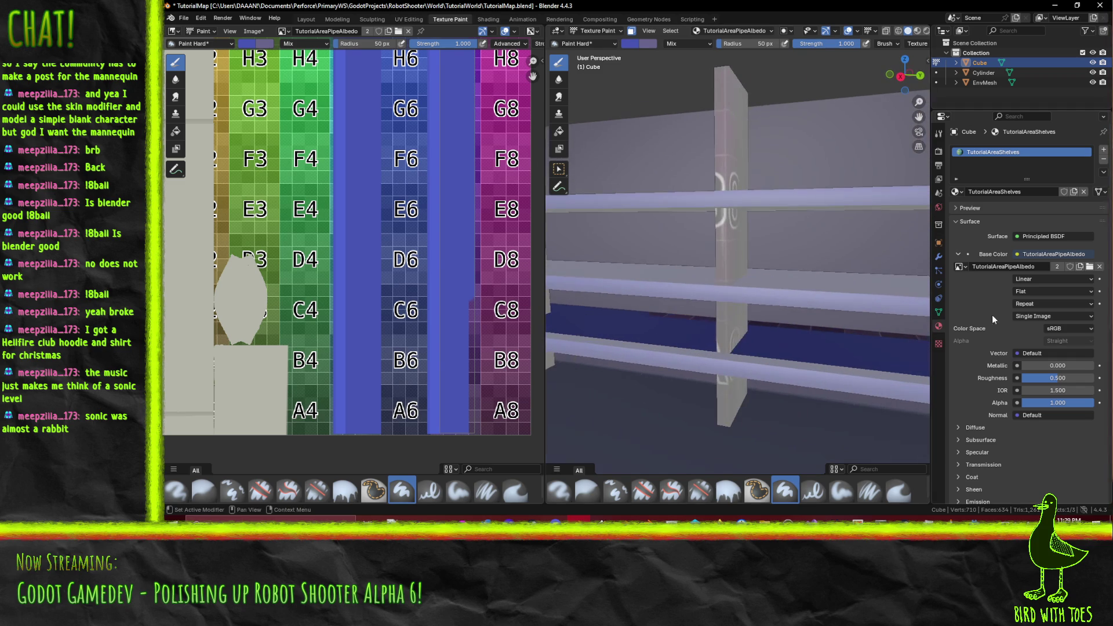
mouse_move(811, 313)
mouse_down()
mouse_move(800, 319)
mouse_move(810, 323)
mouse_up()
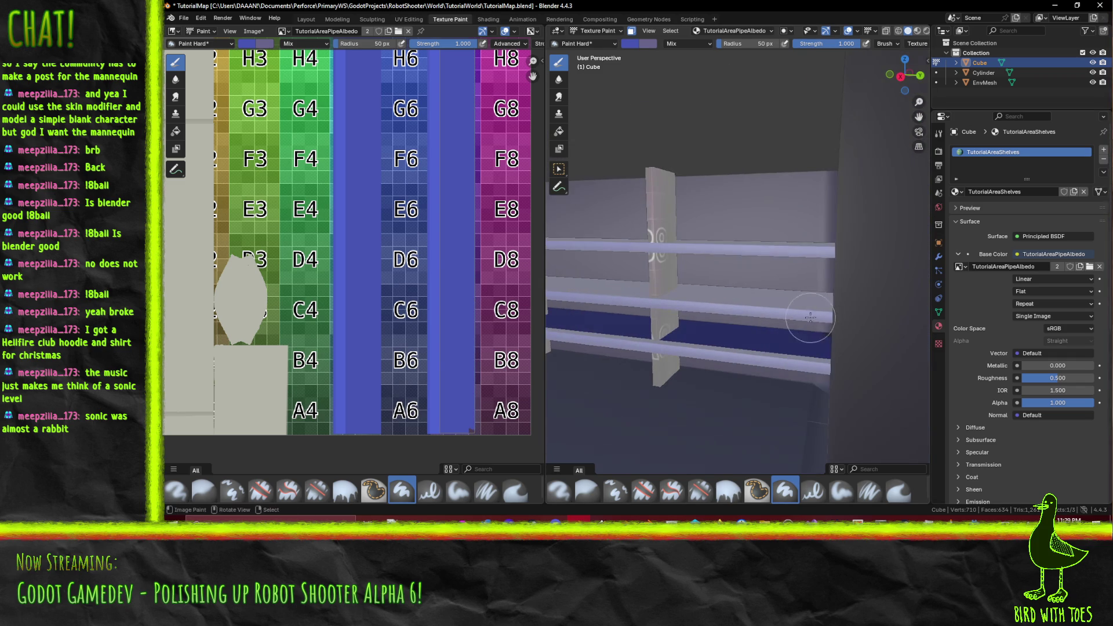
mouse_move(717, 325)
mouse_down()
mouse_move(784, 284)
mouse_move(776, 289)
mouse_move(794, 299)
mouse_move(782, 249)
mouse_move(774, 339)
mouse_up()
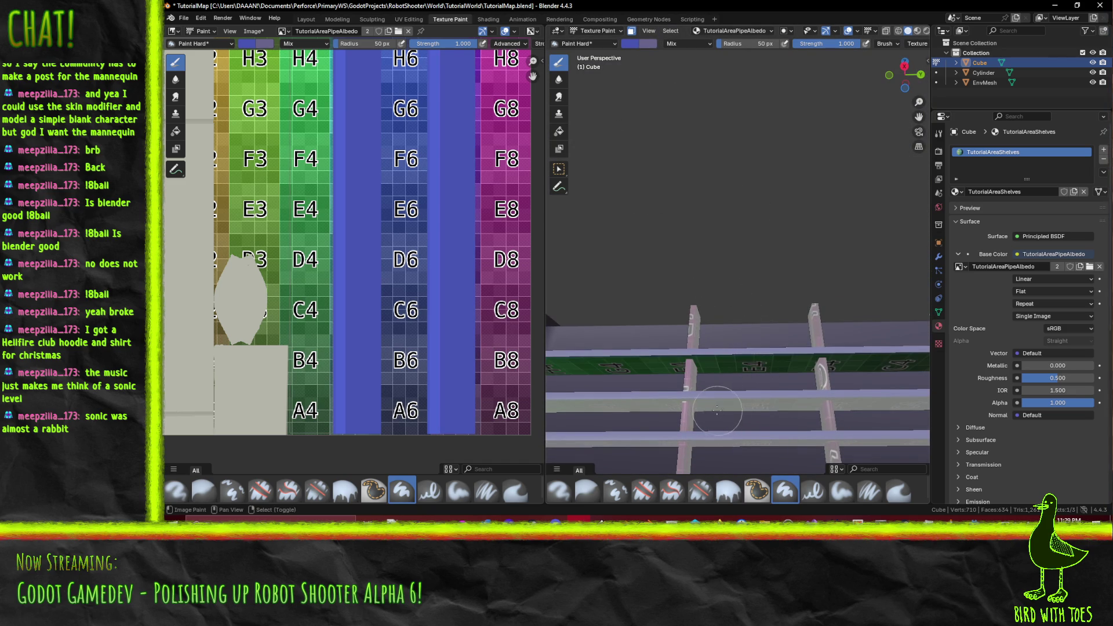
Step: Paint the green labelled shelf faces over in the sampled dark blue
click(719, 415)
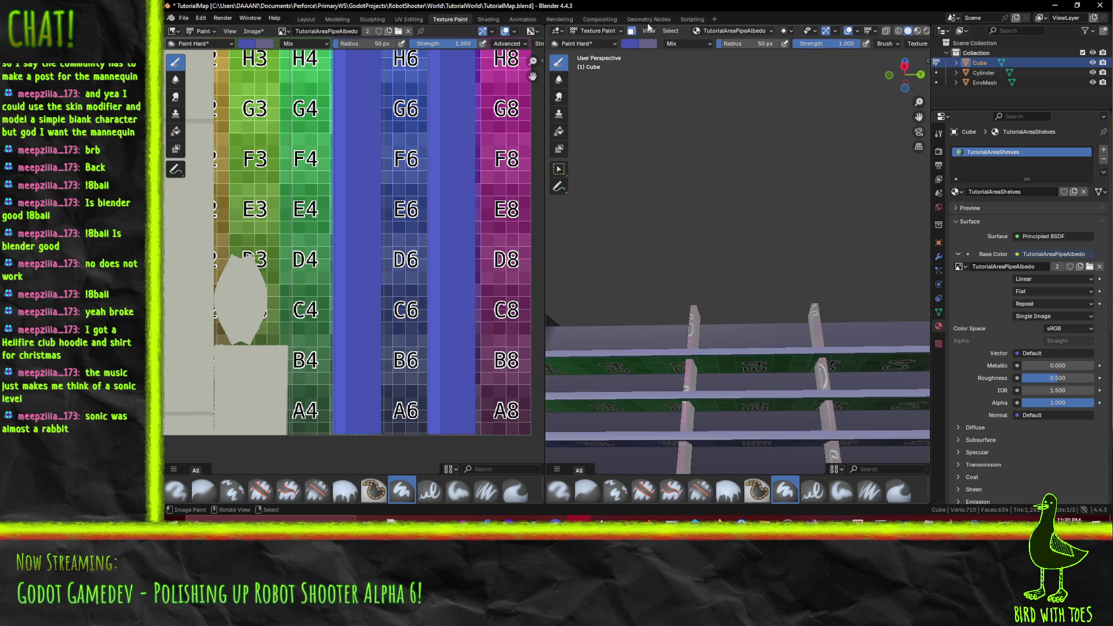
click(640, 43)
click(710, 191)
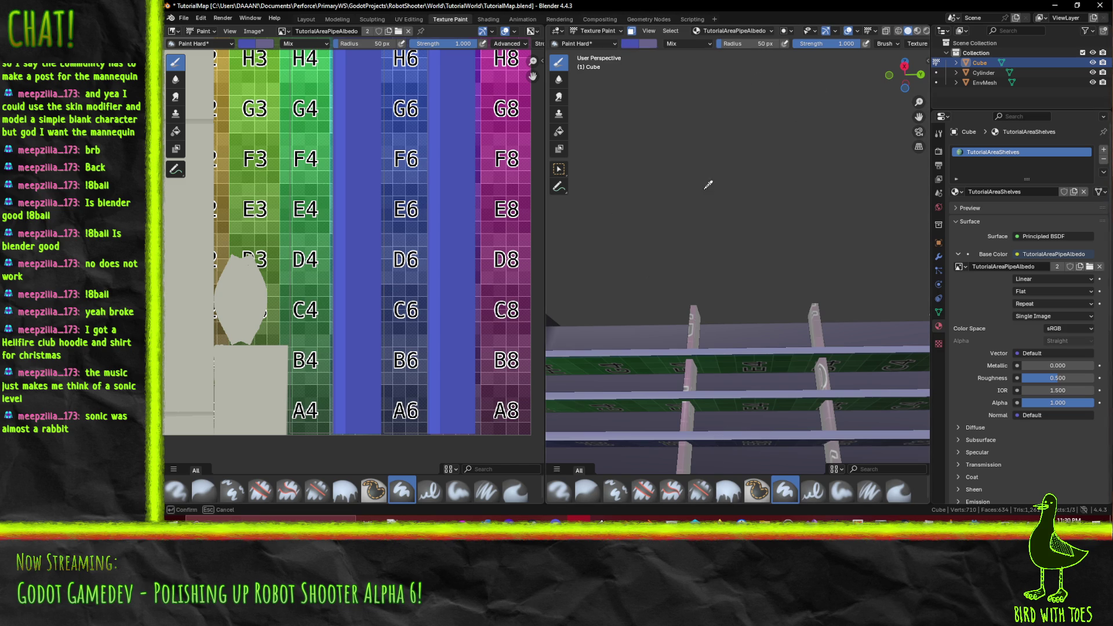
click(381, 148)
click(623, 46)
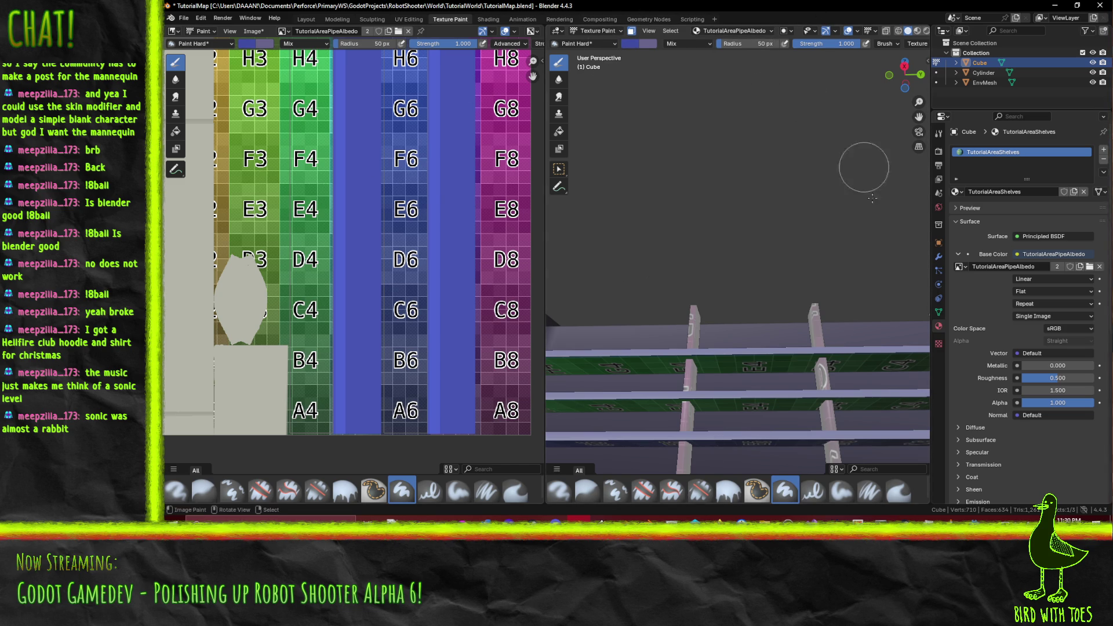
drag(834, 380, 486, 346)
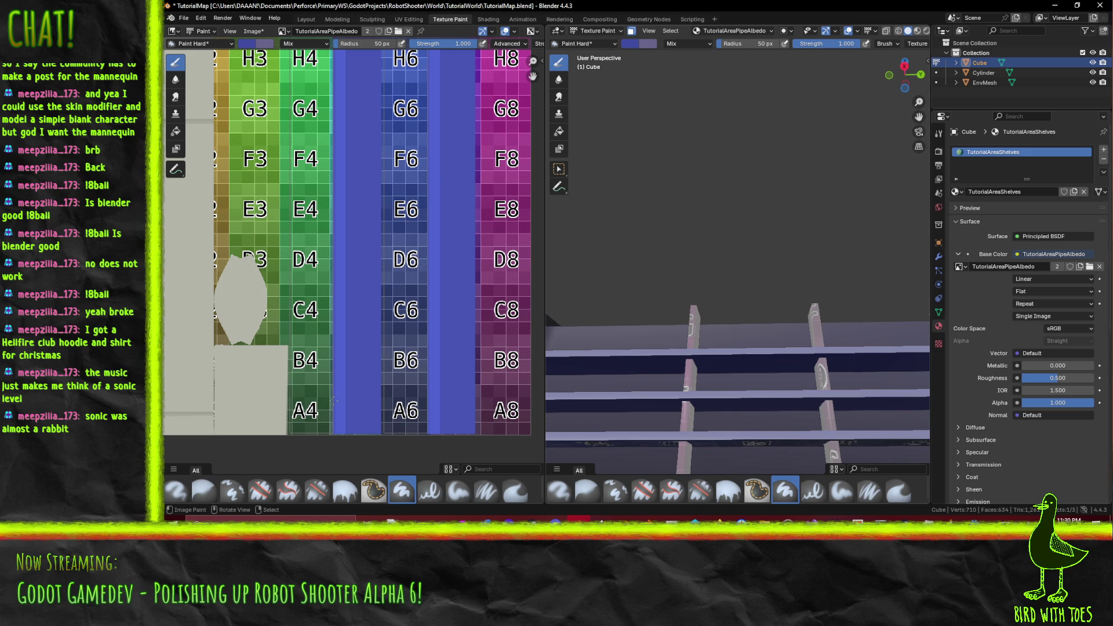
mouse_move(852, 417)
mouse_down()
mouse_move(708, 398)
mouse_move(832, 353)
mouse_move(832, 371)
mouse_move(781, 393)
mouse_up()
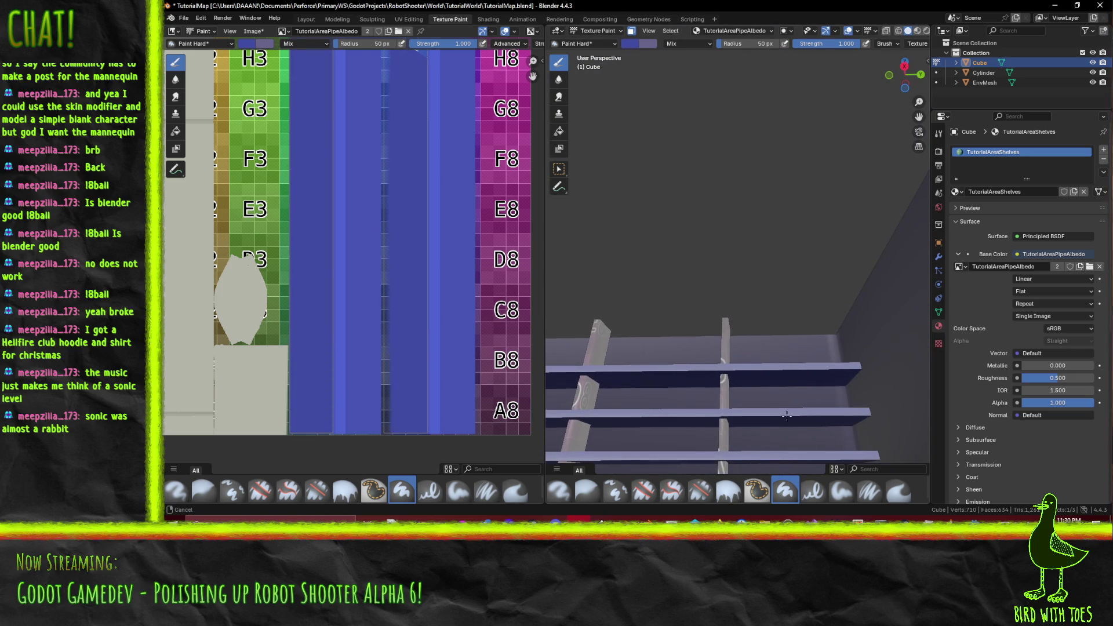
Step: Reframe the shelf pillars and set the brush colour to an almost neutral pale grey
scroll(762, 452, down, 1)
drag(638, 432, 532, 422)
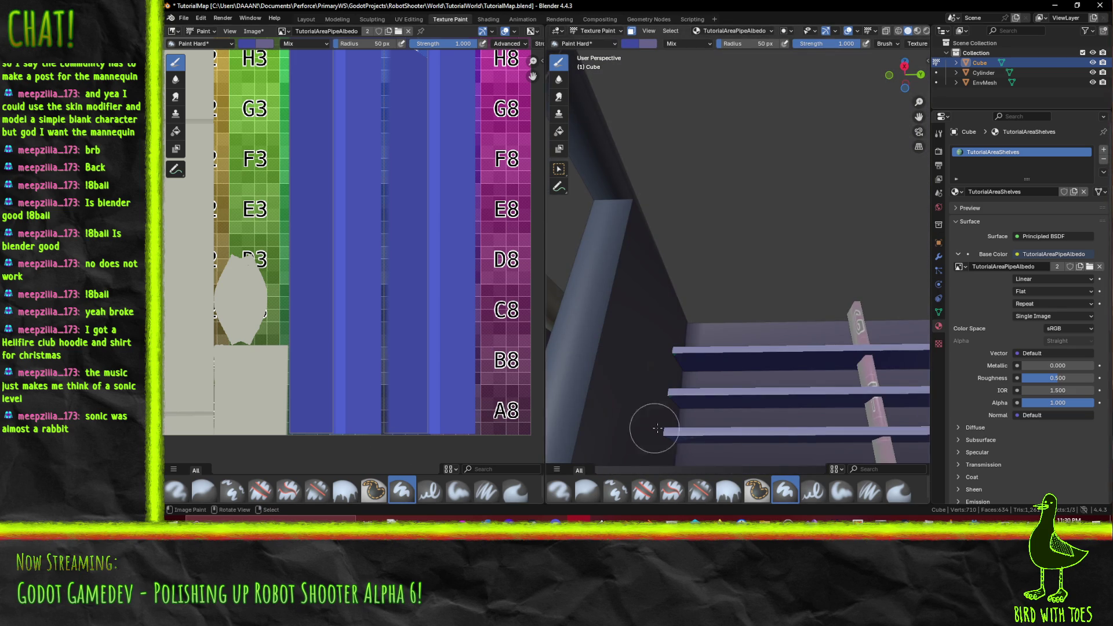
mouse_move(721, 337)
mouse_down()
mouse_move(753, 412)
mouse_move(744, 361)
mouse_move(753, 325)
mouse_move(745, 358)
mouse_move(720, 363)
mouse_move(767, 347)
mouse_move(666, 298)
mouse_up()
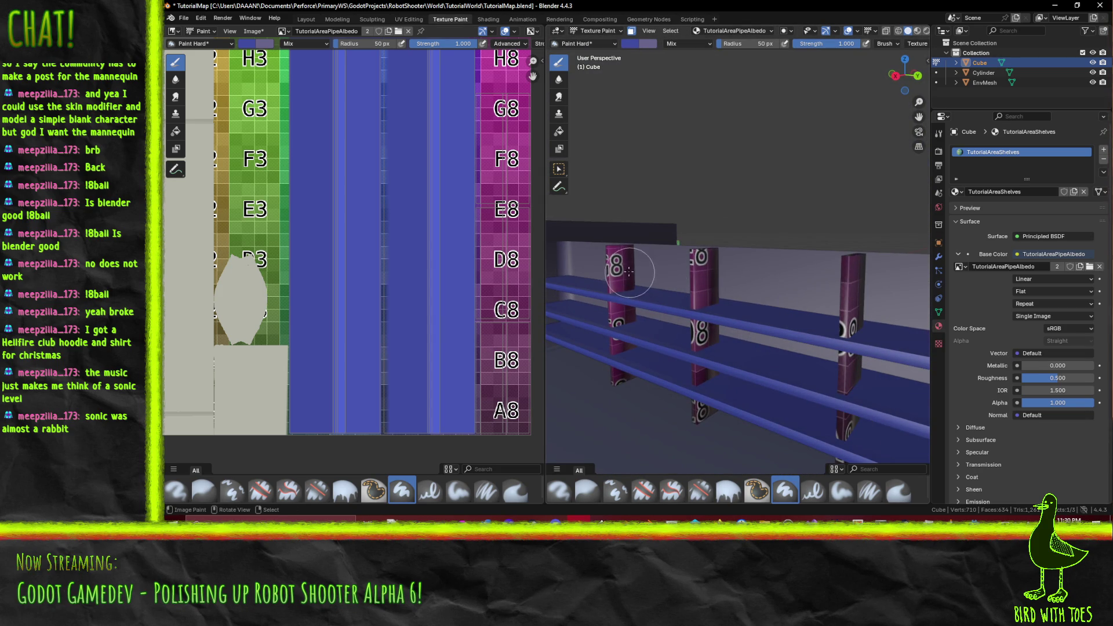
scroll(470, 206, down, 4)
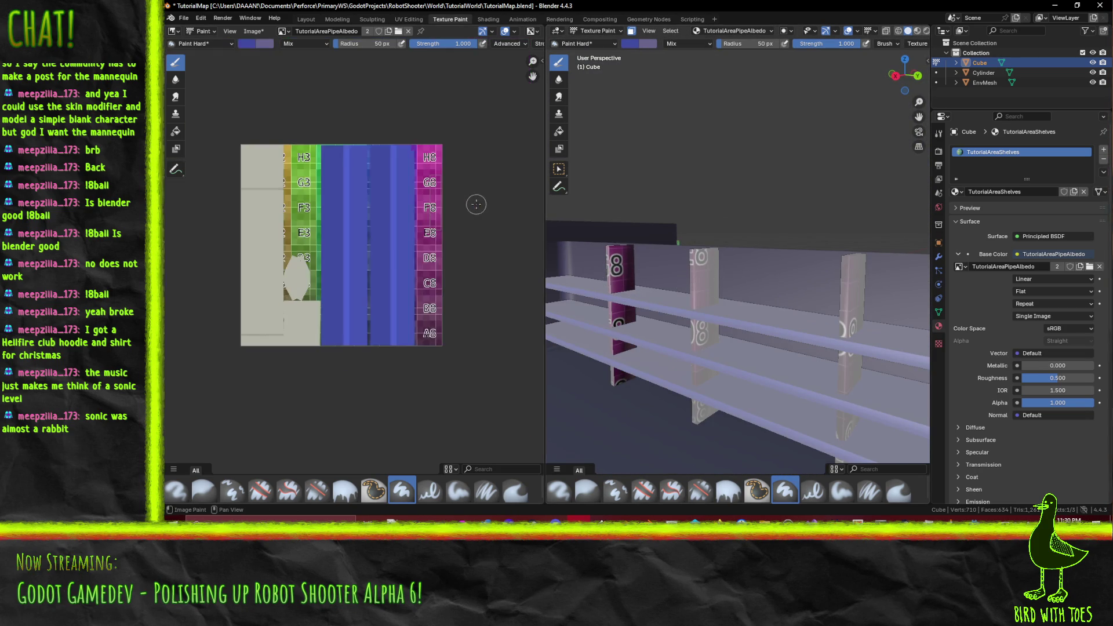
scroll(459, 215, up, 2)
scroll(458, 216, right, 3)
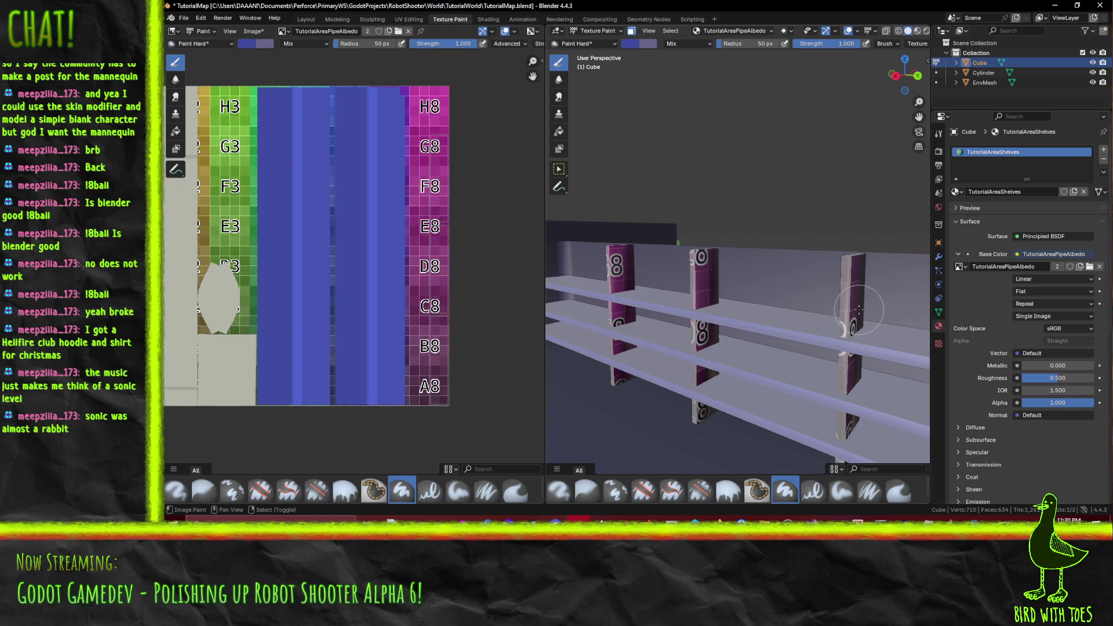
mouse_move(718, 325)
mouse_down()
mouse_move(682, 304)
mouse_move(682, 254)
mouse_move(826, 234)
mouse_move(718, 234)
mouse_move(858, 222)
mouse_move(892, 203)
mouse_up()
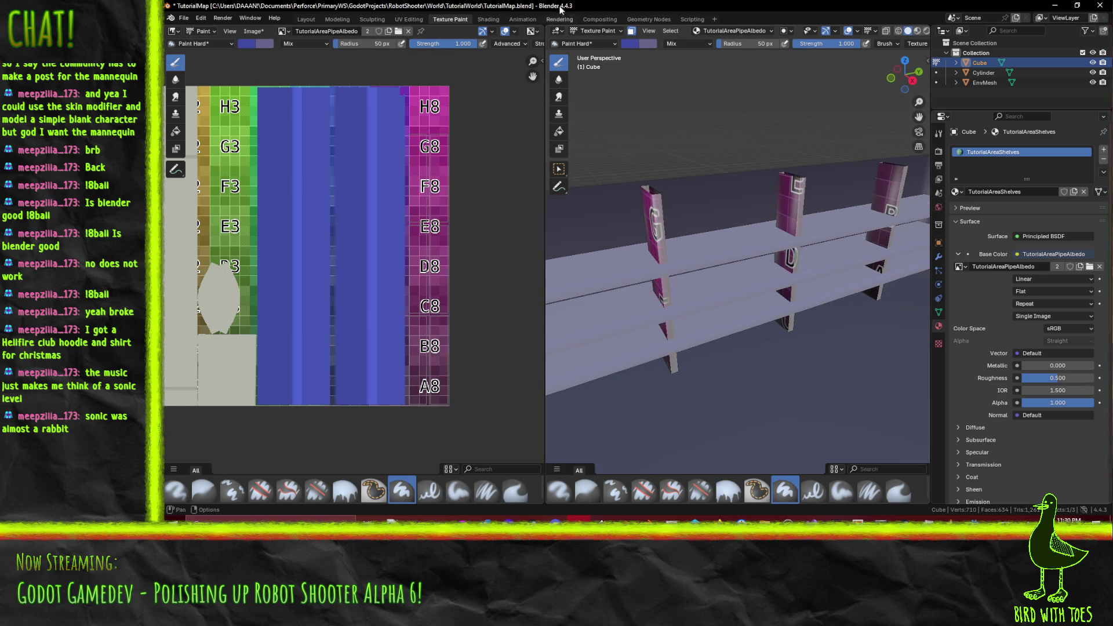
click(632, 45)
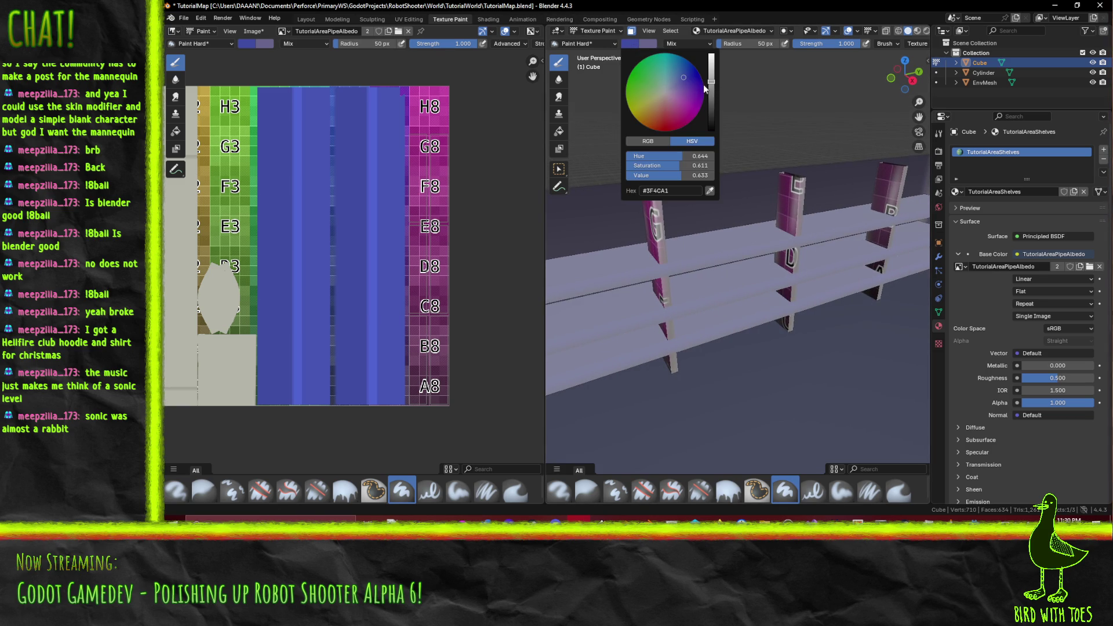
click(669, 88)
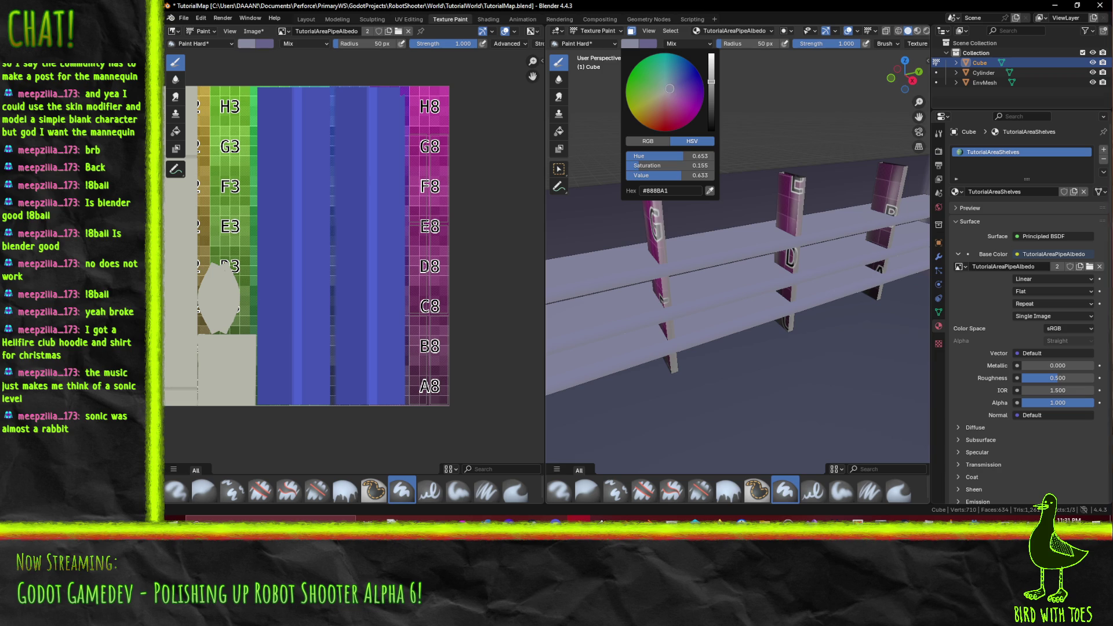
drag(670, 88, 665, 89)
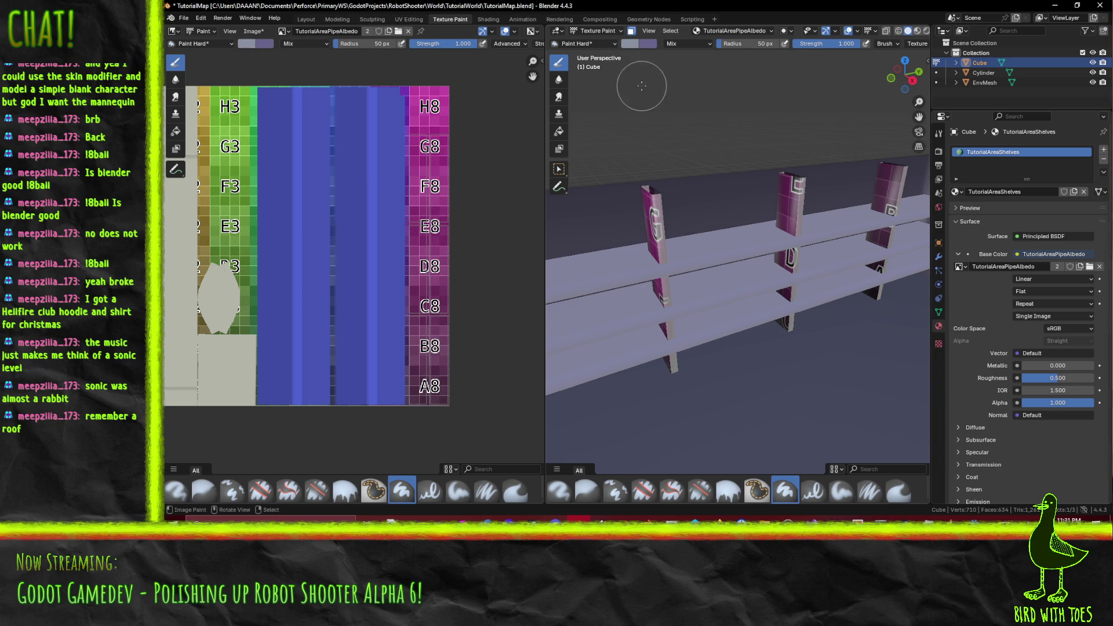
mouse_move(677, 225)
mouse_down()
mouse_move(737, 283)
mouse_move(748, 145)
mouse_move(719, 212)
mouse_move(715, 193)
mouse_move(865, 174)
mouse_move(752, 73)
mouse_up()
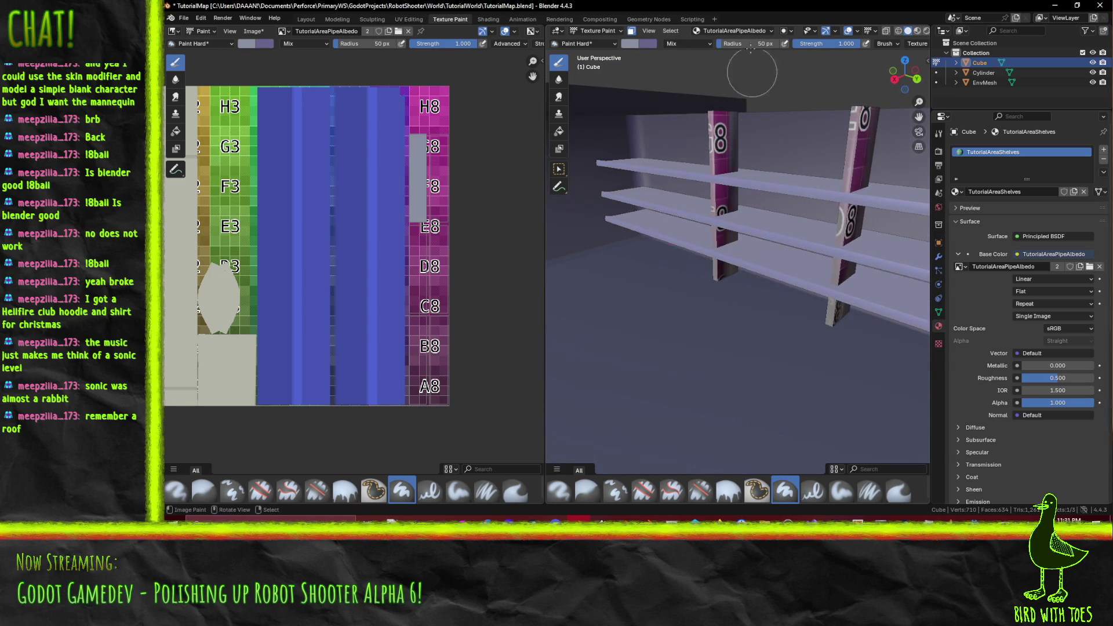
Step: Paint a grey stroke on the shelves, then undo and redo the paint on the shelf posts
mouse_move(751, 159)
mouse_down()
mouse_move(777, 134)
mouse_move(789, 152)
mouse_move(775, 240)
mouse_up()
scroll(774, 240, down, 5)
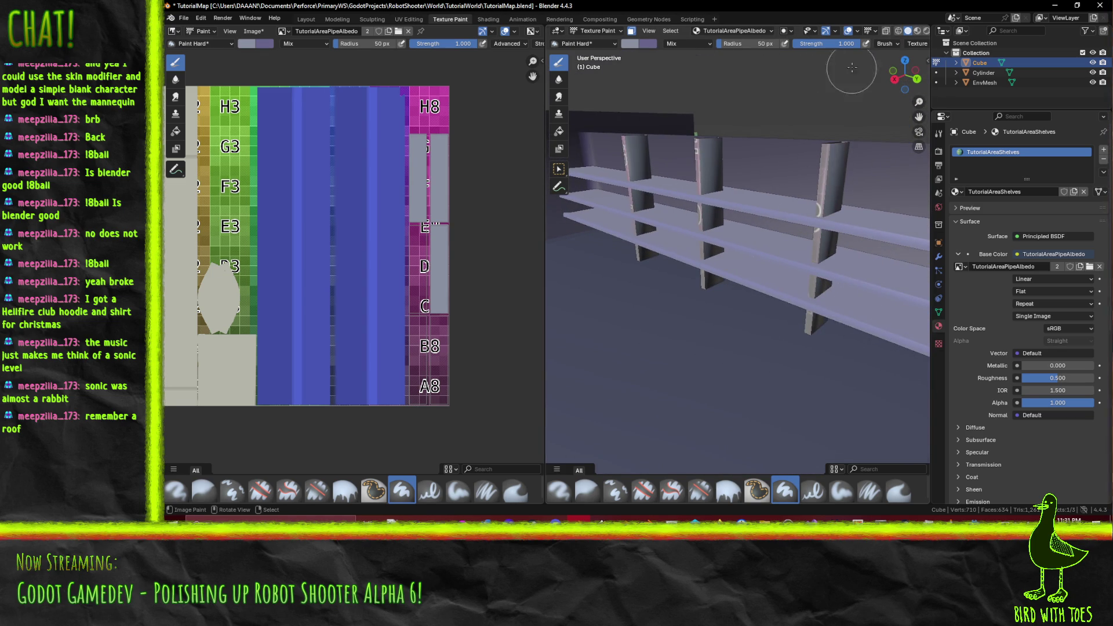
mouse_move(781, 188)
mouse_down()
mouse_move(826, 178)
mouse_move(746, 186)
mouse_up()
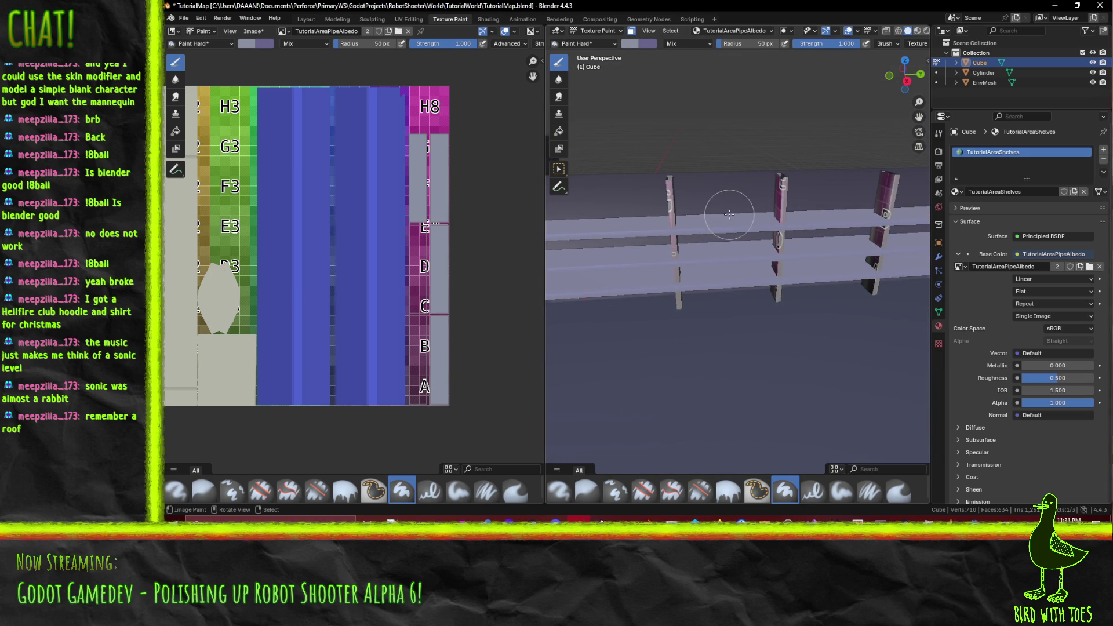
key(ctrl+shift+z)
key(ctrl+shift+z)
key(ctrl+shift+z)
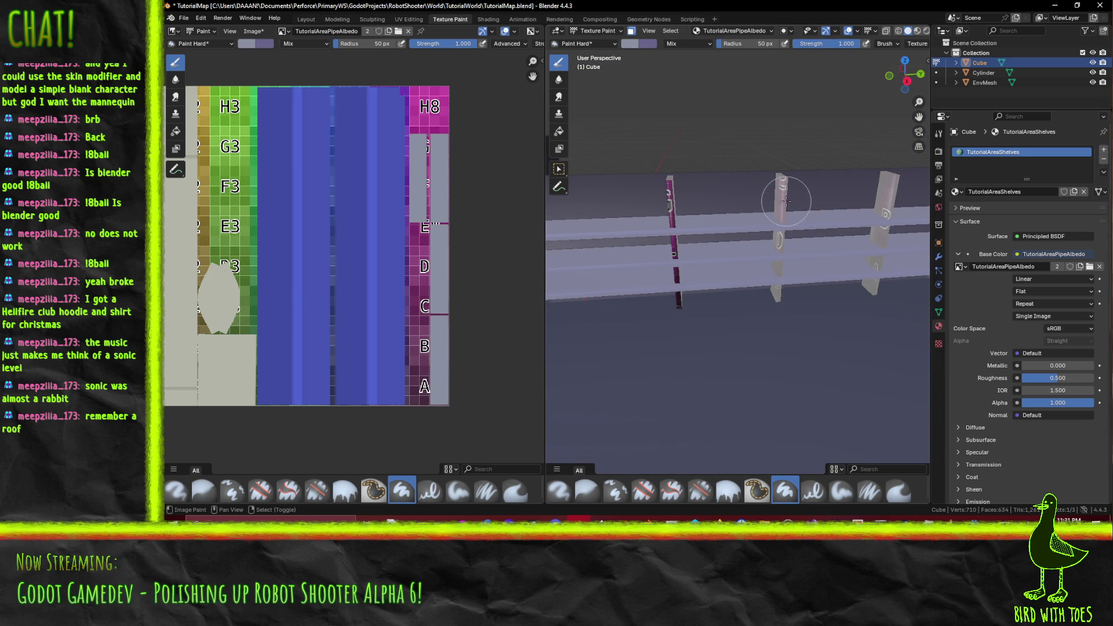
key(ctrl+shift+z)
key(ctrl+shift+z)
key(ctrl+shift+z)
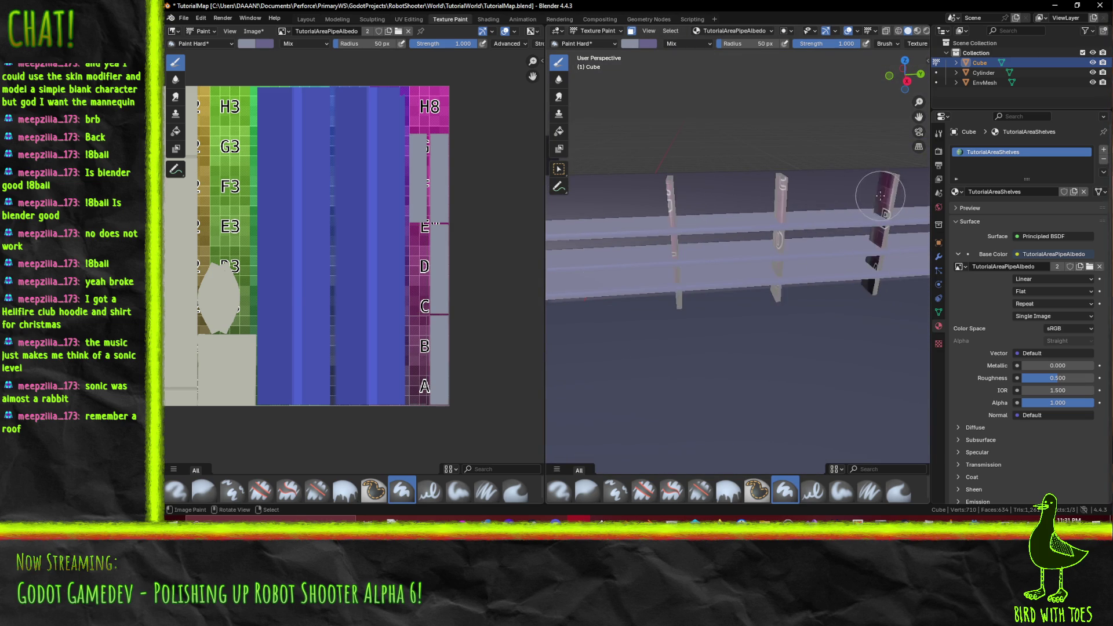
drag(876, 180, 742, 196)
key(ctrl+z)
key(ctrl+z)
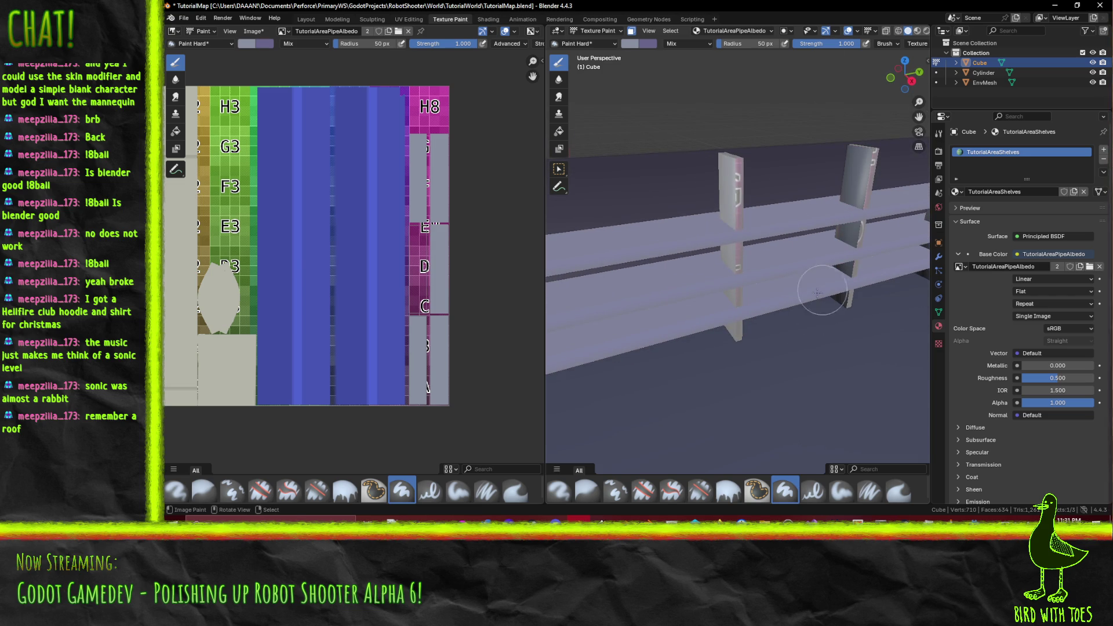
mouse_move(896, 127)
mouse_down()
mouse_move(841, 179)
mouse_move(805, 154)
mouse_up()
key(ctrl+shift+z)
key(ctrl+shift+z)
key(ctrl+shift+z)
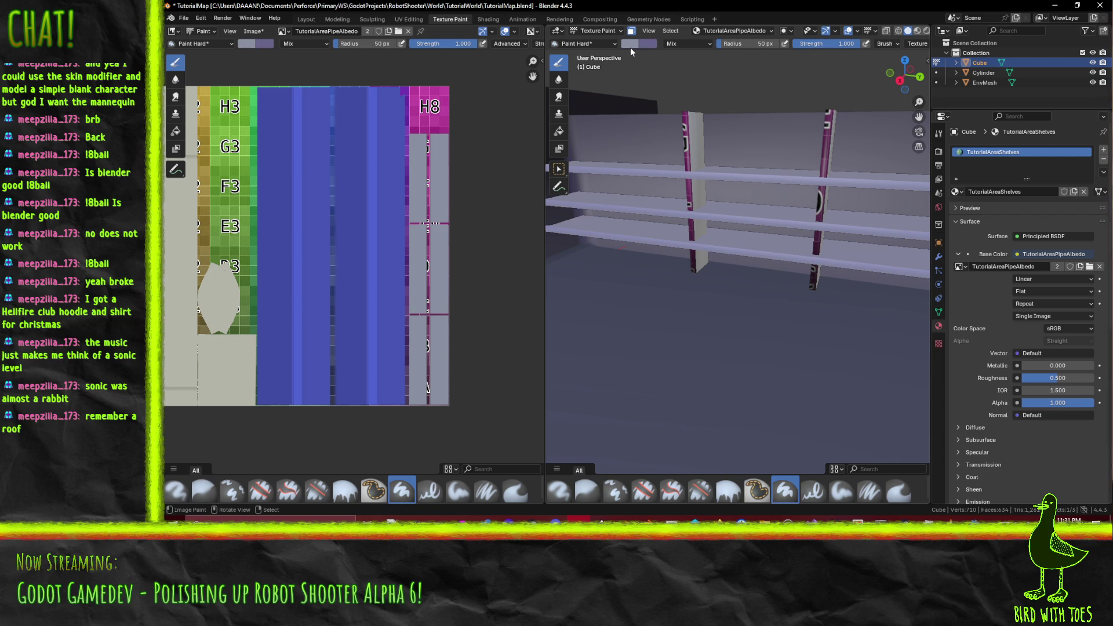
click(631, 44)
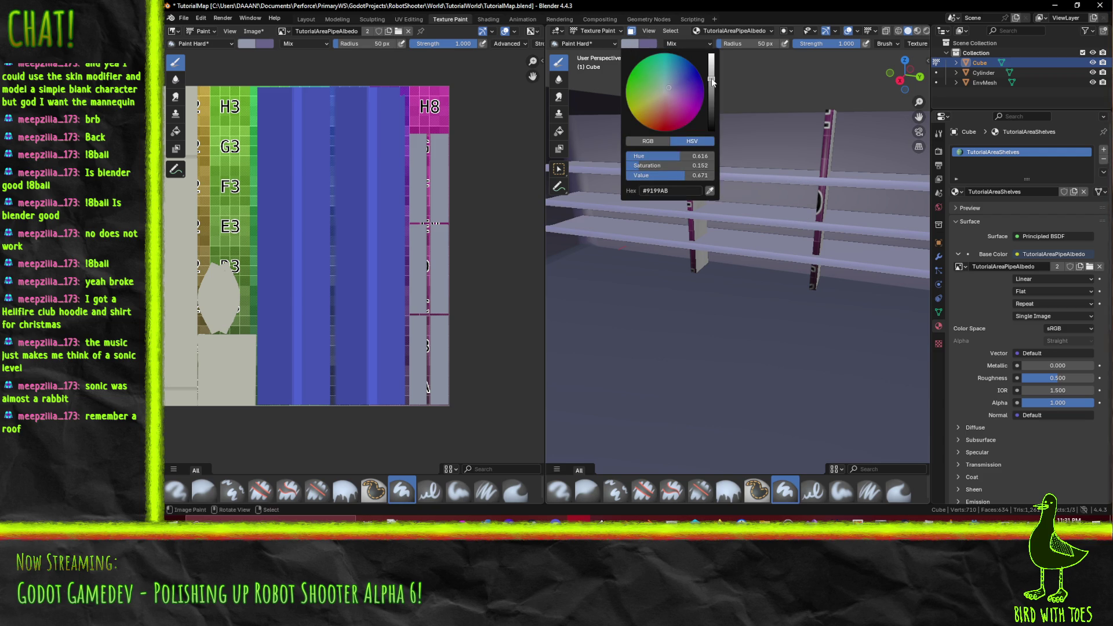
Step: Paint the posts' magenta marks light grey, undo bad strokes, and save TutorialAreaPipeAlbedo with Alt+S
drag(694, 272, 692, 83)
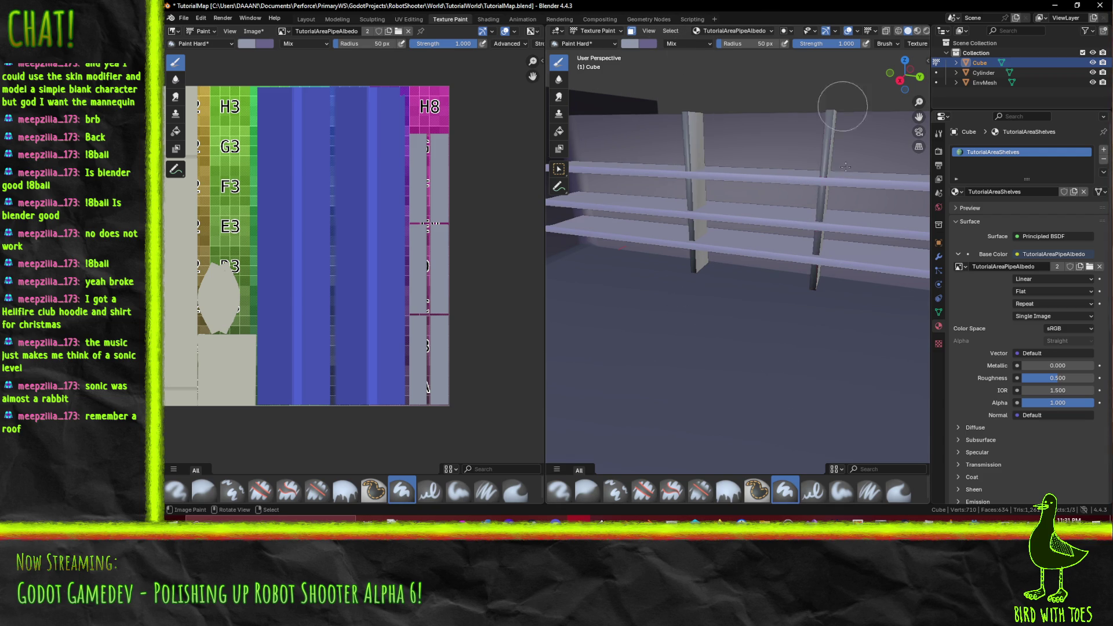
mouse_move(730, 191)
mouse_down()
mouse_move(710, 216)
mouse_move(795, 251)
mouse_move(715, 265)
mouse_move(645, 186)
mouse_up()
drag(603, 142, 731, 143)
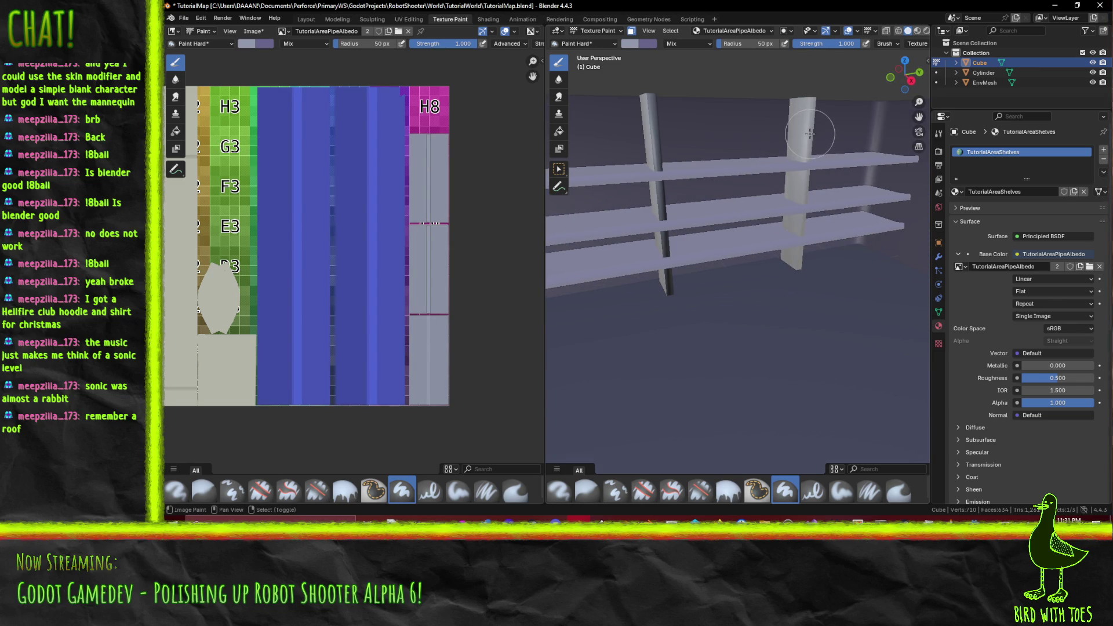
key(ctrl+z)
click(641, 47)
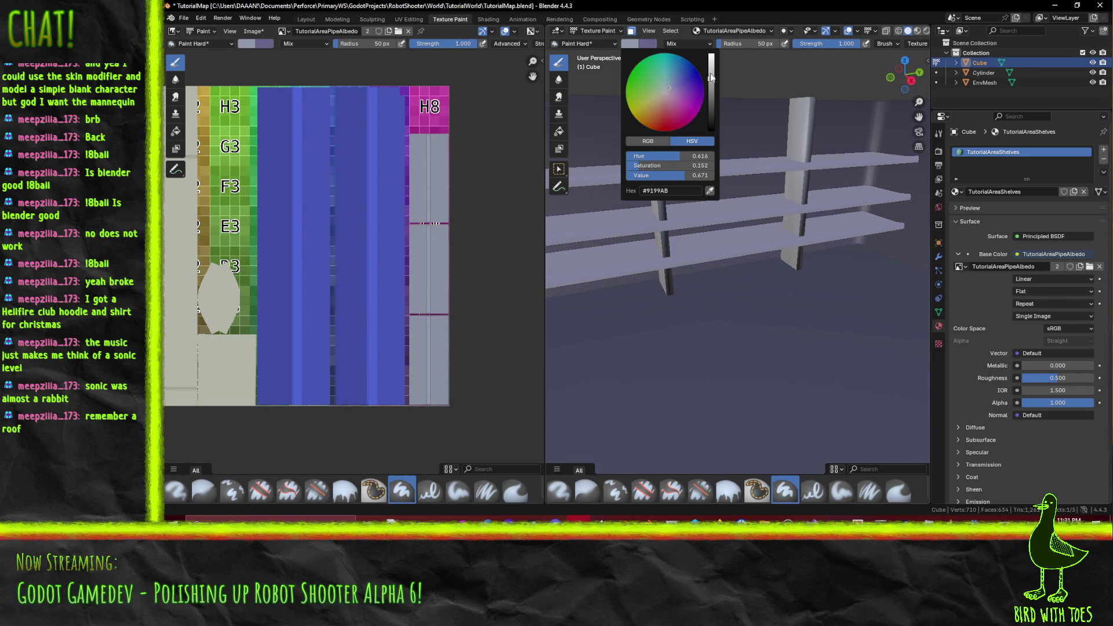
drag(711, 77, 712, 68)
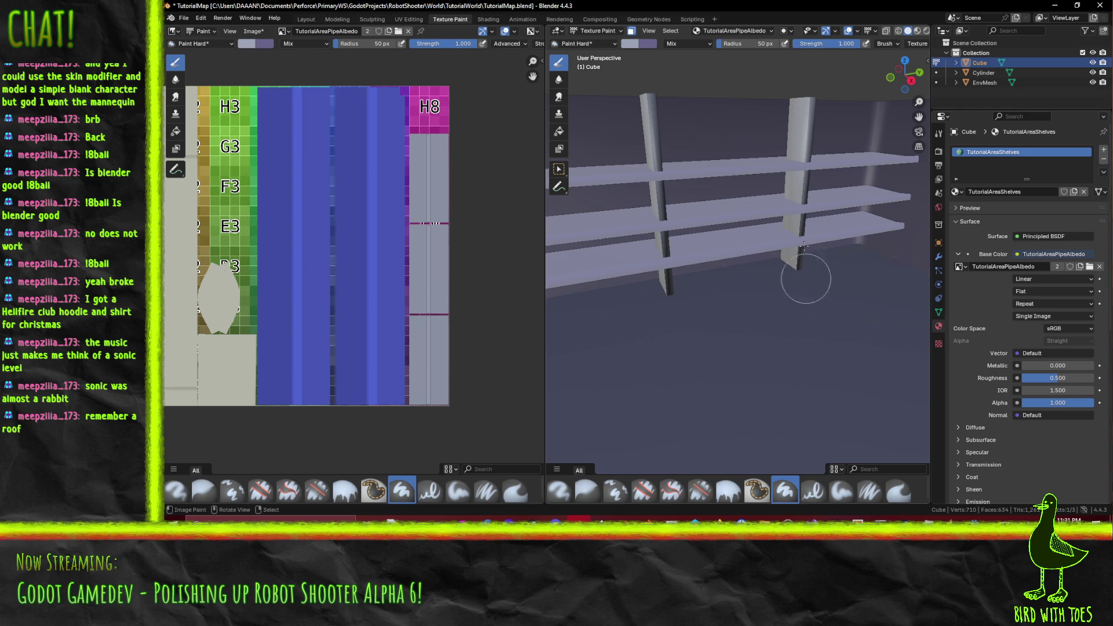
drag(656, 75, 664, 317)
key(ctrl+z)
mouse_move(791, 246)
mouse_down()
mouse_move(802, 231)
mouse_move(774, 250)
mouse_move(814, 268)
mouse_move(788, 232)
mouse_move(827, 256)
mouse_move(826, 278)
mouse_up()
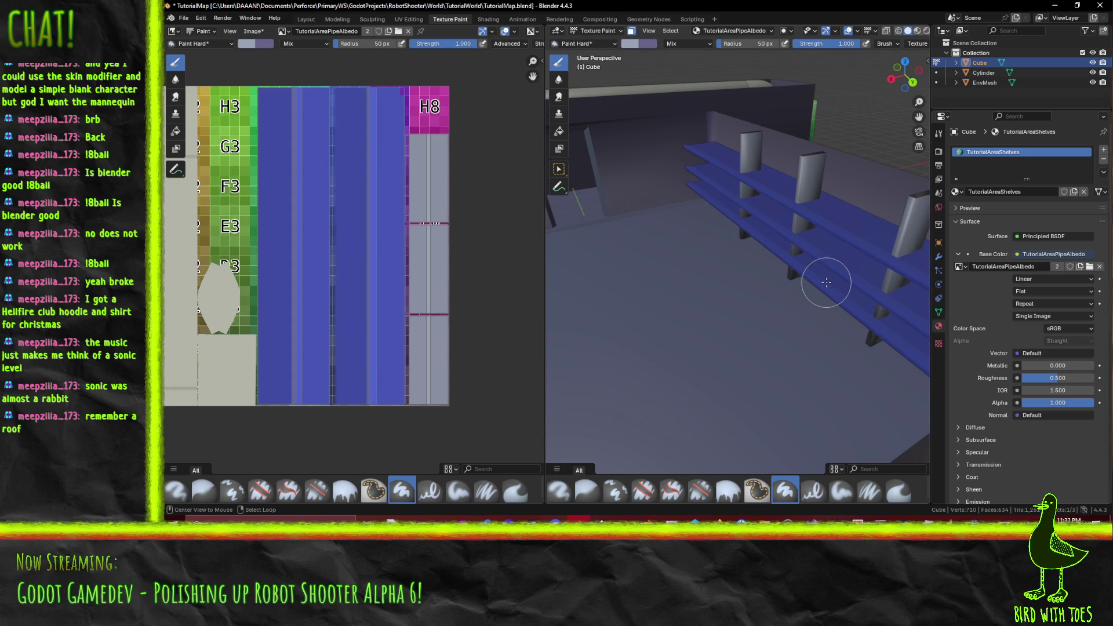
key(alt+s)
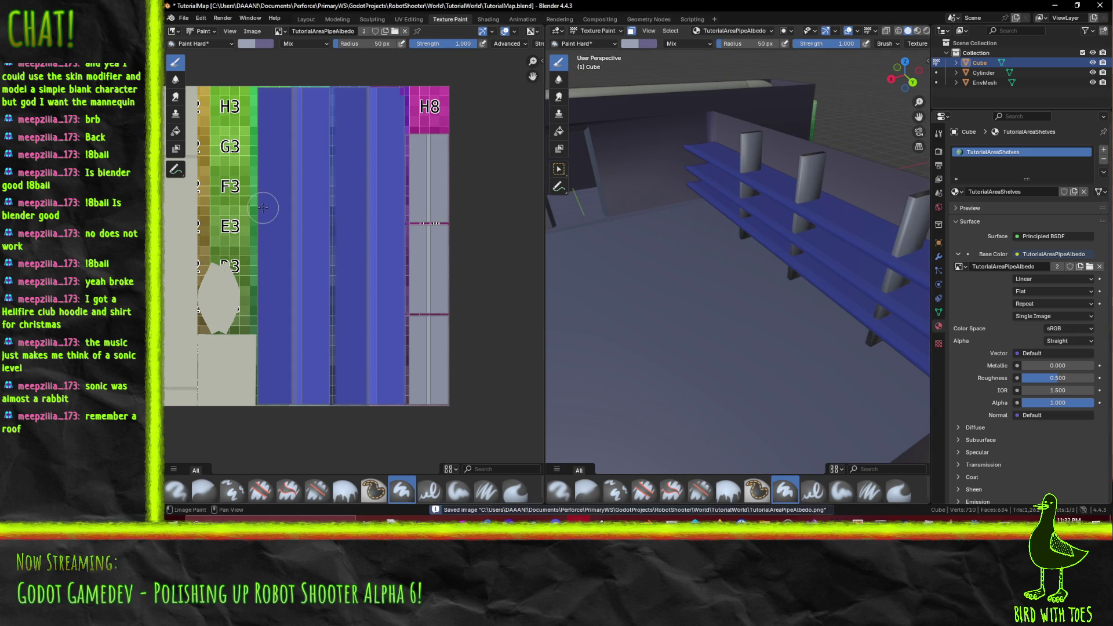
Step: In Godot, move the camera into the corridor facing the blue shelves, then up over the room
mouse_move(975, 522)
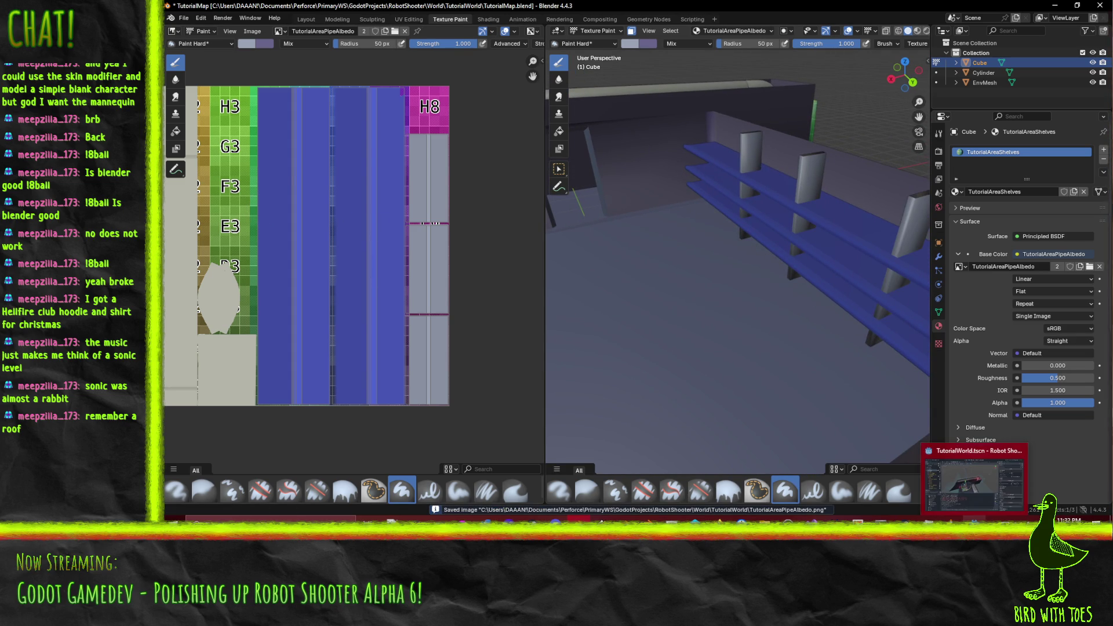
click(978, 472)
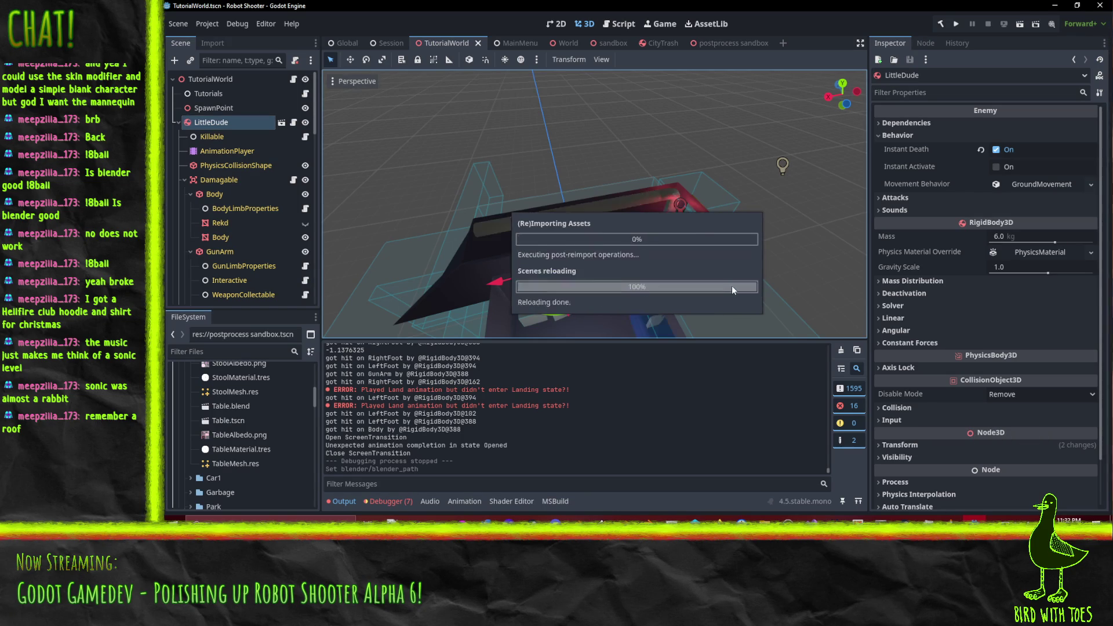
mouse_move(666, 208)
mouse_down()
mouse_move(711, 179)
mouse_move(697, 150)
mouse_move(622, 153)
mouse_move(680, 169)
mouse_up()
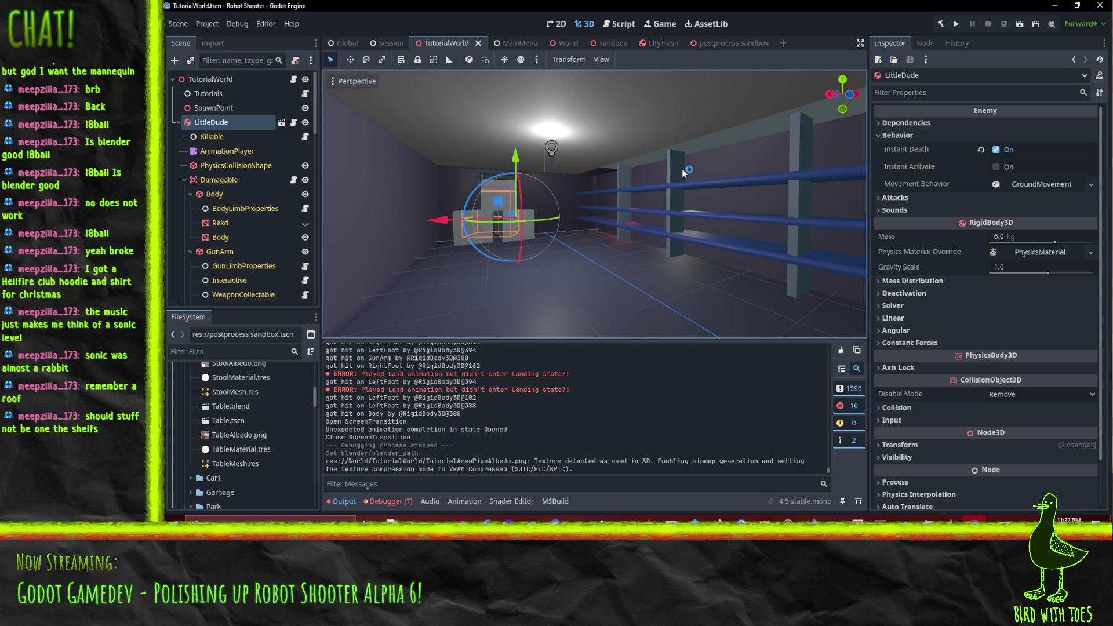
mouse_move(614, 120)
mouse_down()
mouse_move(548, 154)
mouse_move(616, 162)
mouse_up()
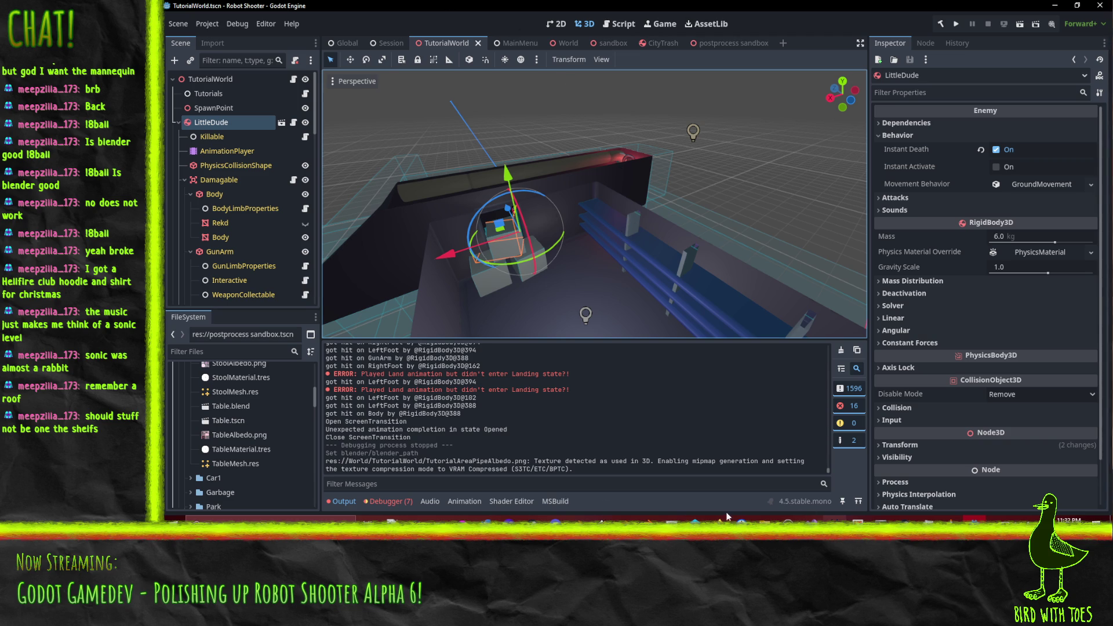
Step: Return to Blender and switch to the Modeling workspace in Object Mode
key(alt+Tab)
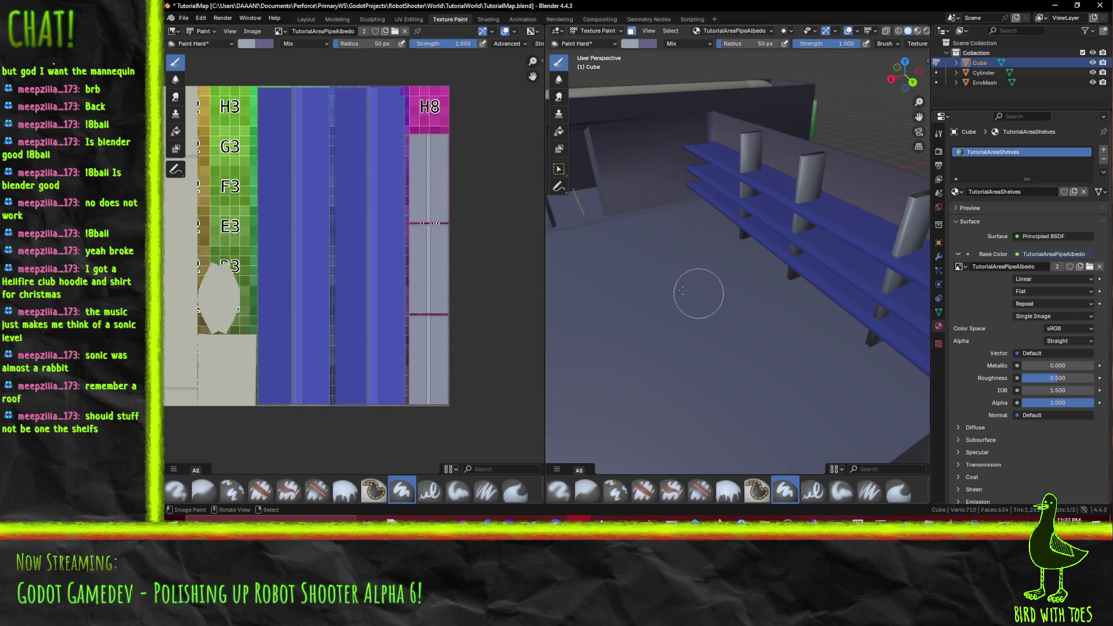
scroll(782, 343, down, 10)
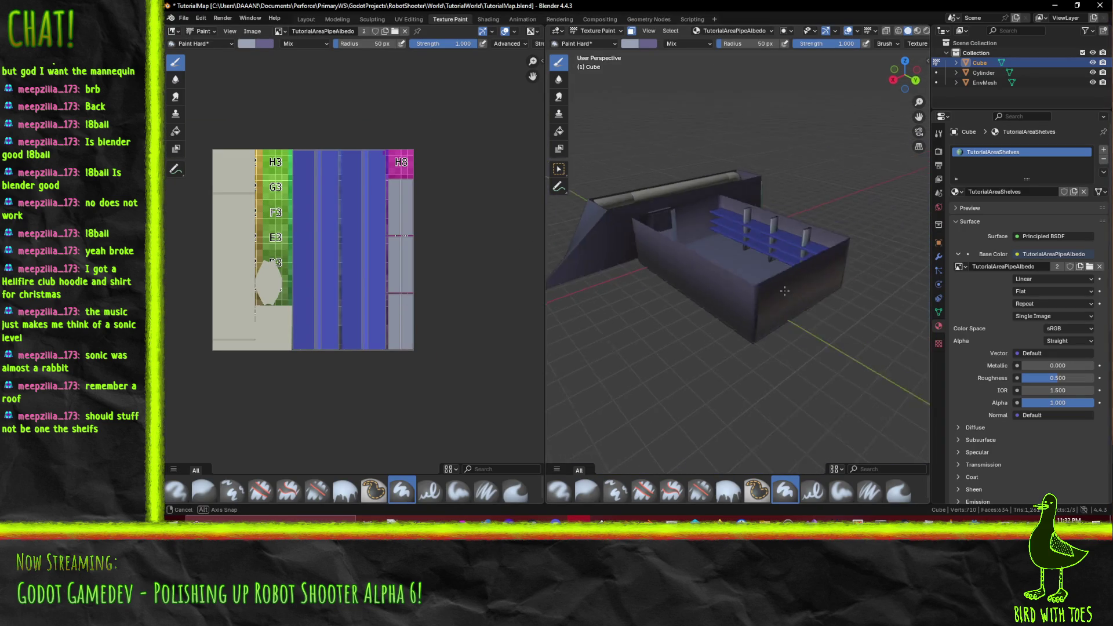
scroll(732, 286, up, 2)
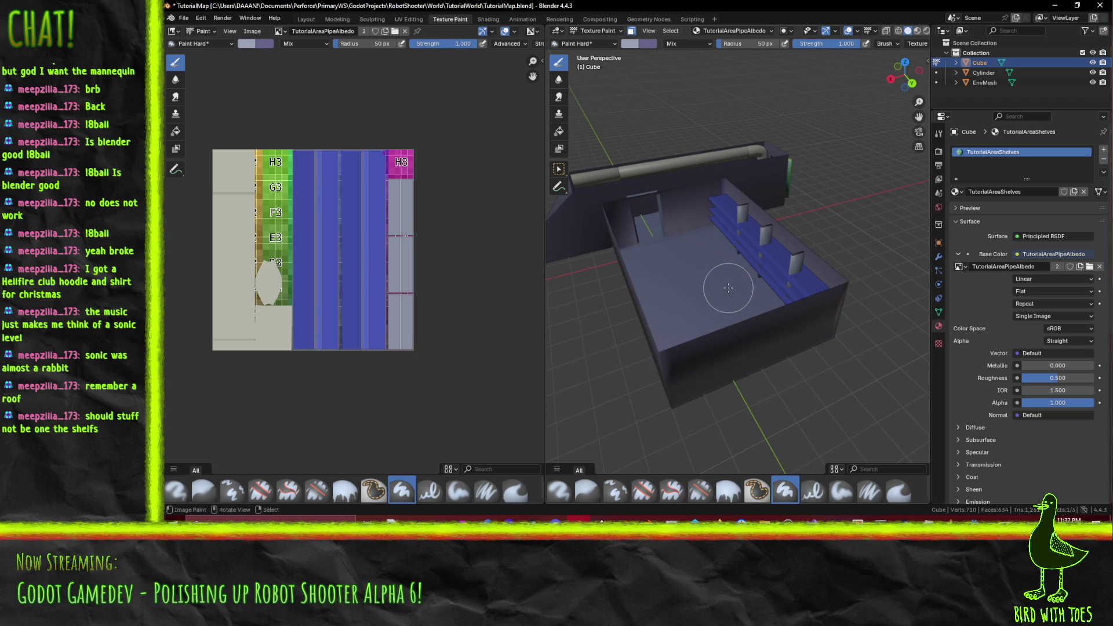
key(F3)
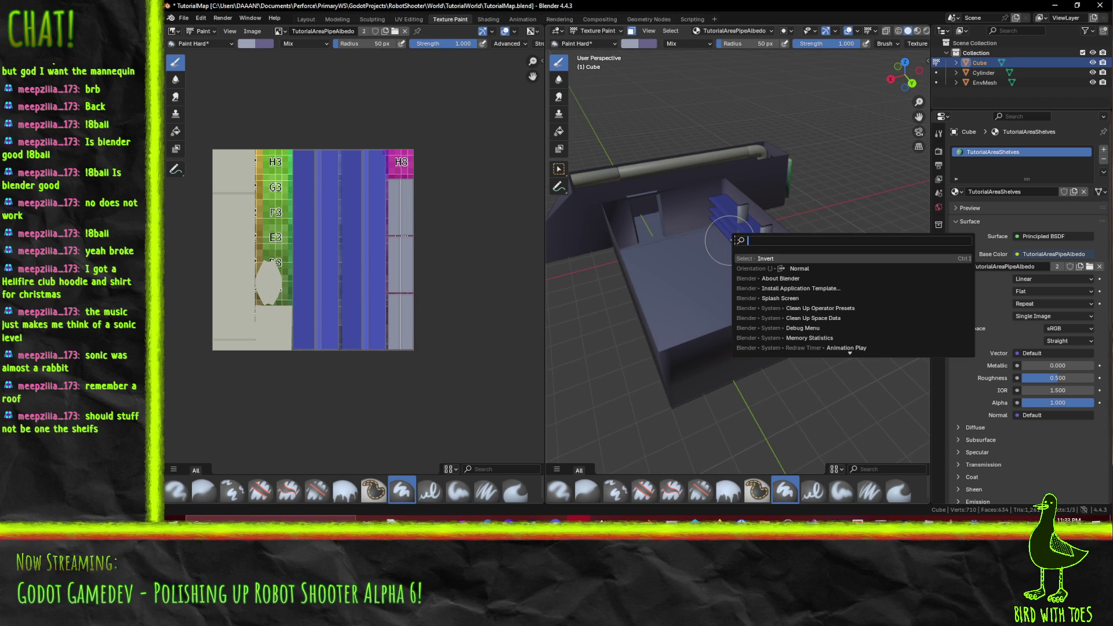
key(Escape)
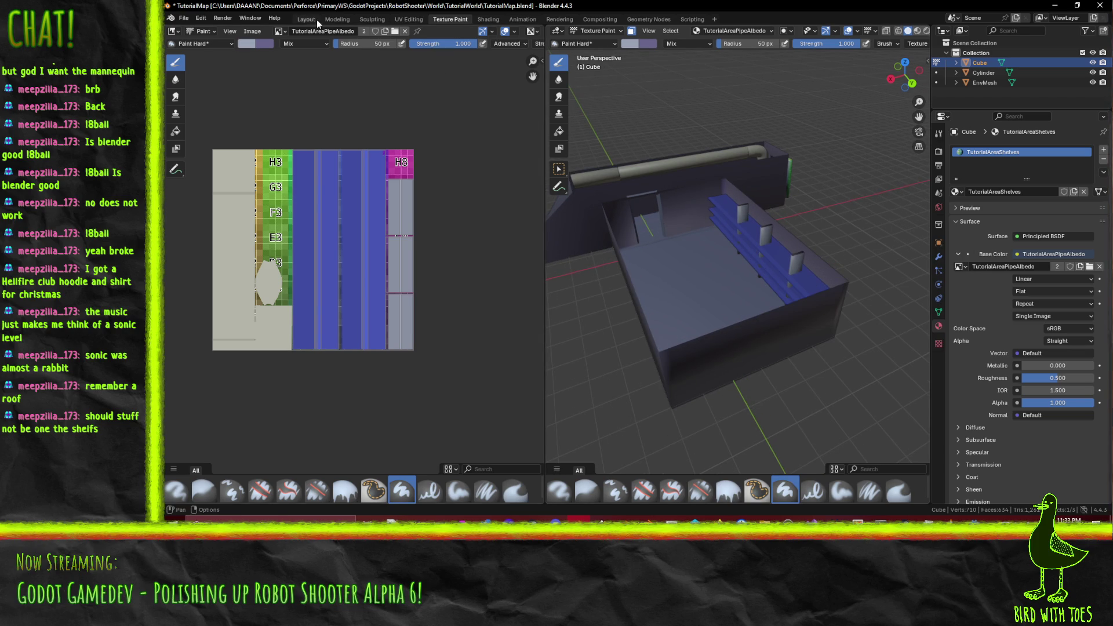
key(ctrl+Page_Up)
key(ctrl+Page_Up)
key(ctrl+Page_Up)
key(F3)
text(object mode)
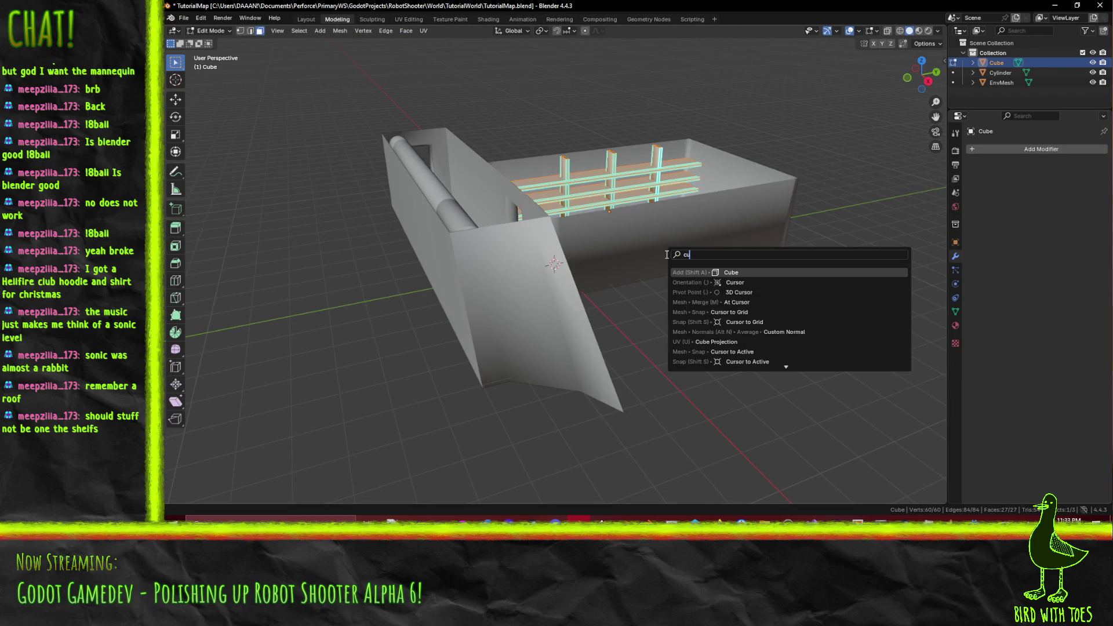
key(Return)
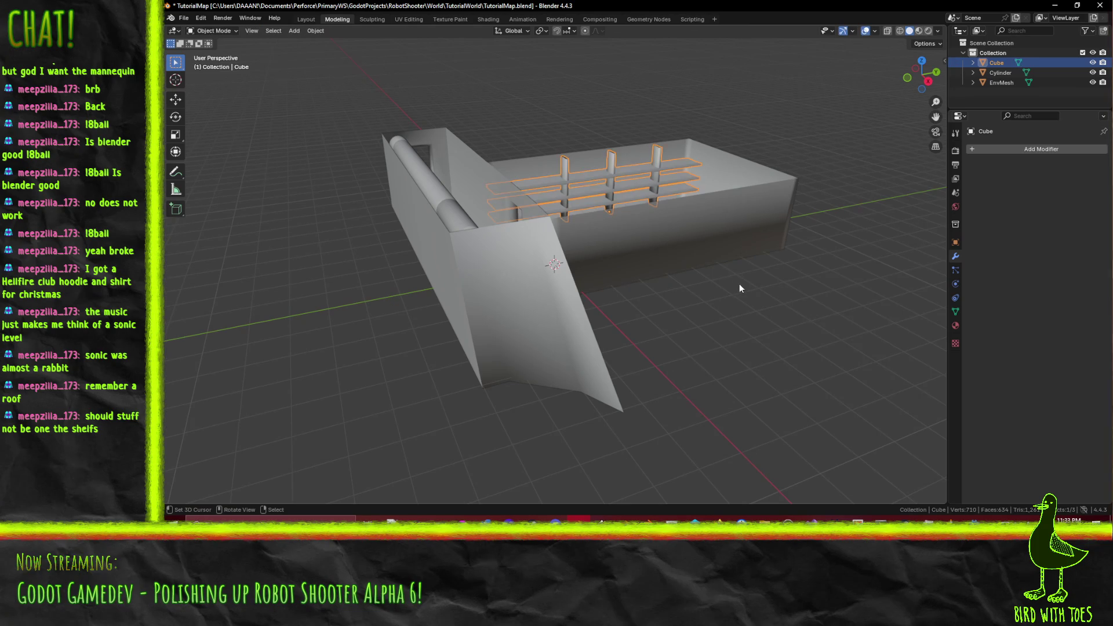
Step: Add a new cube and raise it above the level in front view
key(shift+a)
click(799, 301)
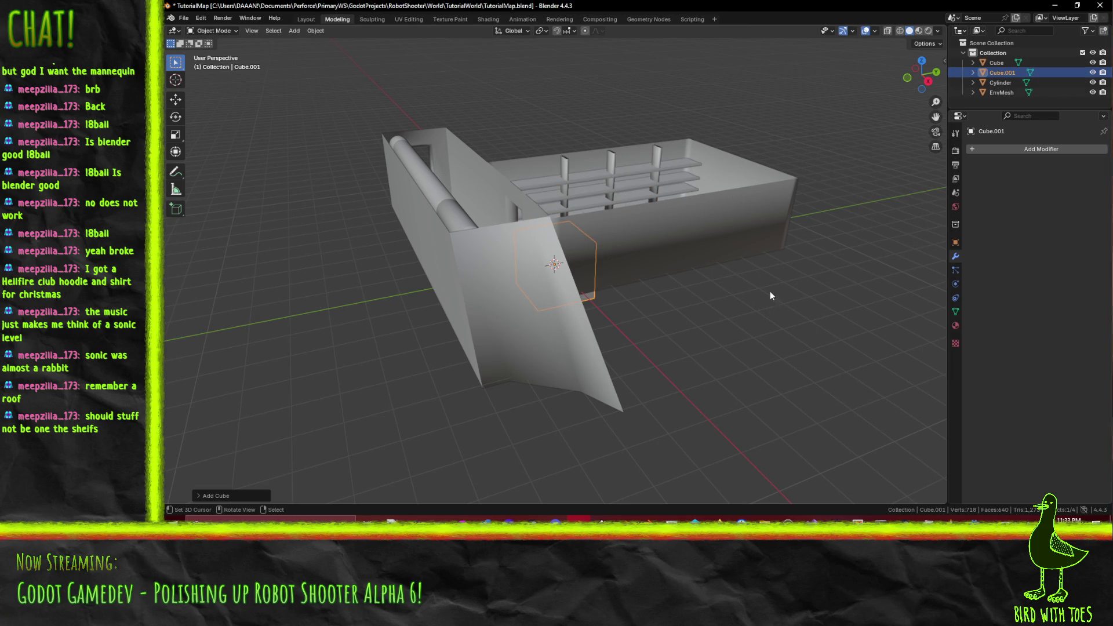
mouse_move(770, 296)
mouse_down()
mouse_move(590, 296)
mouse_move(613, 290)
mouse_up()
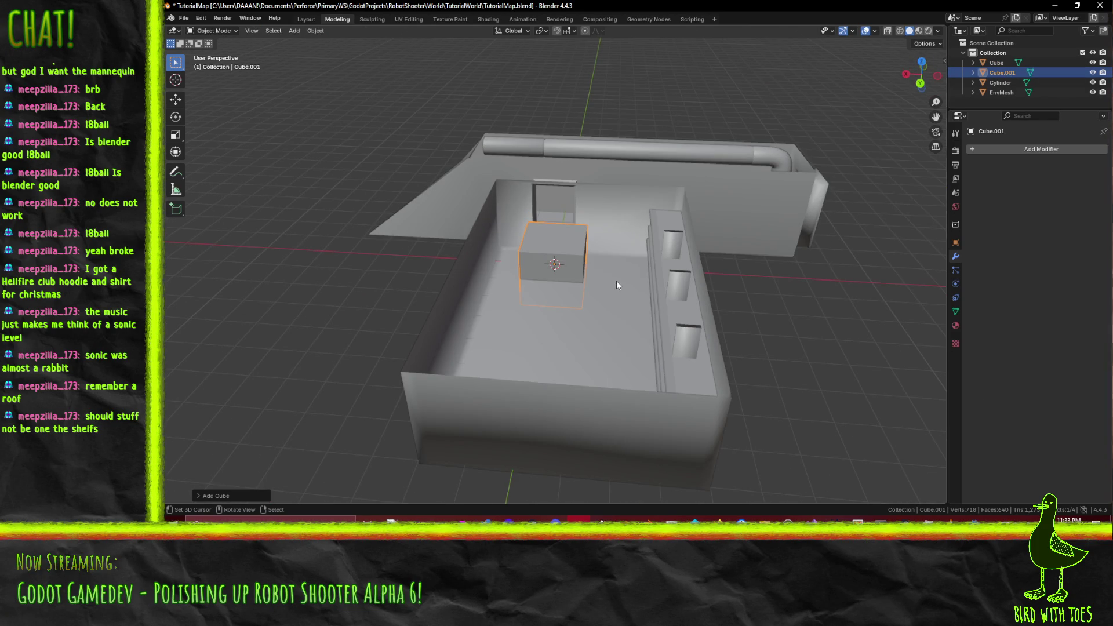
key(n)
key(n)
key(Tab)
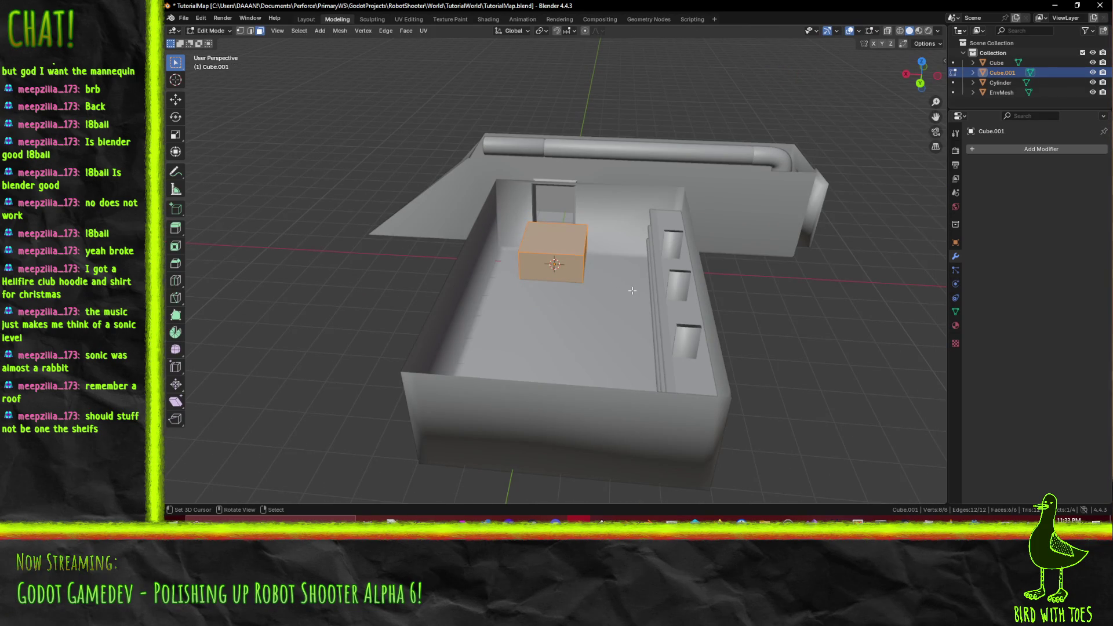
key(KP_1)
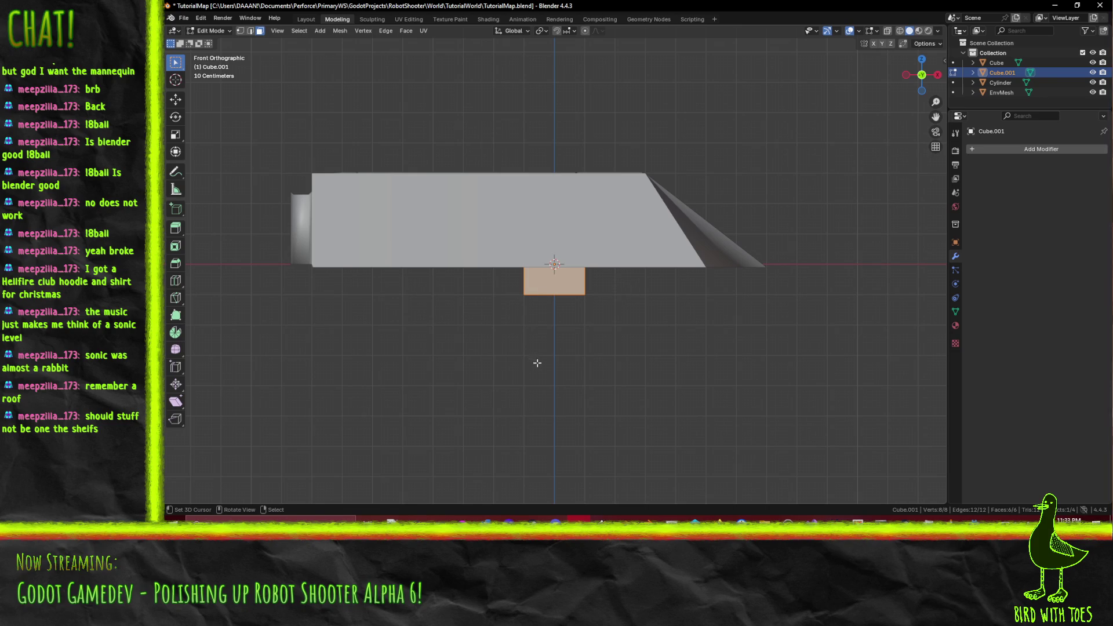
key(g)
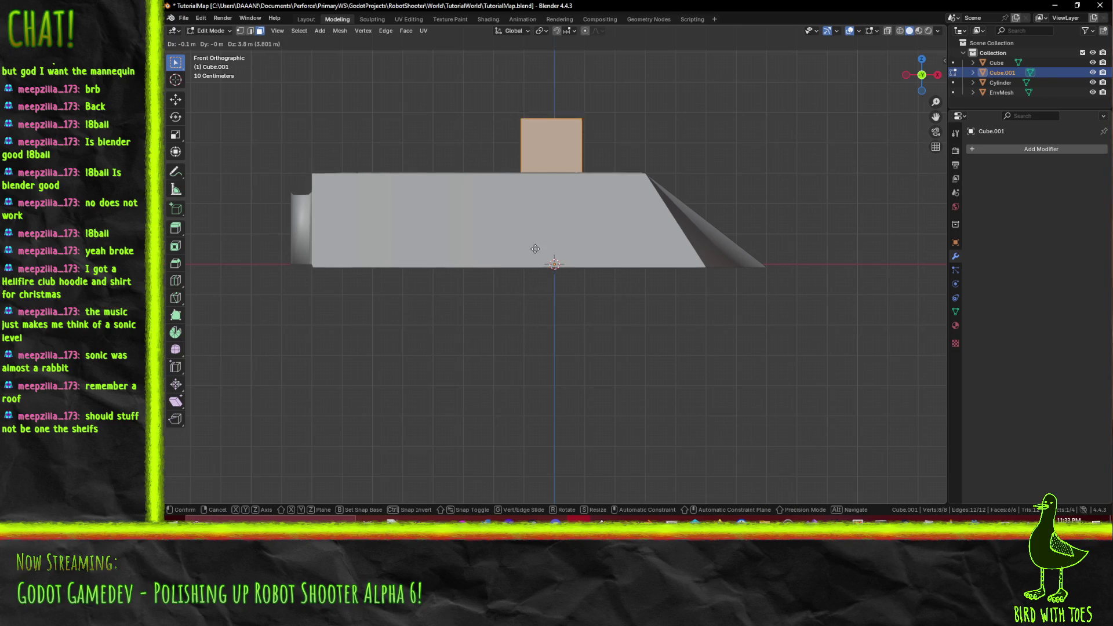
click(538, 242)
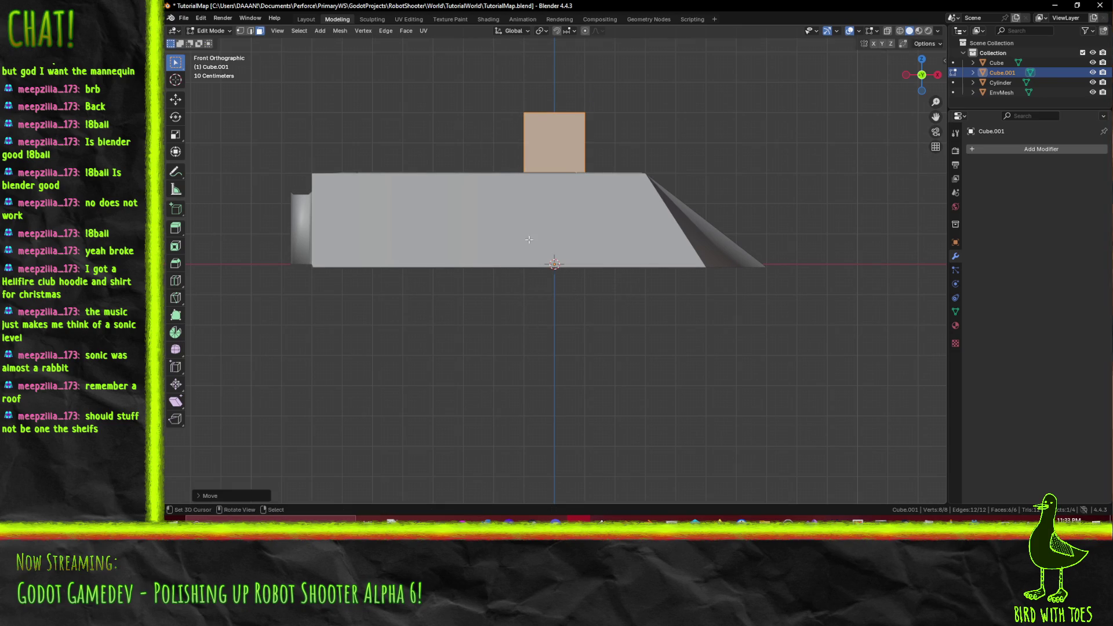
Step: Slide the cube over to the shelves room in top view and select its top face
mouse_move(676, 257)
mouse_down()
mouse_move(521, 263)
mouse_move(568, 228)
mouse_up()
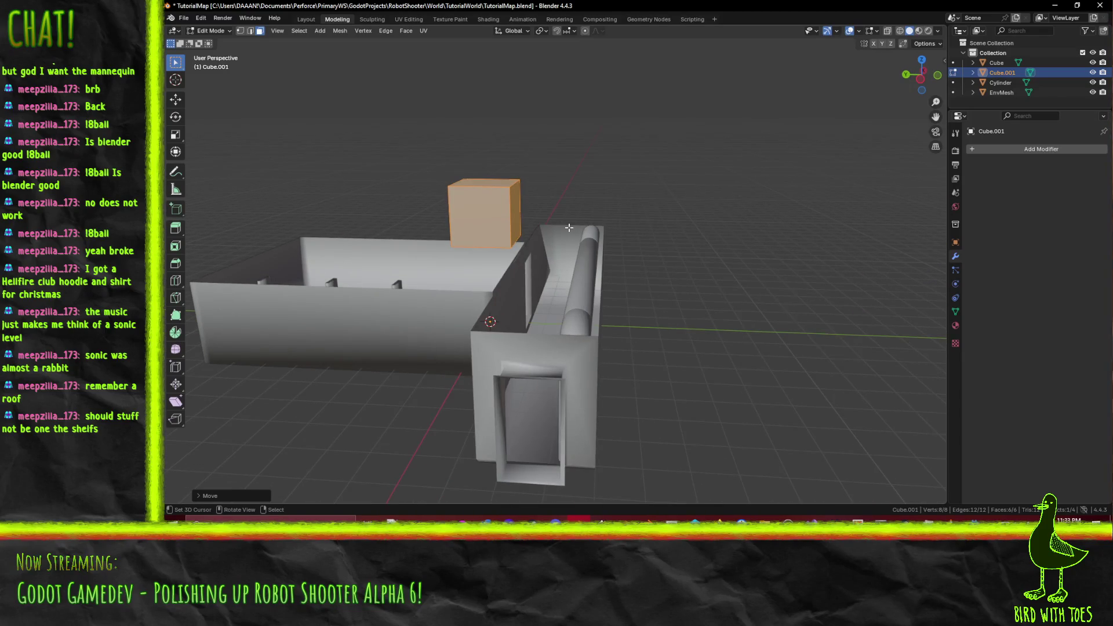
key(KP_7)
key(g)
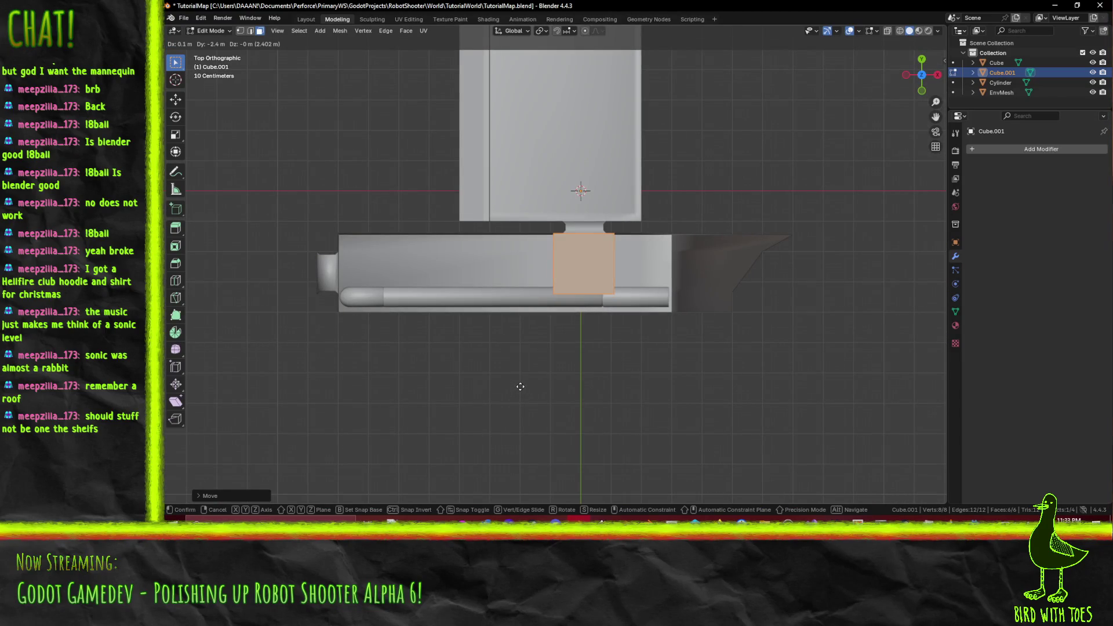
click(519, 390)
mouse_move(519, 390)
mouse_down()
mouse_move(657, 308)
mouse_move(521, 301)
mouse_move(405, 278)
mouse_up()
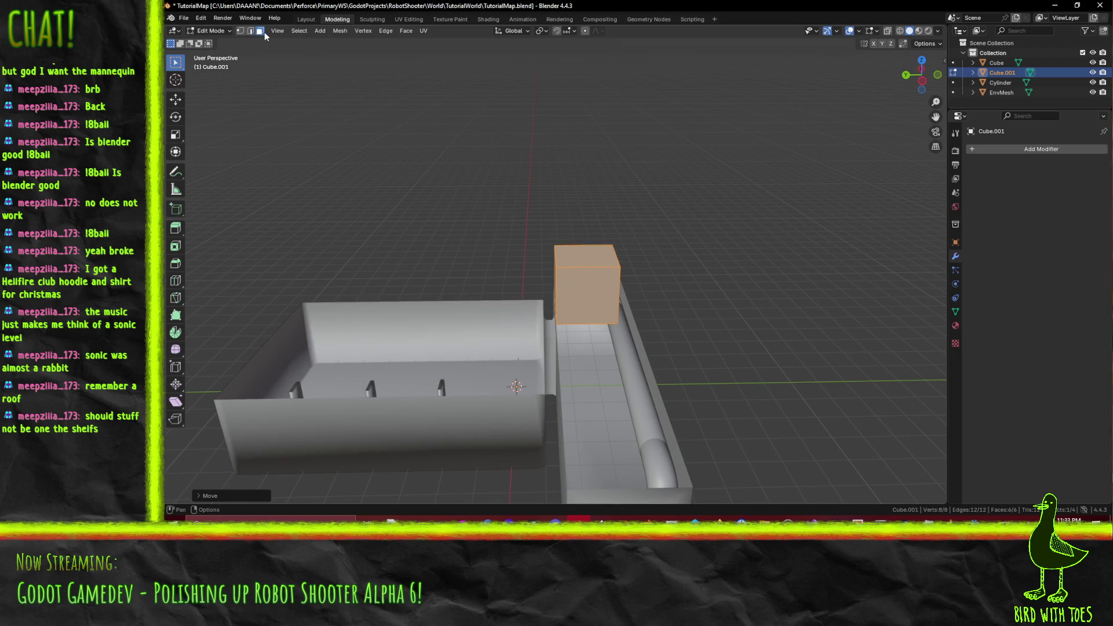
click(549, 218)
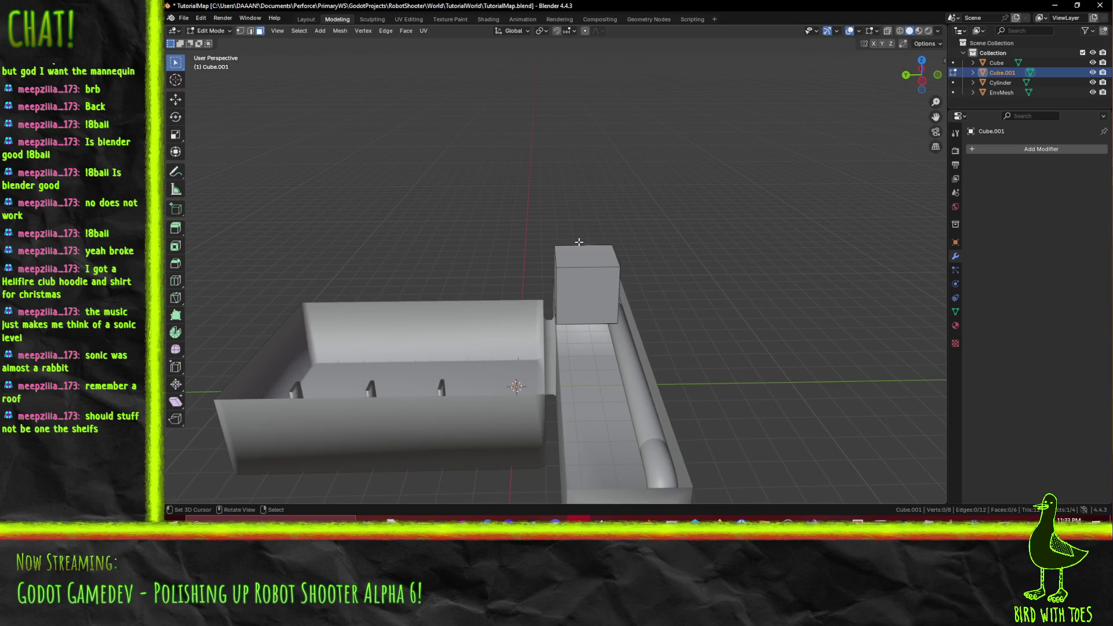
click(578, 253)
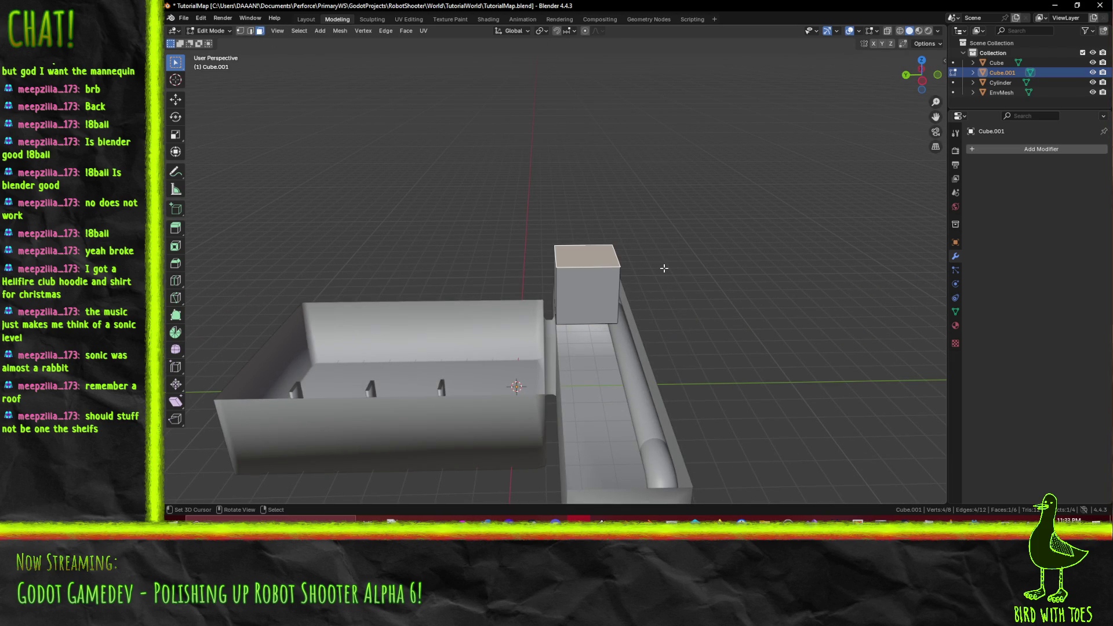
Step: Delete the cube's top face
mouse_move(582, 281)
mouse_down()
mouse_move(667, 267)
mouse_move(600, 281)
mouse_up()
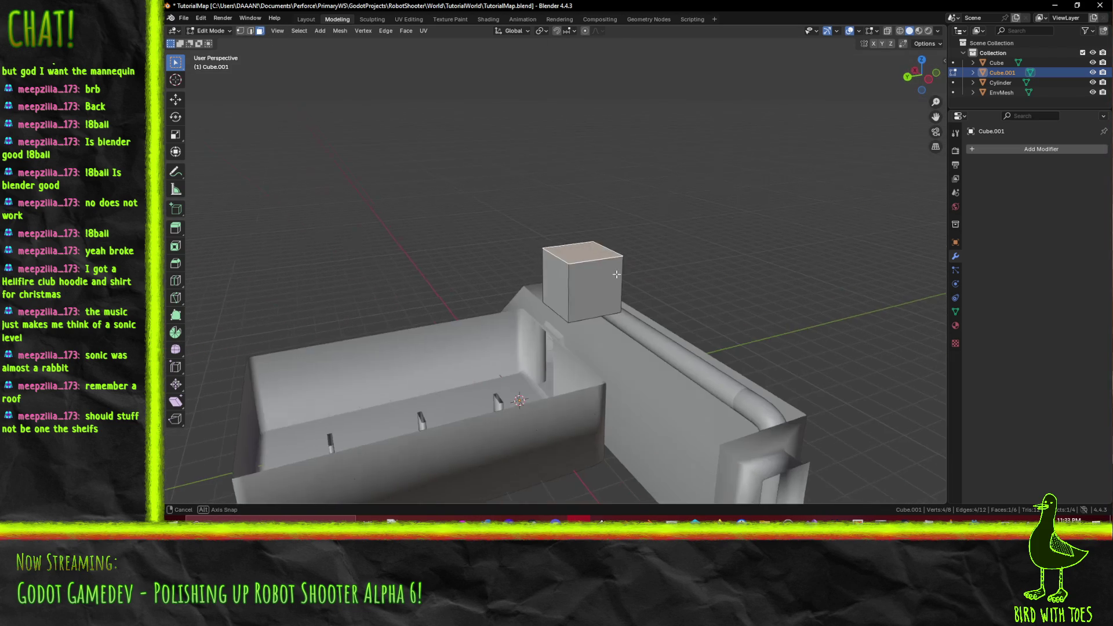
key(x)
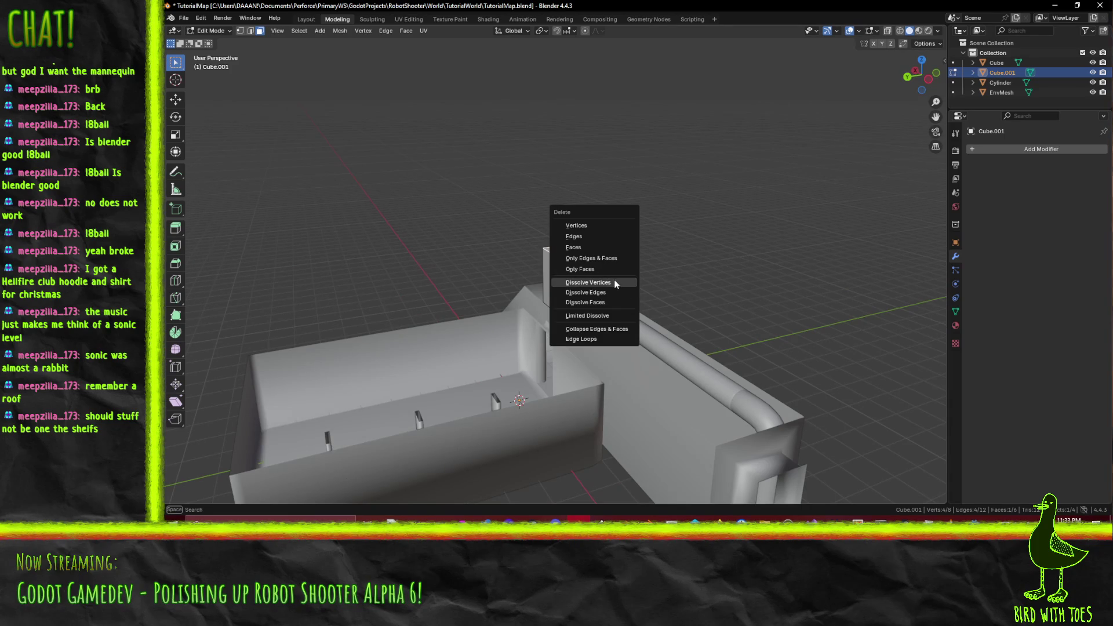
click(602, 246)
scroll(660, 271, up, 2)
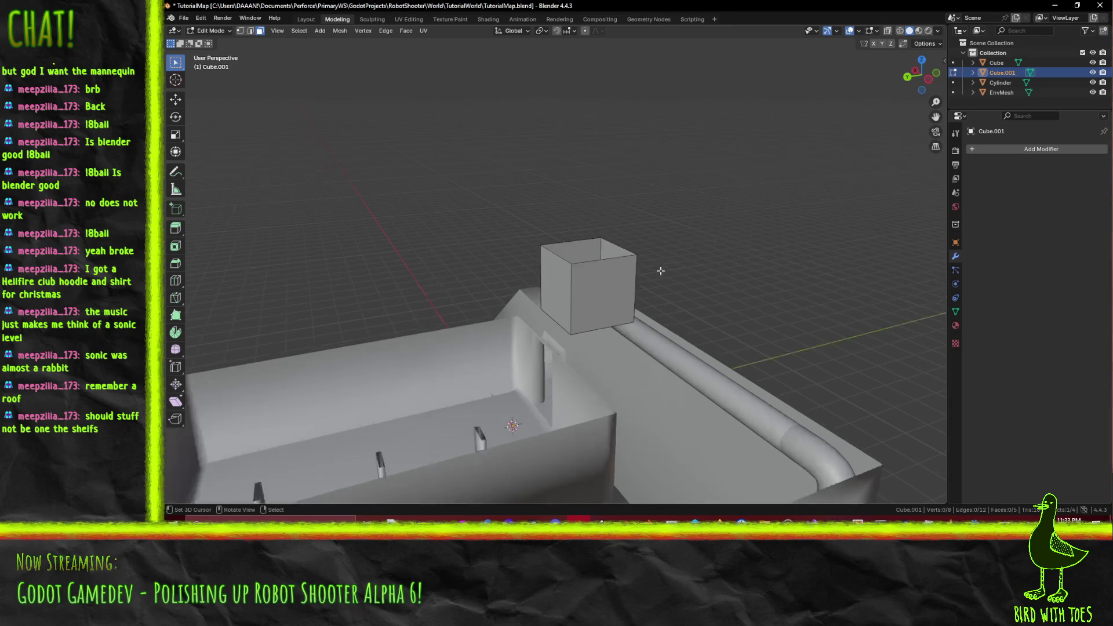
scroll(660, 271, up, 2)
Step: Delete two opposite side faces, leaving a base plate between two upright walls
click(573, 277)
mouse_move(750, 292)
mouse_down()
mouse_move(643, 326)
mouse_move(510, 313)
mouse_up()
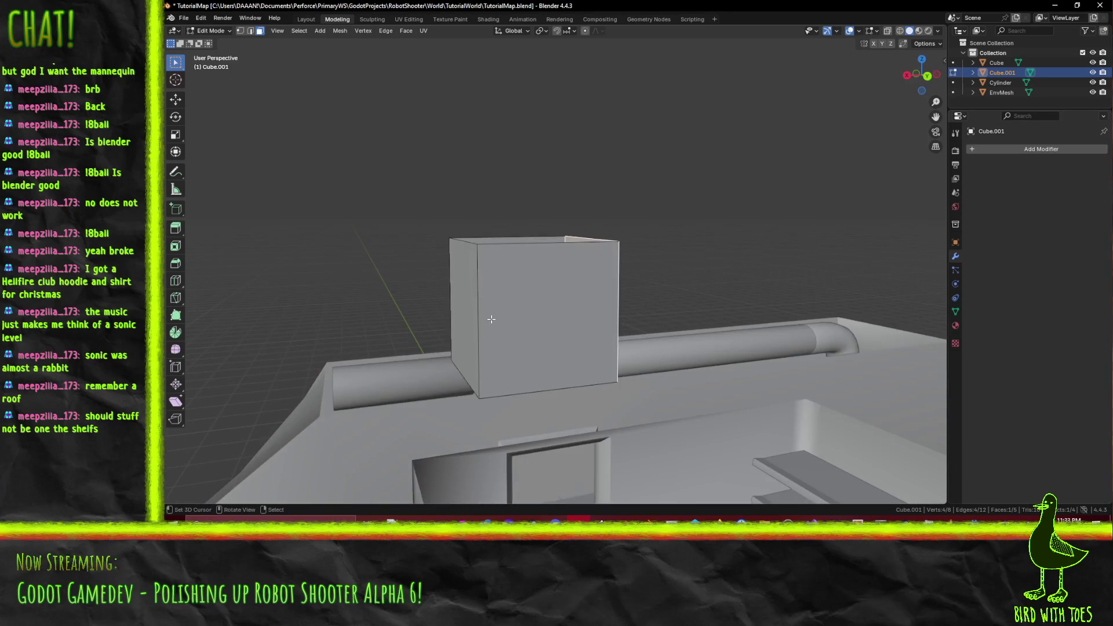
shift+click(472, 312)
key(x)
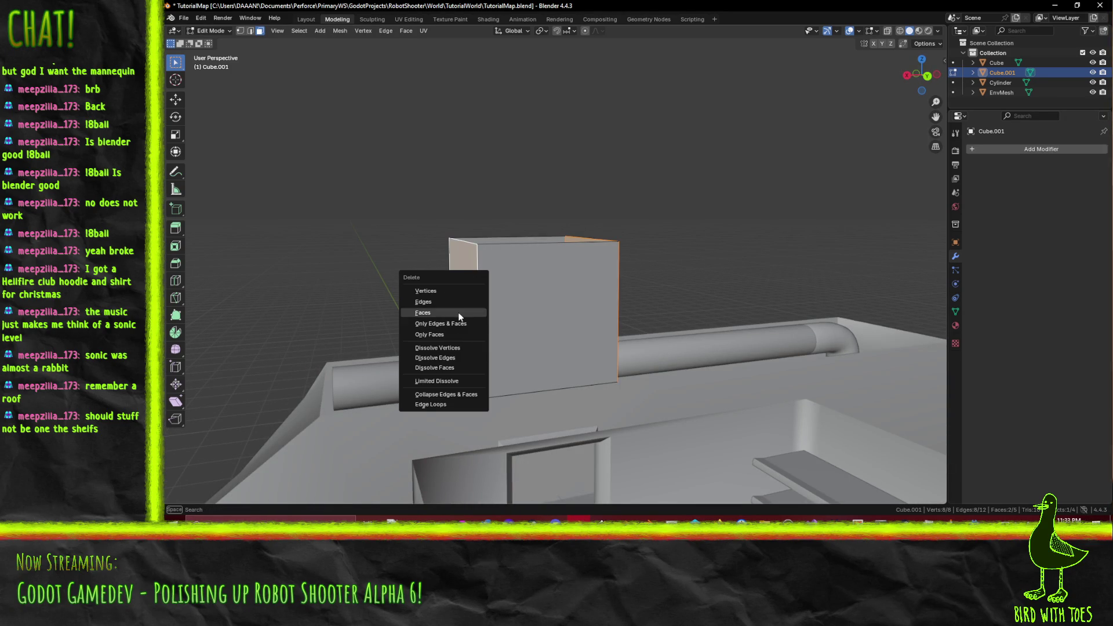
click(471, 312)
Step: Select the top edges of both wall planes in edge select mode
mouse_move(471, 313)
mouse_down()
mouse_move(651, 322)
mouse_move(610, 321)
mouse_up()
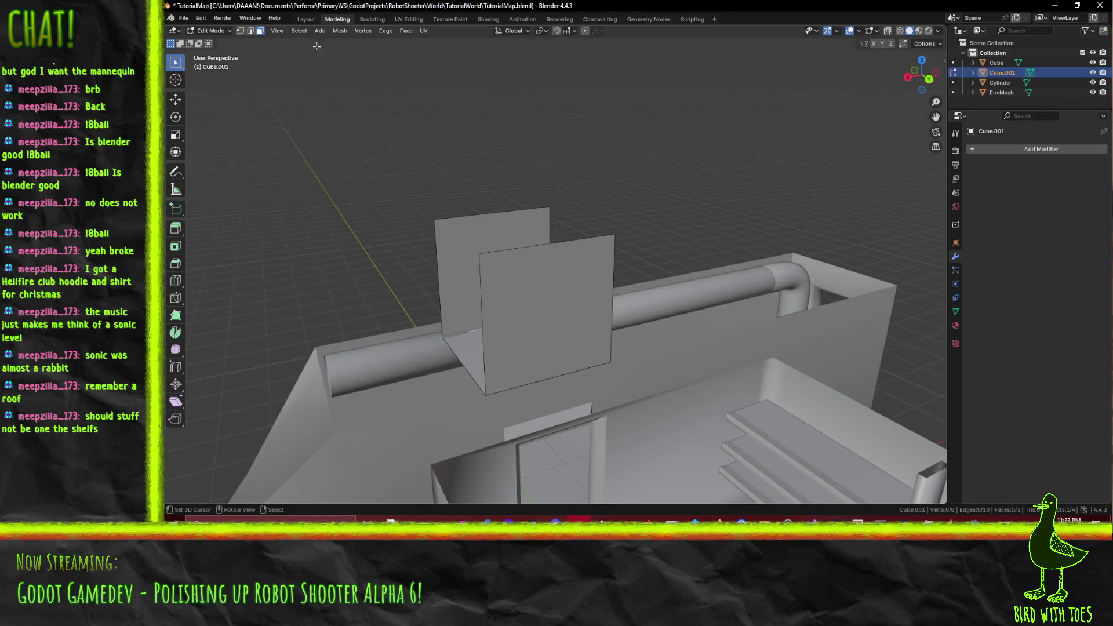
click(249, 31)
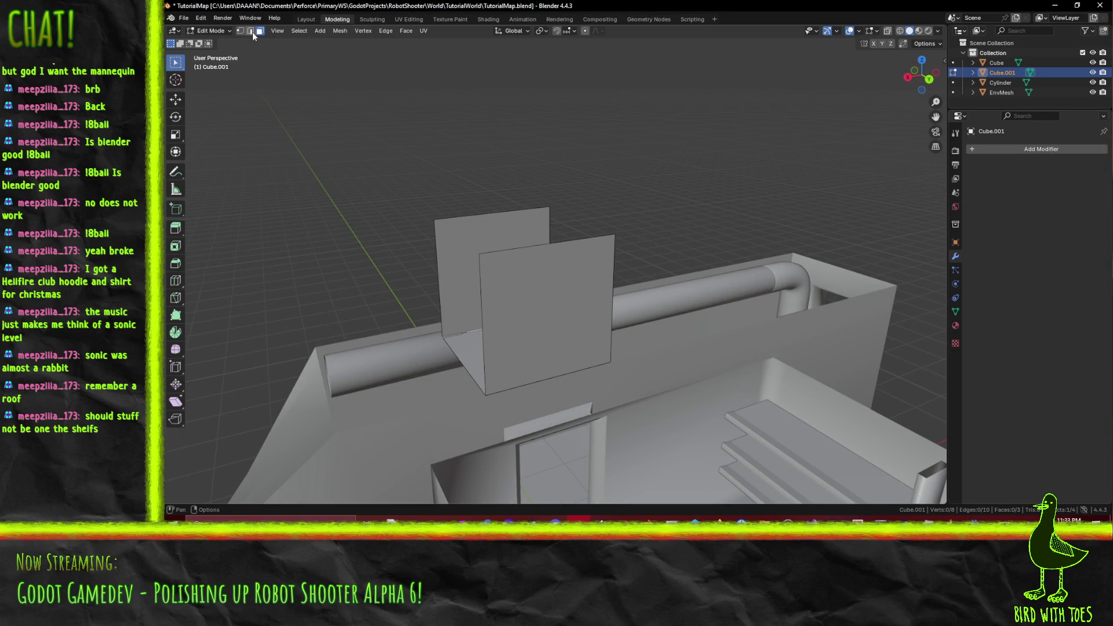
mouse_move(553, 244)
mouse_down()
mouse_move(574, 255)
mouse_move(557, 250)
mouse_up()
shift+click(507, 220)
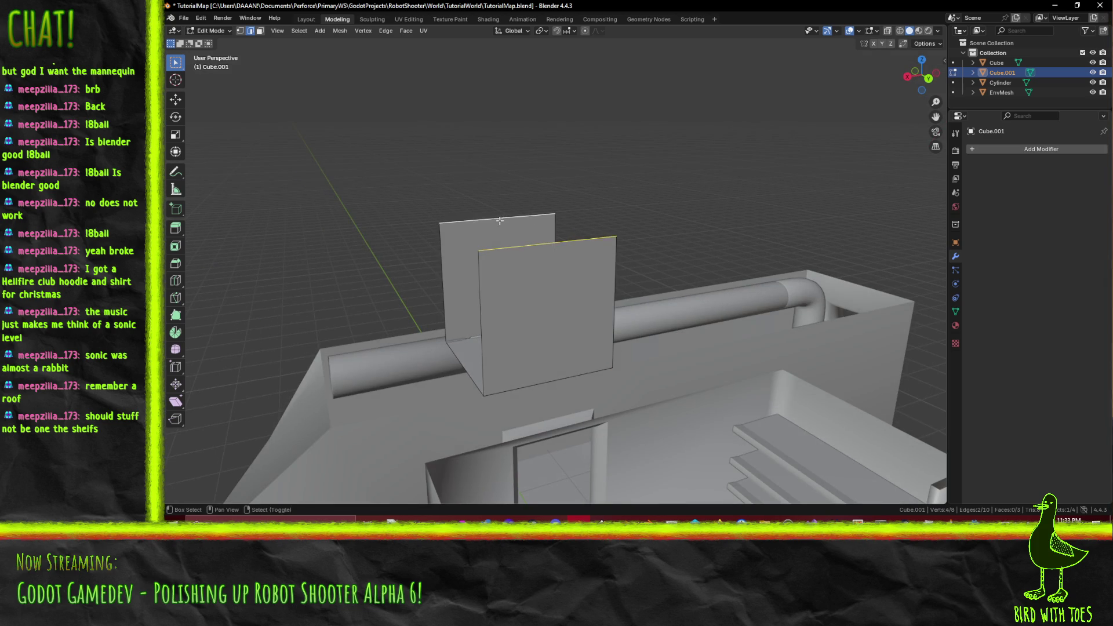
mouse_move(506, 220)
mouse_down()
mouse_move(580, 268)
mouse_move(632, 162)
mouse_move(642, 149)
mouse_move(654, 169)
mouse_move(637, 180)
mouse_move(648, 158)
mouse_up()
Step: Lower the wall planes' top edges 1.5 m along Z into short rims
drag(624, 116, 611, 129)
key(g)
key(x)
key(z)
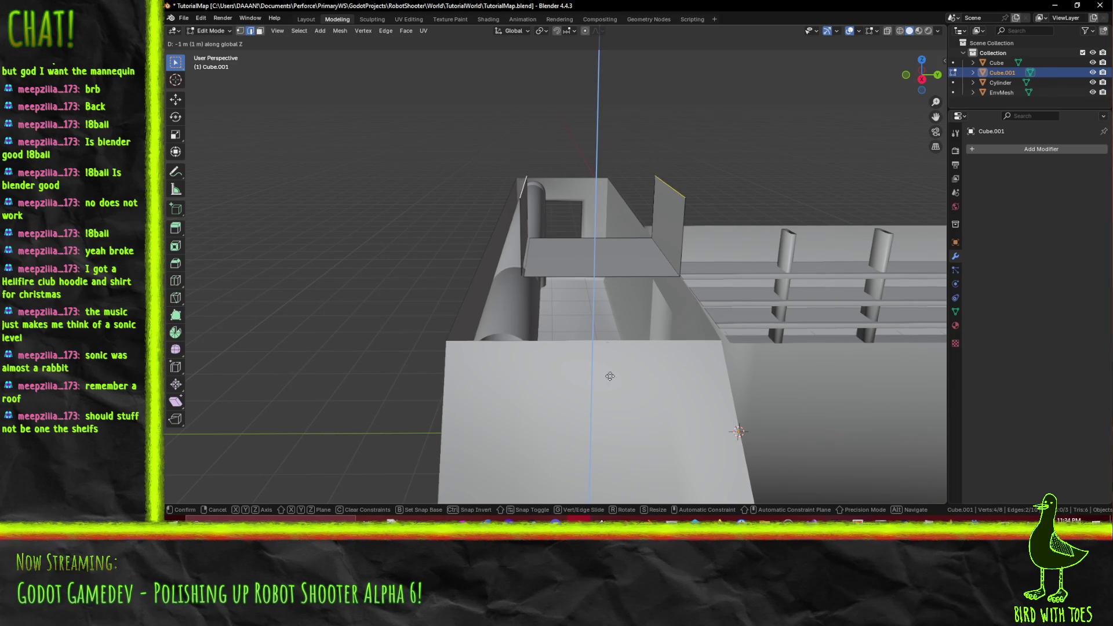
click(608, 282)
Step: Reposition the strip's base face in top view
drag(608, 282, 533, 276)
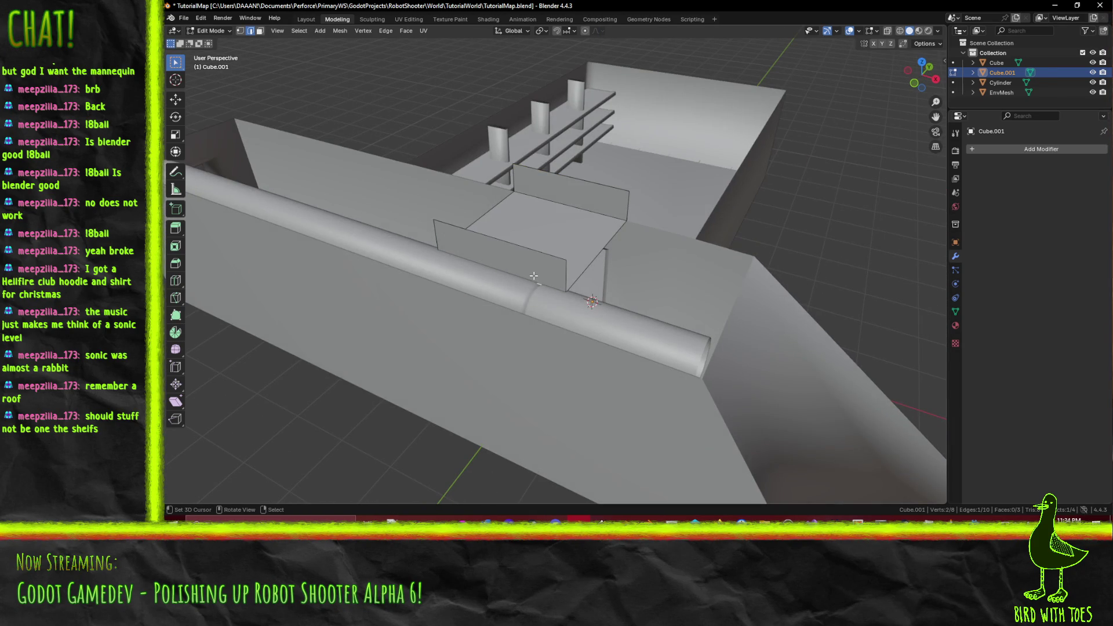
click(260, 30)
click(500, 258)
key(KP_7)
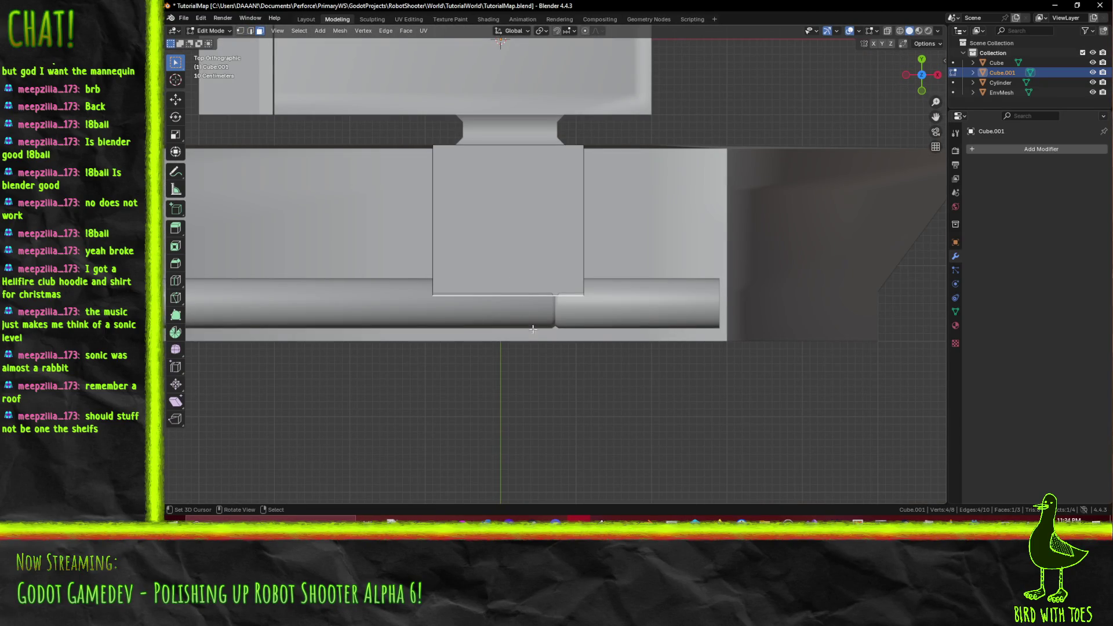
key(g)
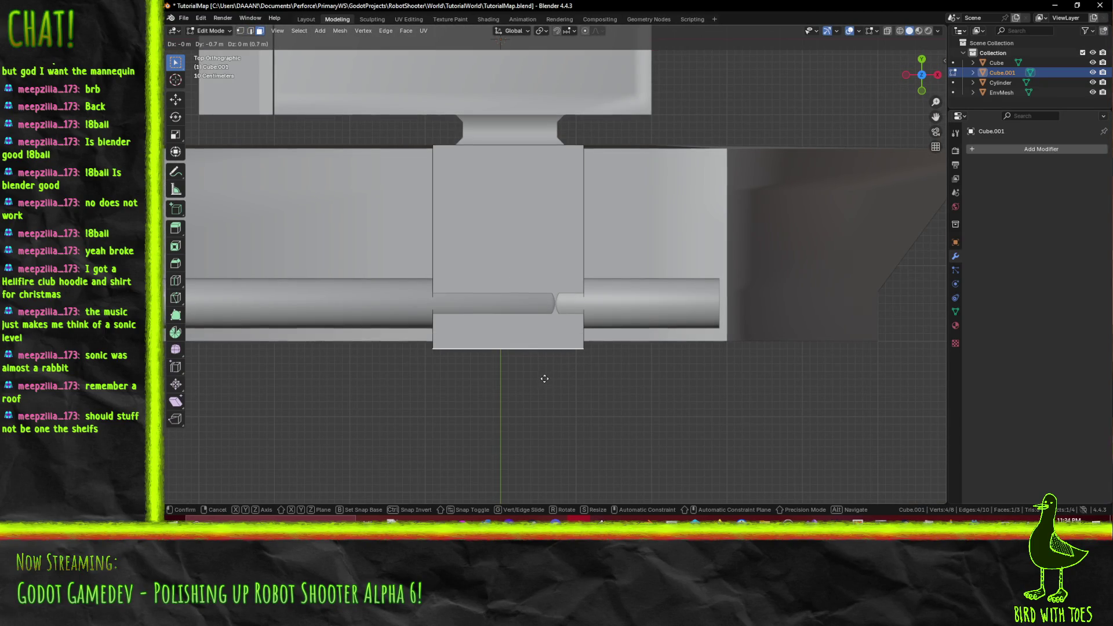
click(542, 374)
Step: Slide the tray's end edges along X in two moves
mouse_move(542, 374)
mouse_down()
mouse_move(556, 244)
mouse_move(570, 222)
mouse_move(554, 225)
mouse_up()
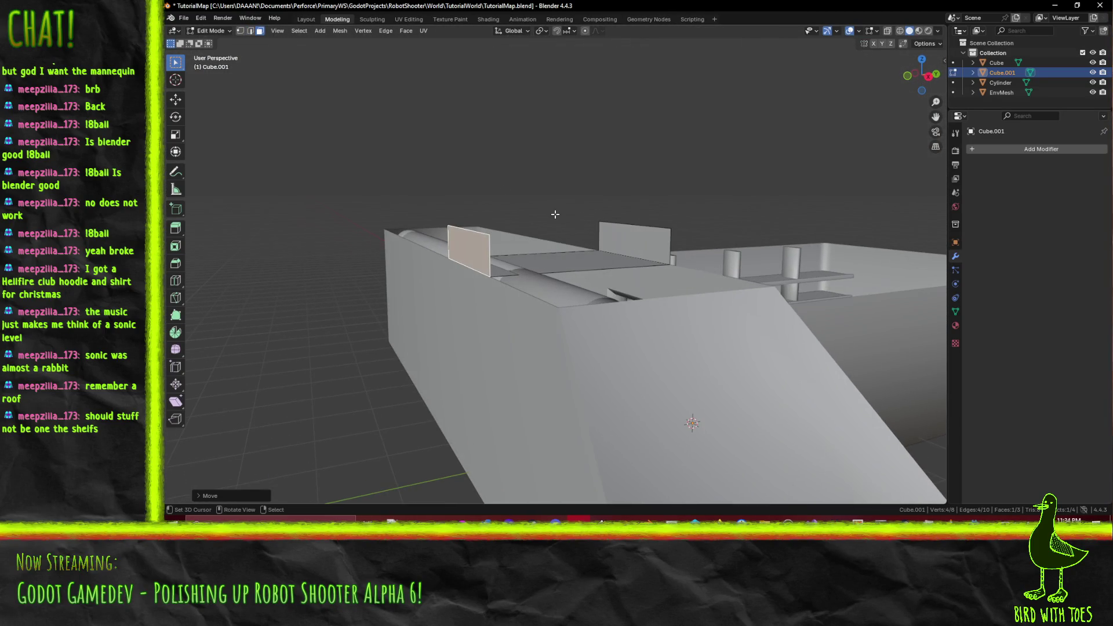
click(250, 30)
click(483, 262)
shift+click(587, 265)
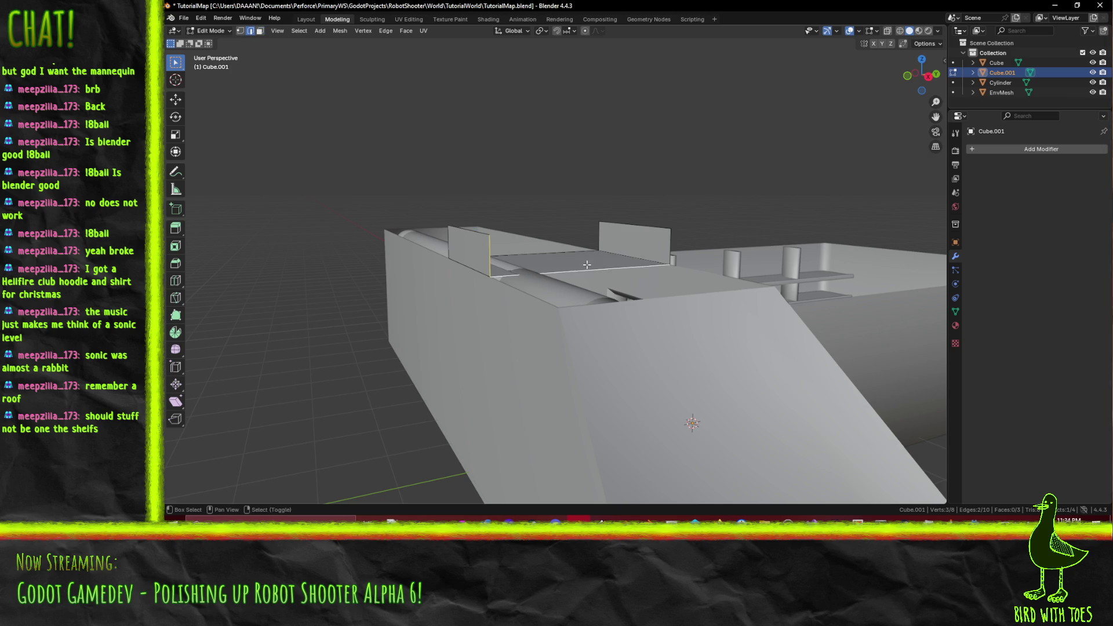
drag(662, 244, 744, 313)
key(g)
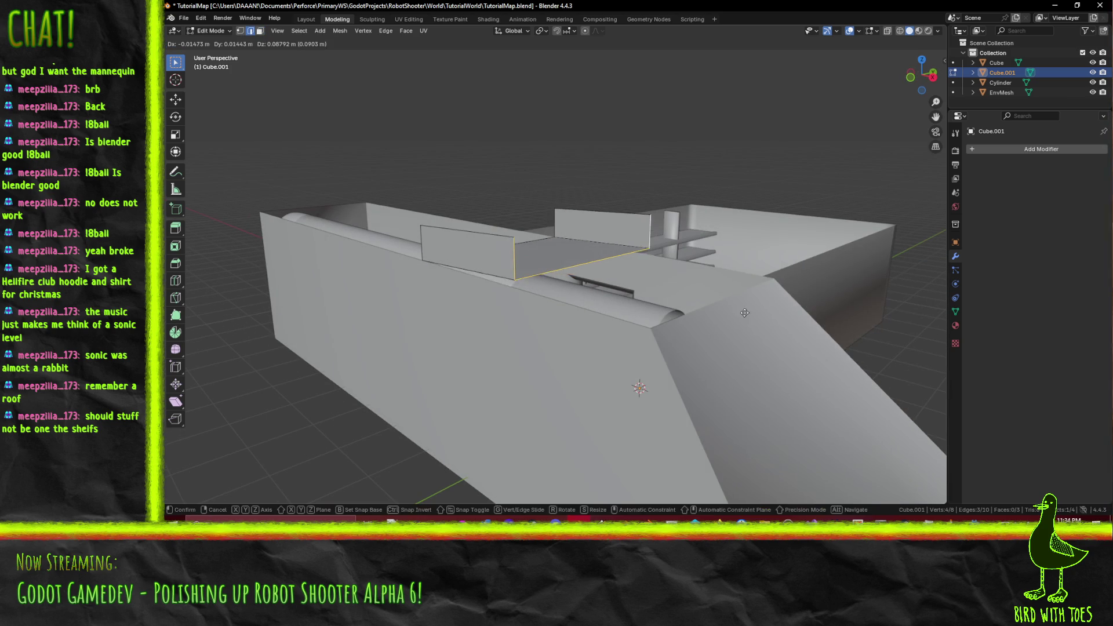
key(x)
click(885, 368)
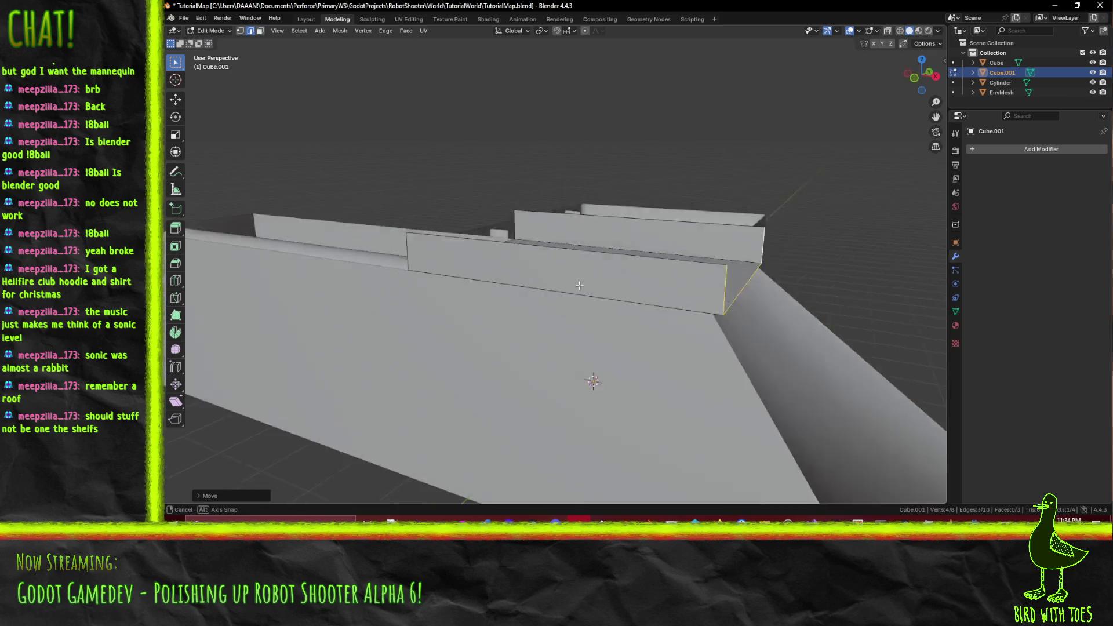
mouse_move(884, 368)
mouse_down()
mouse_move(510, 276)
mouse_move(637, 284)
mouse_up()
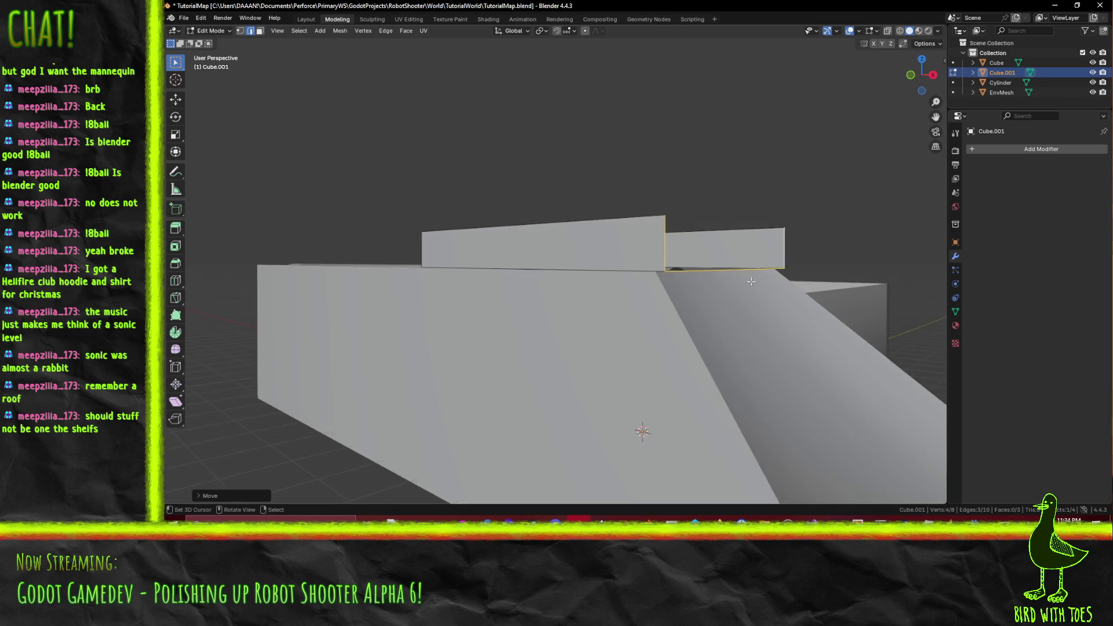
key(g)
key(x)
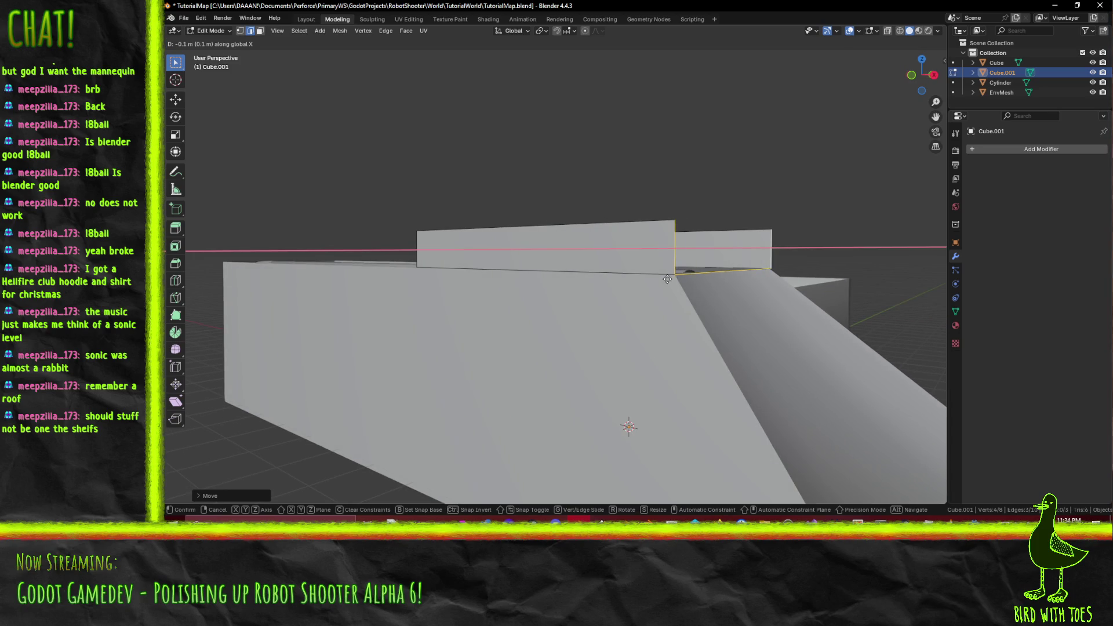
click(777, 289)
Step: Extend the strip's end edges 7 m along X into a long tray, then deselect
drag(778, 289, 663, 265)
click(653, 255)
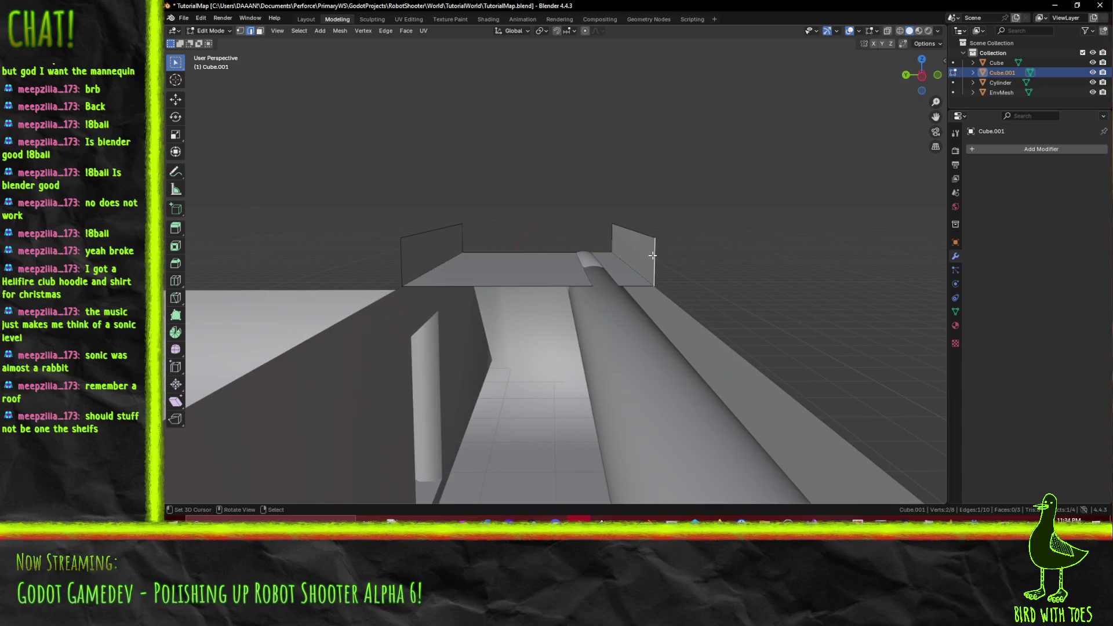
shift+click(414, 246)
drag(413, 246, 429, 282)
key(g)
key(x)
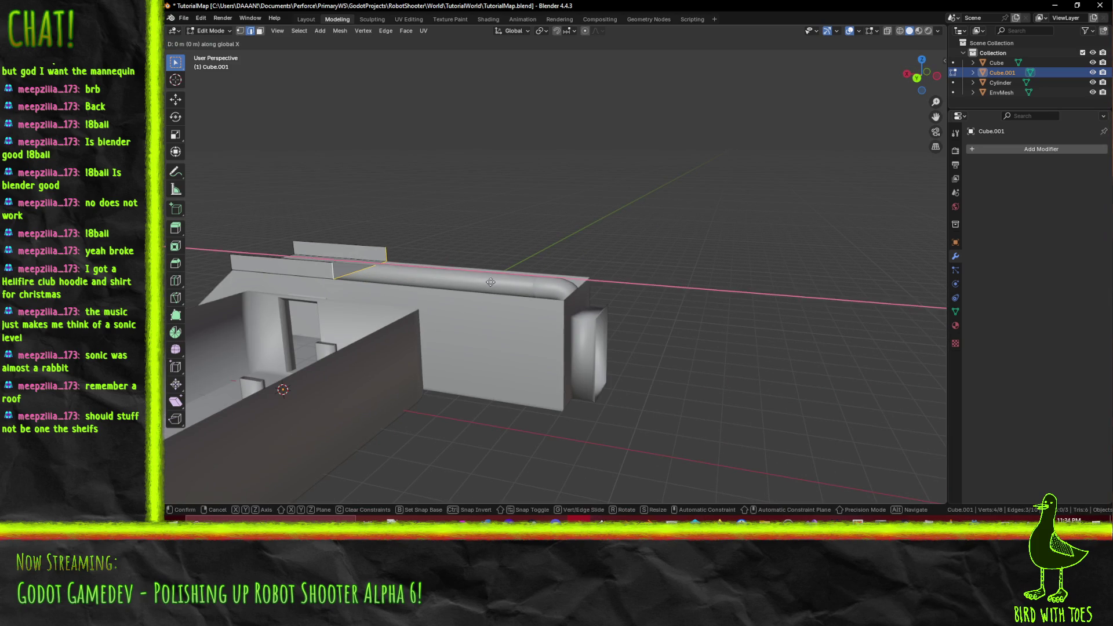
click(394, 360)
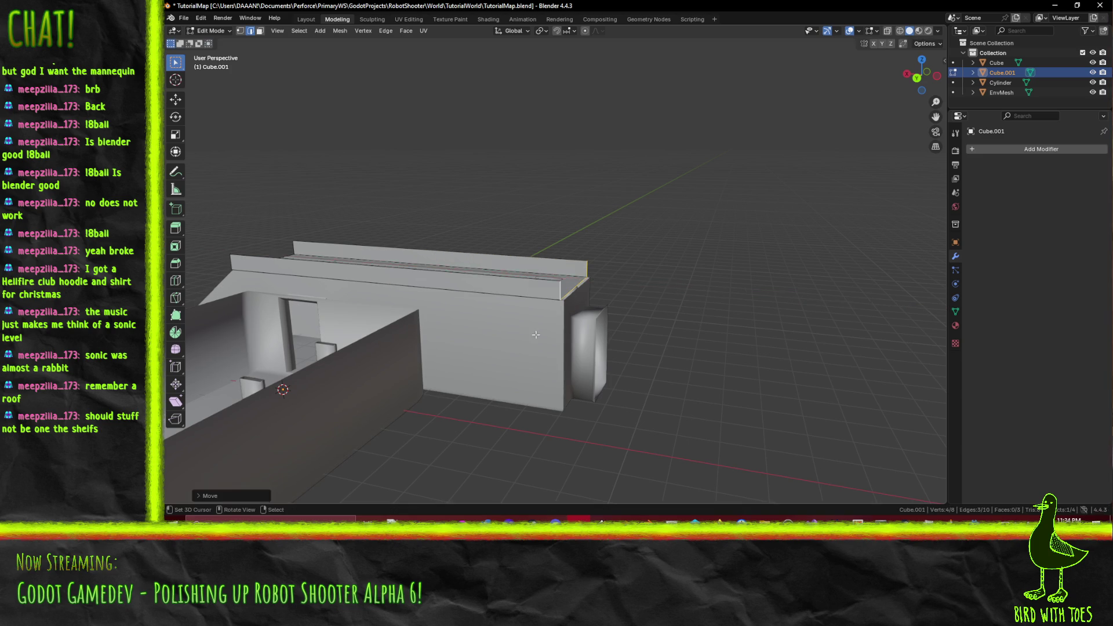
scroll(393, 361, up, 5)
key(g)
key(x)
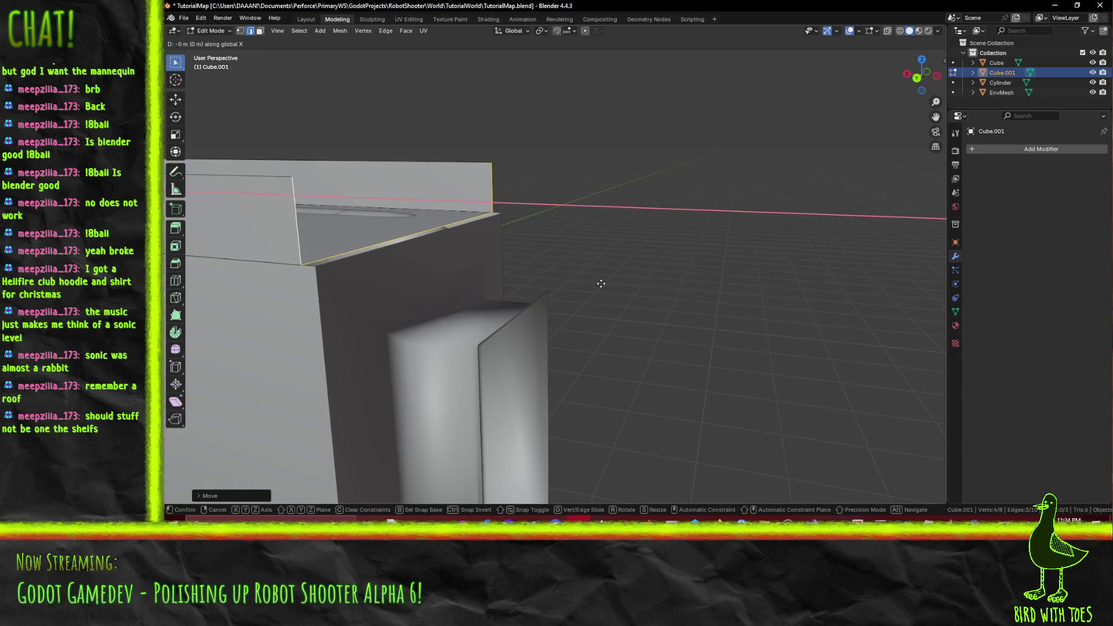
key(Escape)
mouse_move(597, 284)
mouse_down()
mouse_move(600, 344)
mouse_move(577, 207)
mouse_move(626, 265)
mouse_move(572, 261)
mouse_move(622, 253)
mouse_move(542, 182)
mouse_move(608, 244)
mouse_move(579, 255)
mouse_move(644, 239)
mouse_up()
click(600, 345)
Step: Duplicate the strip and rotate the copy -95° about Z
key(KP_Decimal)
key(shift+d)
key(r)
key(z)
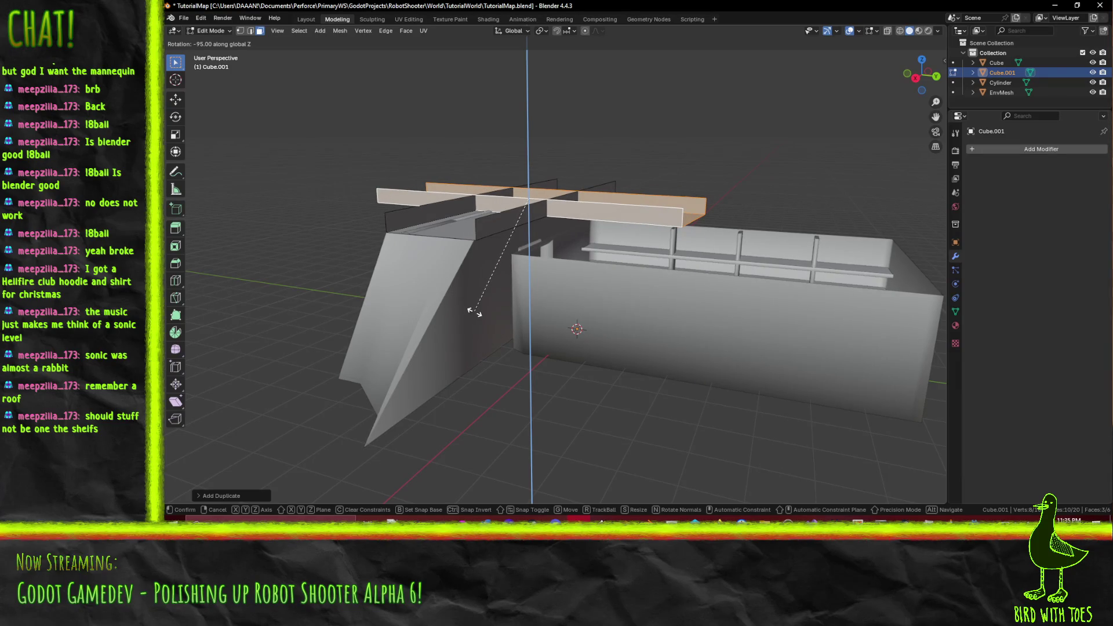
key(Escape)
key(r)
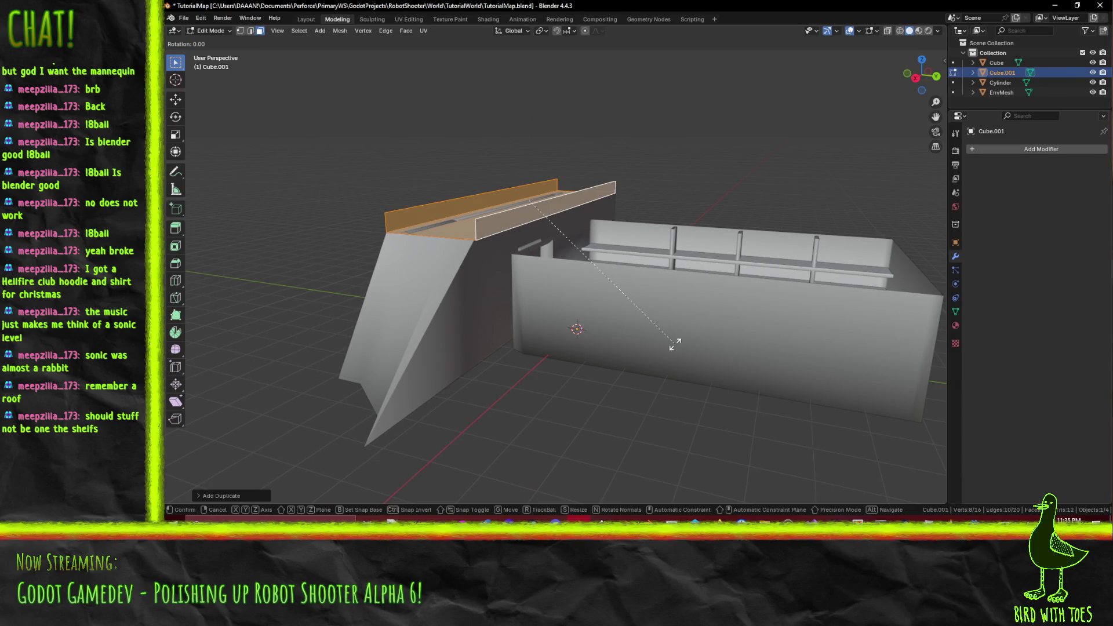
key(z)
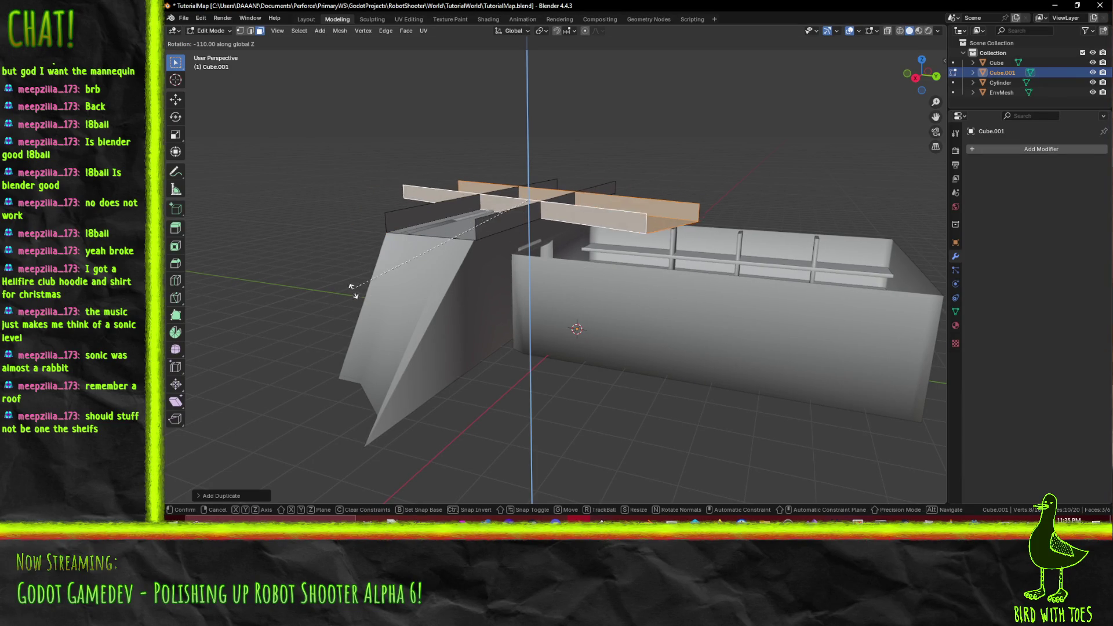
click(545, 336)
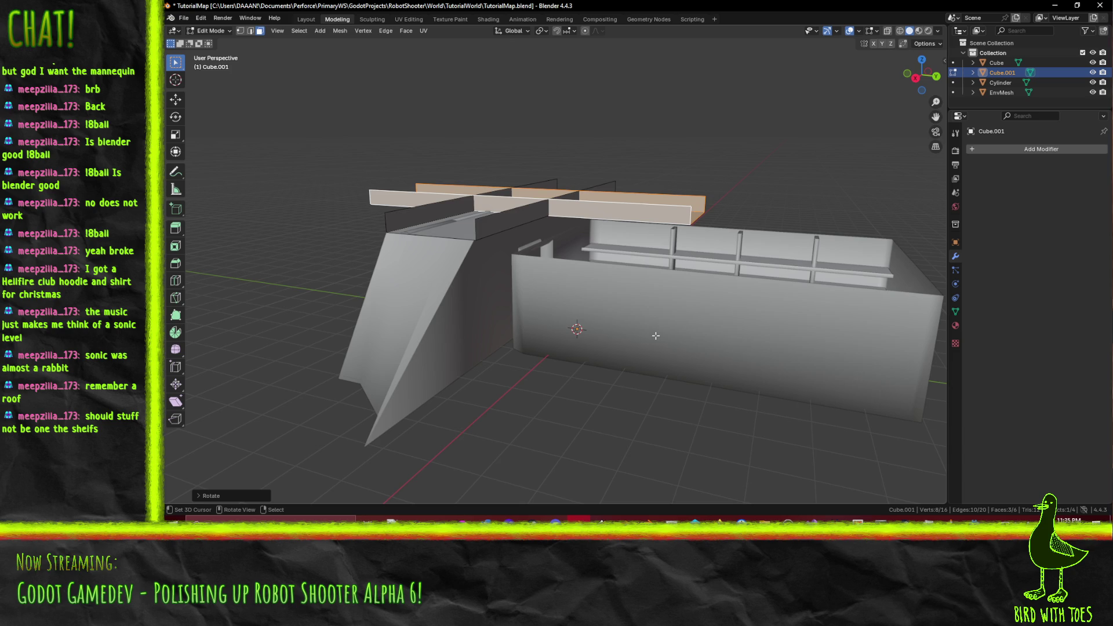
Step: Move the rotated copy in top view so it runs along the shelves room's wall top
key(KP_7)
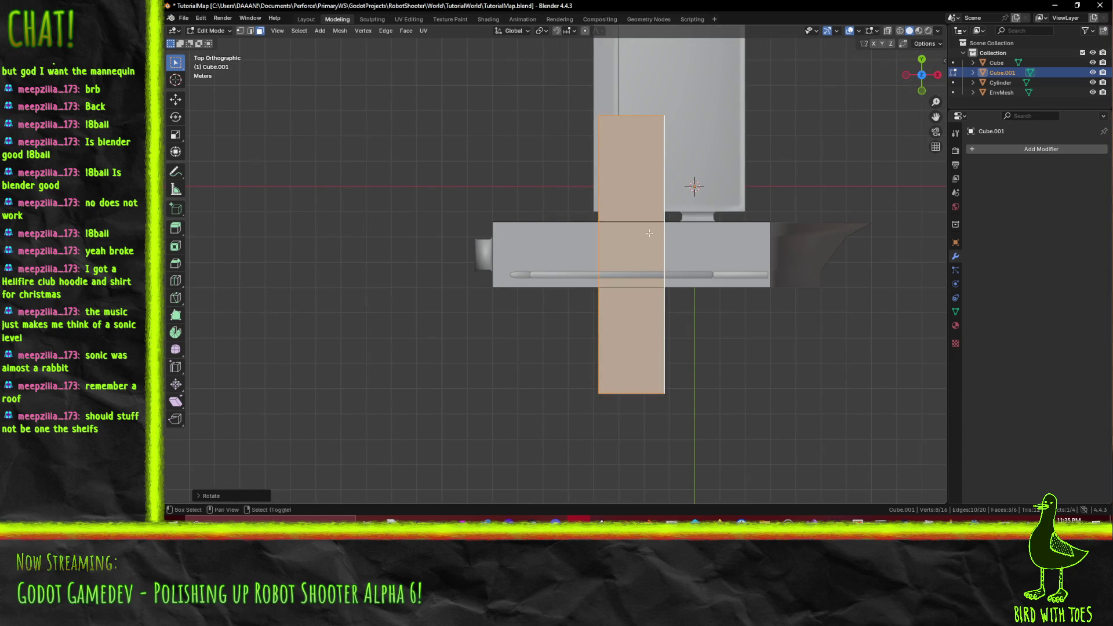
scroll(731, 321, up, 5)
scroll(730, 321, right, 3)
key(g)
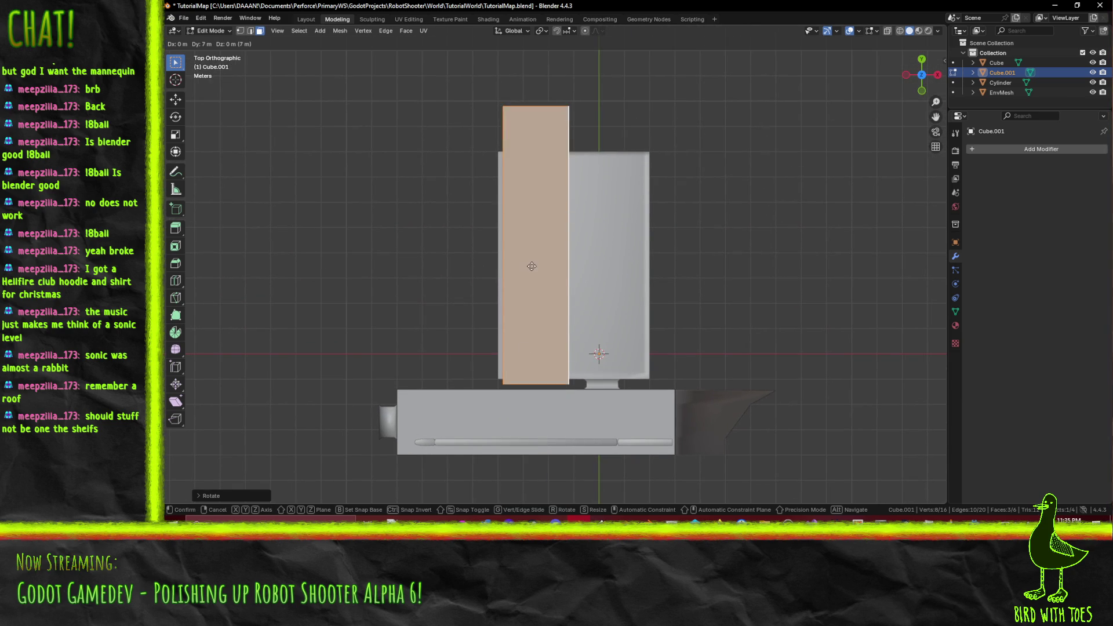
click(537, 255)
scroll(605, 338, up, 2)
drag(605, 338, 261, 38)
Step: Move two long edges of the strip in top view
click(250, 31)
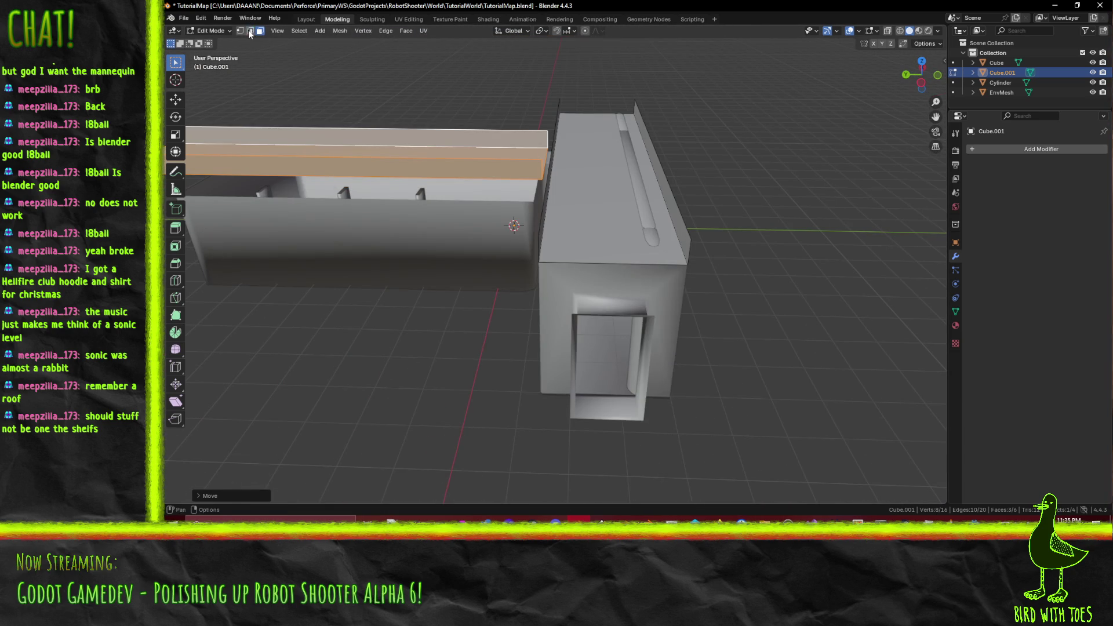
click(540, 170)
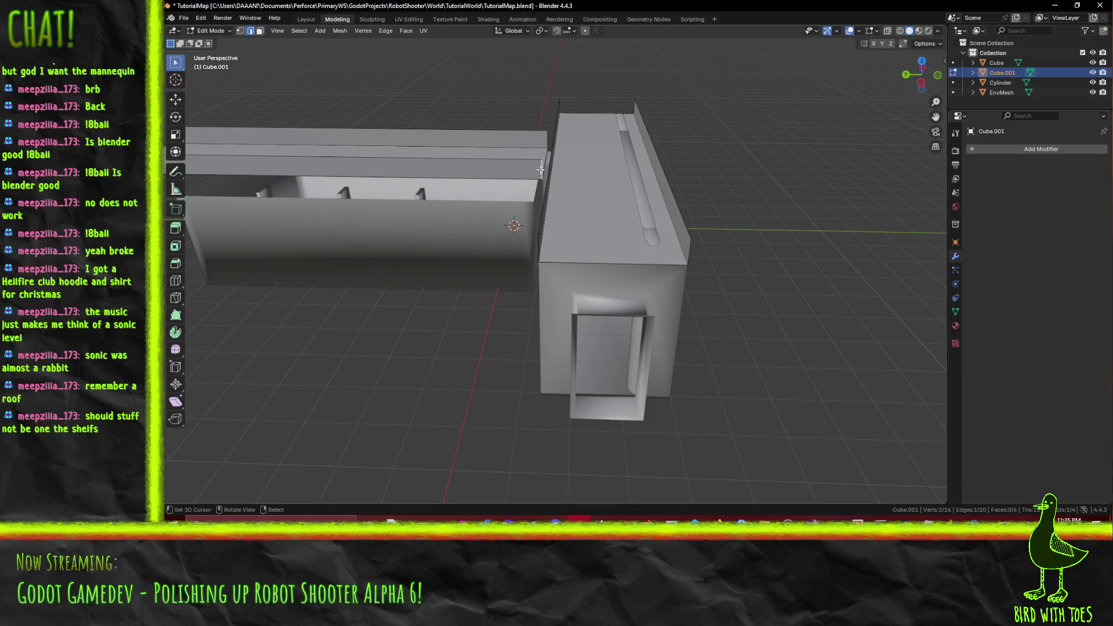
shift+click(549, 138)
key(KP_7)
scroll(524, 161, up, 5)
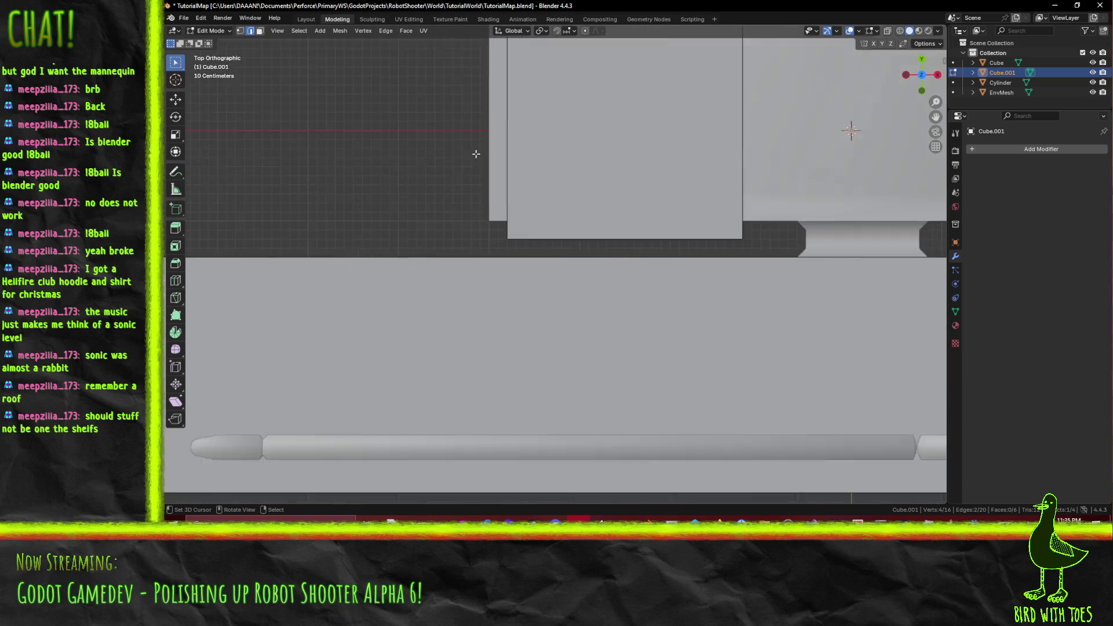
key(g)
click(604, 287)
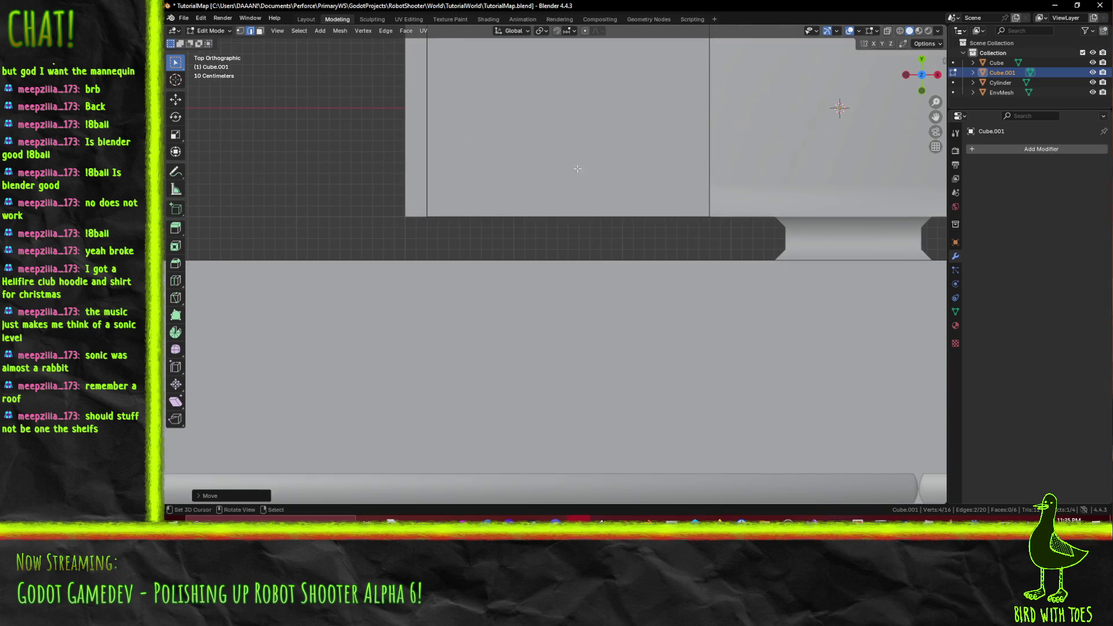
scroll(604, 287, down, 10)
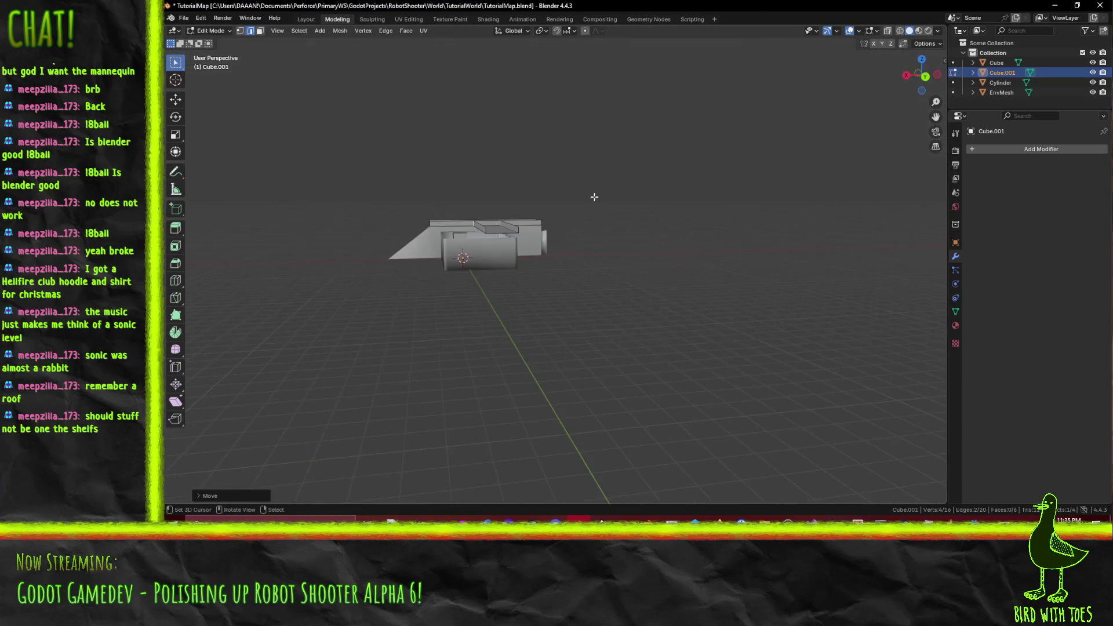
scroll(593, 197, up, 6)
scroll(610, 247, up, 4)
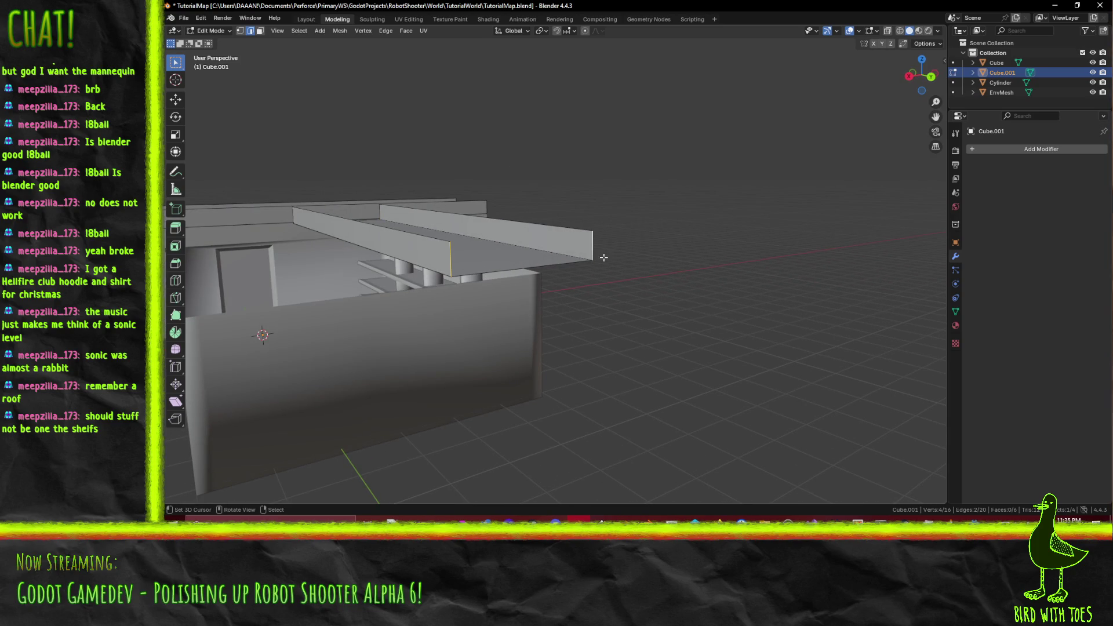
key(KP_7)
mouse_move(701, 117)
mouse_down()
mouse_move(703, 211)
mouse_move(634, 264)
mouse_move(725, 232)
mouse_move(795, 180)
mouse_up()
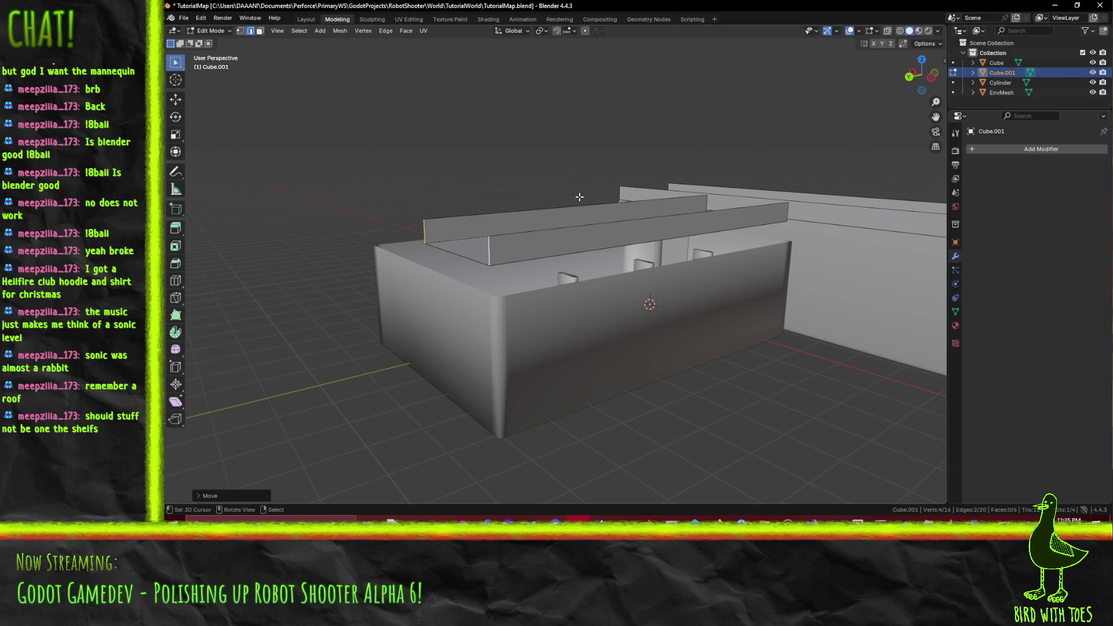
Step: Push the strip's front face out 3.1 m to widen it into a slab
click(260, 32)
drag(348, 174, 447, 138)
click(452, 259)
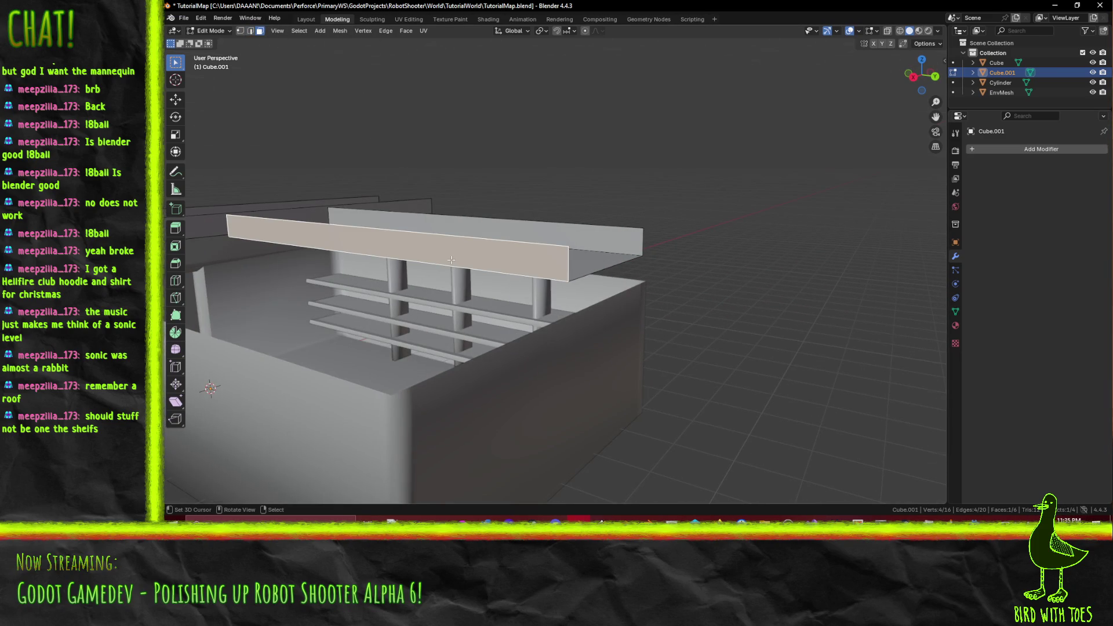
key(shift+KP_7)
key(KP_Decimal)
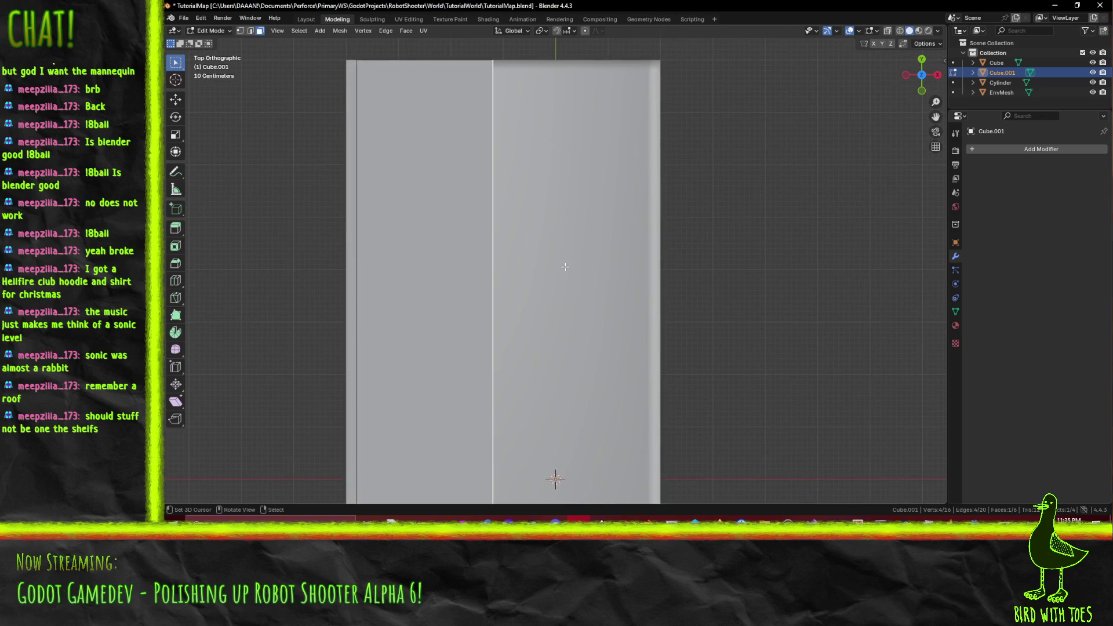
key(g)
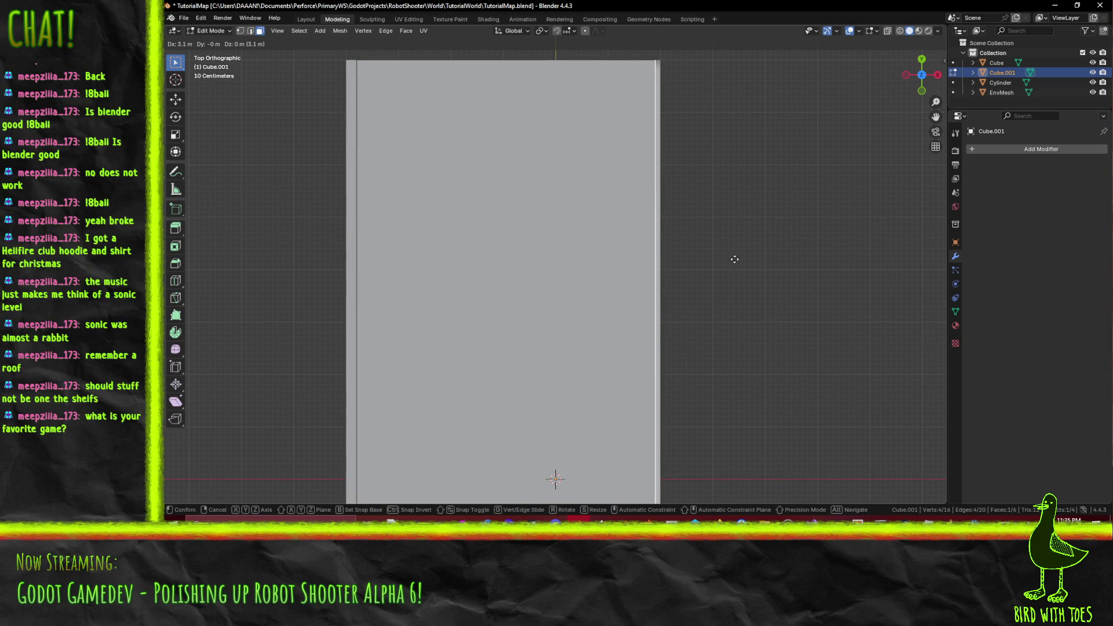
click(739, 260)
mouse_move(739, 259)
mouse_down()
mouse_move(572, 236)
mouse_move(598, 341)
mouse_up()
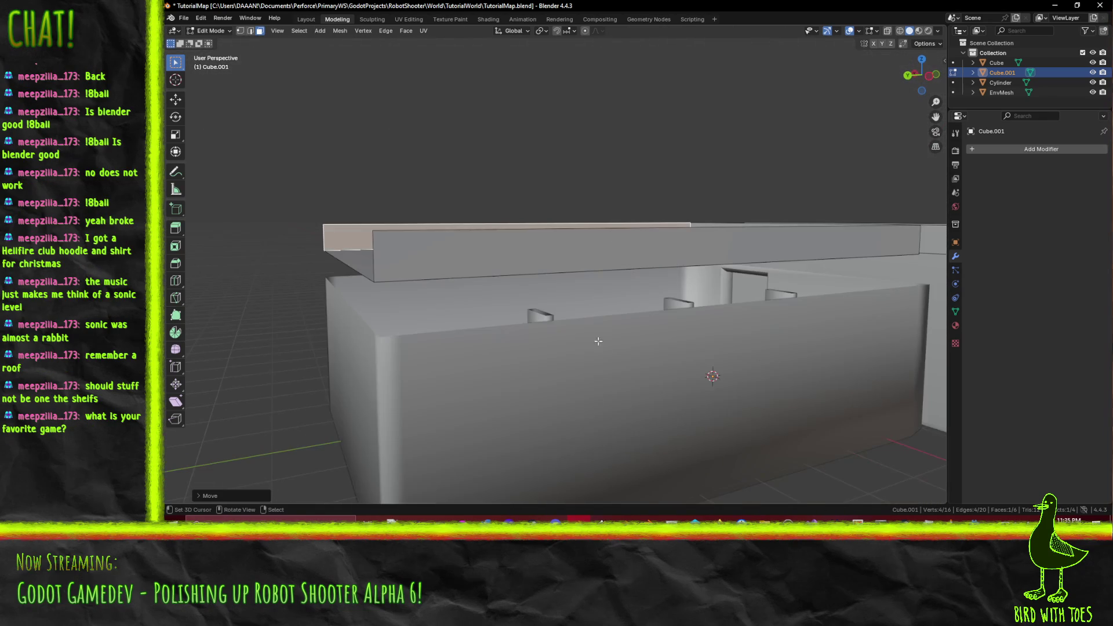
Step: Shift the slab's top face 0.3 m left, then select it with the left sloped face
click(589, 254)
key(shift+KP_7)
key(KP_Decimal)
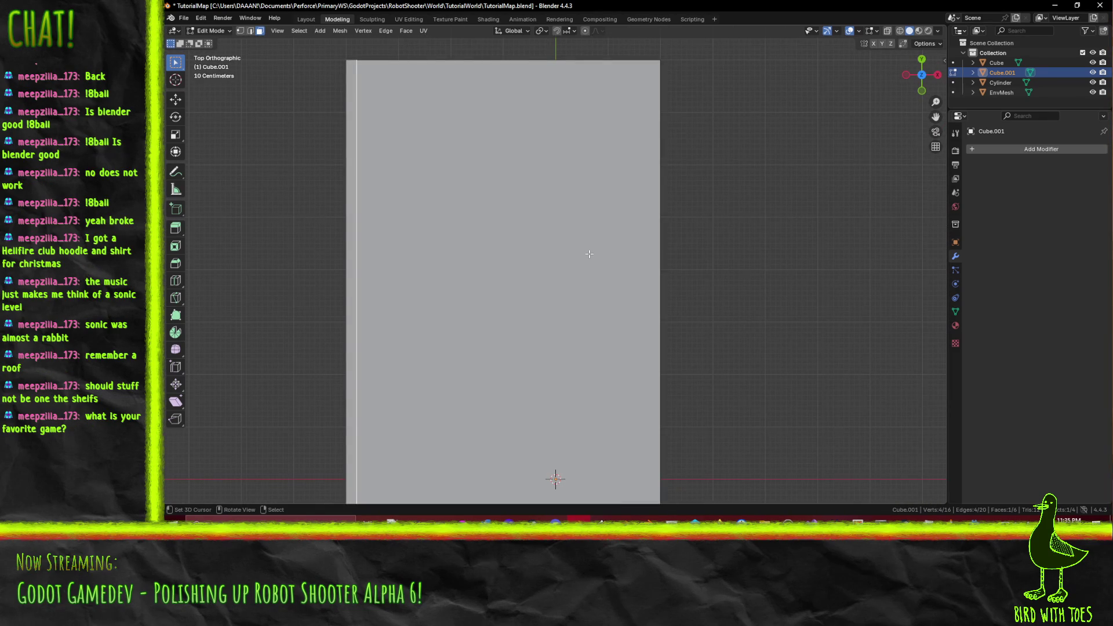
key(g)
click(588, 252)
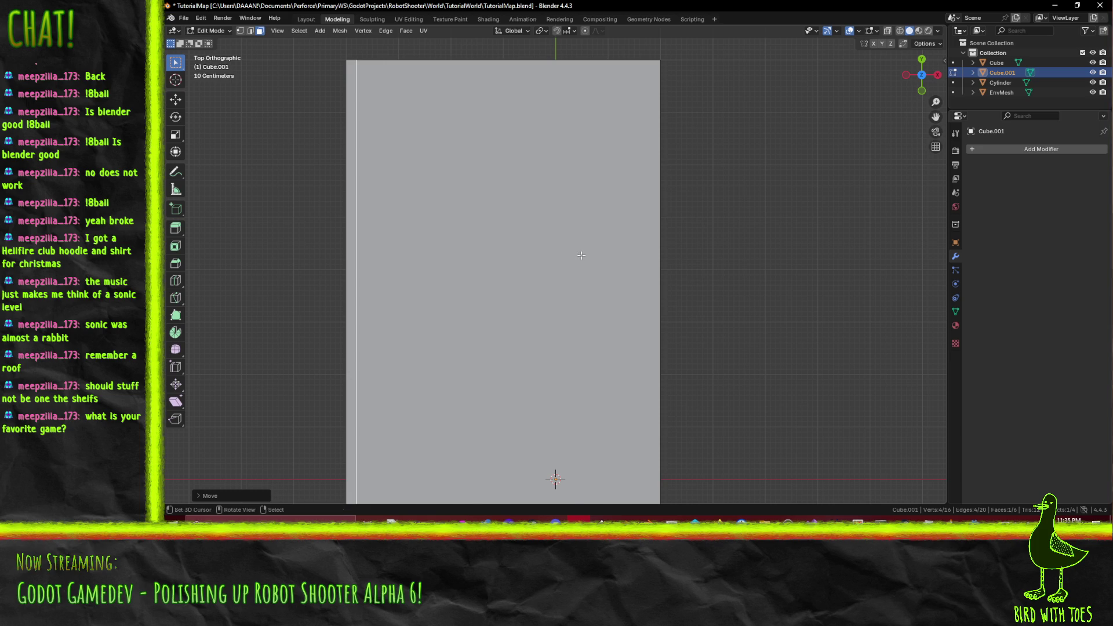
key(g)
click(553, 268)
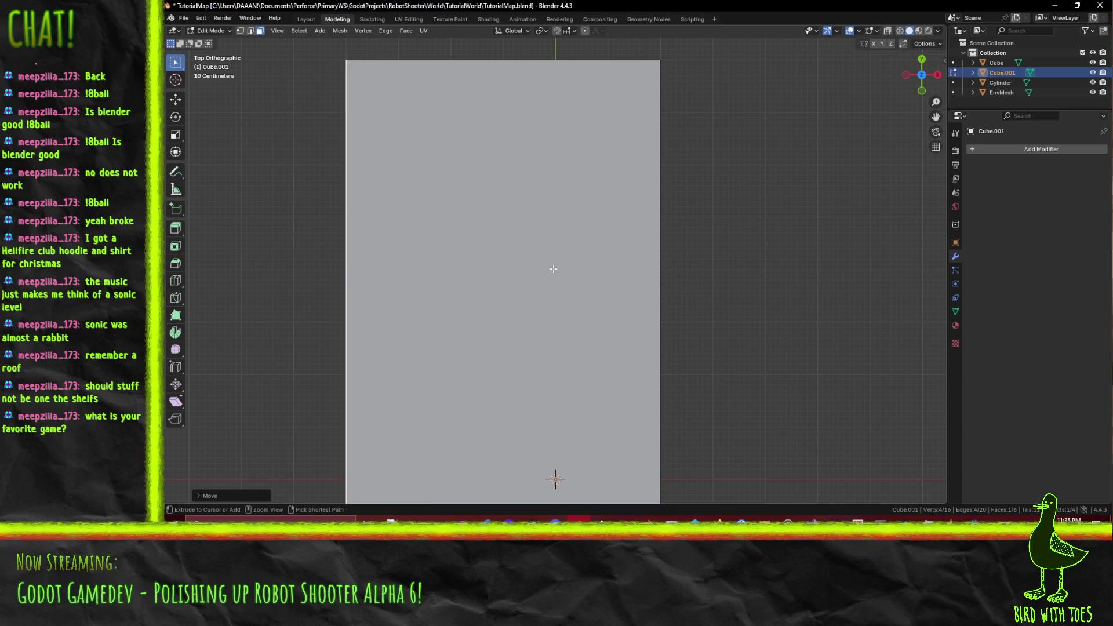
mouse_move(554, 268)
mouse_down()
mouse_move(482, 147)
mouse_move(522, 159)
mouse_move(538, 274)
mouse_up()
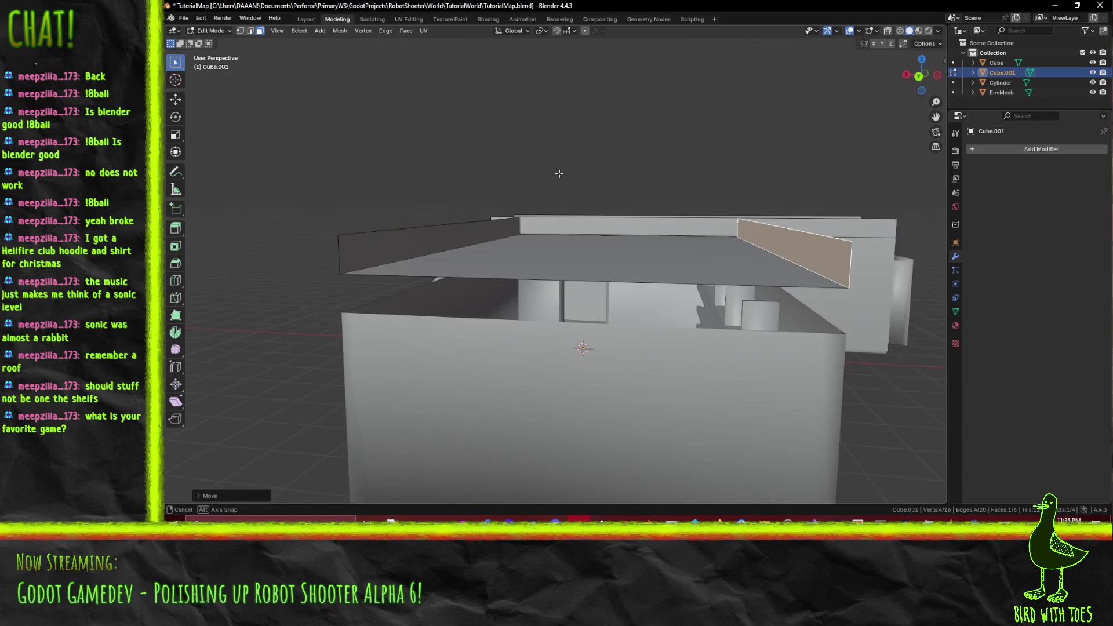
shift+click(471, 250)
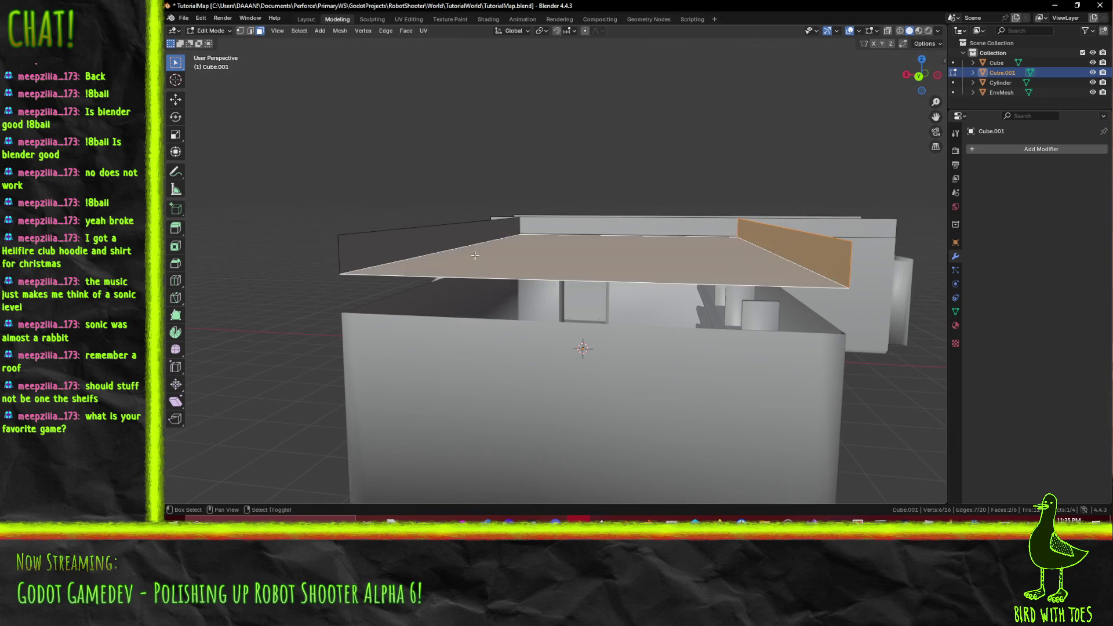
shift+click(450, 235)
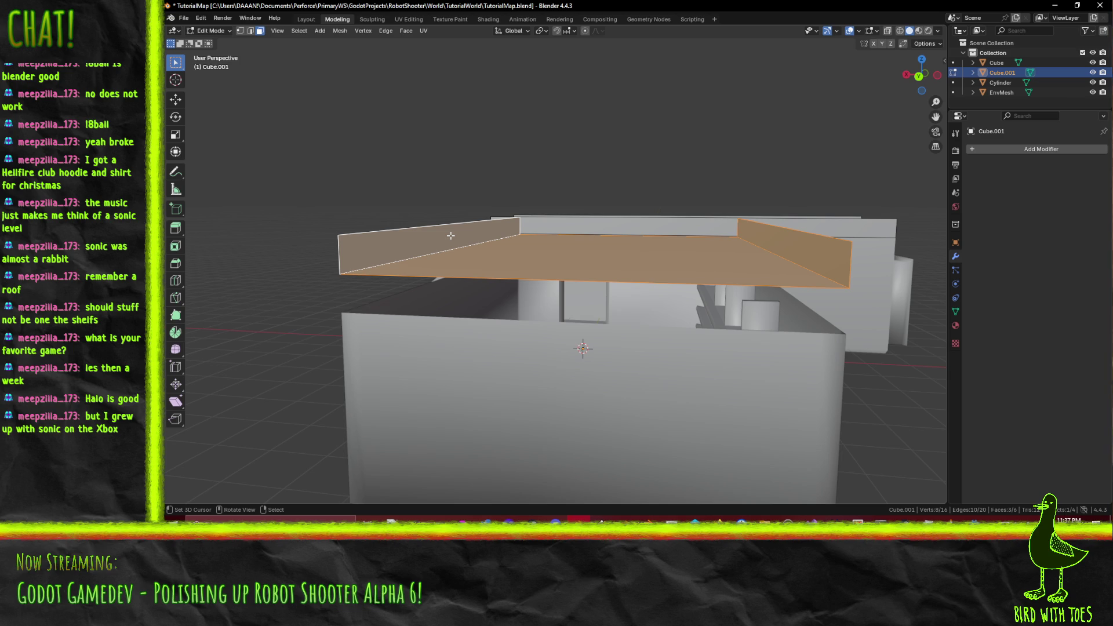
Step: Drop the tray faces 0.3 m along Z so they rest on the walls
mouse_move(380, 228)
mouse_down()
mouse_move(439, 180)
mouse_move(529, 189)
mouse_move(504, 199)
mouse_up()
scroll(504, 199, up, 5)
key(g)
key(y)
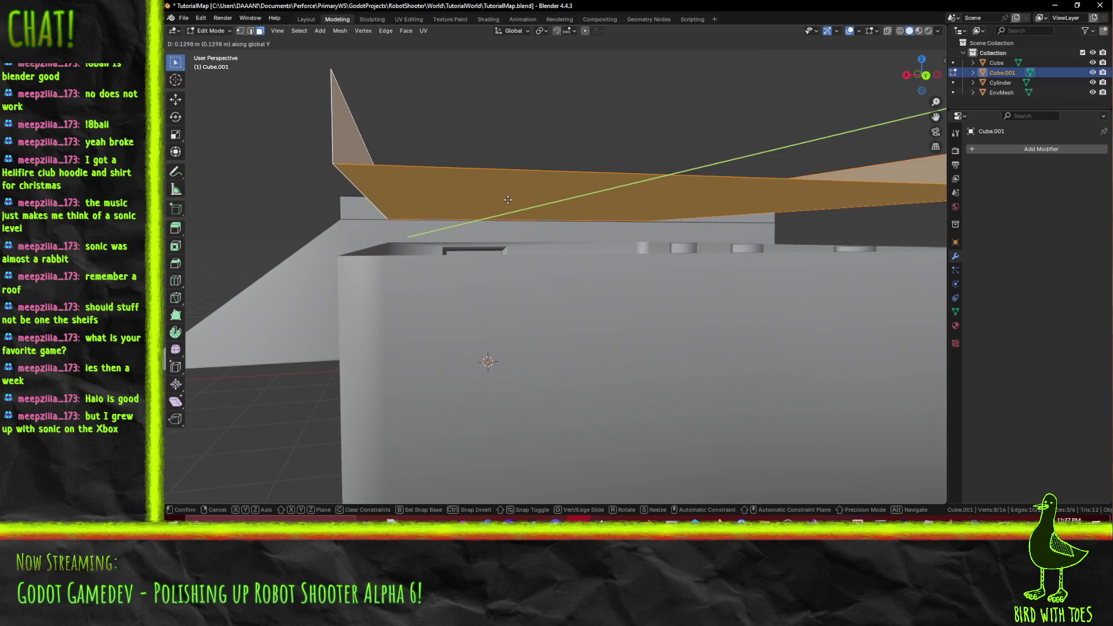
key(z)
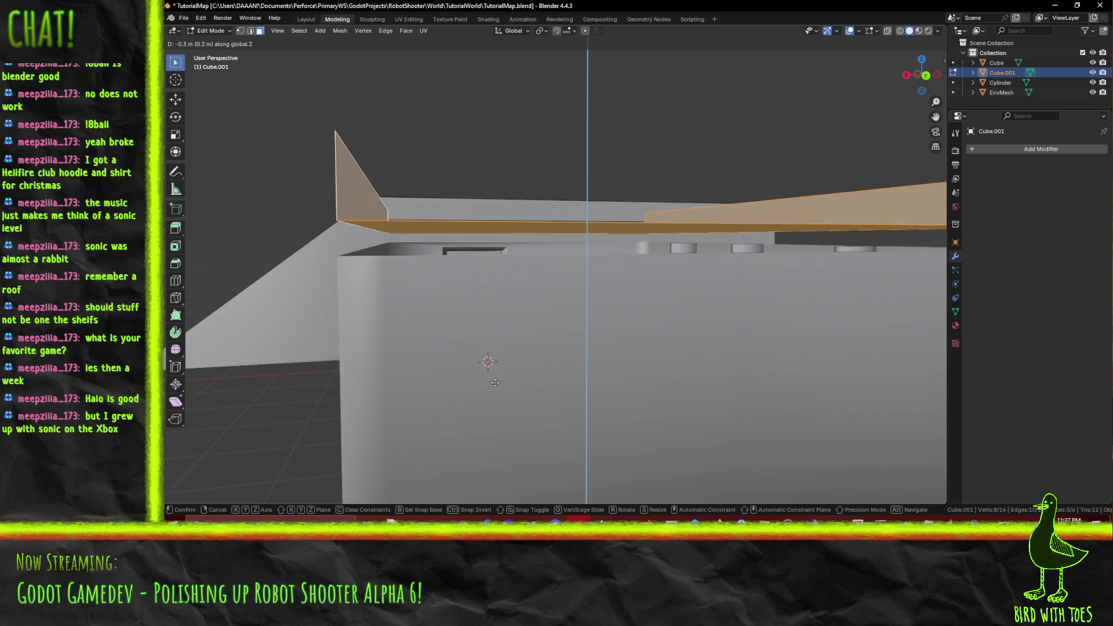
click(562, 125)
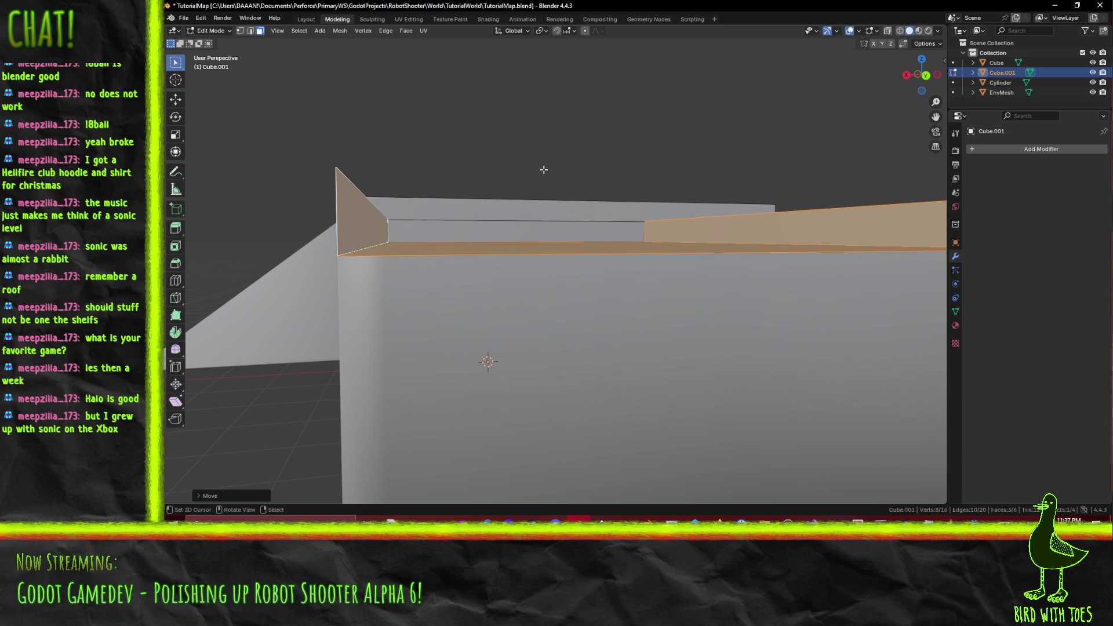
mouse_move(470, 204)
mouse_down()
mouse_move(421, 170)
mouse_move(349, 205)
mouse_move(444, 226)
mouse_move(628, 342)
mouse_move(644, 321)
mouse_move(616, 301)
mouse_up()
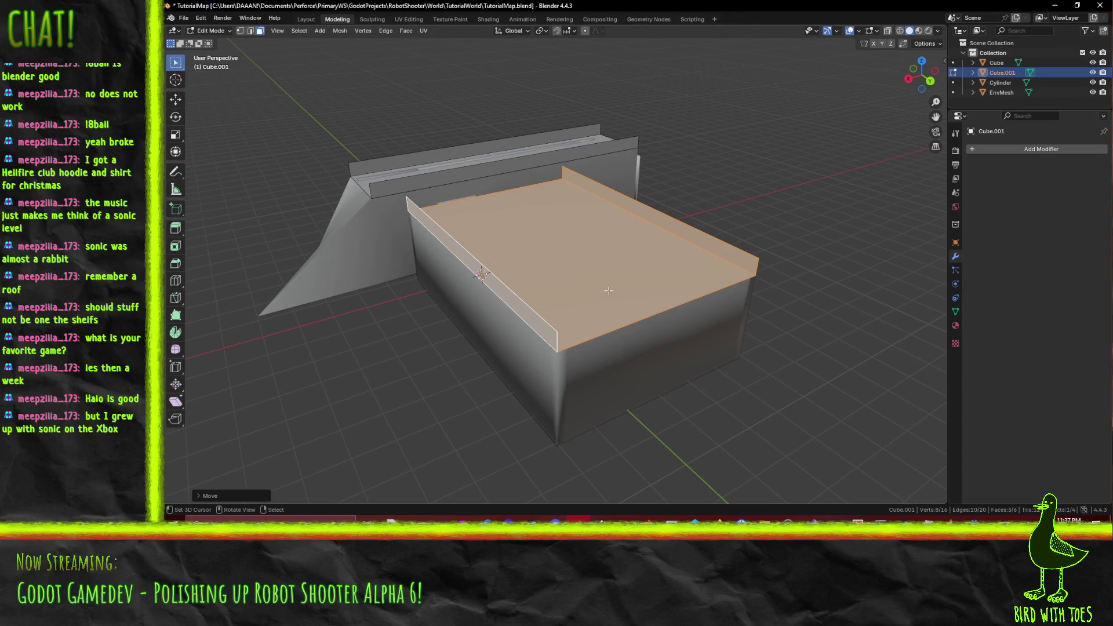
mouse_move(608, 287)
mouse_down()
mouse_move(572, 274)
mouse_move(658, 279)
mouse_move(622, 268)
mouse_move(651, 266)
mouse_move(632, 259)
mouse_move(738, 278)
mouse_move(480, 258)
mouse_up()
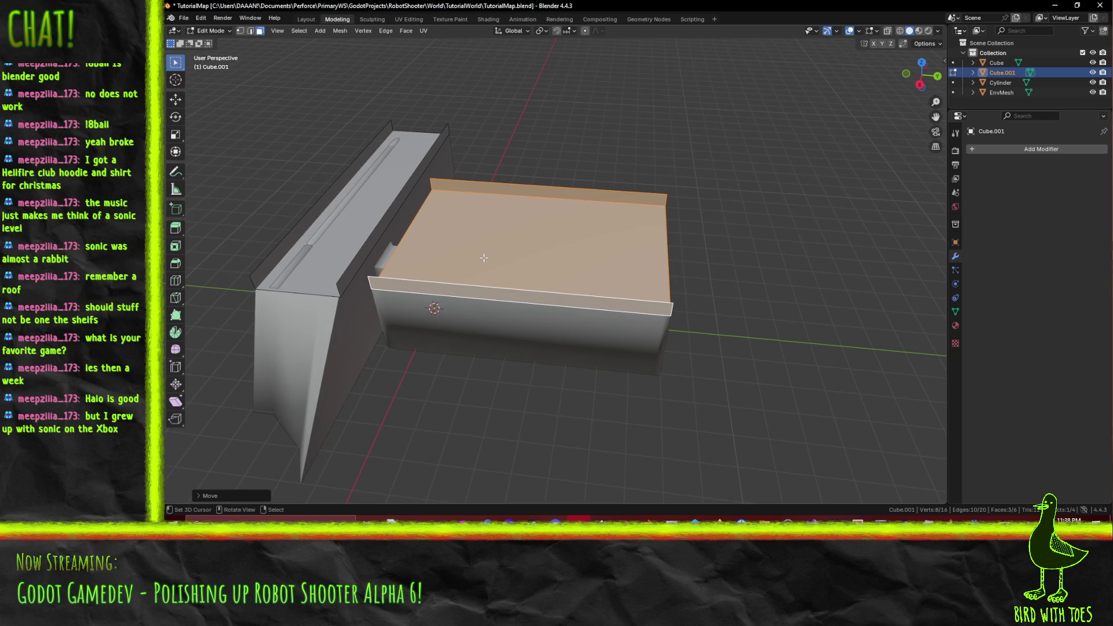
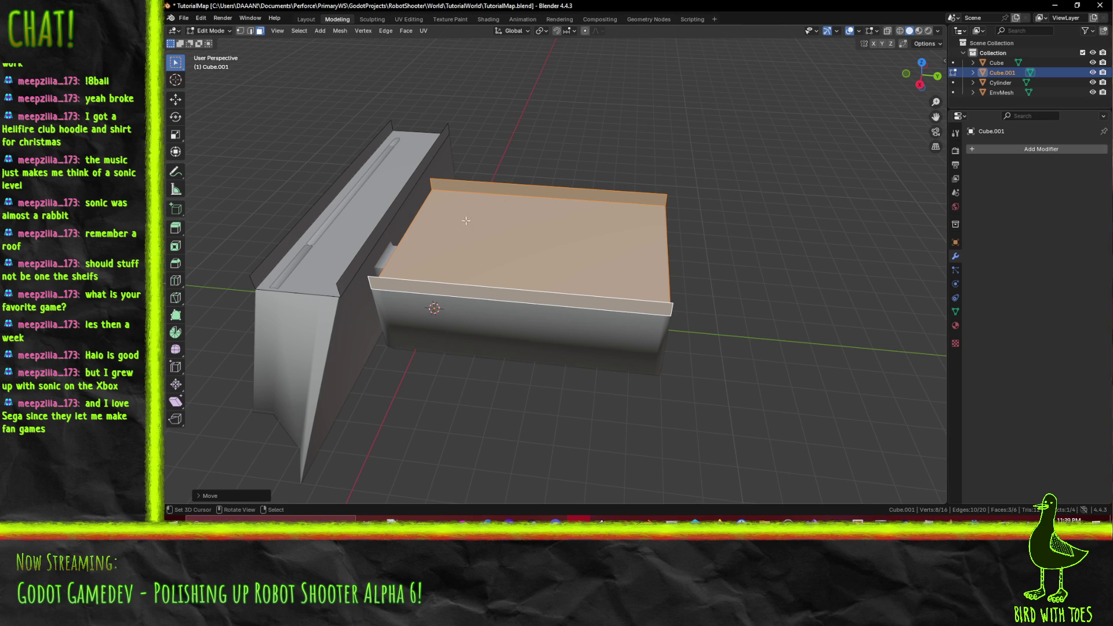
Step: Mark UV seams on the box's left and right top edges and the back wall's top edge, then select the whole mesh
mouse_move(465, 220)
mouse_down()
mouse_move(442, 168)
mouse_move(453, 167)
mouse_move(407, 162)
mouse_move(407, 192)
mouse_move(668, 229)
mouse_move(603, 294)
mouse_up()
key(2)
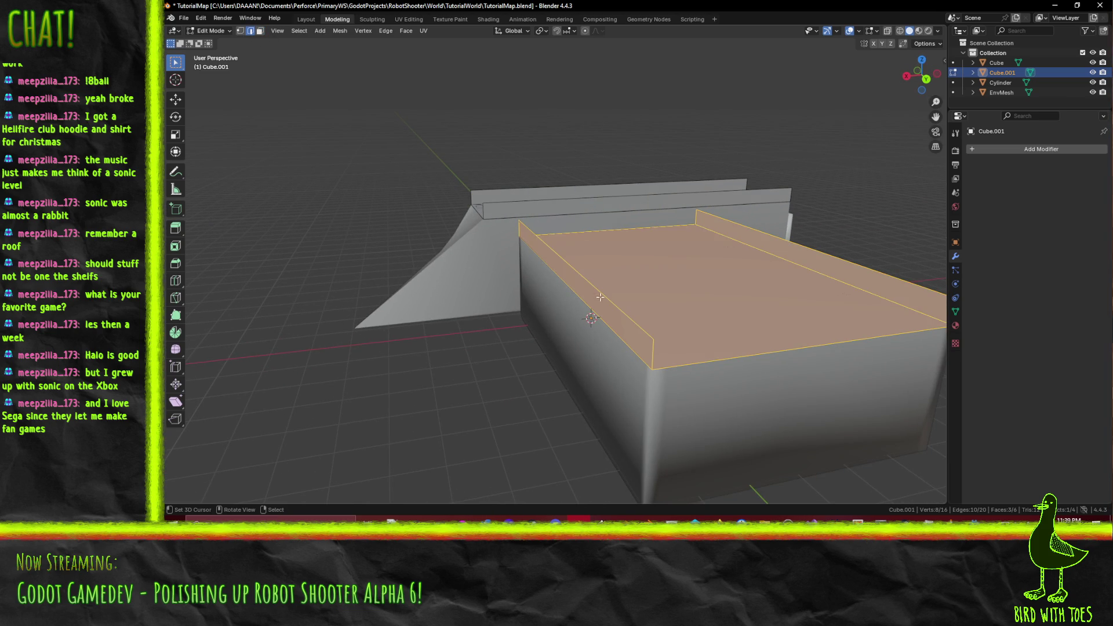
click(600, 299)
shift+click(809, 269)
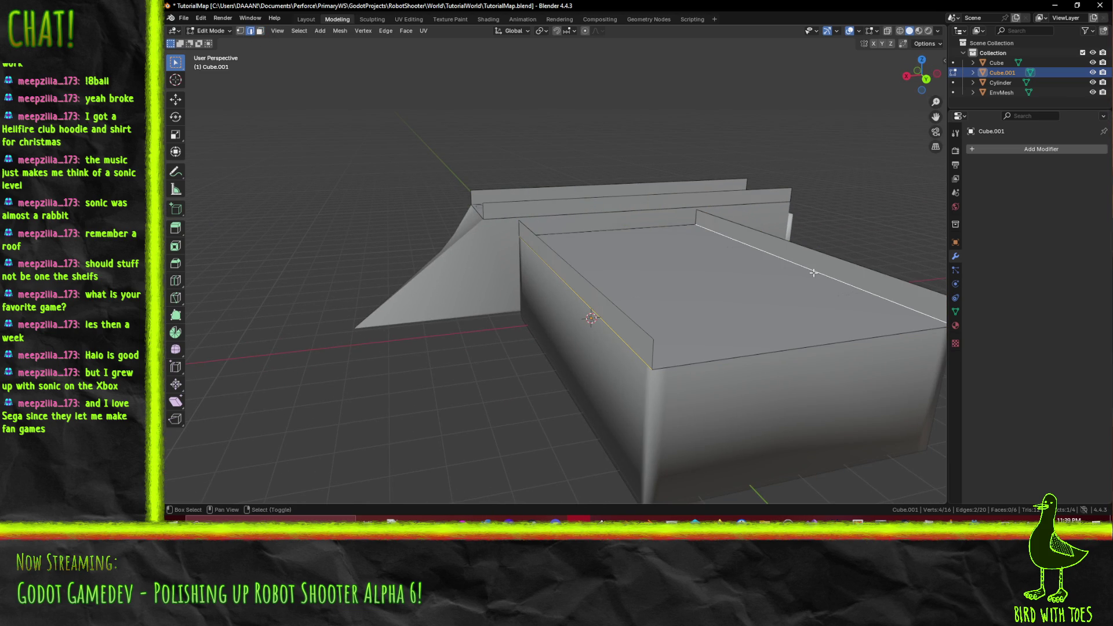
shift+click(524, 213)
key(F3)
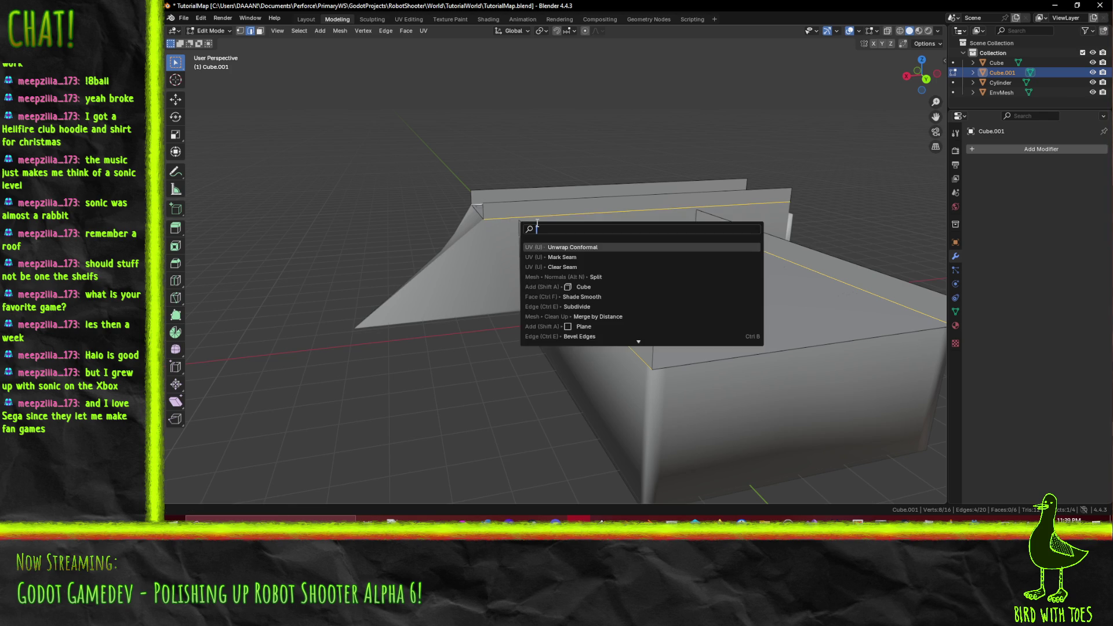
click(601, 257)
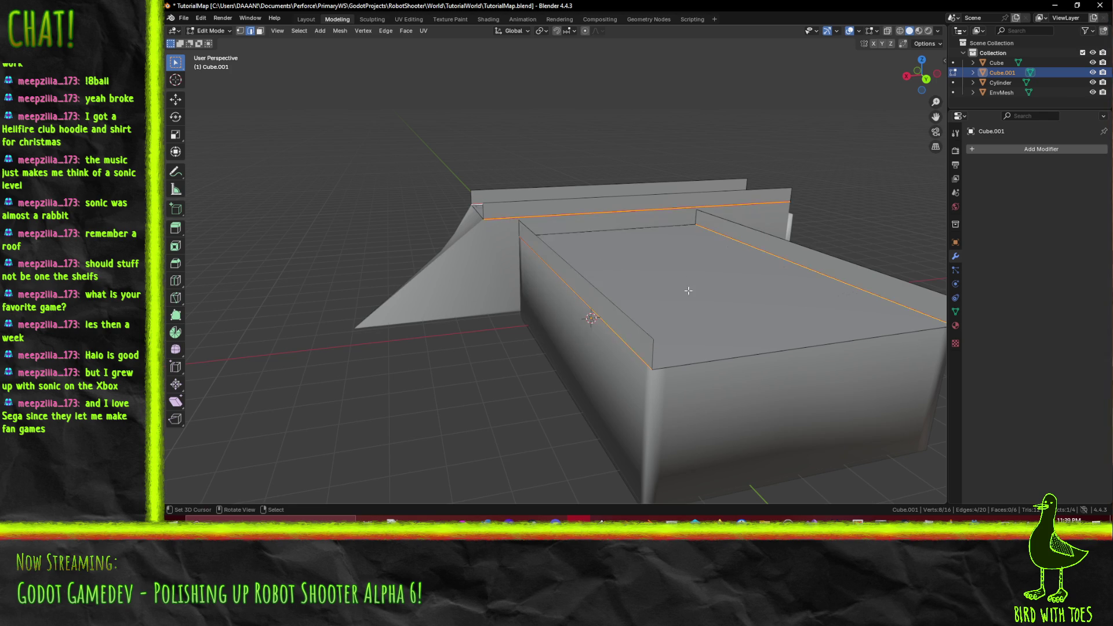
key(a)
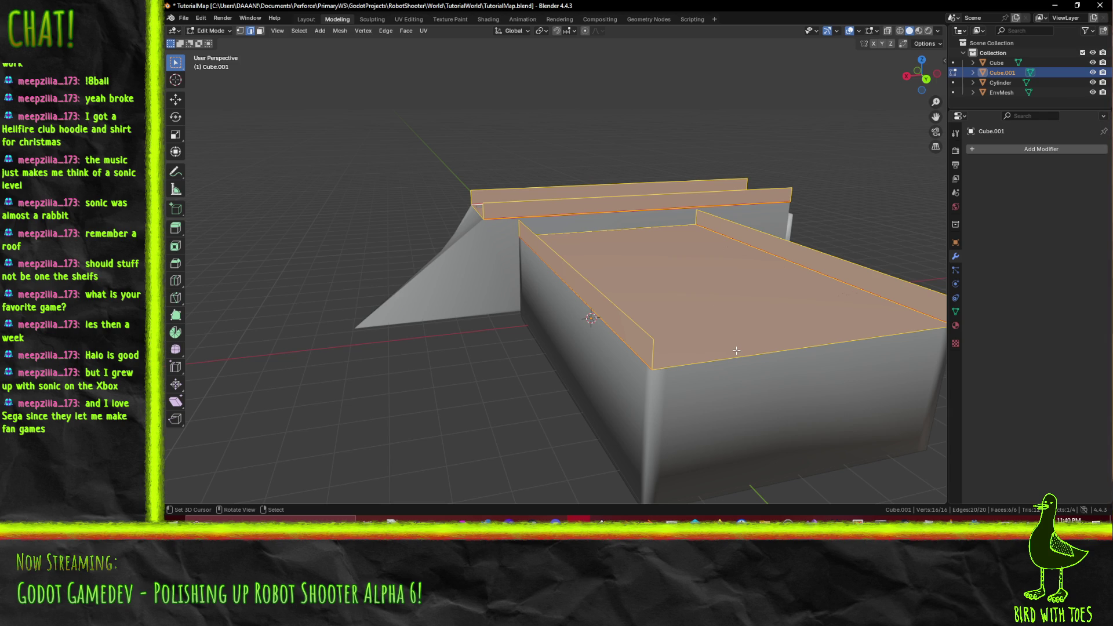
key(F3)
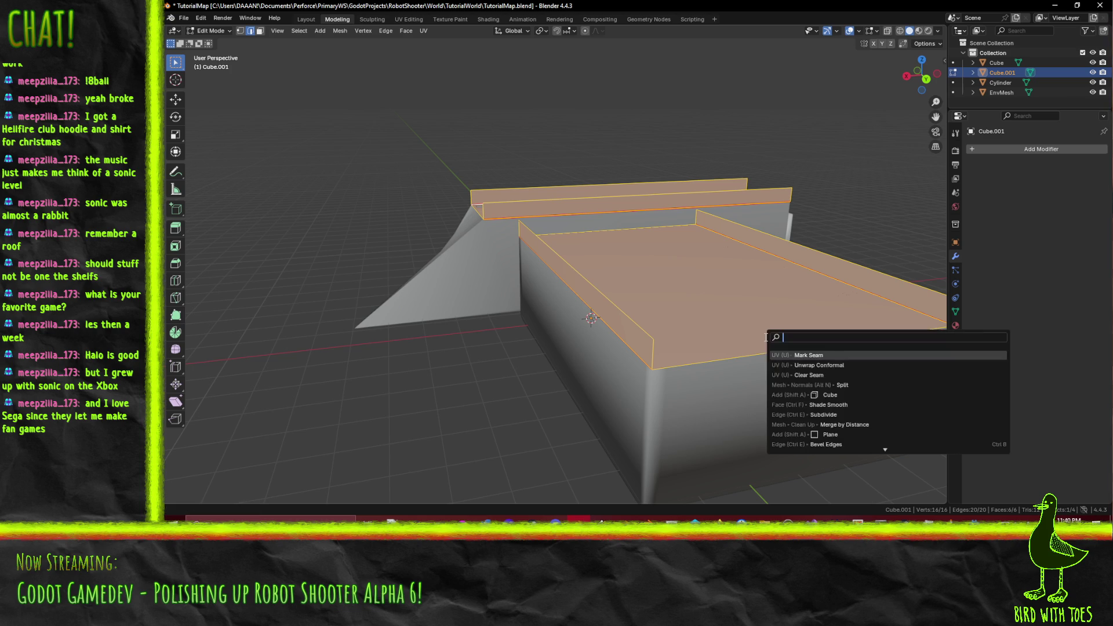
key(Escape)
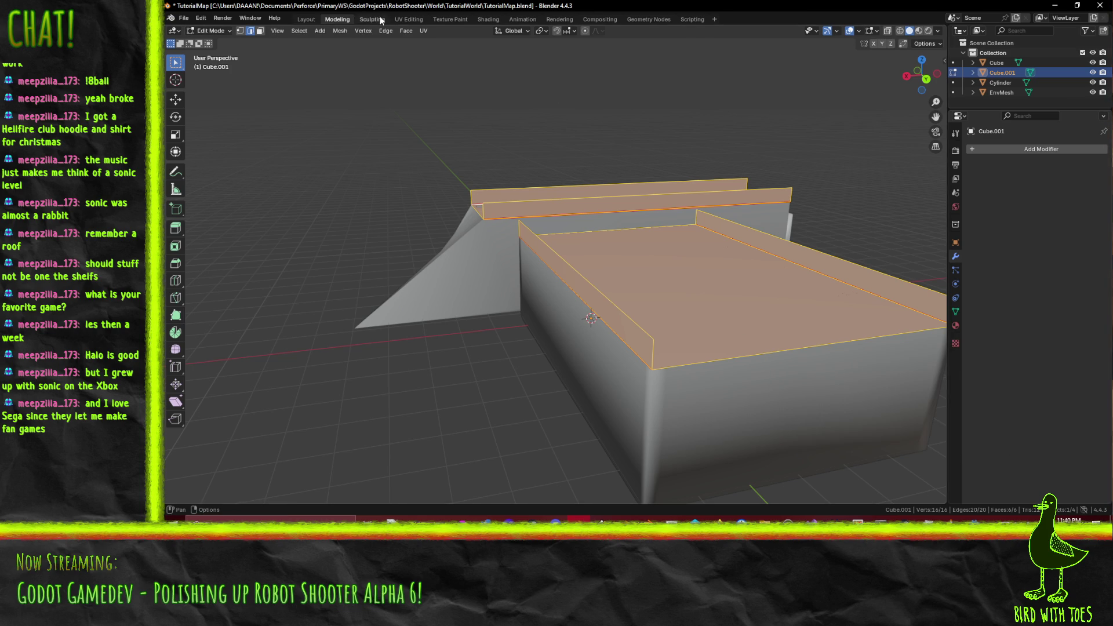
Step: Switch to the UV Editing workspace and orbit around Cube.001's box and wall piece
click(399, 20)
scroll(789, 235, down, 5)
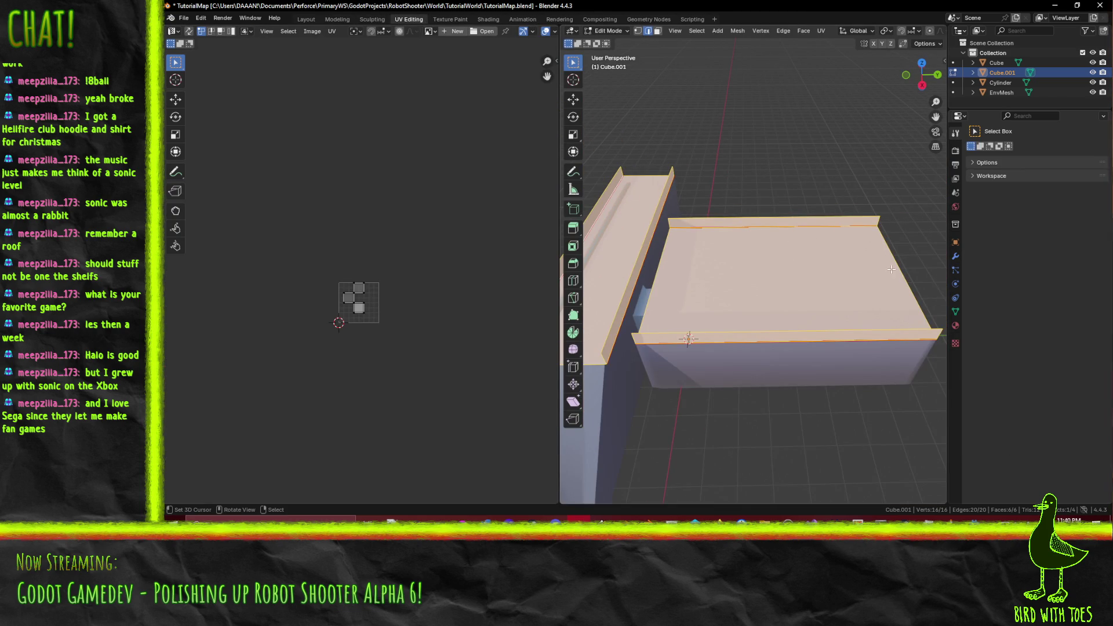
drag(891, 269, 641, 254)
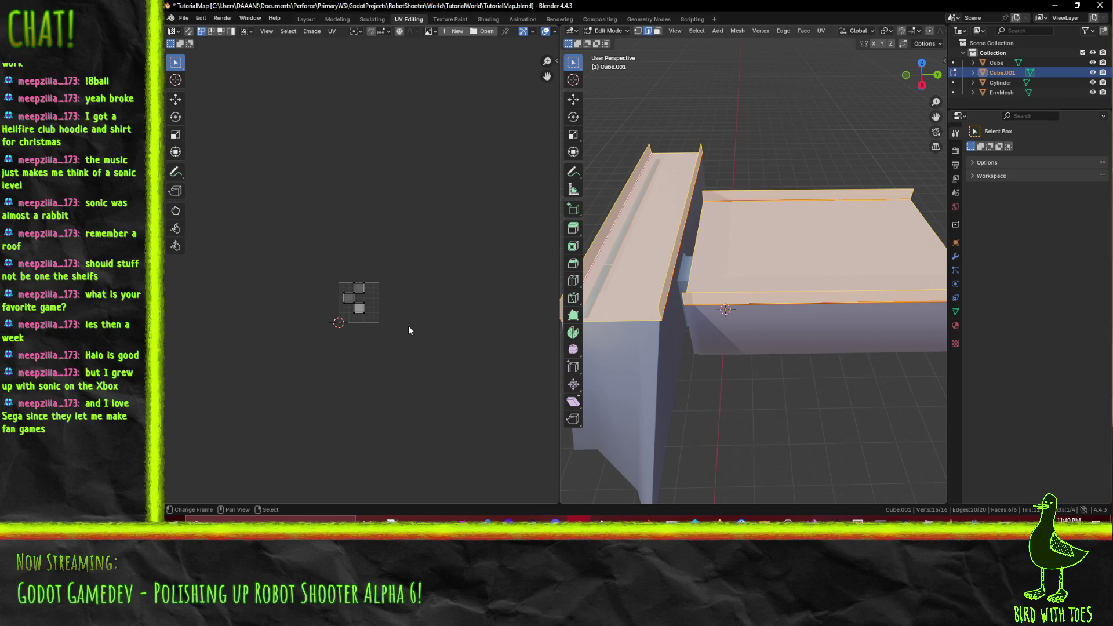
mouse_move(818, 309)
mouse_down()
mouse_move(790, 362)
mouse_move(794, 336)
mouse_up()
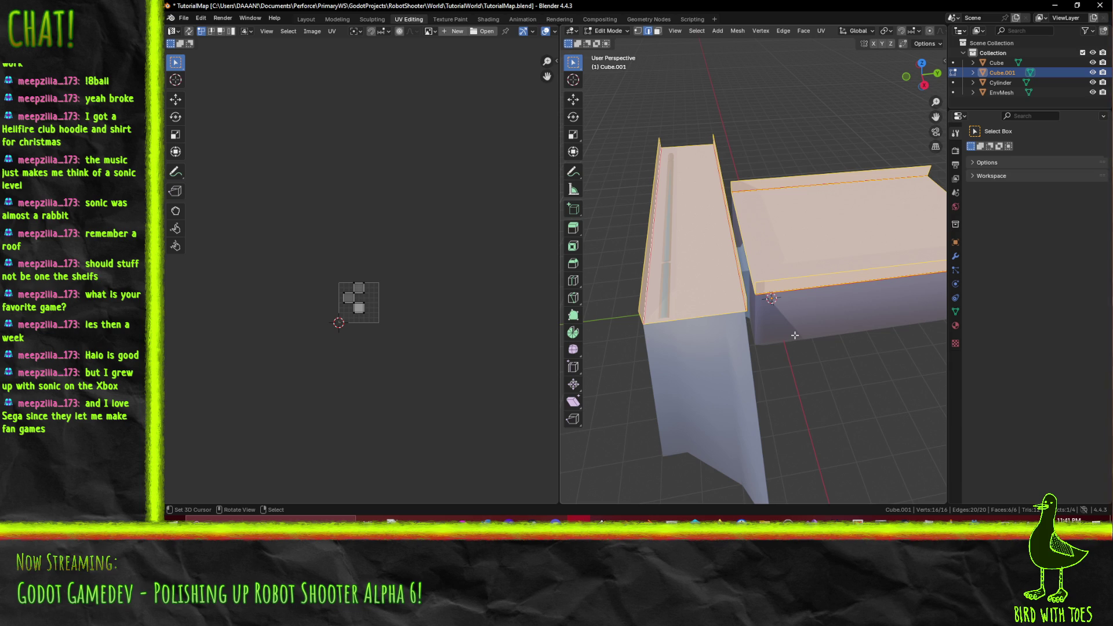
mouse_move(763, 315)
mouse_down()
mouse_move(749, 305)
mouse_move(838, 301)
mouse_up()
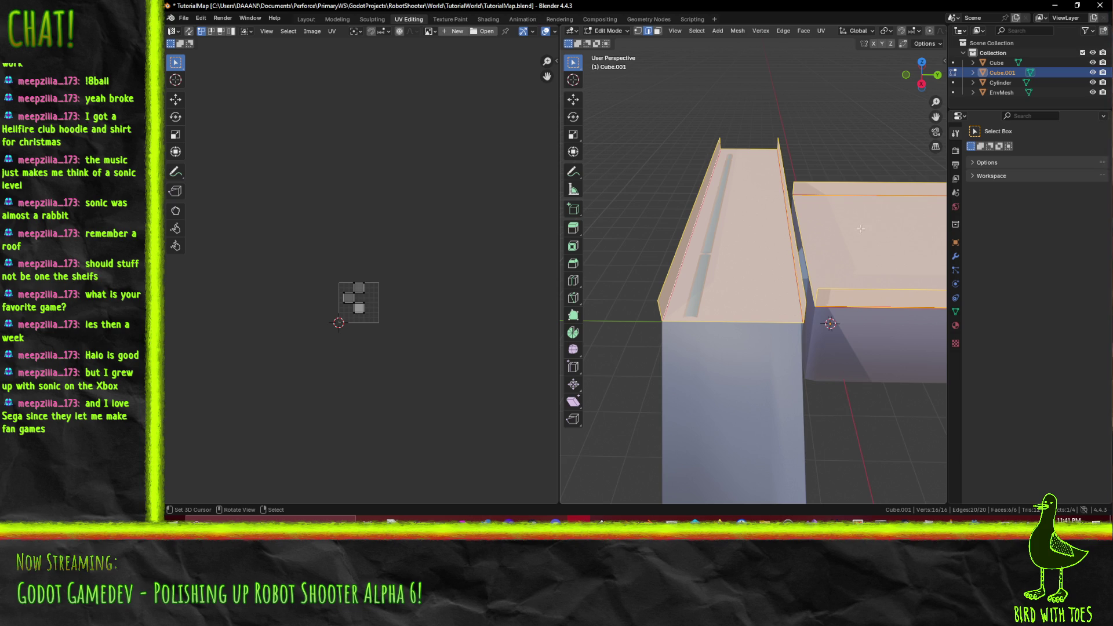
Step: Orbit the 3D view around Cube.001 to check the seams from several sides
drag(861, 229, 726, 233)
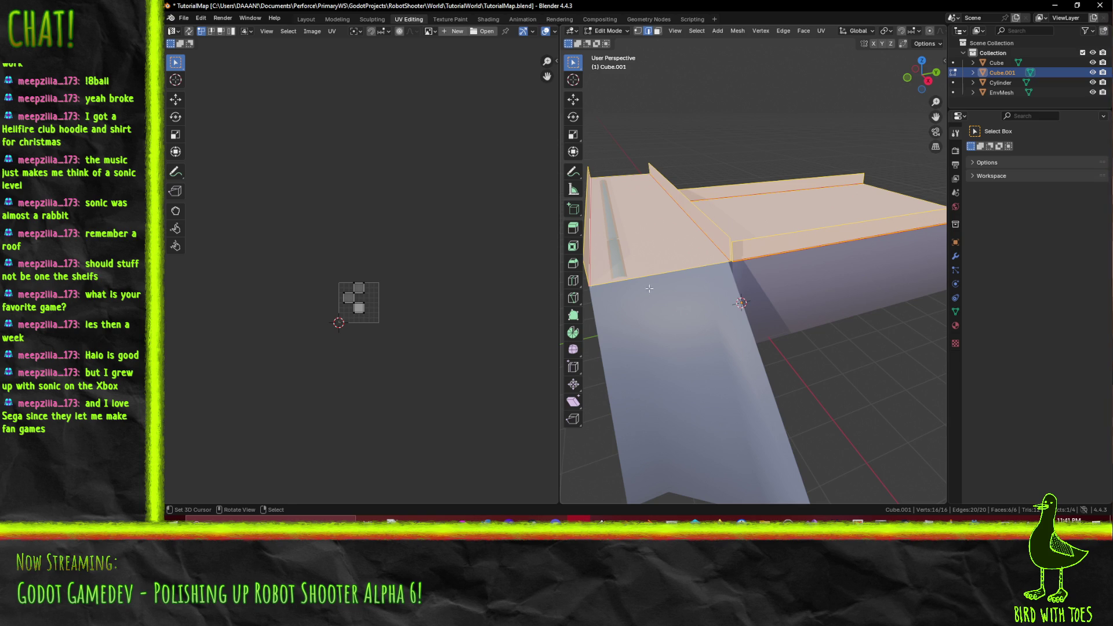
mouse_move(649, 289)
mouse_down()
mouse_move(744, 330)
mouse_move(783, 315)
mouse_move(858, 317)
mouse_up()
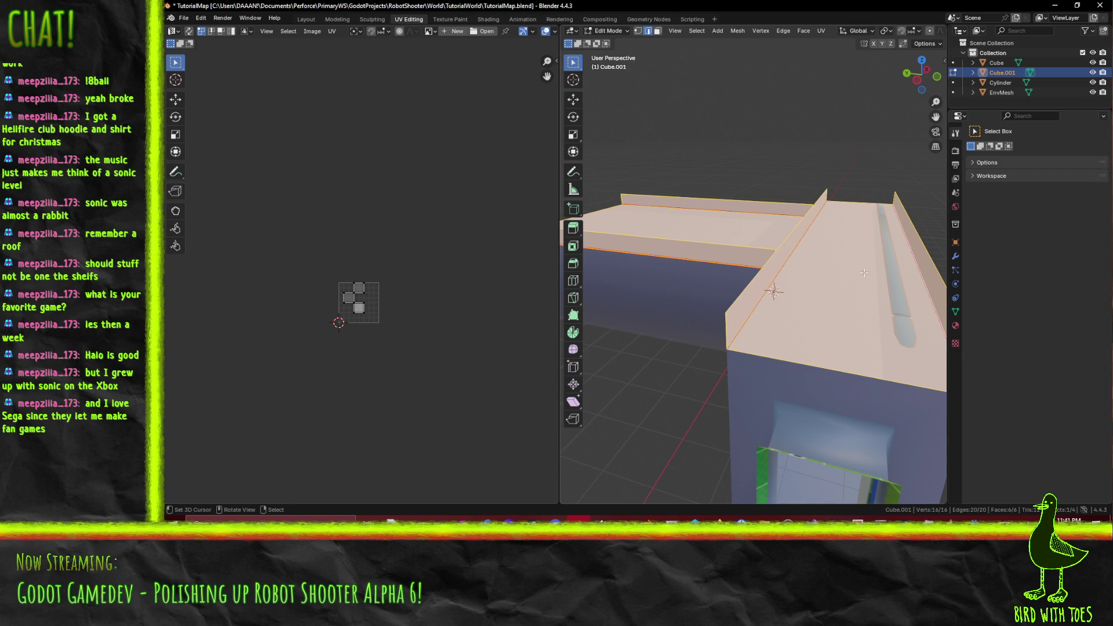
scroll(863, 273, down, 2)
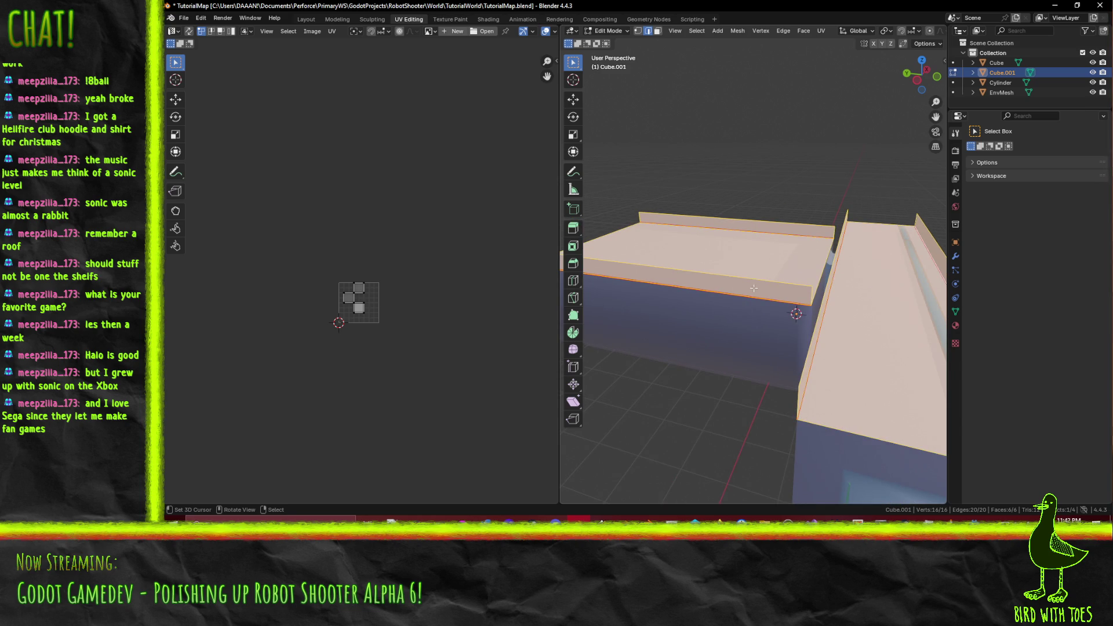
mouse_move(753, 288)
mouse_down()
mouse_move(794, 251)
mouse_move(765, 270)
mouse_up()
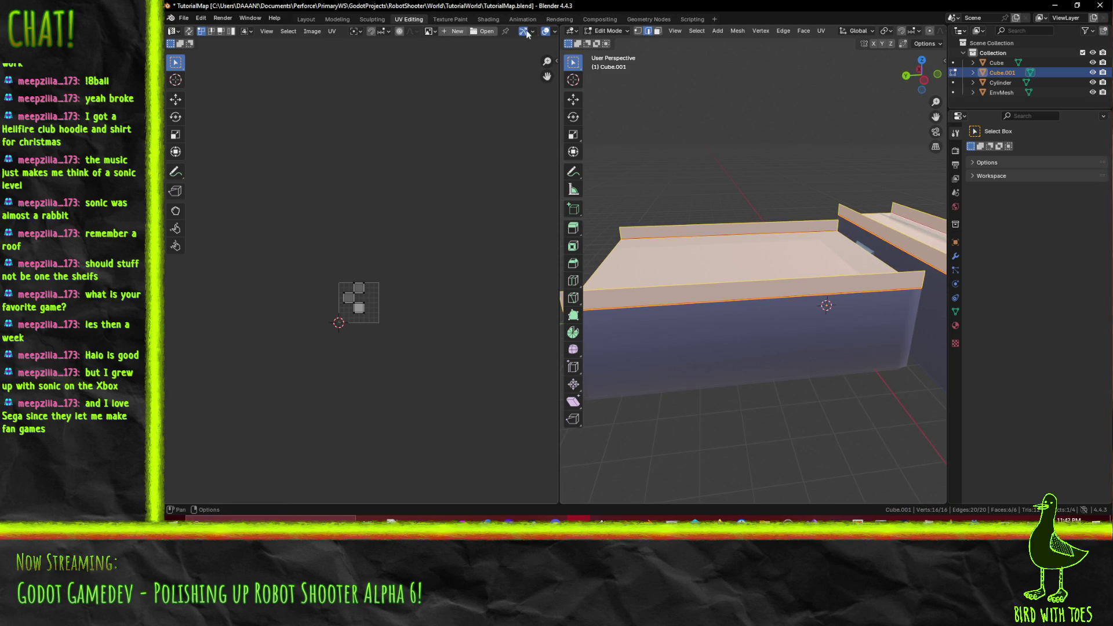
click(447, 19)
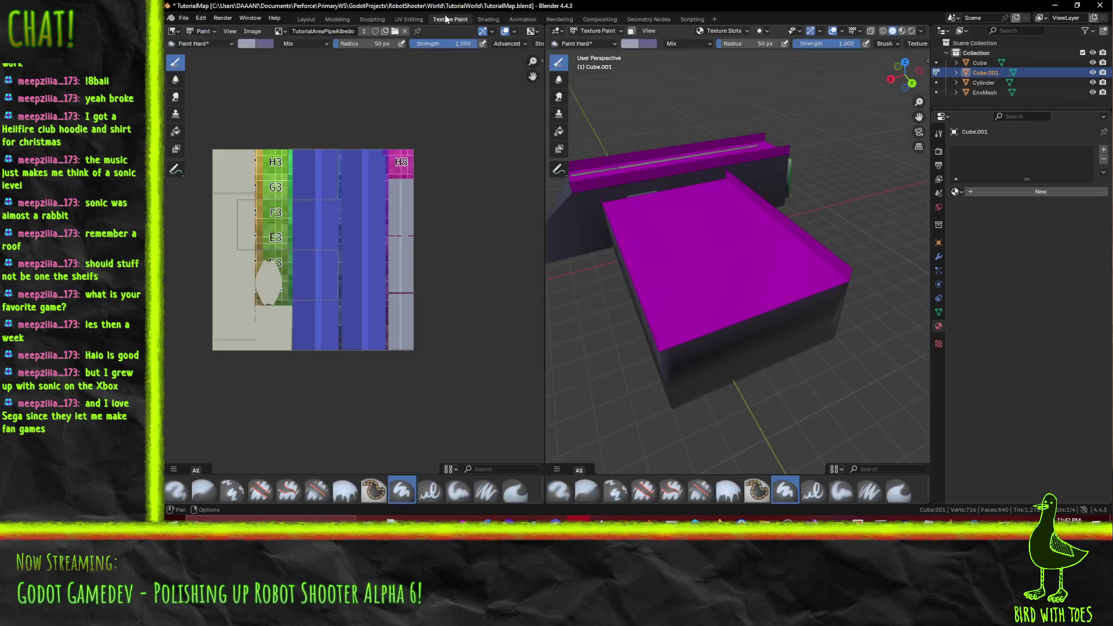
mouse_move(829, 249)
mouse_down()
mouse_move(864, 266)
mouse_move(789, 256)
mouse_up()
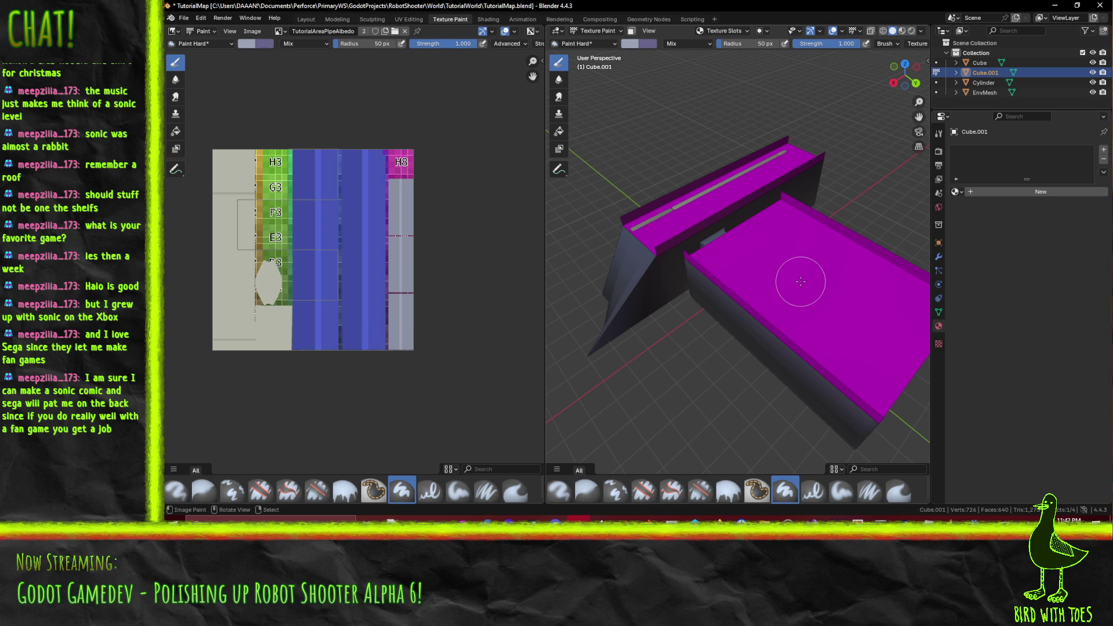
Step: Rename Cube.001 to 'Ceilings' in the Outliner and save TutorialMap.blend
double_click(983, 74)
text(Ceilingh)
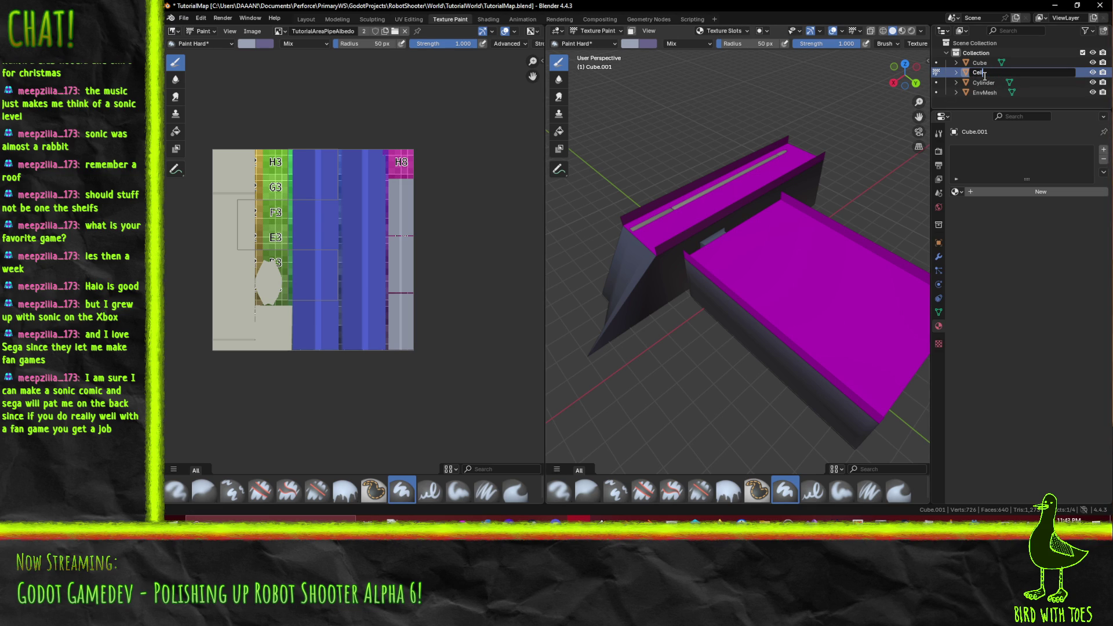
key(BackSpace)
text(s)
key(Return)
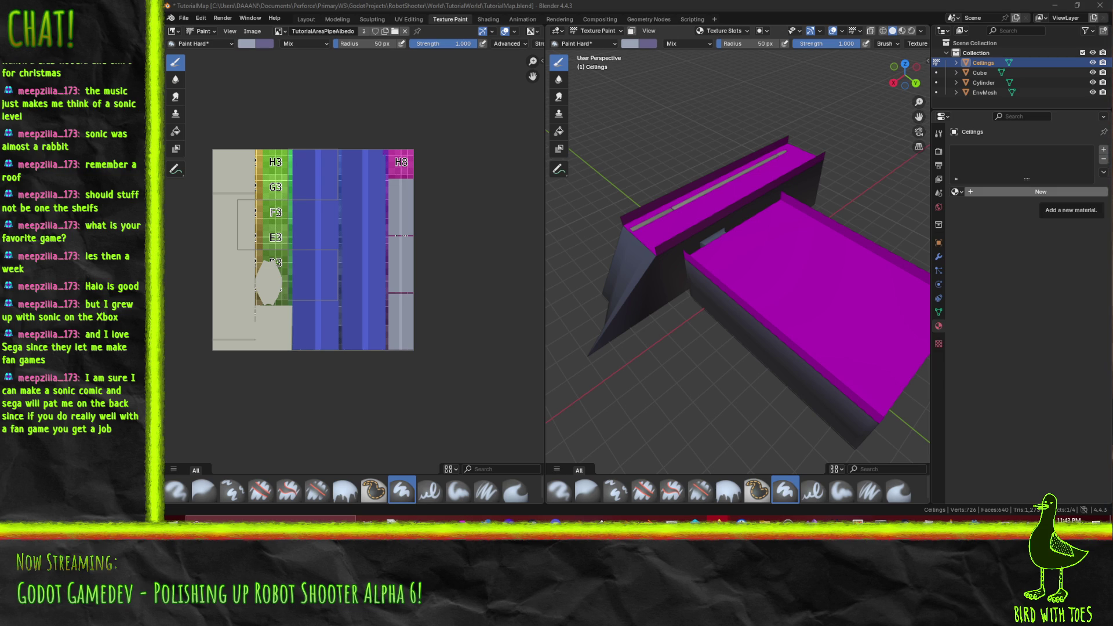
key(ctrl+s)
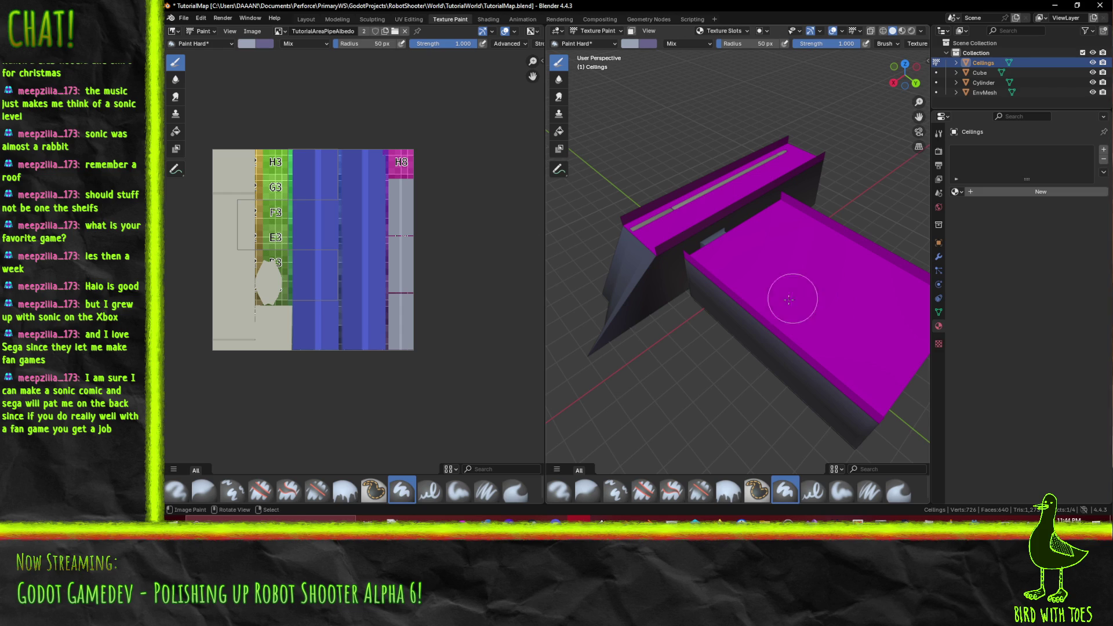
Step: Create a new material for Ceilings named 'TutorialAreaCeiling'
drag(296, 238, 336, 250)
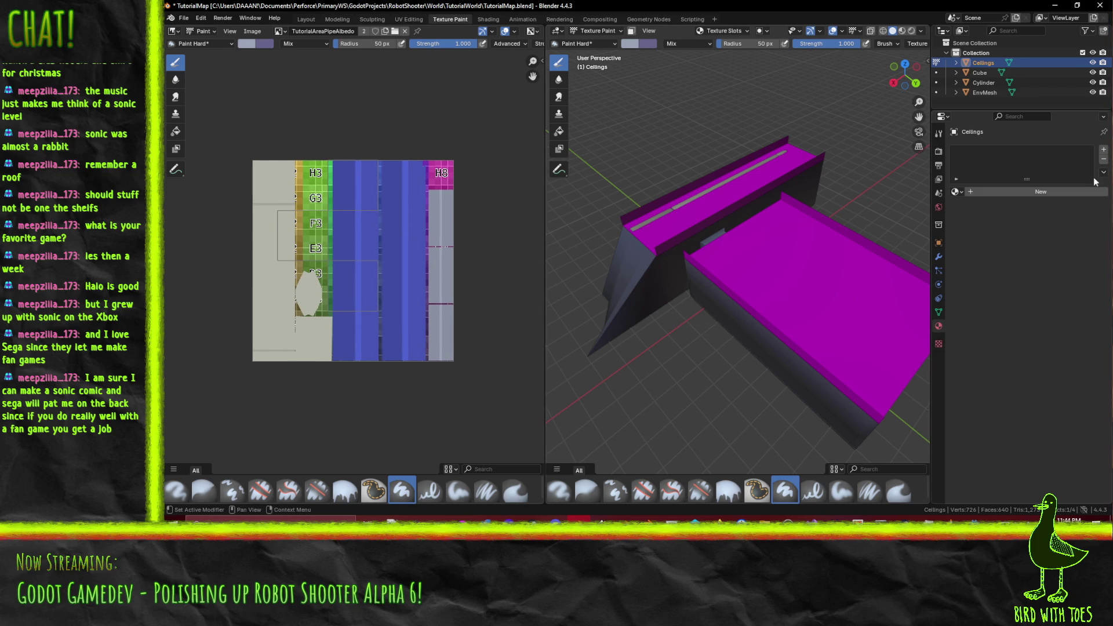
click(1043, 191)
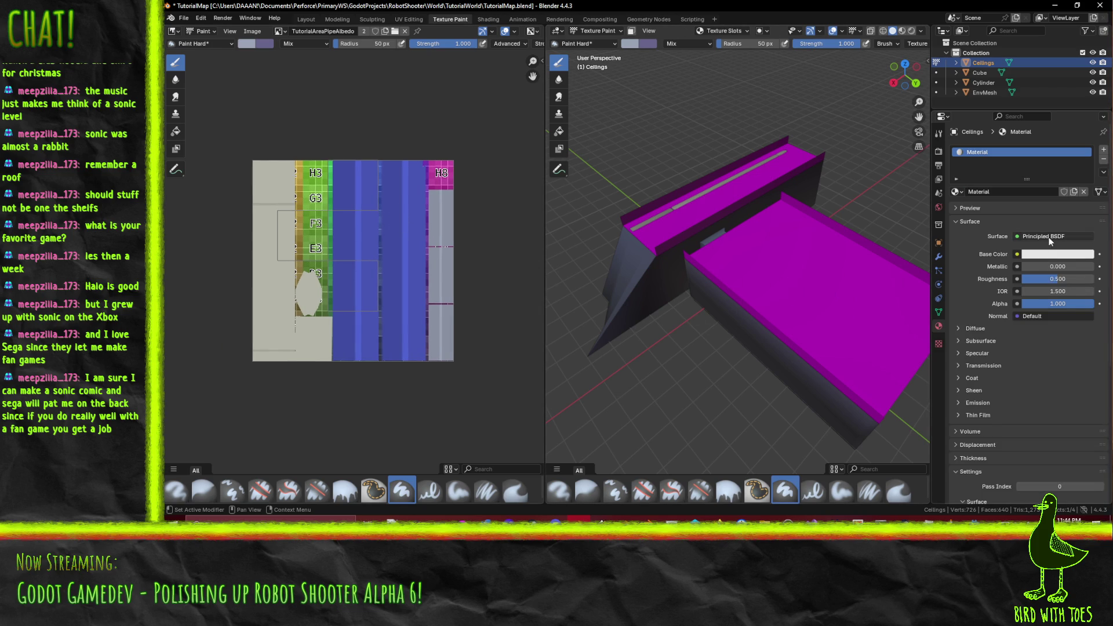
click(1008, 191)
text(Tu)
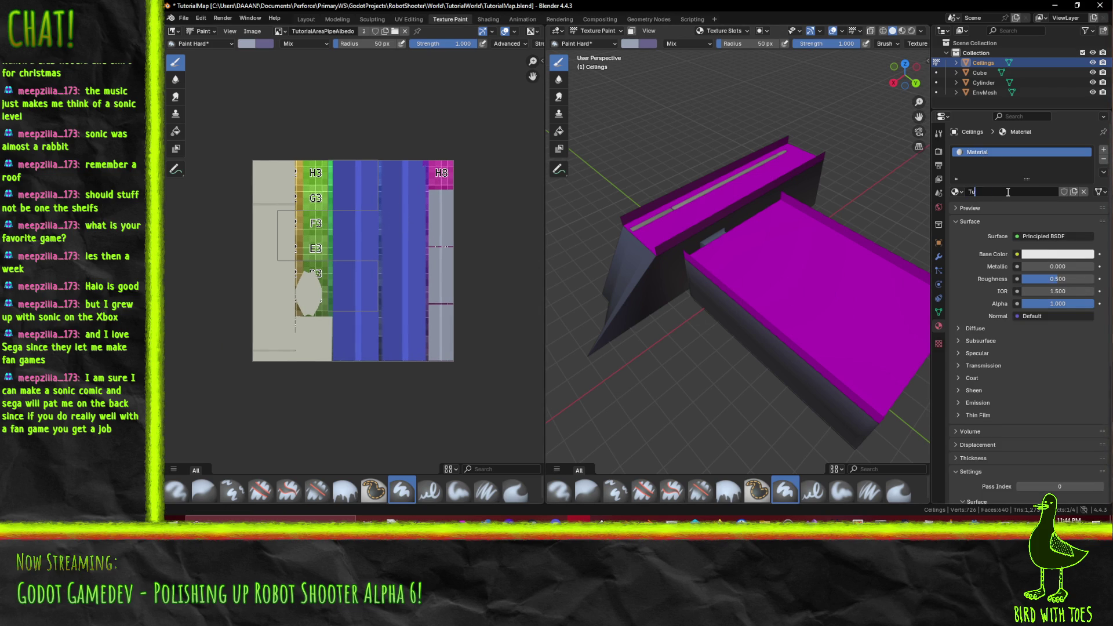
text(torialAreaCe)
text(iling)
key(Return)
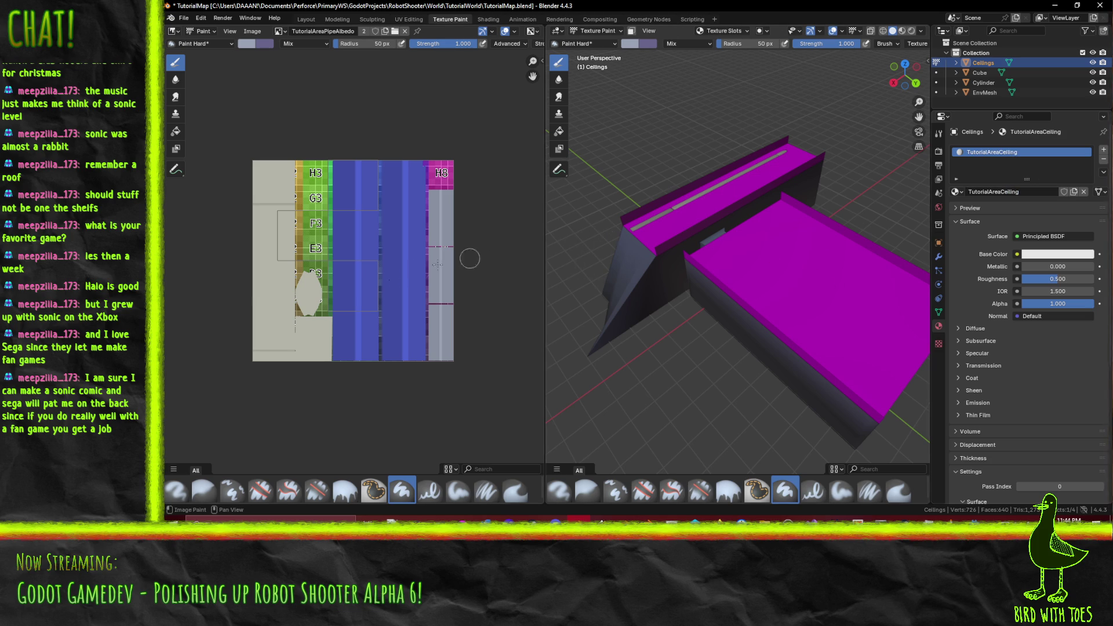
Step: Feed the base colour from an image texture using a new 'TutorialAreaCeilingAlbedo' grid image
scroll(371, 267, right, 5)
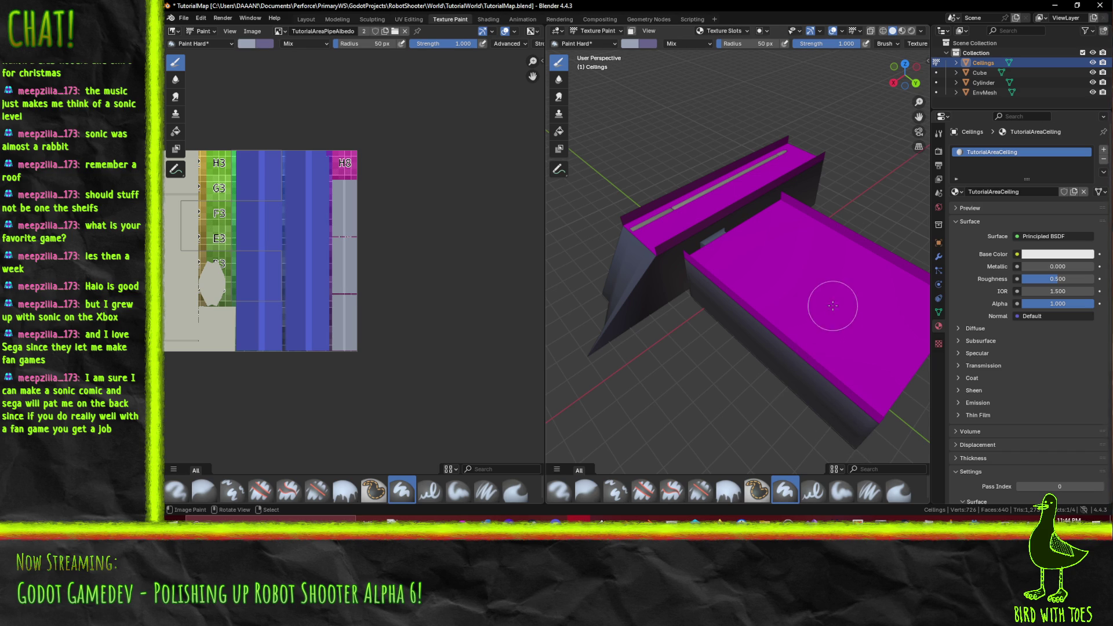
drag(832, 306, 758, 318)
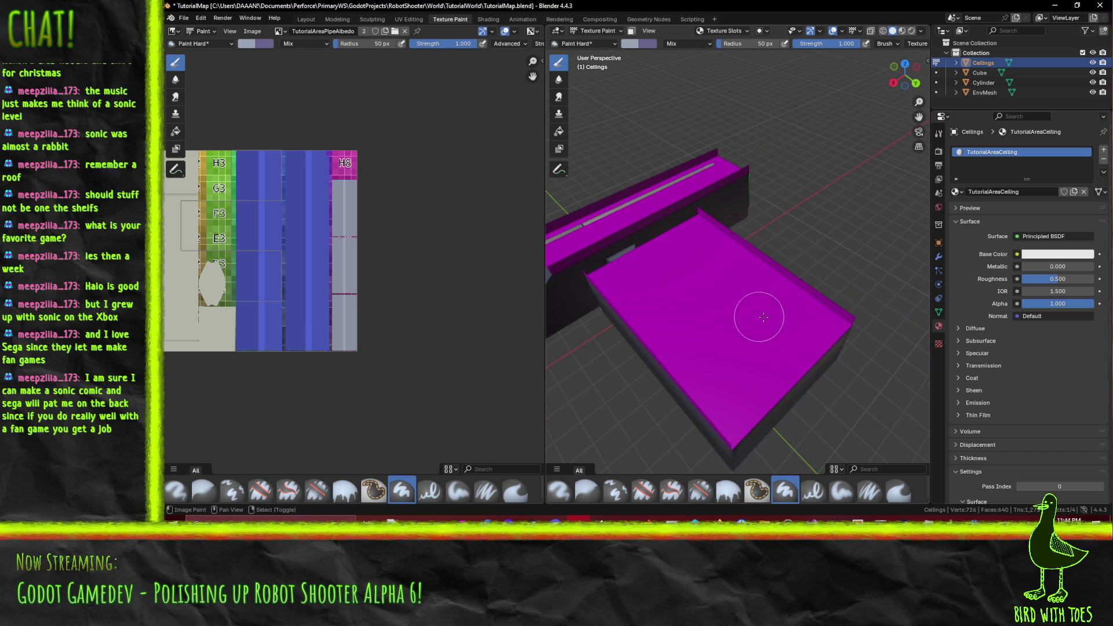
click(1017, 255)
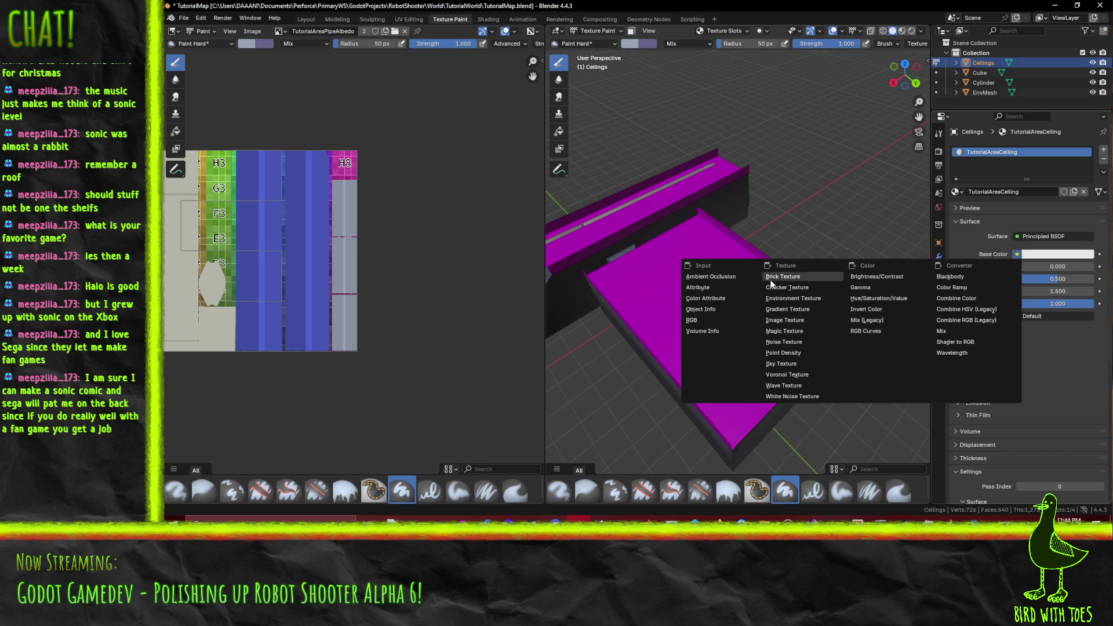
click(784, 320)
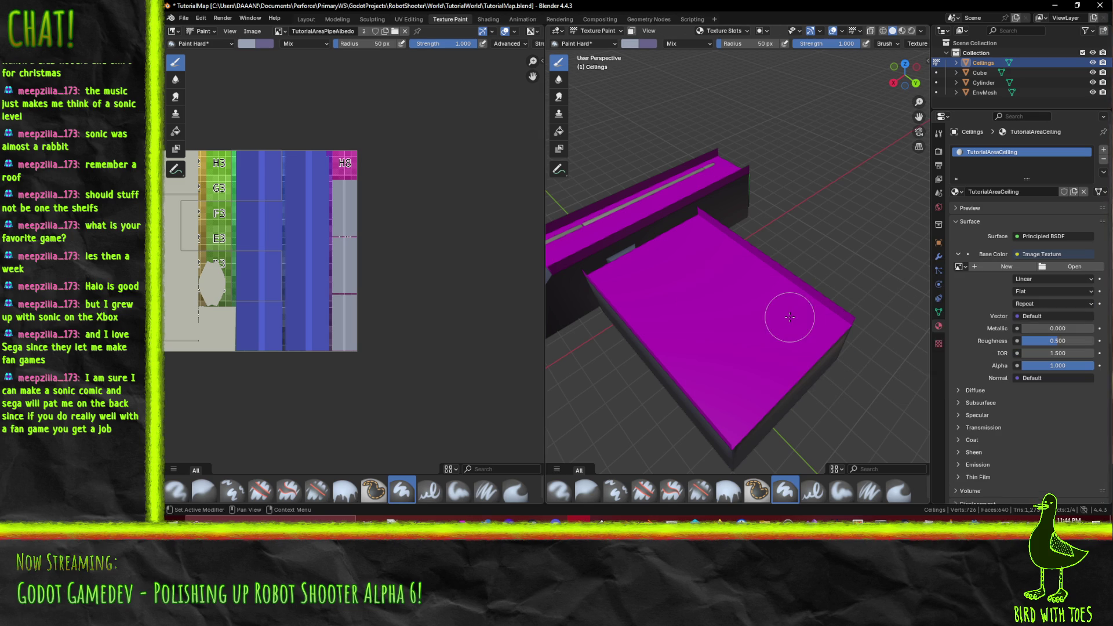
click(1005, 270)
text(Tutor)
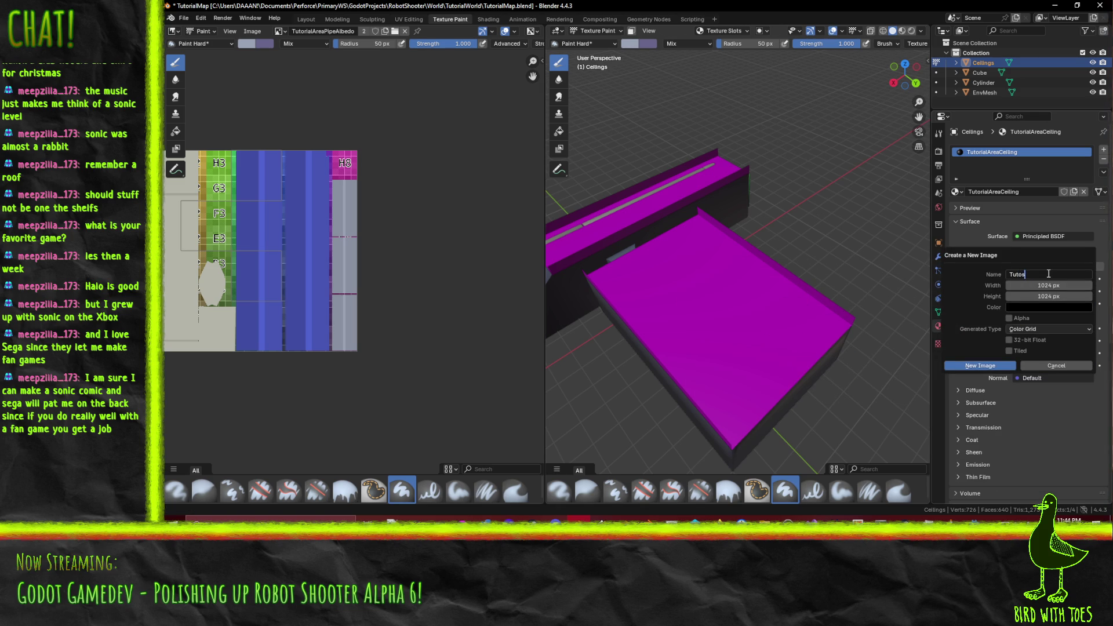
text(ialAreaCeilingAlbedo)
click(980, 366)
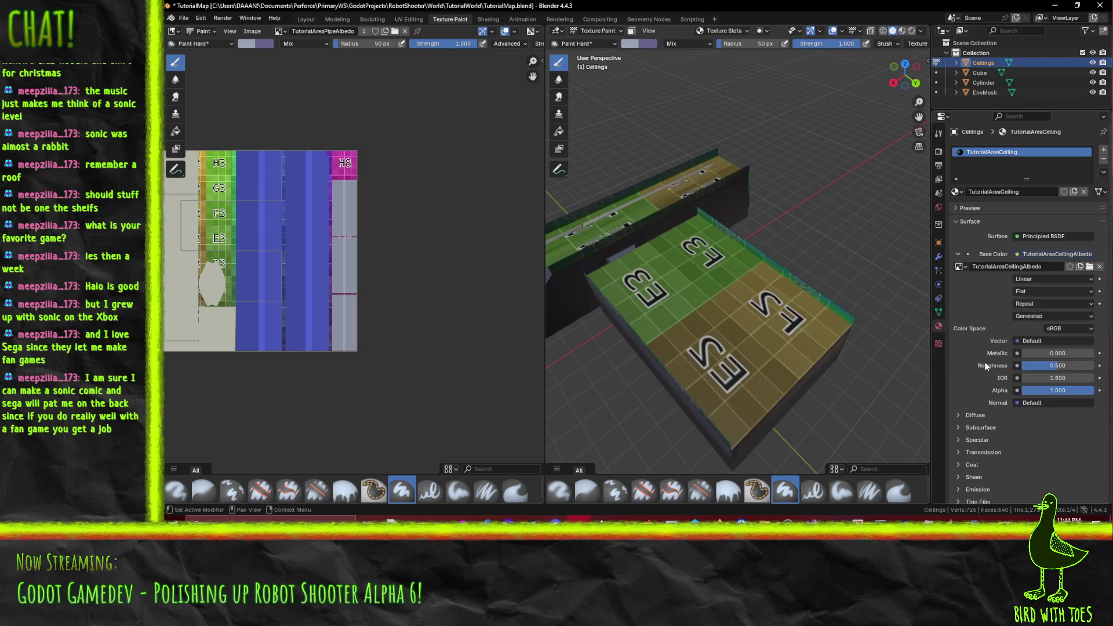
drag(860, 294, 788, 267)
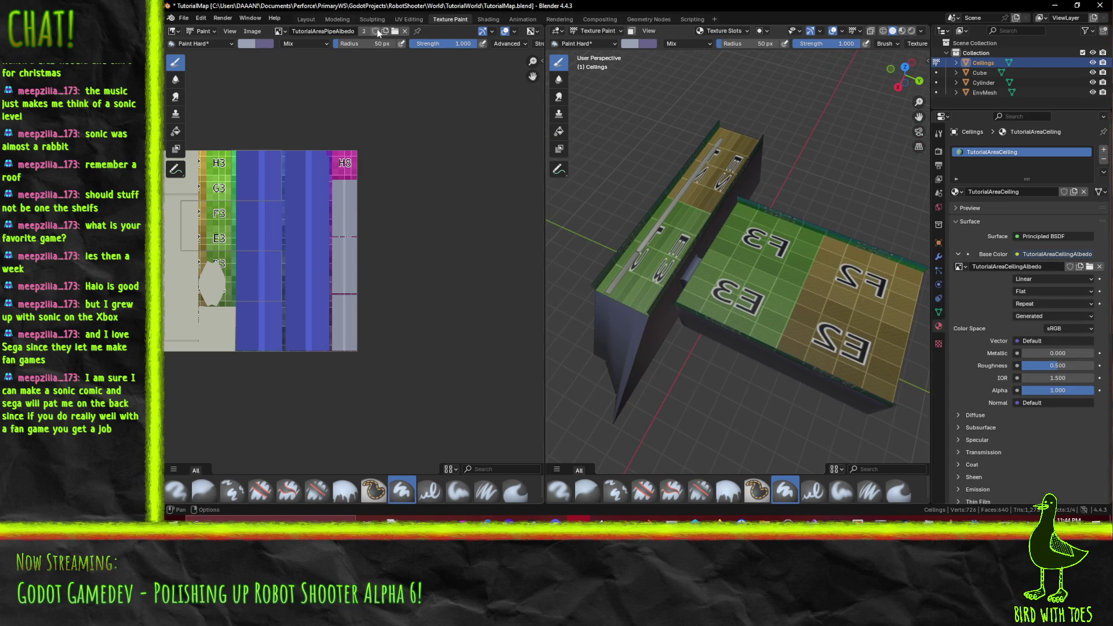
Step: Re-unwrap the ceiling conformally, then separately unwrap the side wall's top face
click(408, 20)
key(F3)
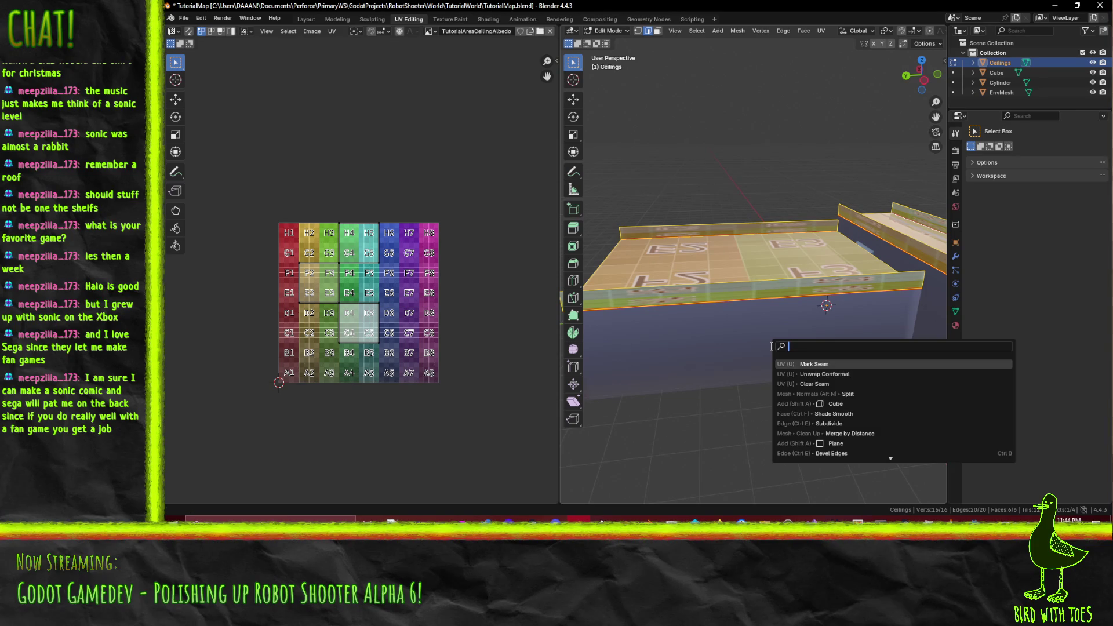
click(824, 374)
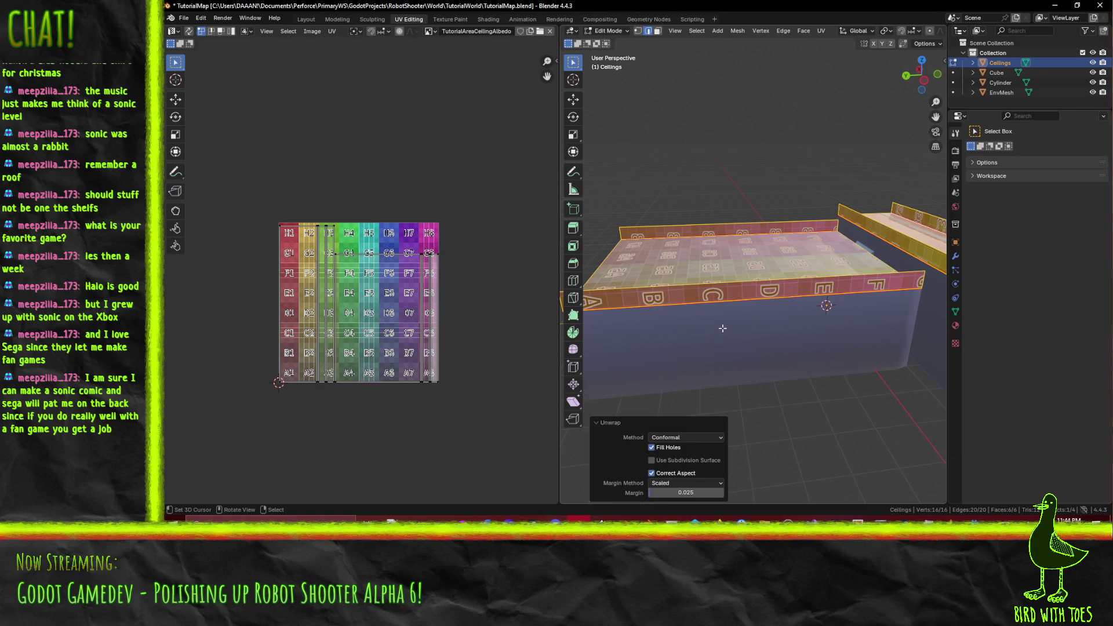
click(728, 348)
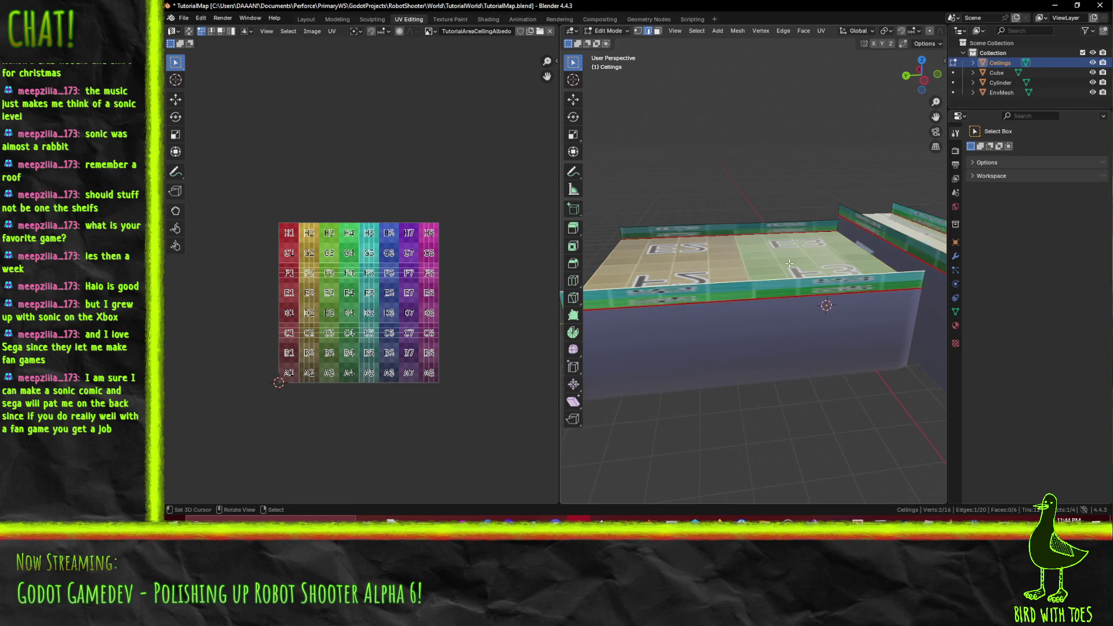
shift+click(817, 282)
click(818, 283)
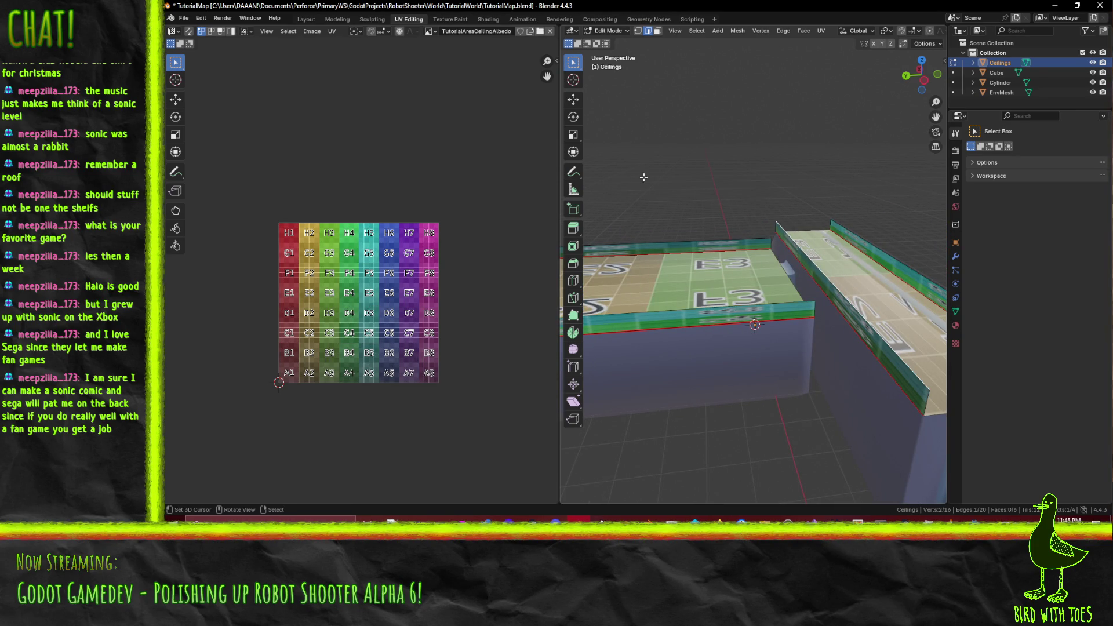
click(657, 33)
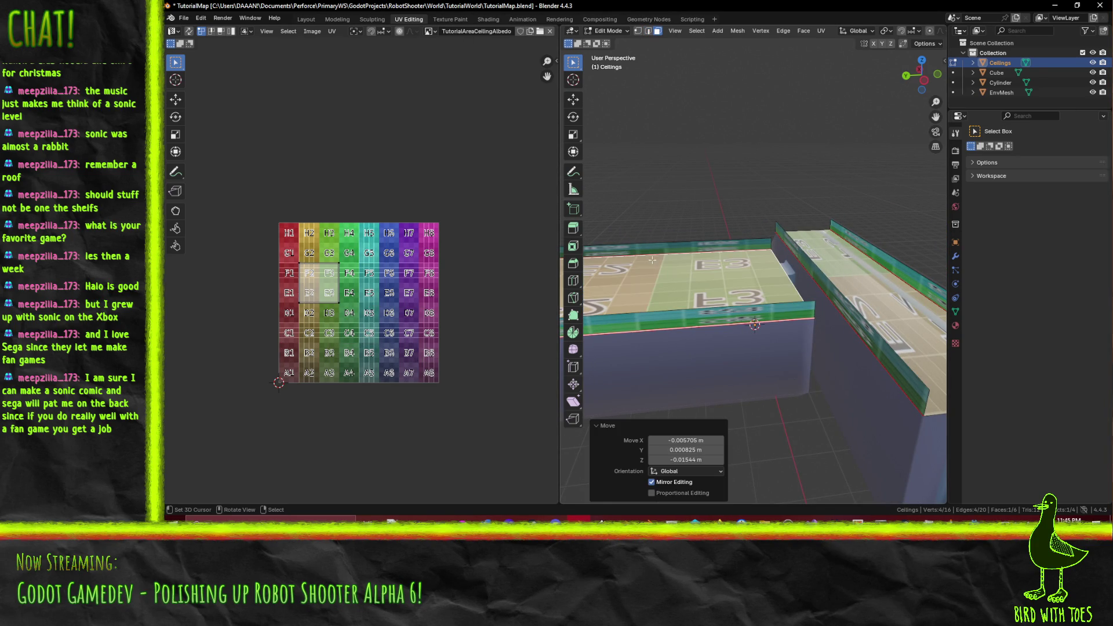
click(858, 281)
key(u)
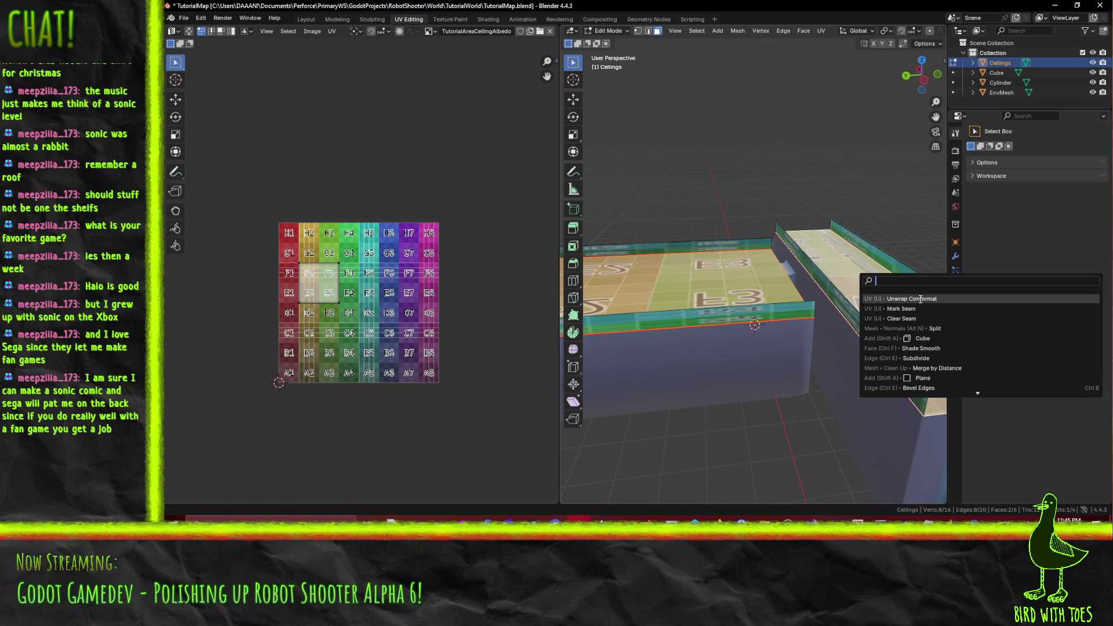
click(881, 318)
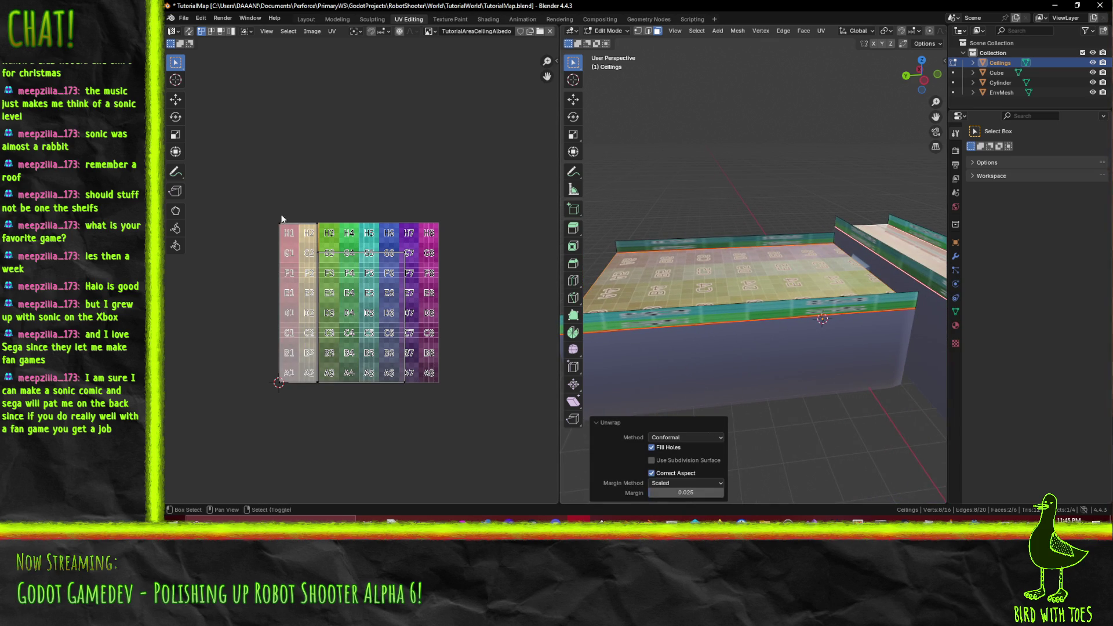
scroll(394, 218, up, 6)
scroll(394, 218, down, 7)
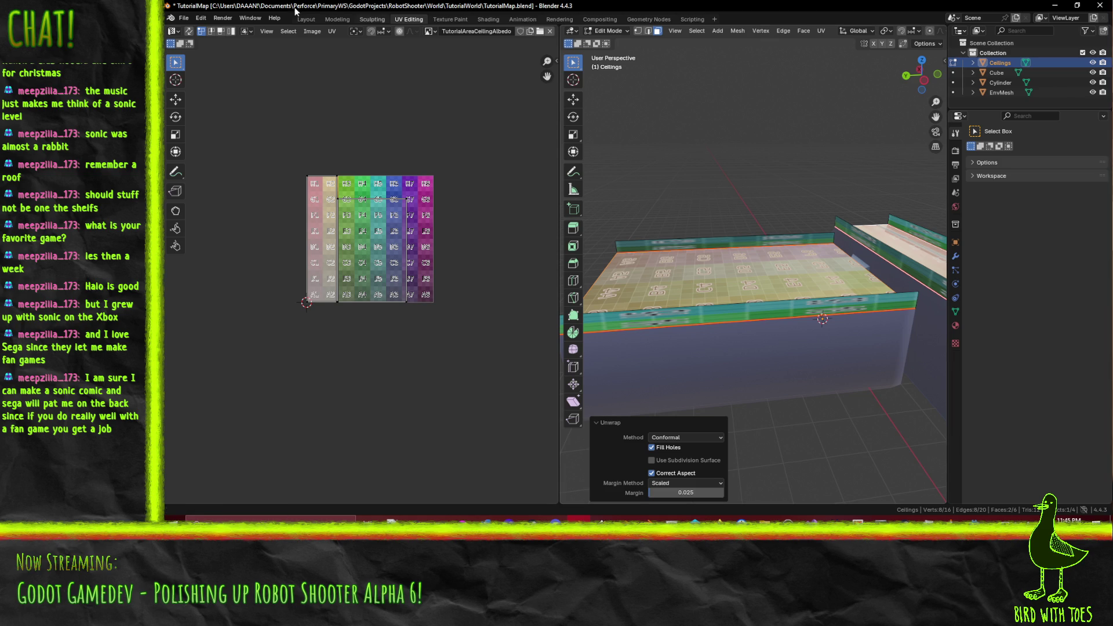
Step: Back in Texture Paint, display the TutorialAreaAlbedo image centred in the image editor
click(456, 20)
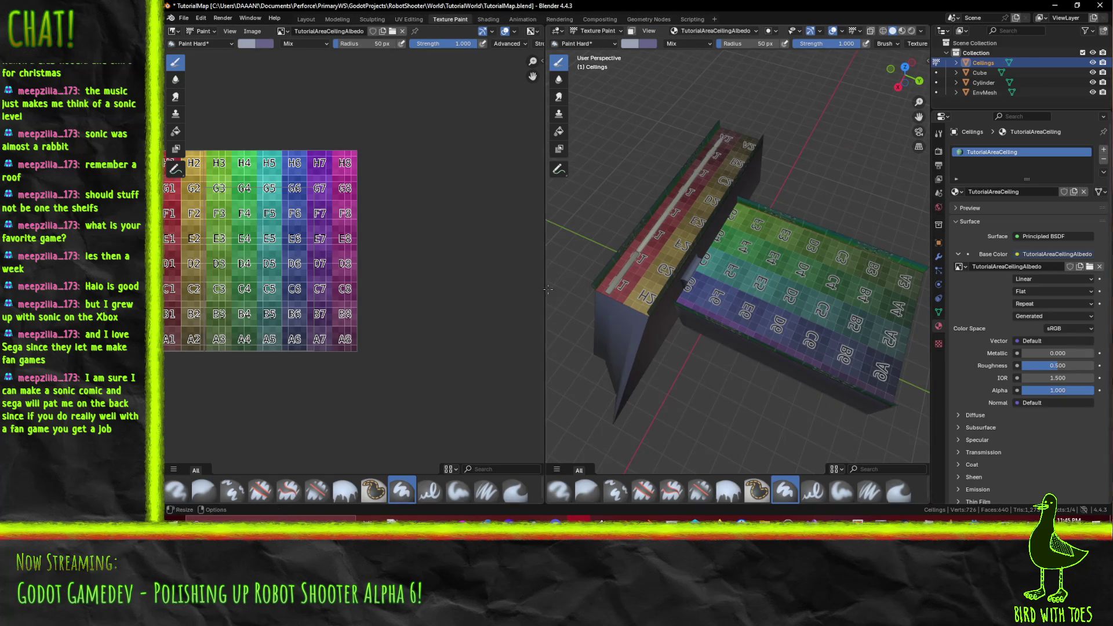
scroll(676, 298, up, 2)
scroll(719, 297, up, 2)
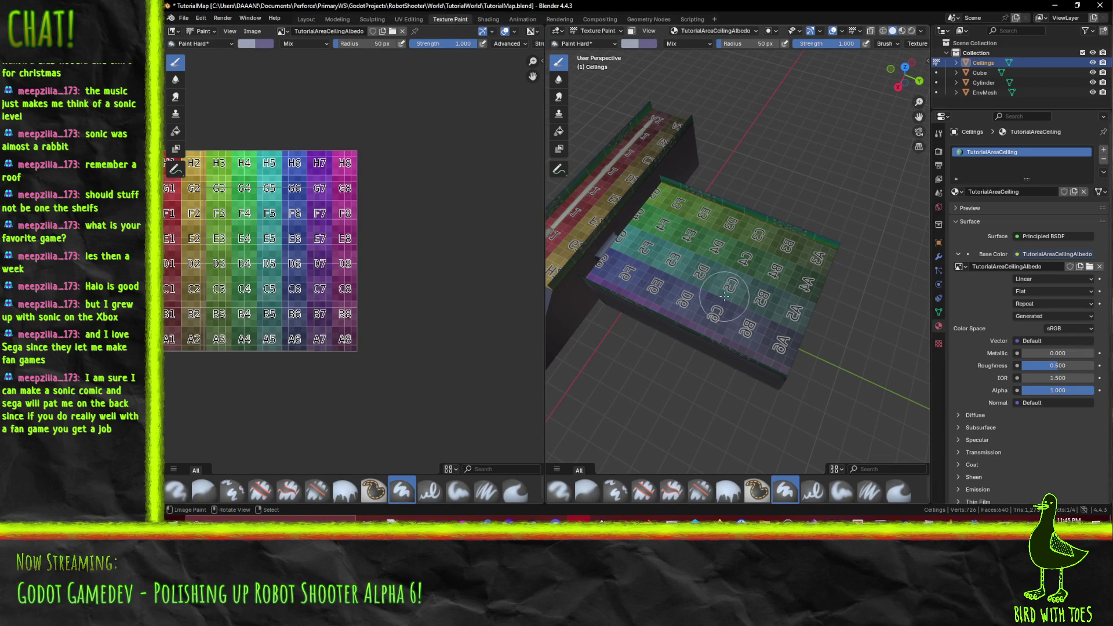
mouse_move(730, 309)
mouse_down()
mouse_move(704, 215)
mouse_move(753, 239)
mouse_up()
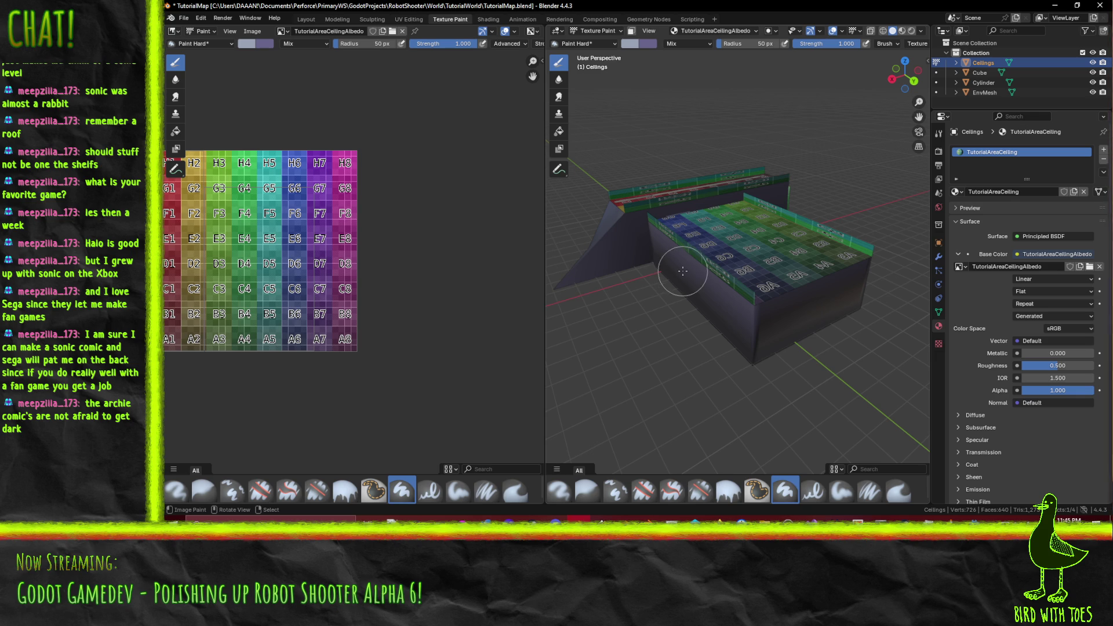
drag(678, 312, 753, 325)
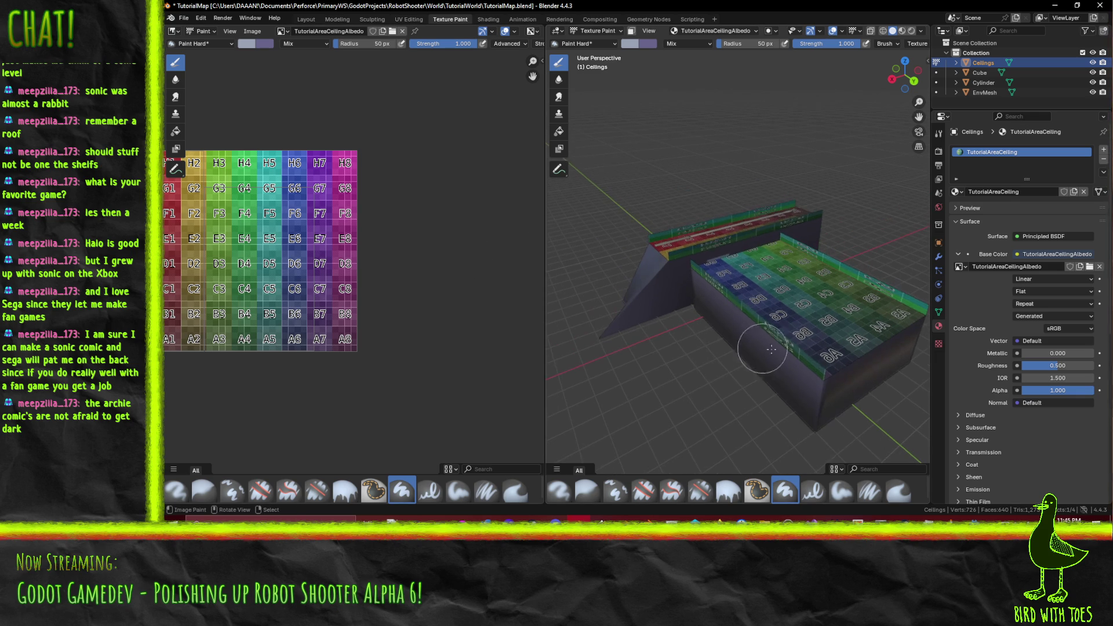
click(283, 30)
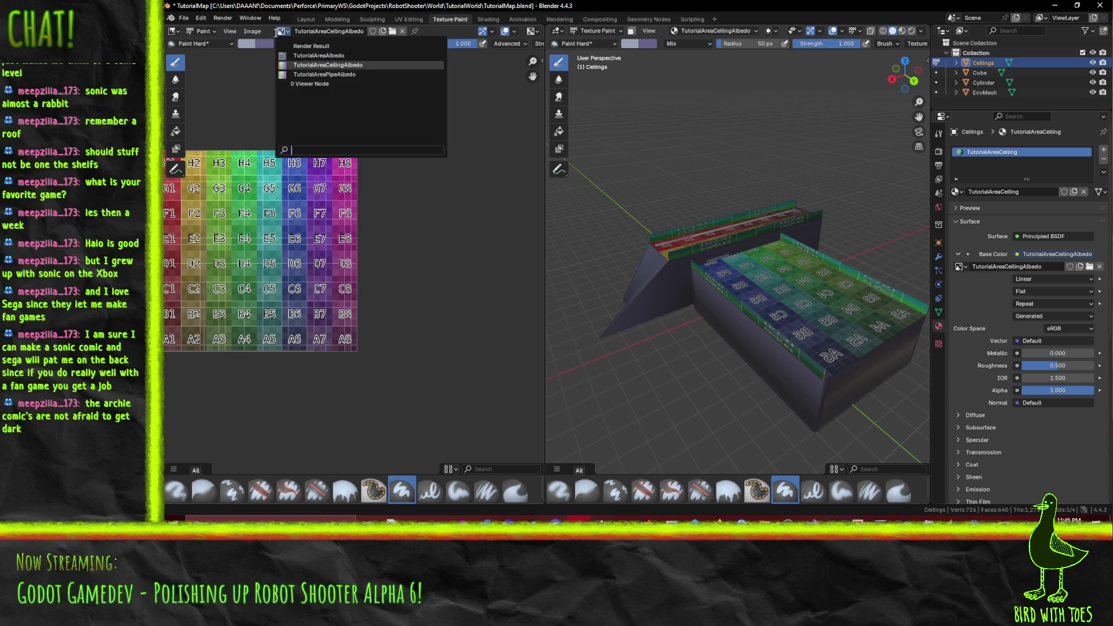
click(357, 55)
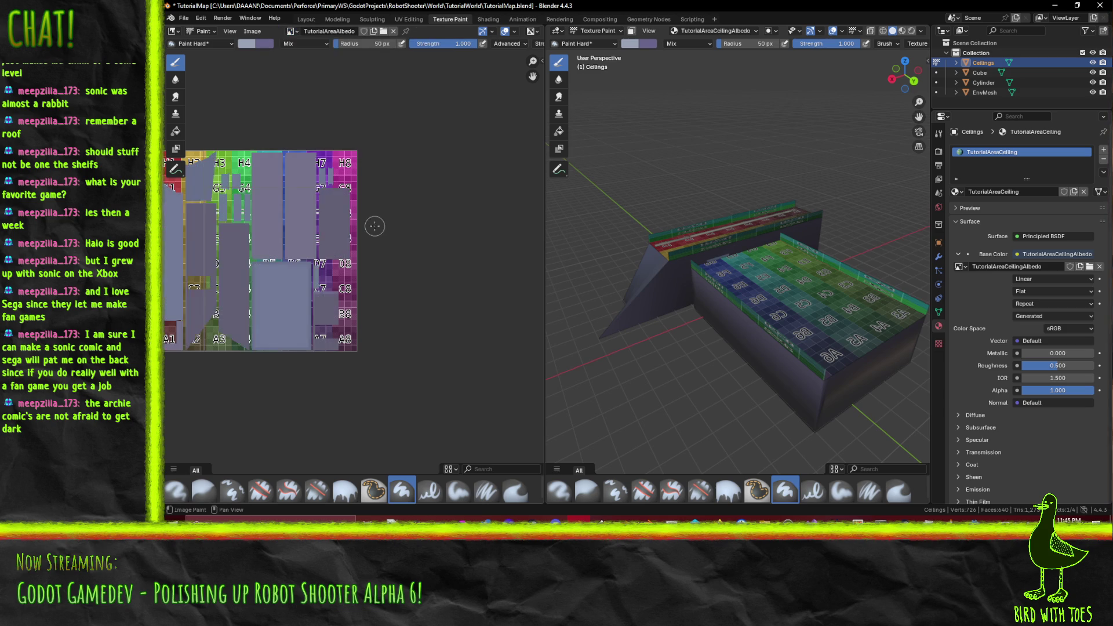
key(Home)
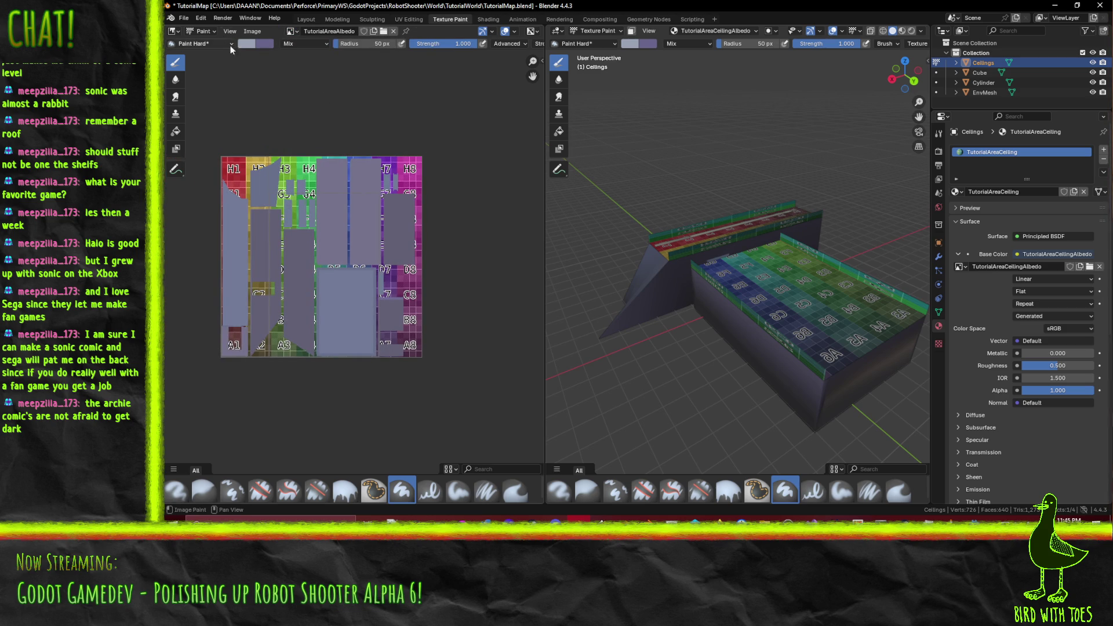
Step: Sample the grey from TutorialAreaAlbedo as the brush colour and return to TutorialAreaCeilingAlbedo
click(248, 45)
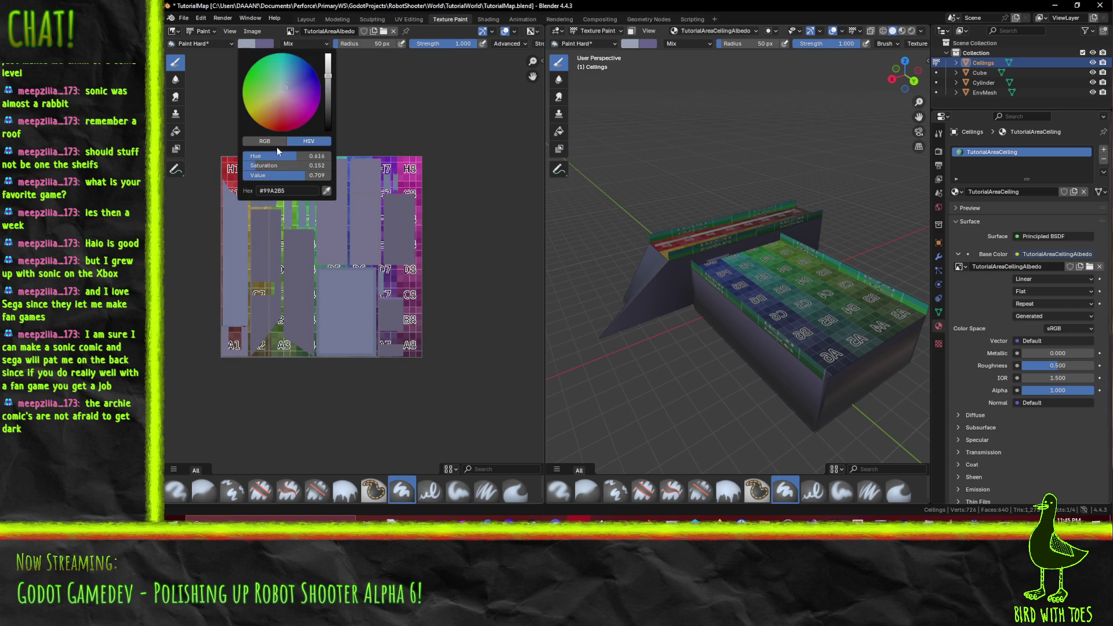
click(326, 192)
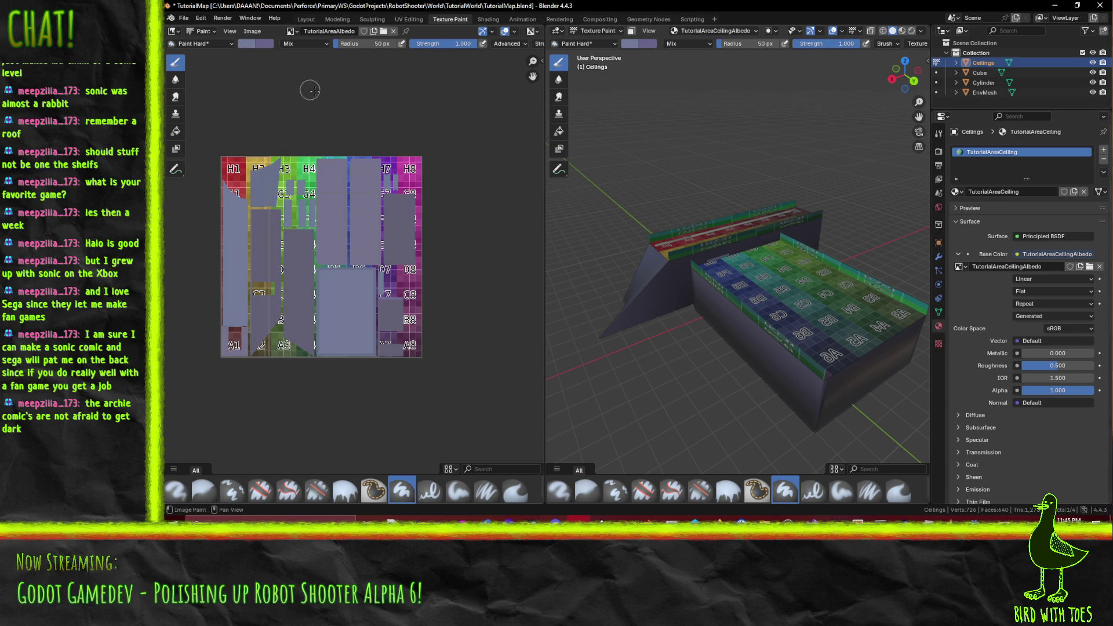
scroll(366, 112, up, 2)
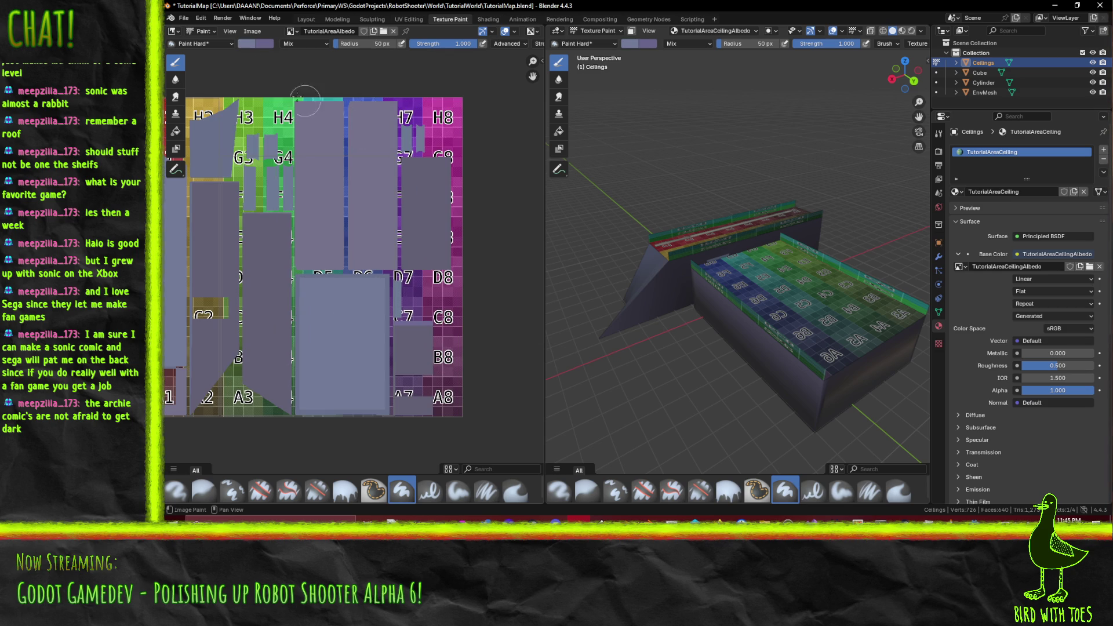
click(244, 45)
click(326, 191)
click(332, 275)
click(291, 31)
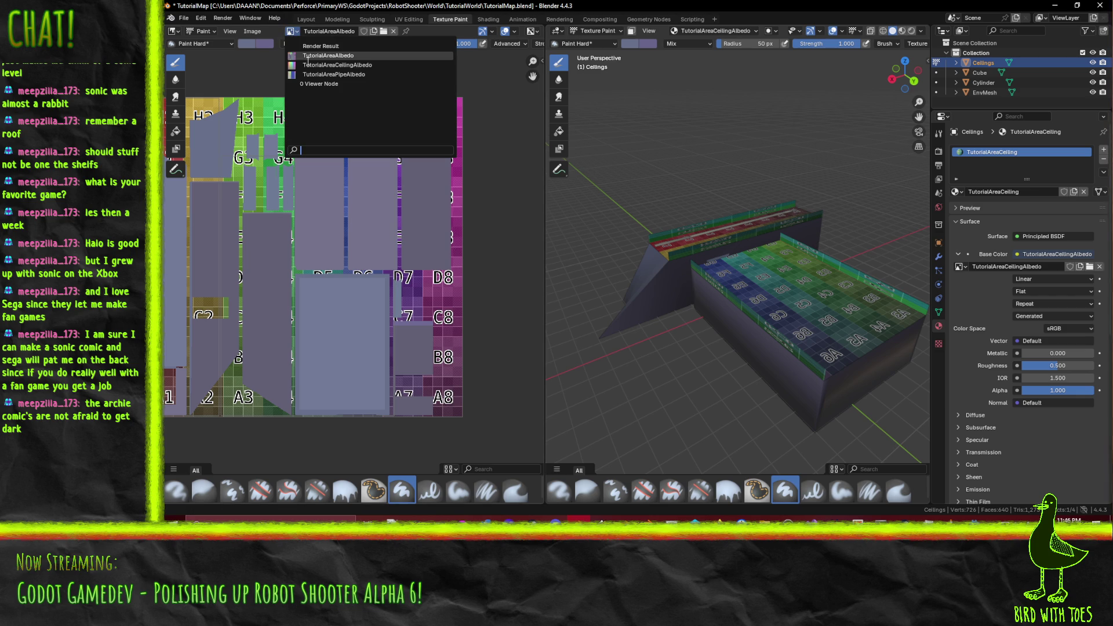
click(346, 66)
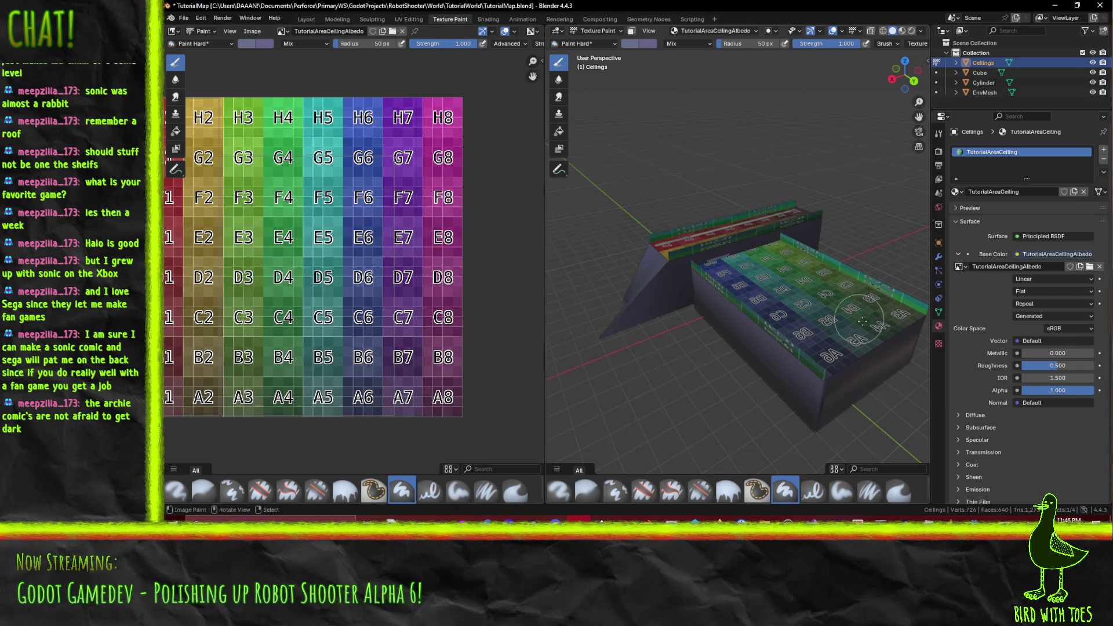
Step: Paint grey over most of the ceiling texture and bring up Save As Image
mouse_move(779, 299)
mouse_down()
mouse_move(806, 313)
mouse_move(753, 335)
mouse_up()
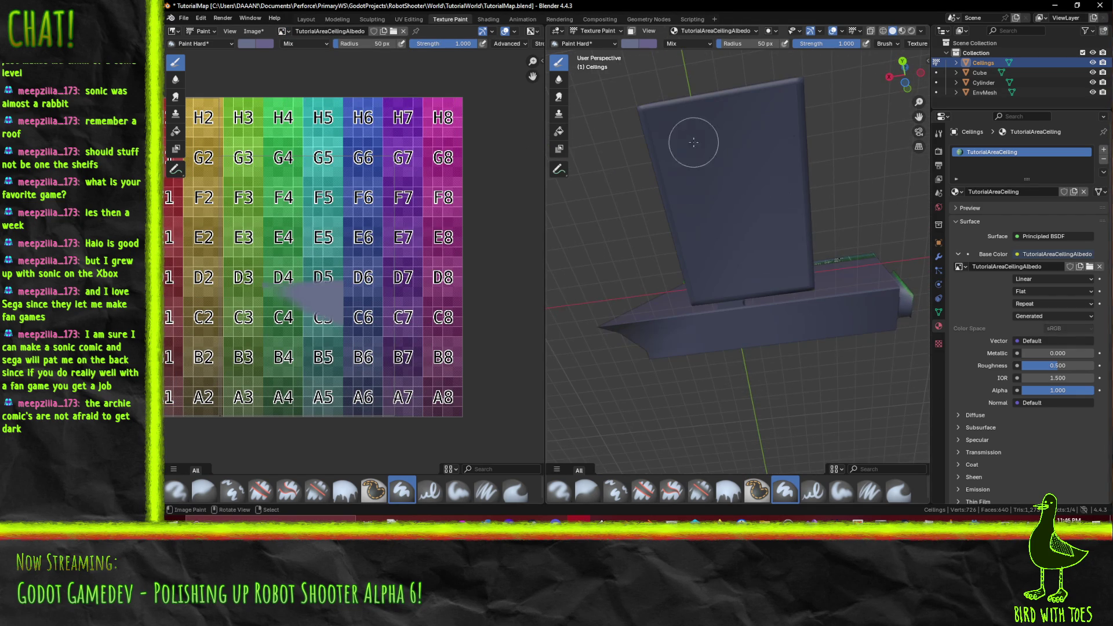
click(595, 184)
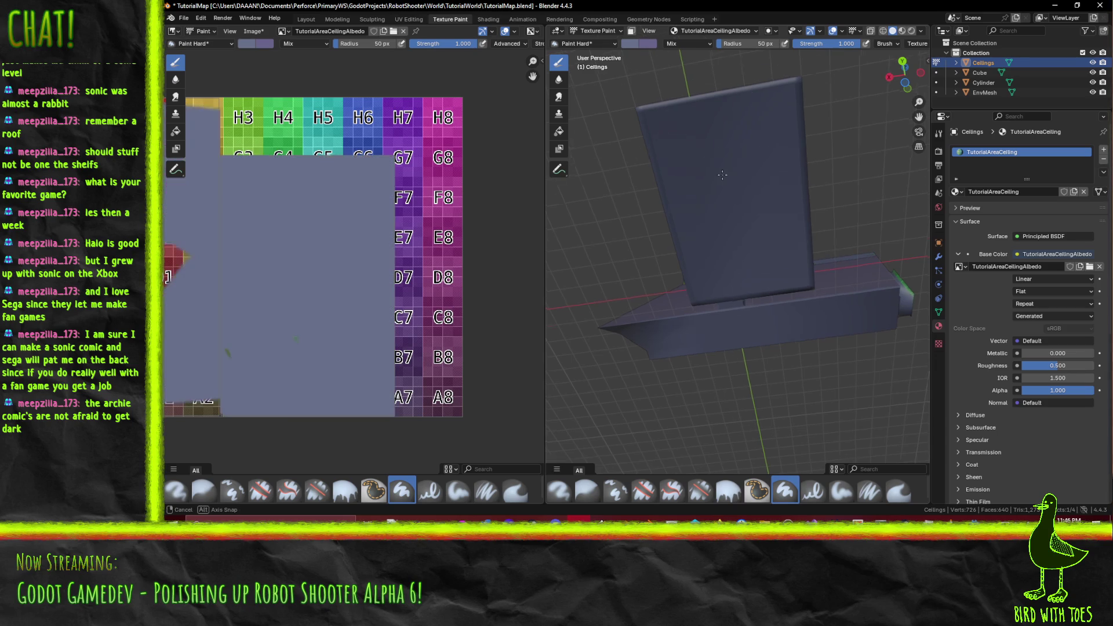
mouse_move(595, 184)
mouse_down()
mouse_move(740, 172)
mouse_move(753, 211)
mouse_move(697, 76)
mouse_up()
mouse_move(703, 234)
mouse_down()
mouse_move(683, 265)
mouse_move(628, 241)
mouse_up()
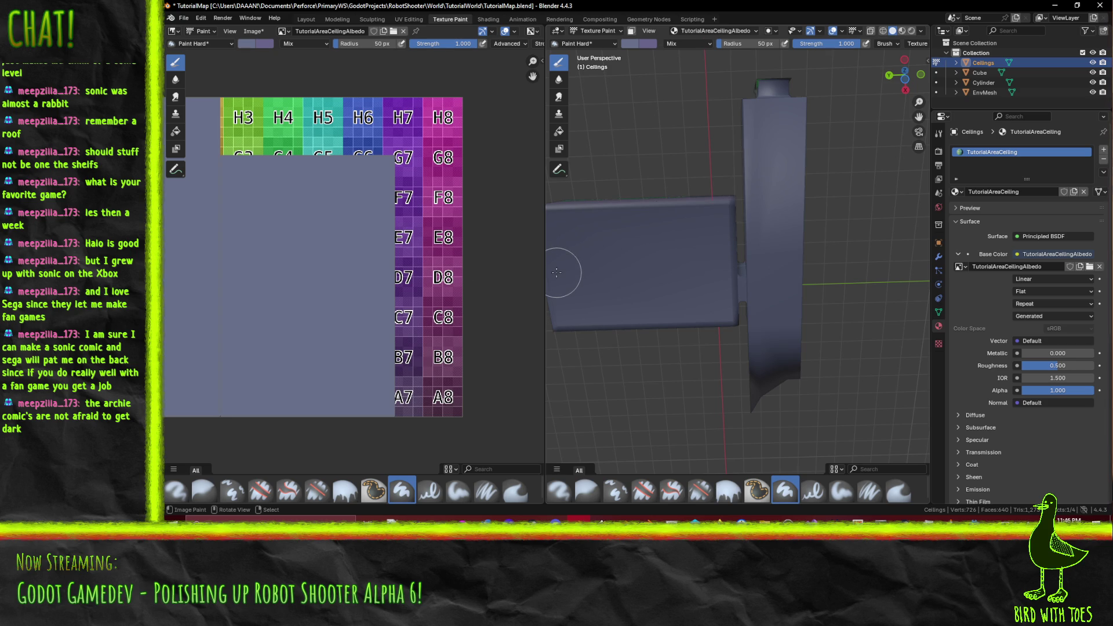
mouse_move(331, 293)
mouse_down()
mouse_move(268, 278)
mouse_move(366, 264)
mouse_up()
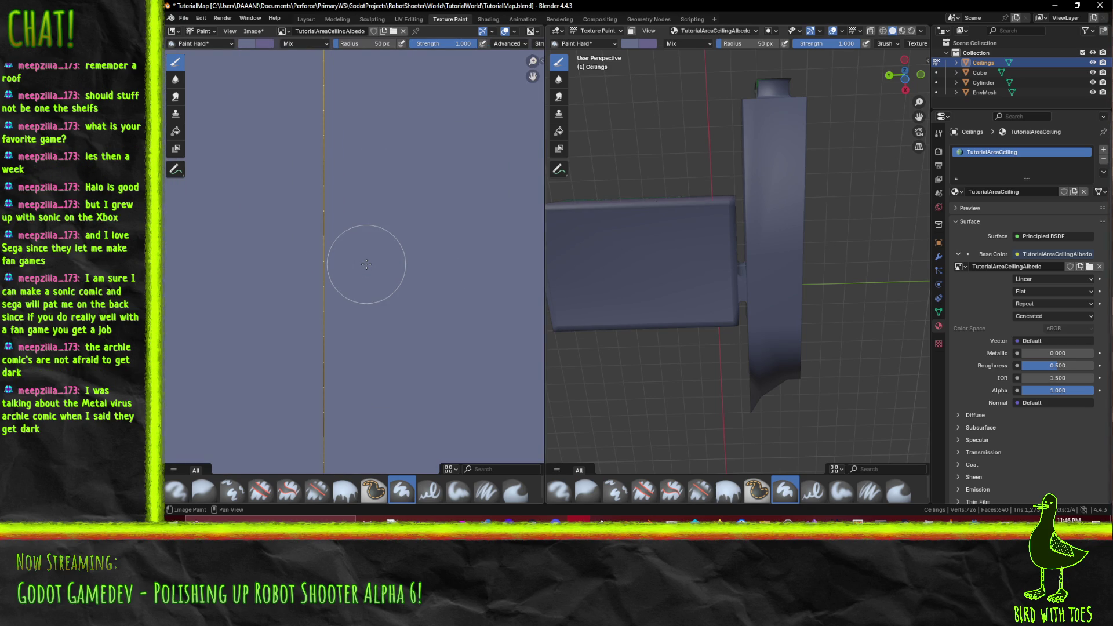
key(shift+alt+s)
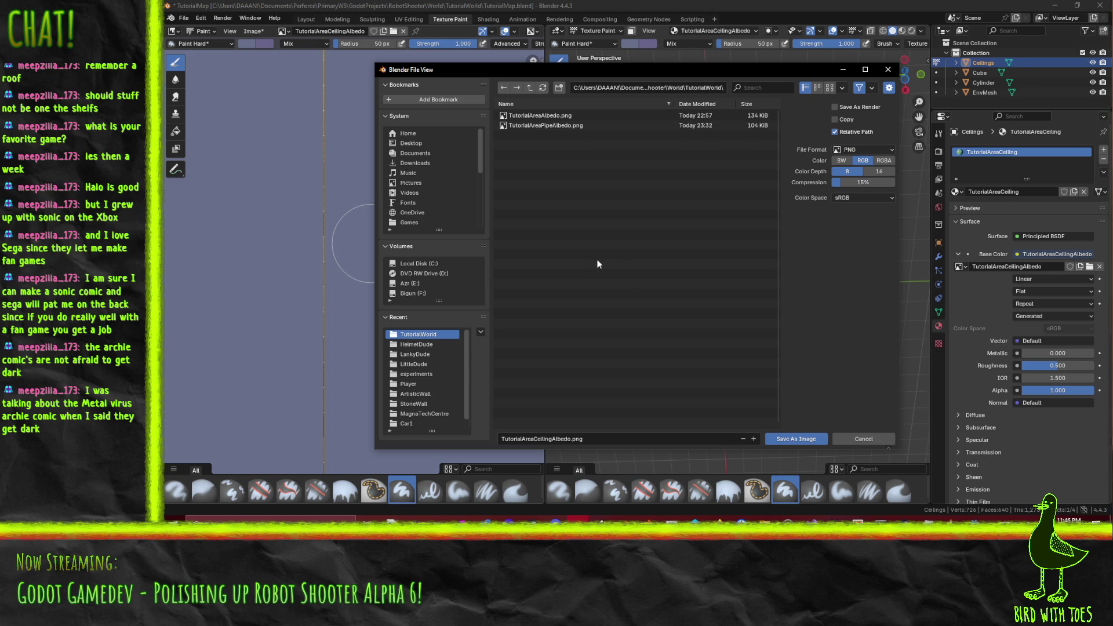
Step: Save the painted texture as TutorialAreaCeilingAlbedo.png
click(580, 438)
click(556, 440)
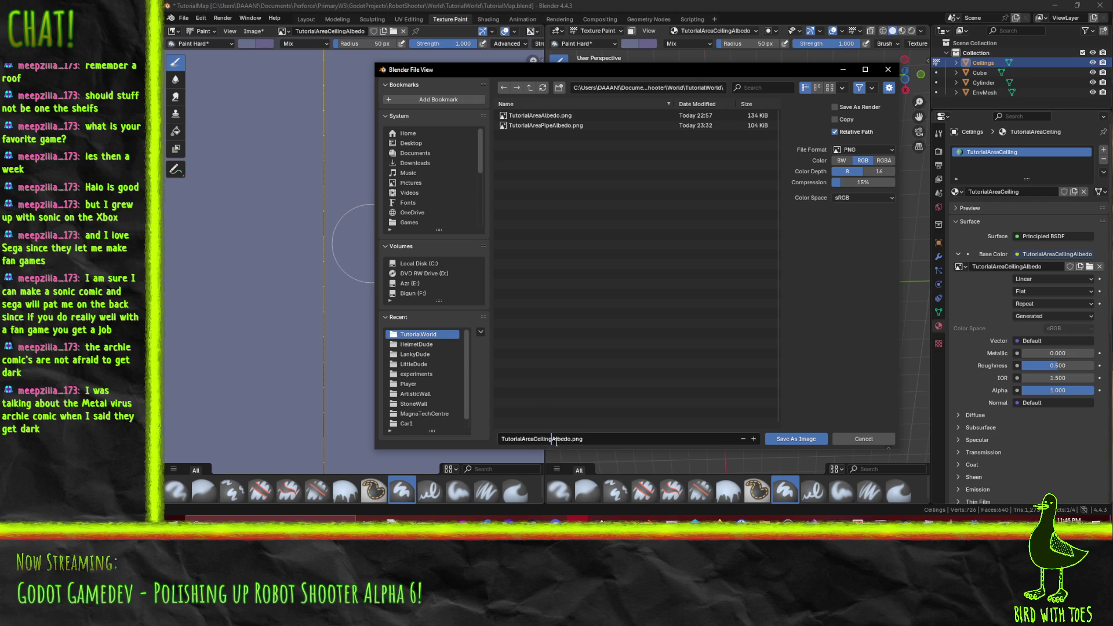
click(790, 444)
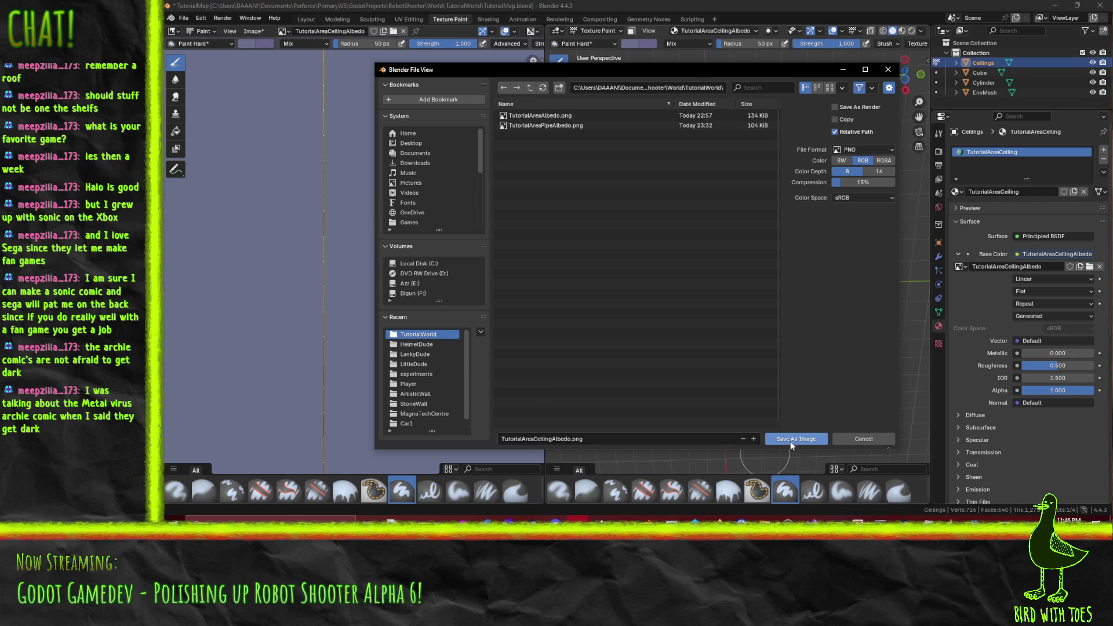
click(791, 441)
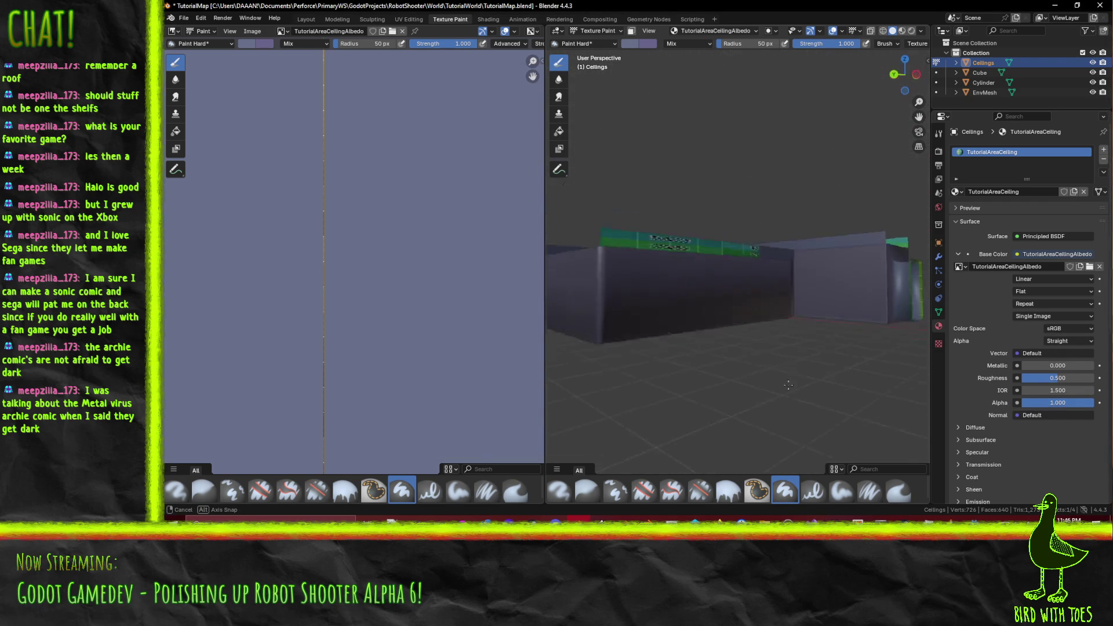
Step: Save TutorialMap.blend and switch back to Godot
mouse_move(788, 385)
mouse_down()
mouse_move(777, 382)
mouse_move(790, 376)
mouse_move(724, 380)
mouse_up()
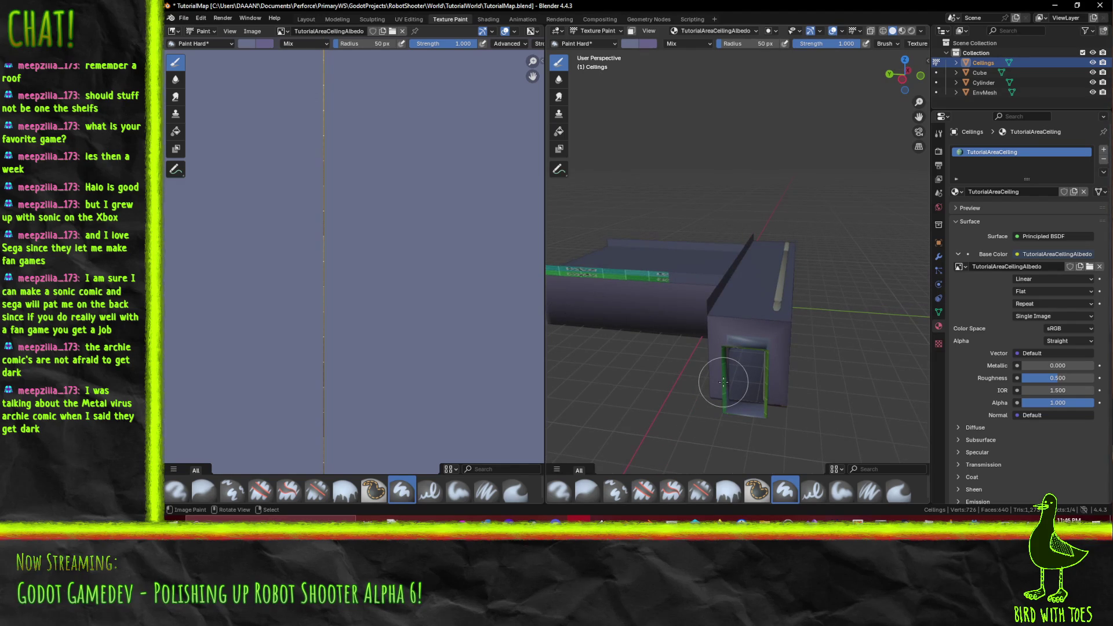
mouse_move(725, 380)
mouse_down()
mouse_move(718, 326)
mouse_move(734, 311)
mouse_move(736, 345)
mouse_up()
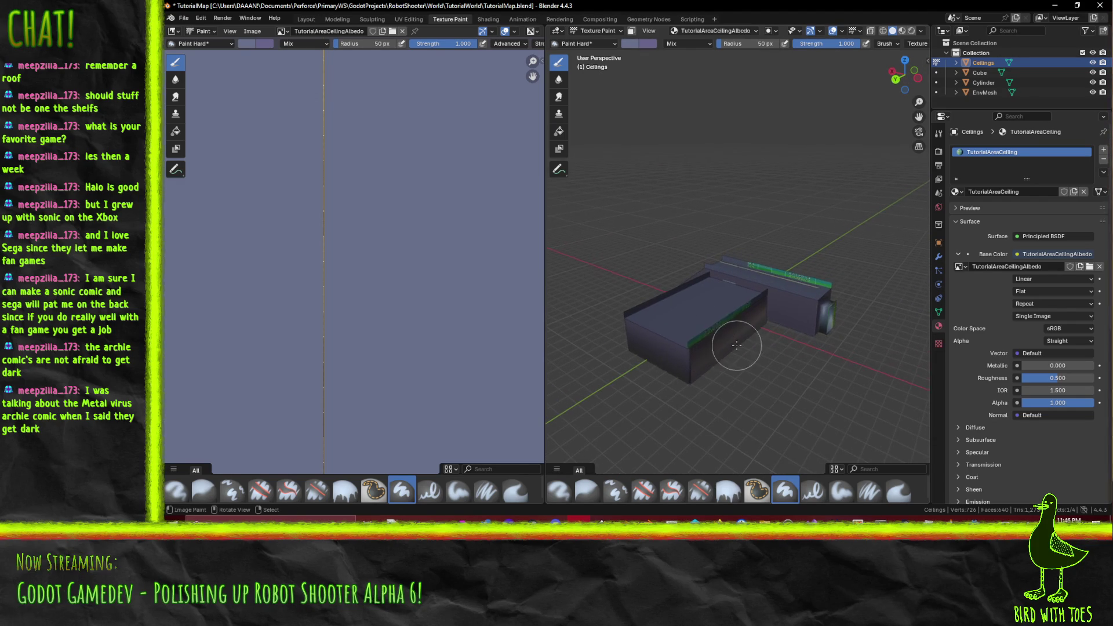
key(ctrl+s)
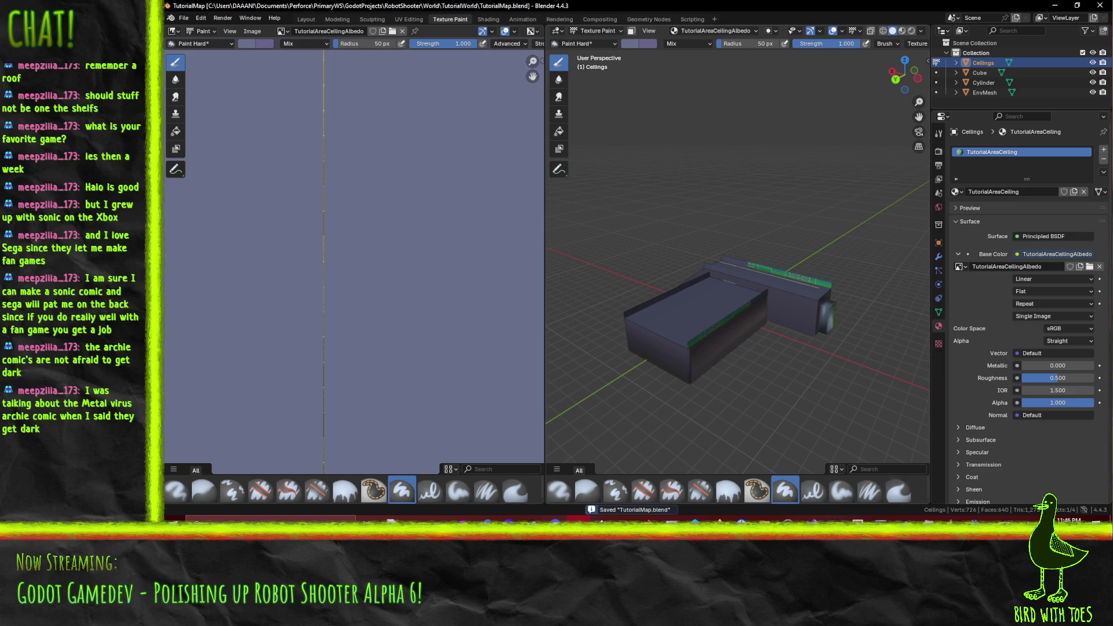
key(alt+Tab)
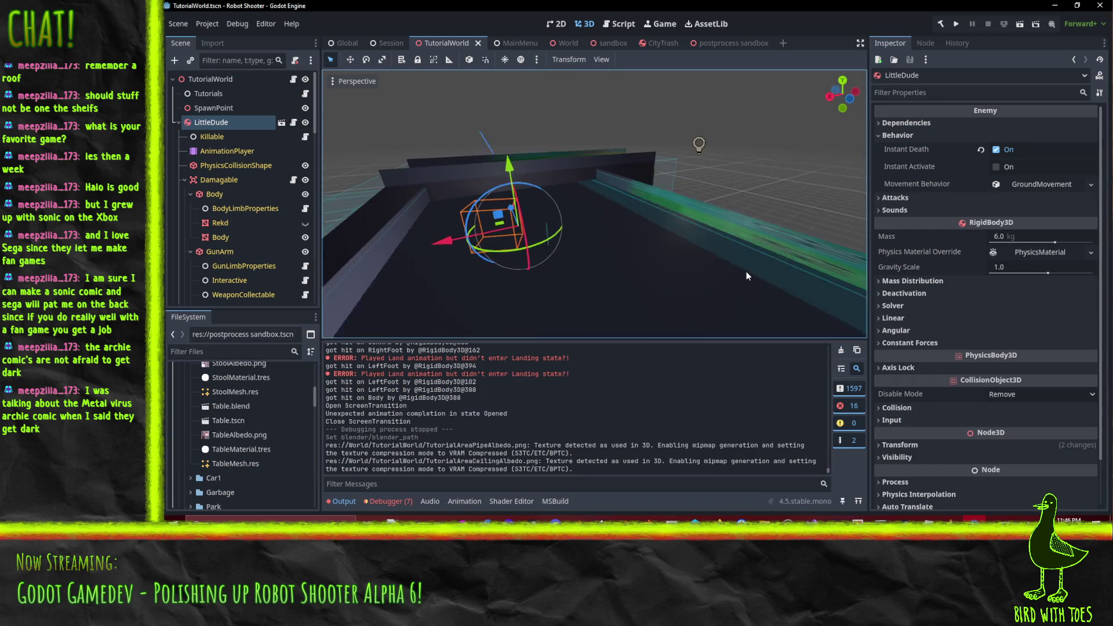
Step: Collapse the LittleDude, Box, Box2 and Box3 nodes in the scene tree
click(177, 123)
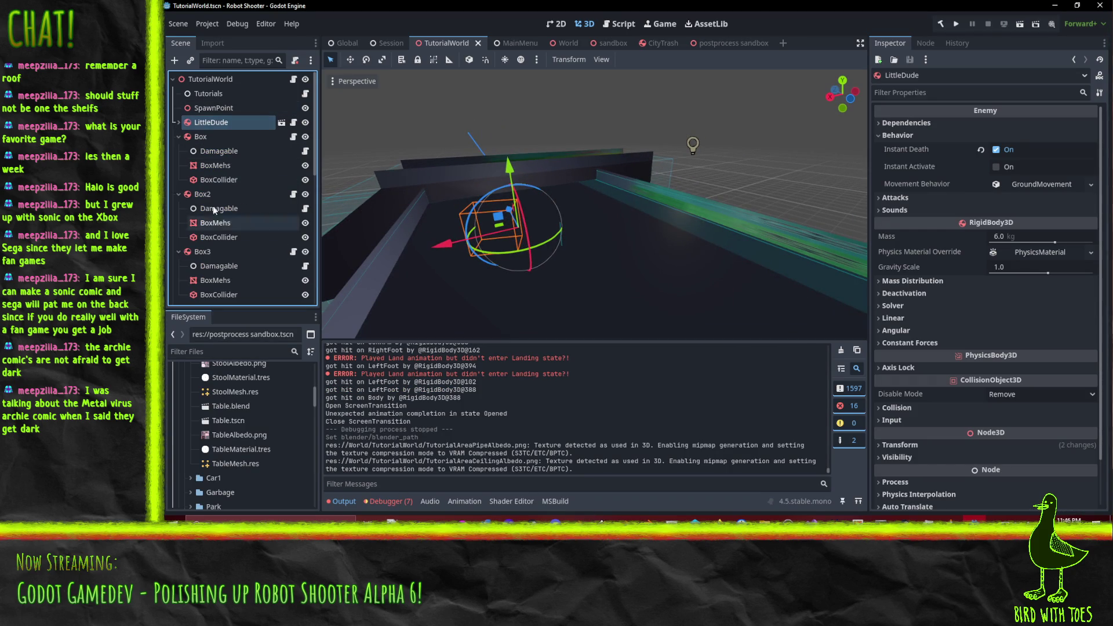
click(213, 209)
click(178, 137)
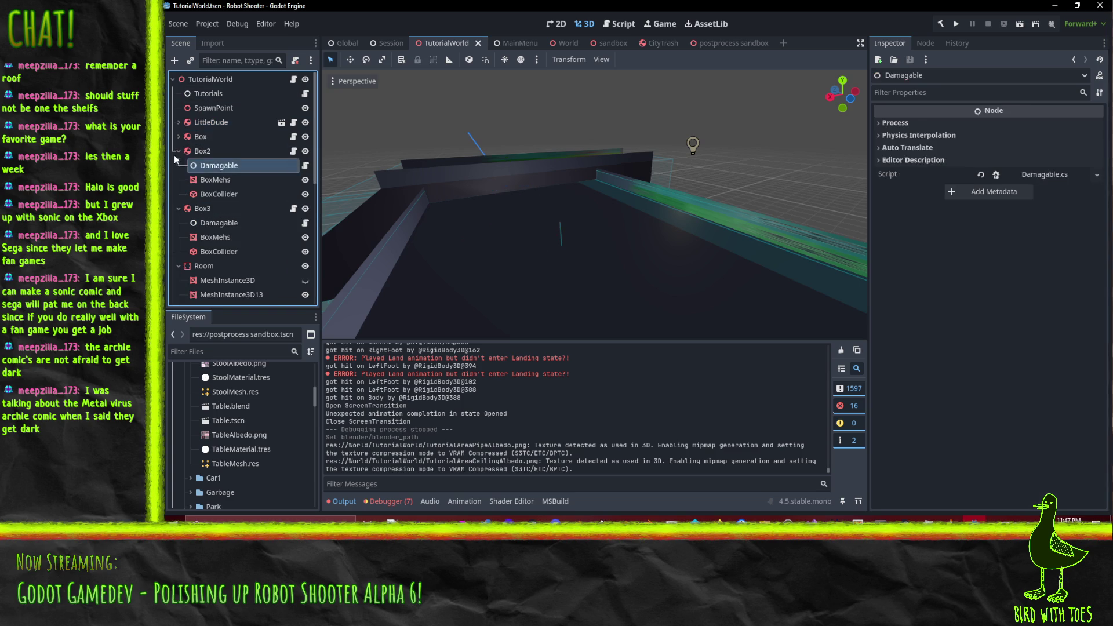
click(178, 151)
click(178, 165)
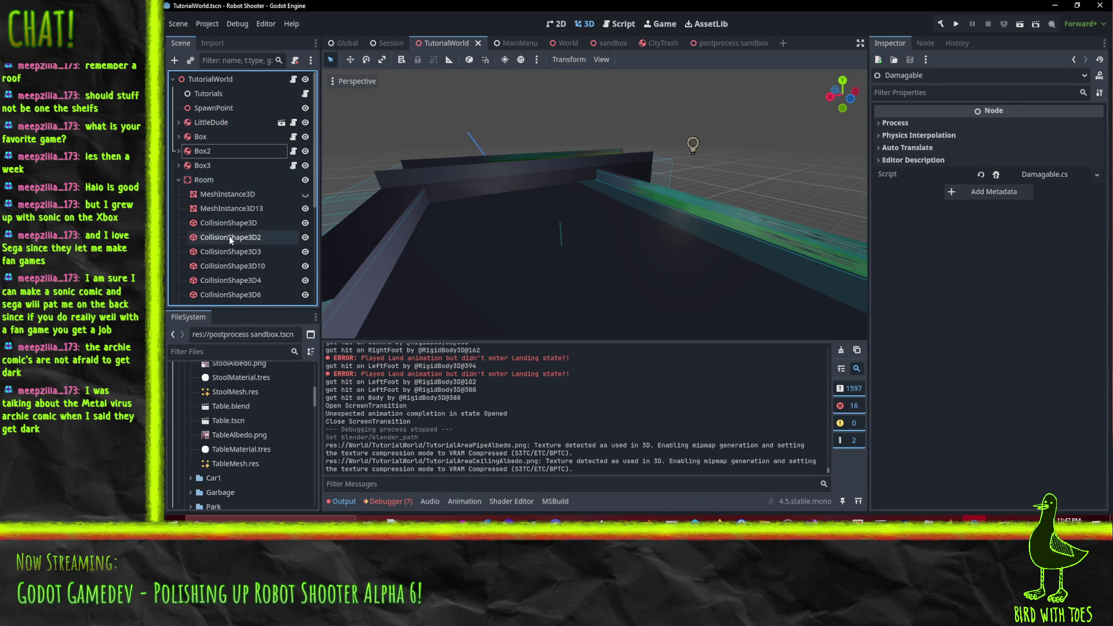
scroll(229, 235, down, 5)
scroll(241, 224, up, 5)
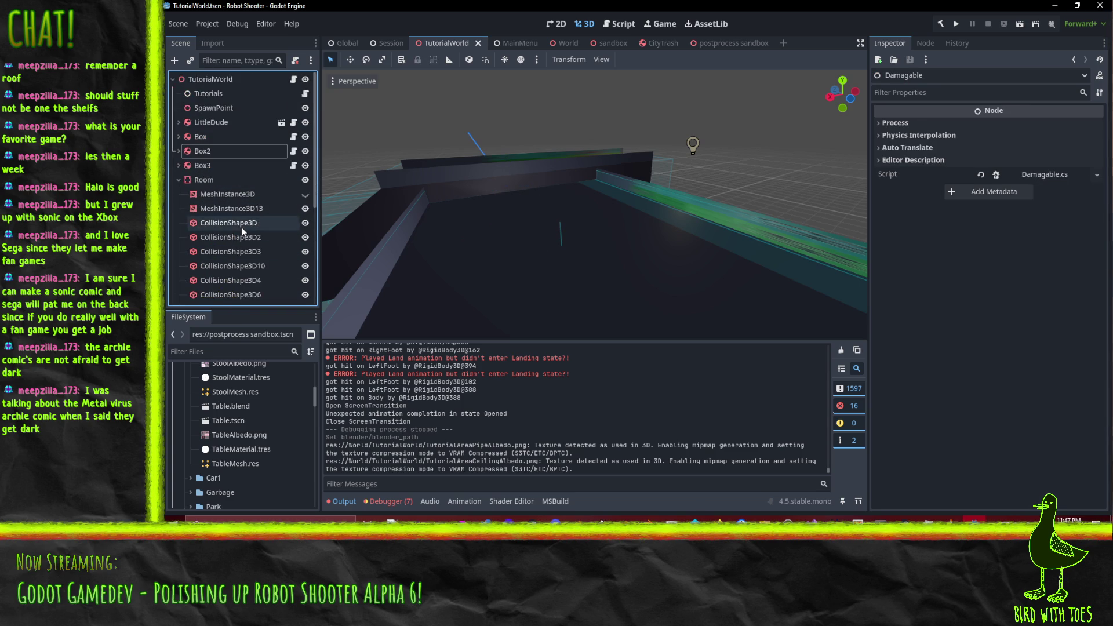
scroll(217, 166, down, 2)
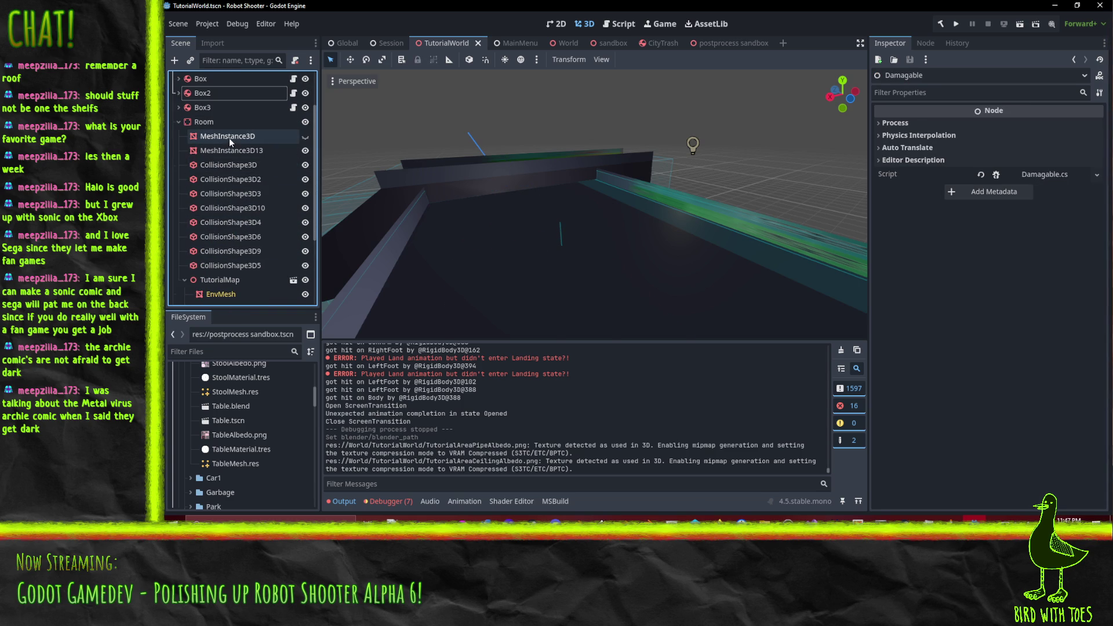
Step: Delete Room's MeshInstance3D and MeshInstance3D13 nodes and save the TutorialWorld scene
click(228, 138)
scroll(548, 182, up, 5)
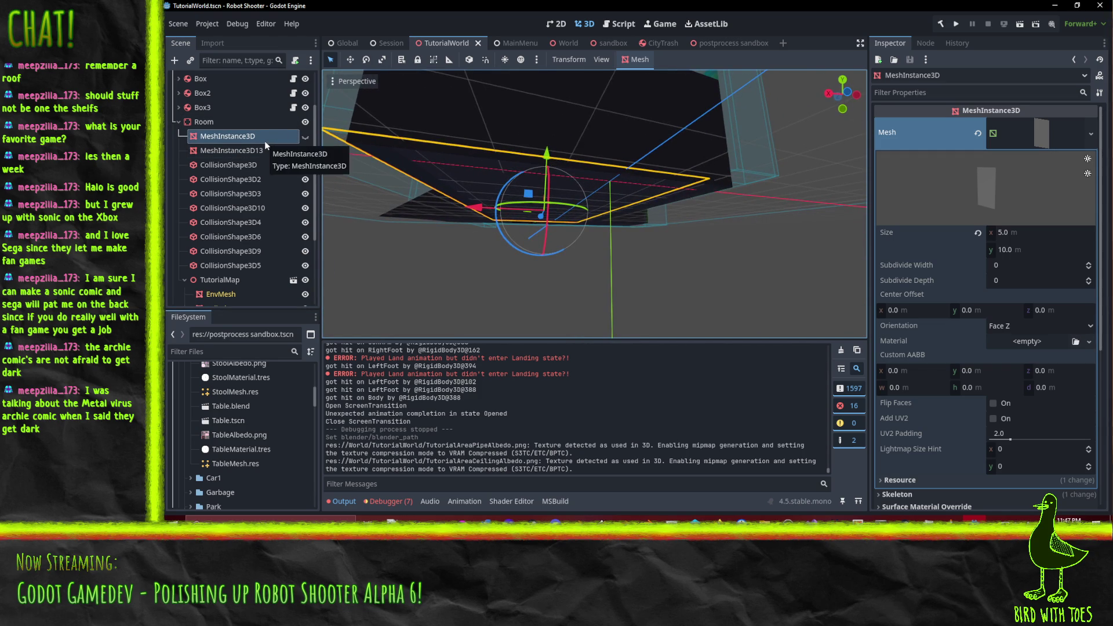
key(Delete)
key(Return)
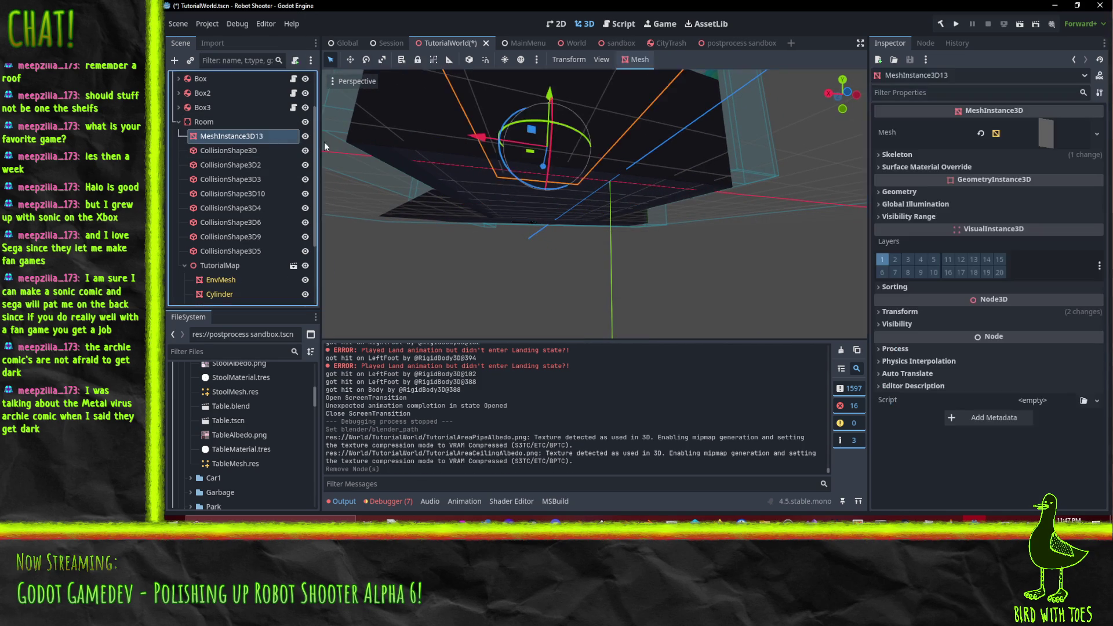
mouse_move(325, 141)
mouse_down()
mouse_move(457, 183)
mouse_move(410, 196)
mouse_up()
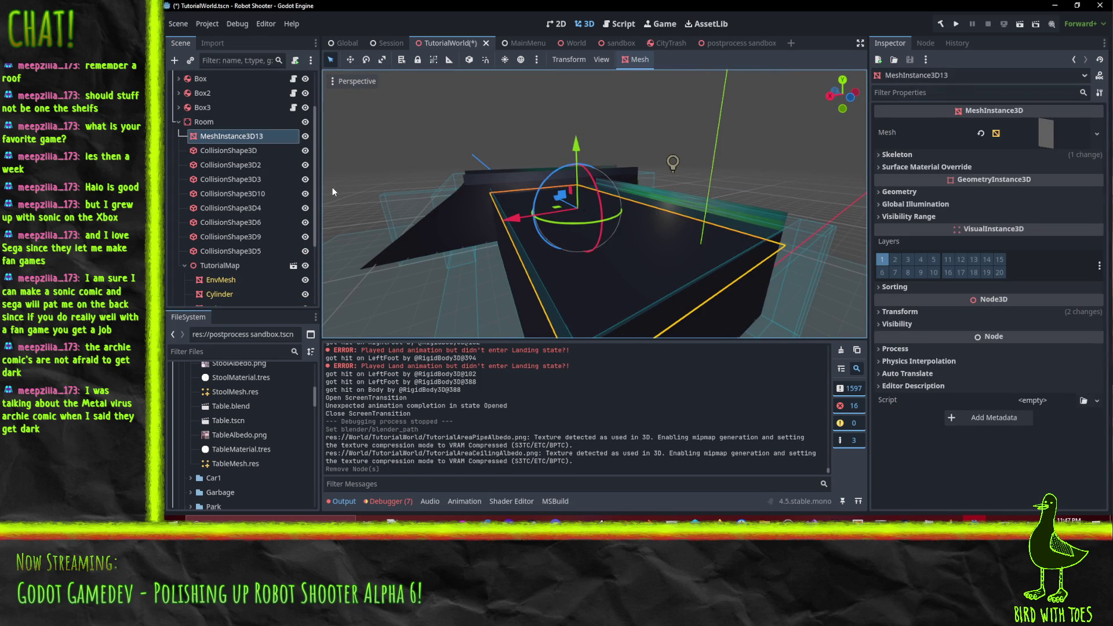
key(Delete)
key(Return)
mouse_move(333, 187)
mouse_down()
mouse_move(559, 204)
mouse_move(675, 195)
mouse_move(629, 183)
mouse_up()
key(ctrl+s)
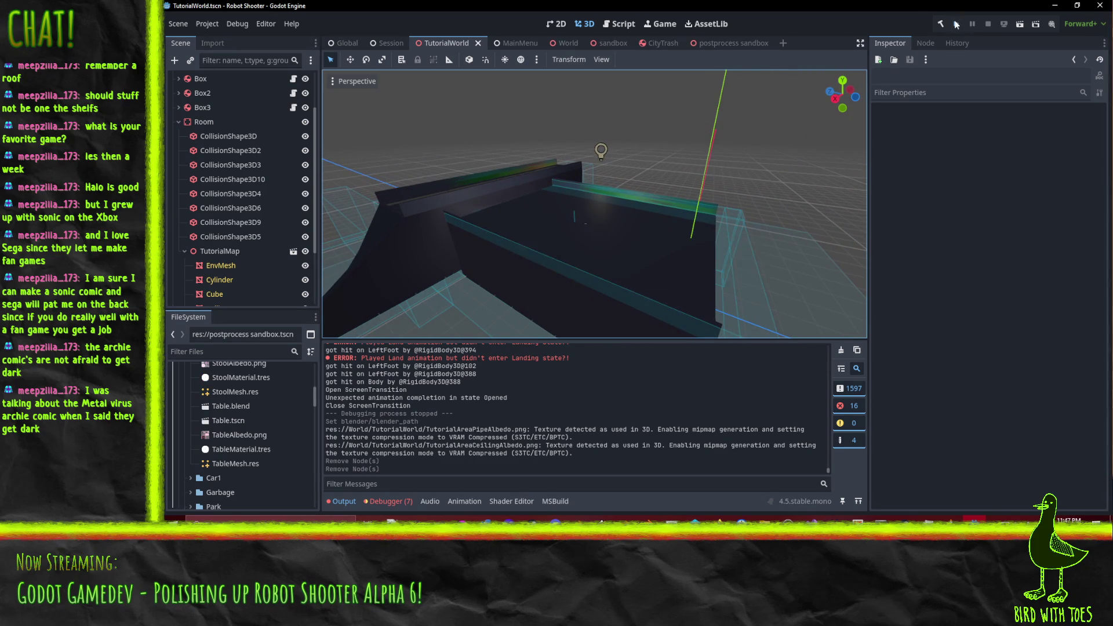
click(956, 24)
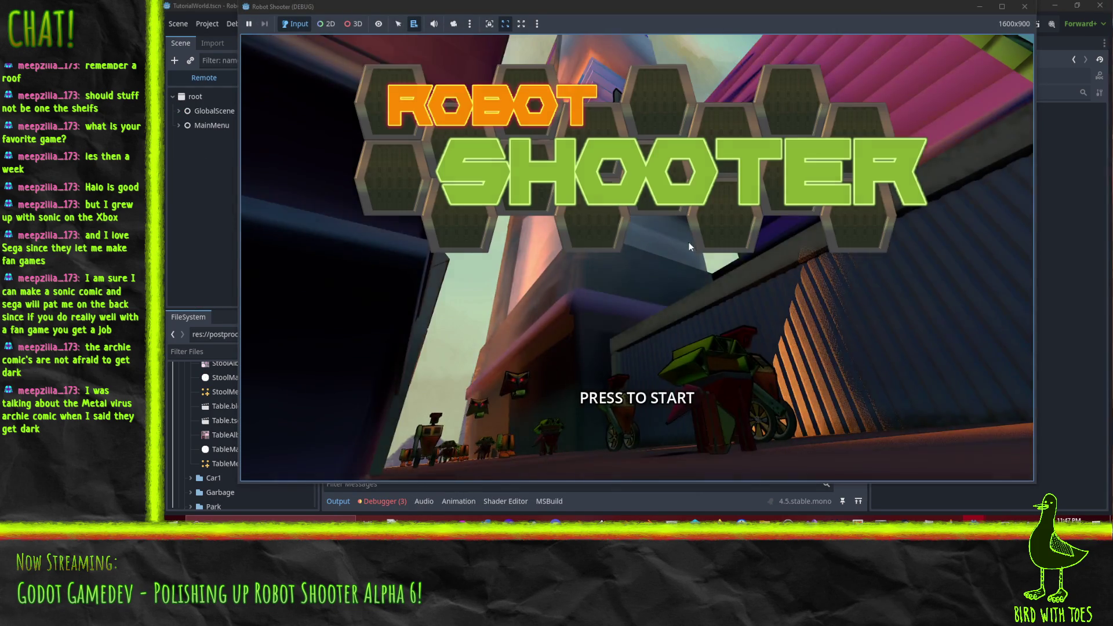
click(689, 242)
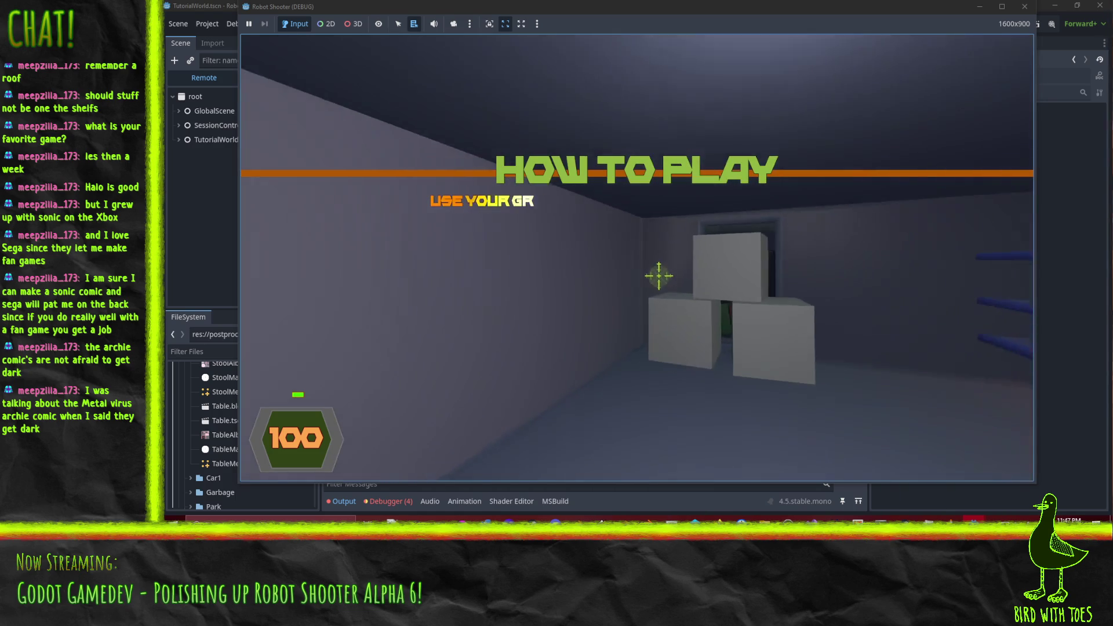
key(w)
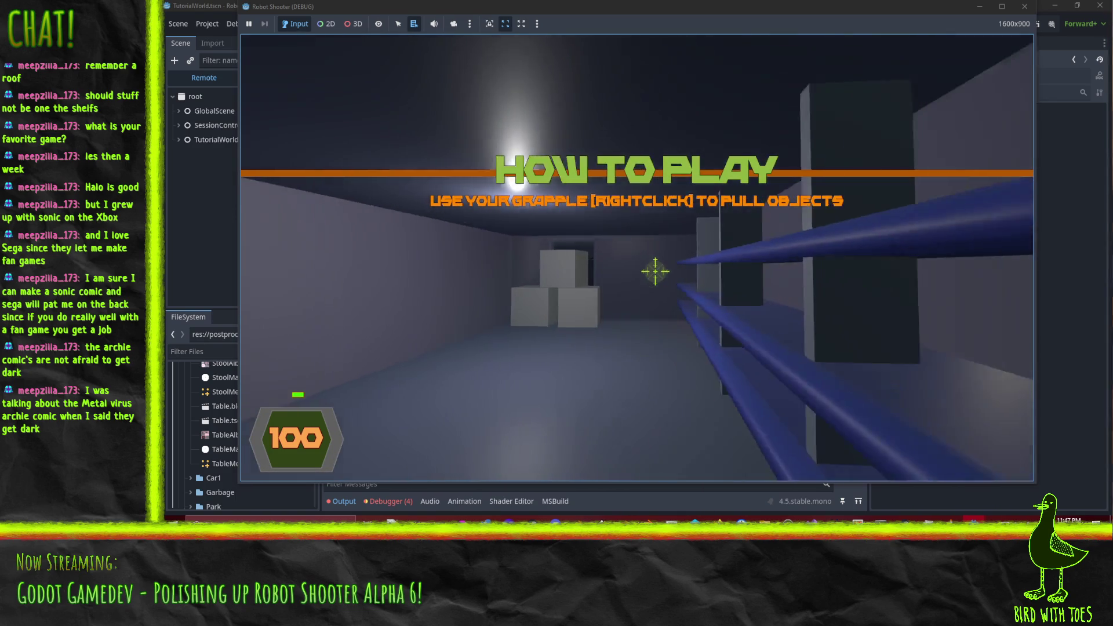
key(Escape)
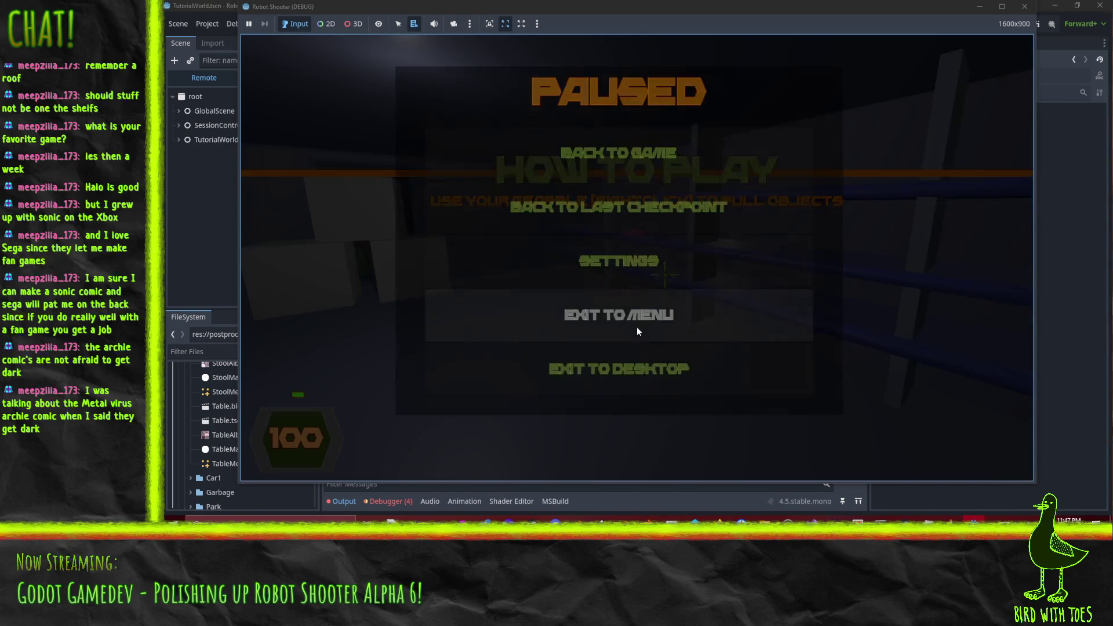
click(701, 379)
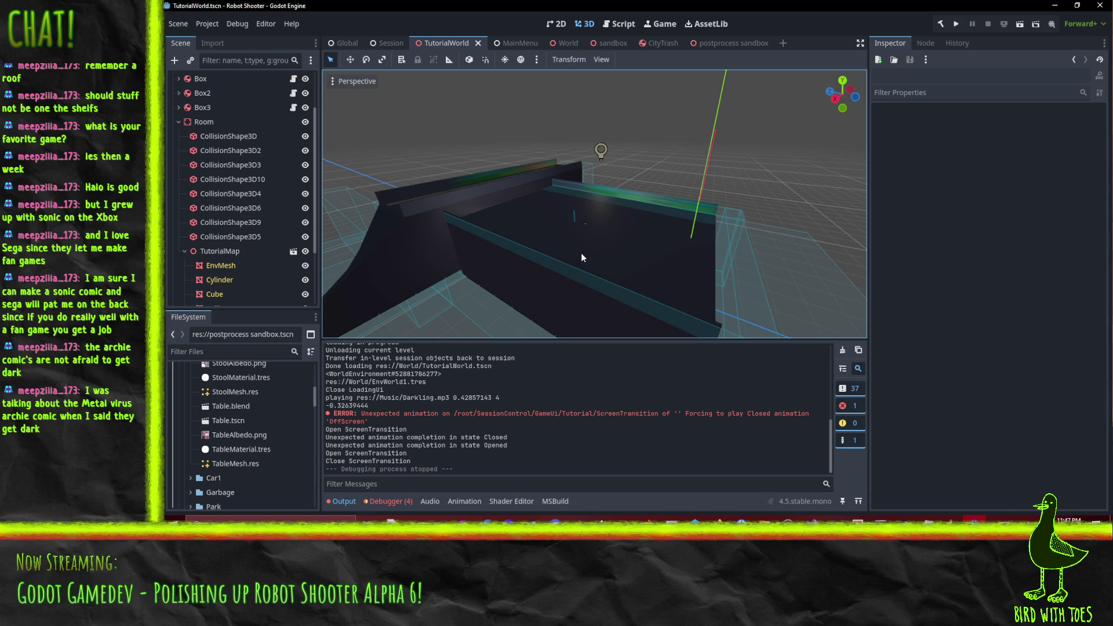
mouse_move(632, 263)
mouse_down()
mouse_move(612, 269)
mouse_move(644, 247)
mouse_move(621, 238)
mouse_move(506, 267)
mouse_up()
scroll(252, 272, down, 3)
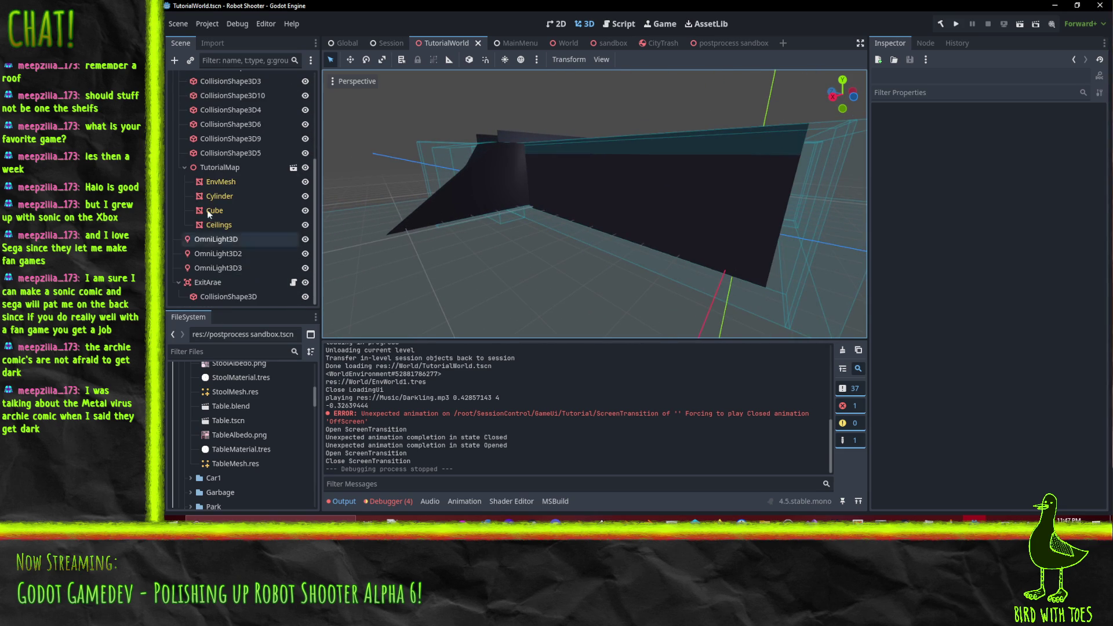
click(221, 183)
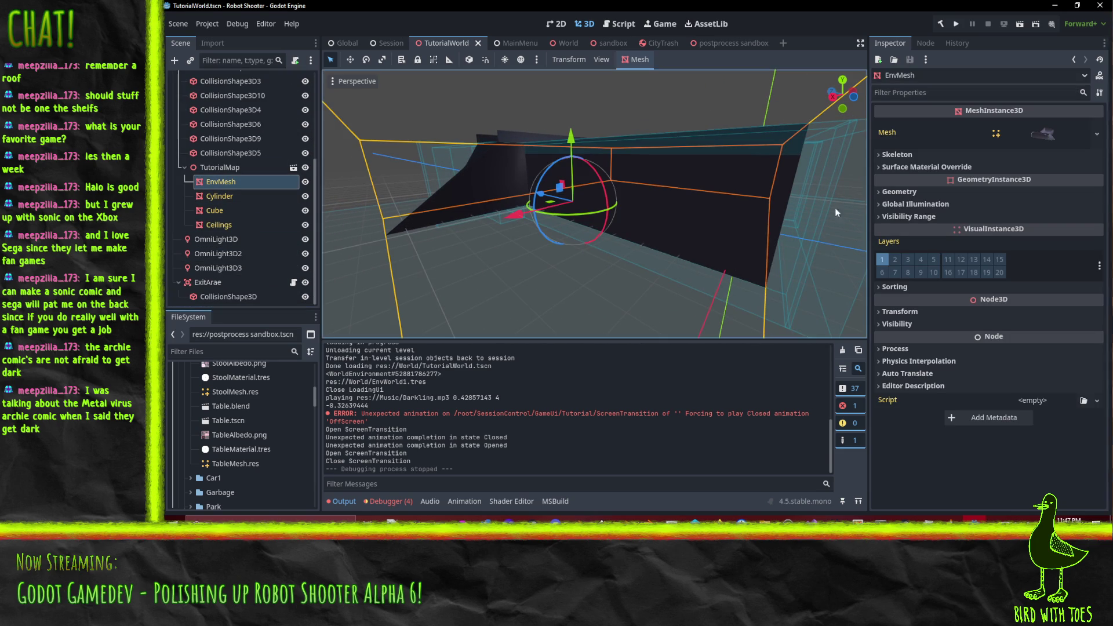
click(906, 167)
click(1096, 182)
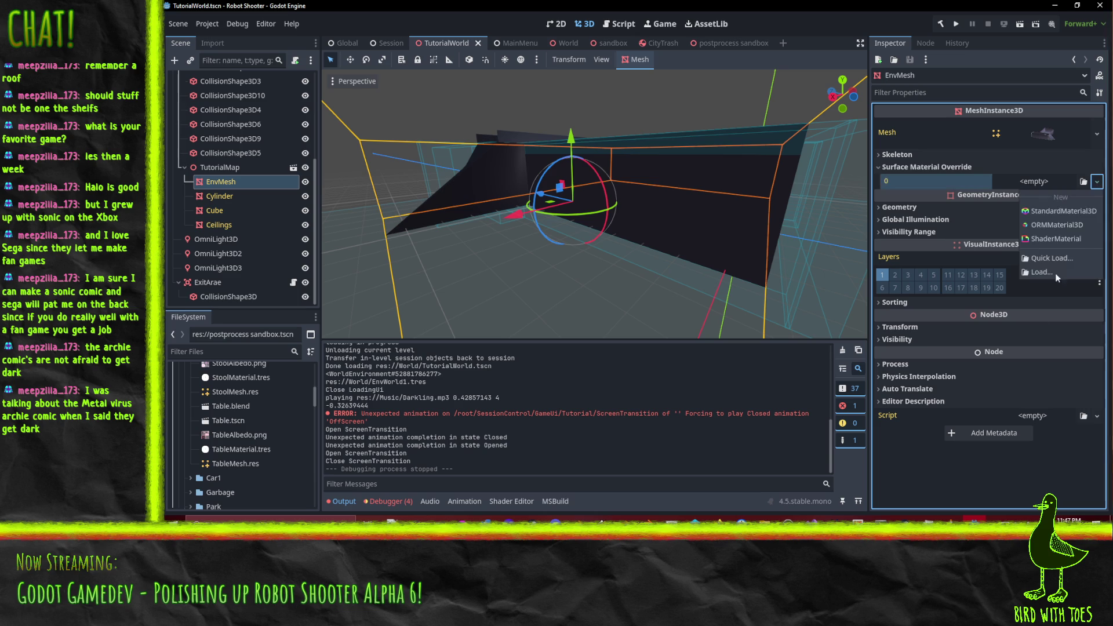
click(1060, 237)
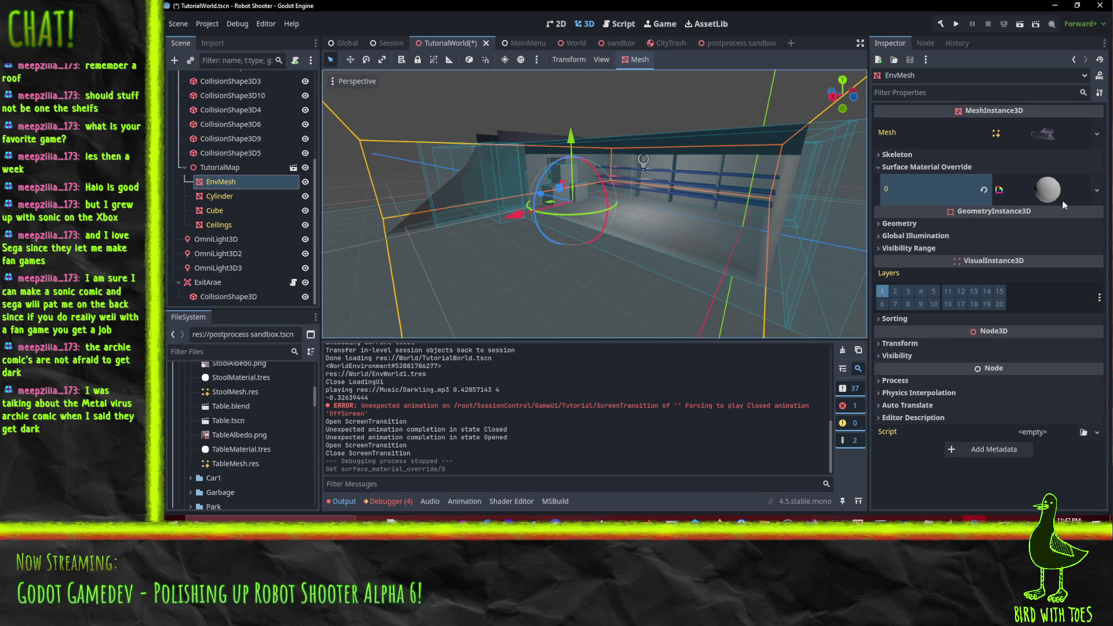
click(1048, 194)
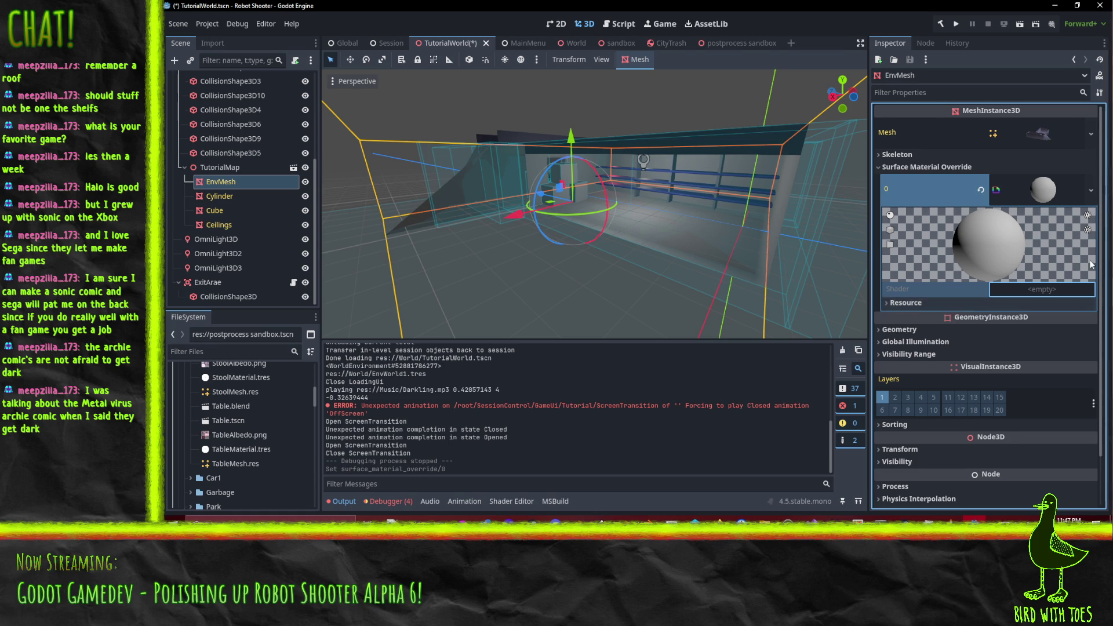
key(ctrl+z)
drag(516, 250, 576, 264)
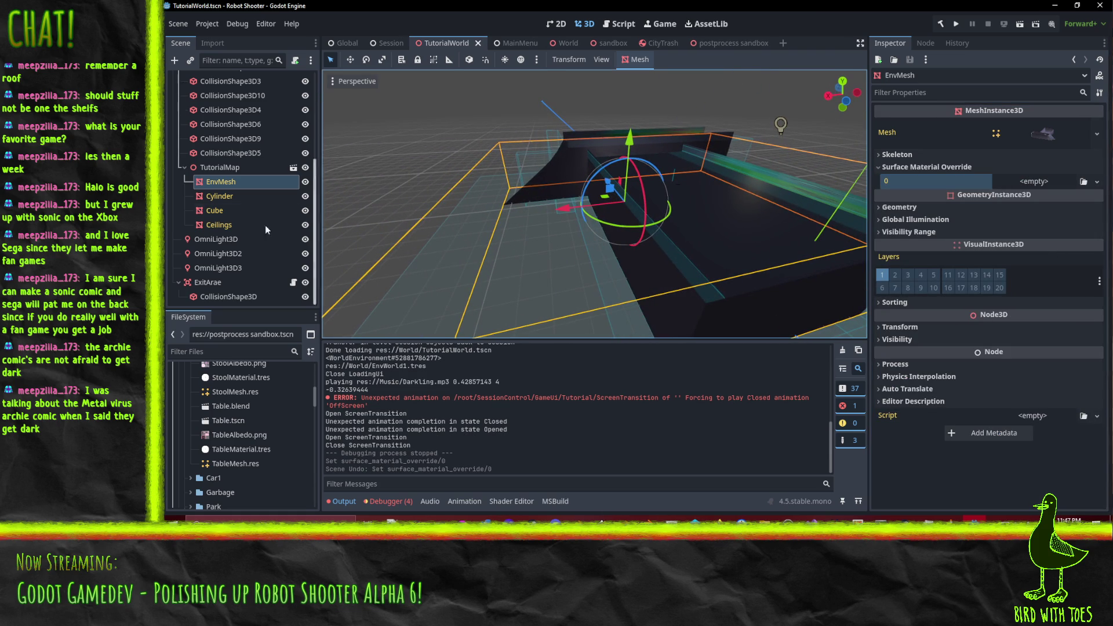
Step: Select the TutorialMap node, then scroll the FileSystem dock down to World/TutorialWorld
click(235, 172)
right_click(235, 172)
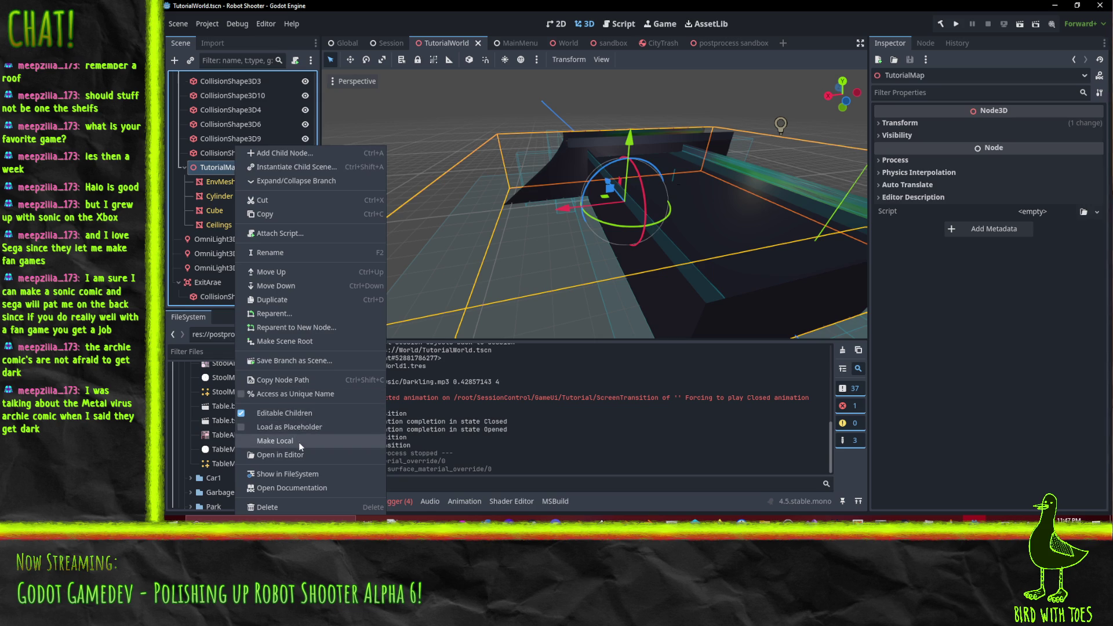
click(203, 167)
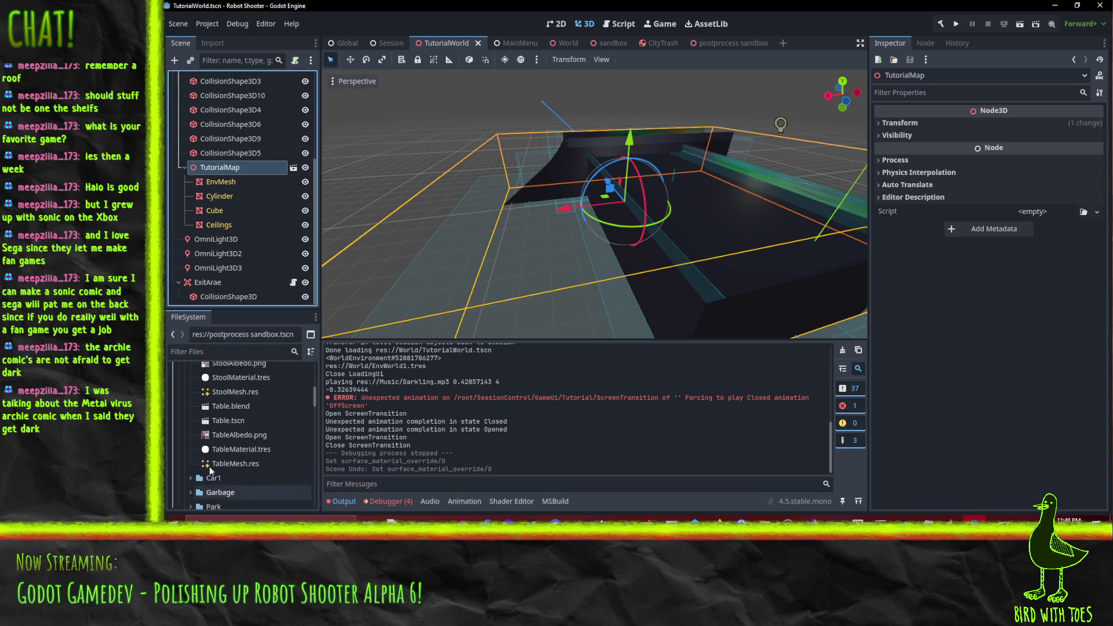
scroll(228, 448, up, 3)
scroll(229, 448, up, 1)
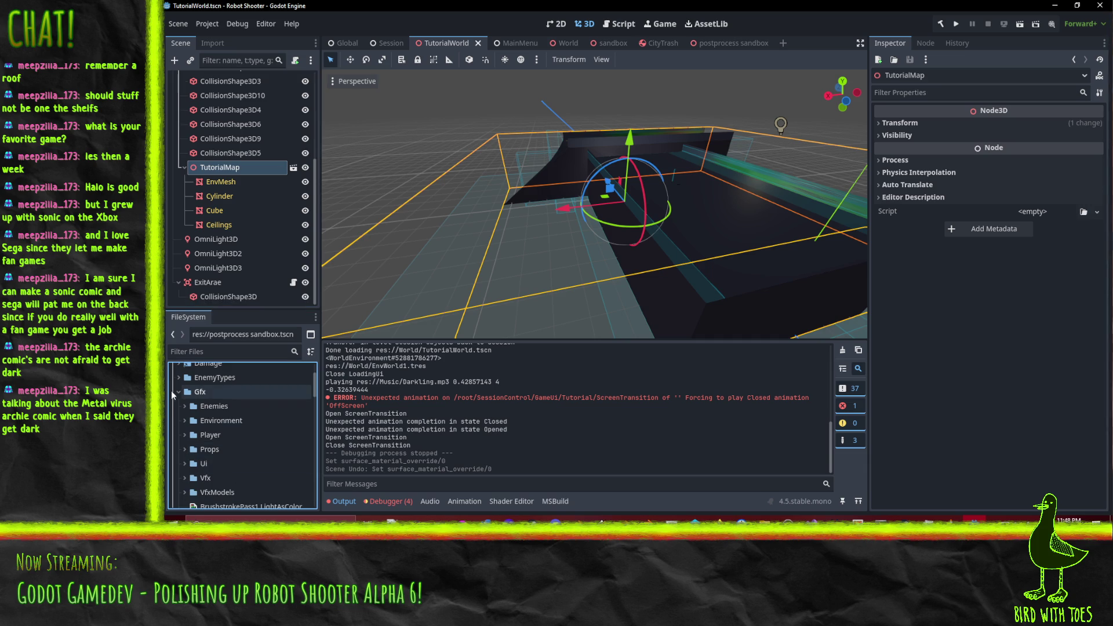
scroll(232, 435, down, 4)
right_click(196, 426)
click(179, 436)
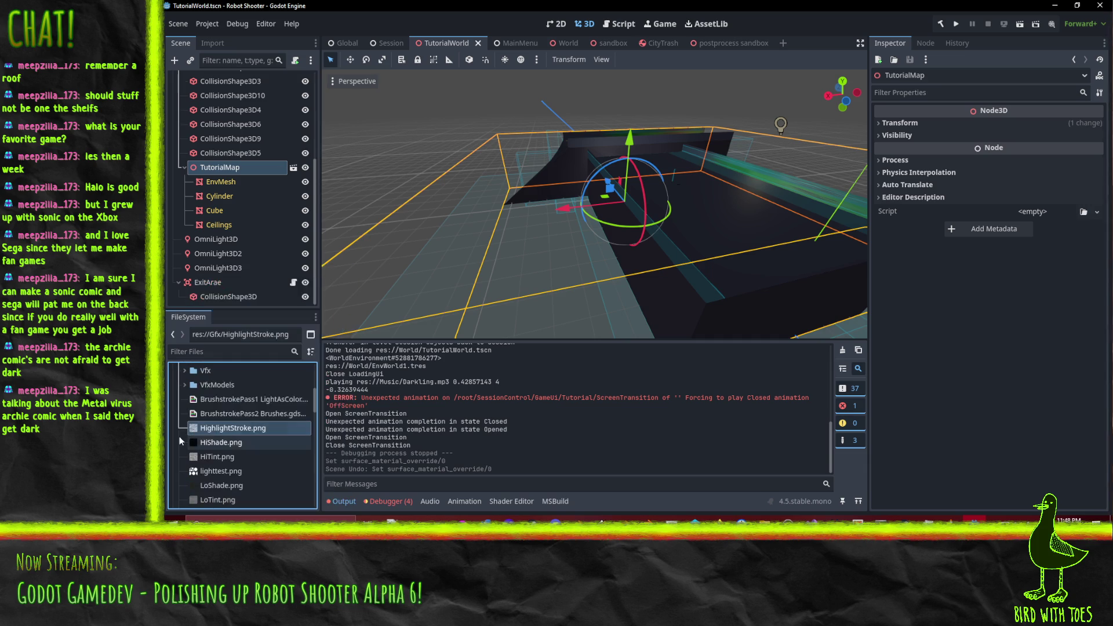
scroll(189, 429, down, 10)
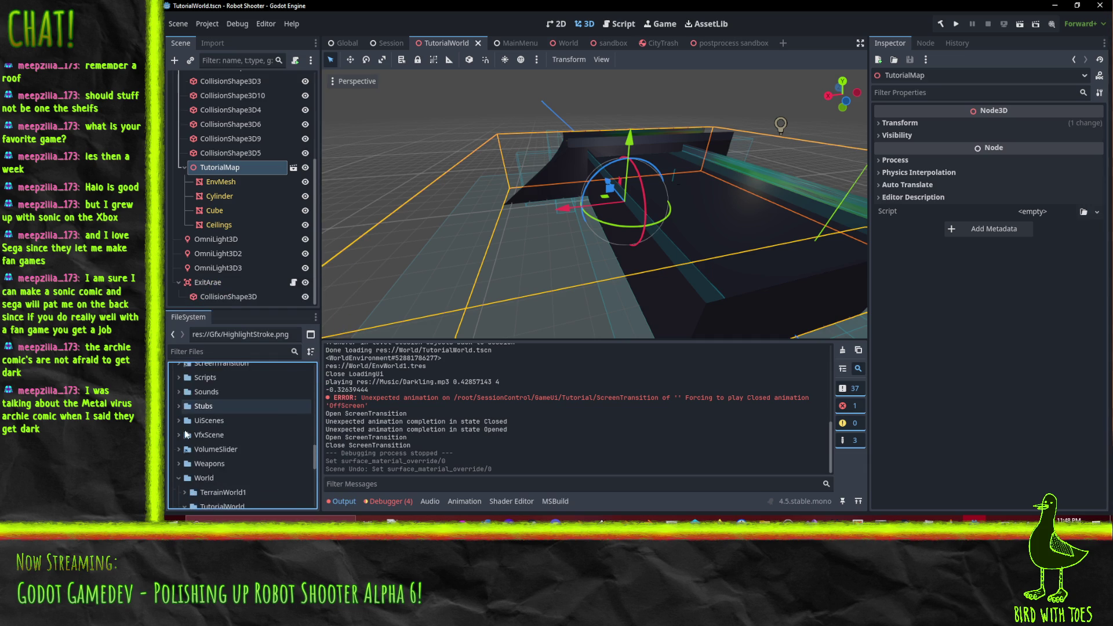
Step: Open TutorialMap.blend's advanced import settings and select the TutorialMap_Cube mesh
scroll(188, 474, down, 2)
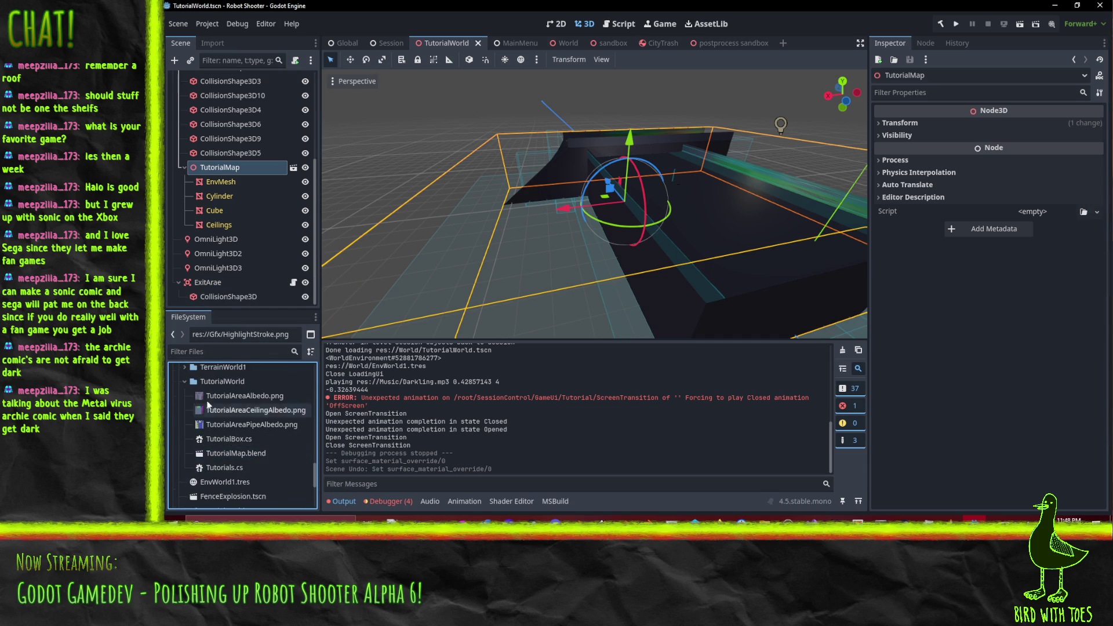
double_click(231, 453)
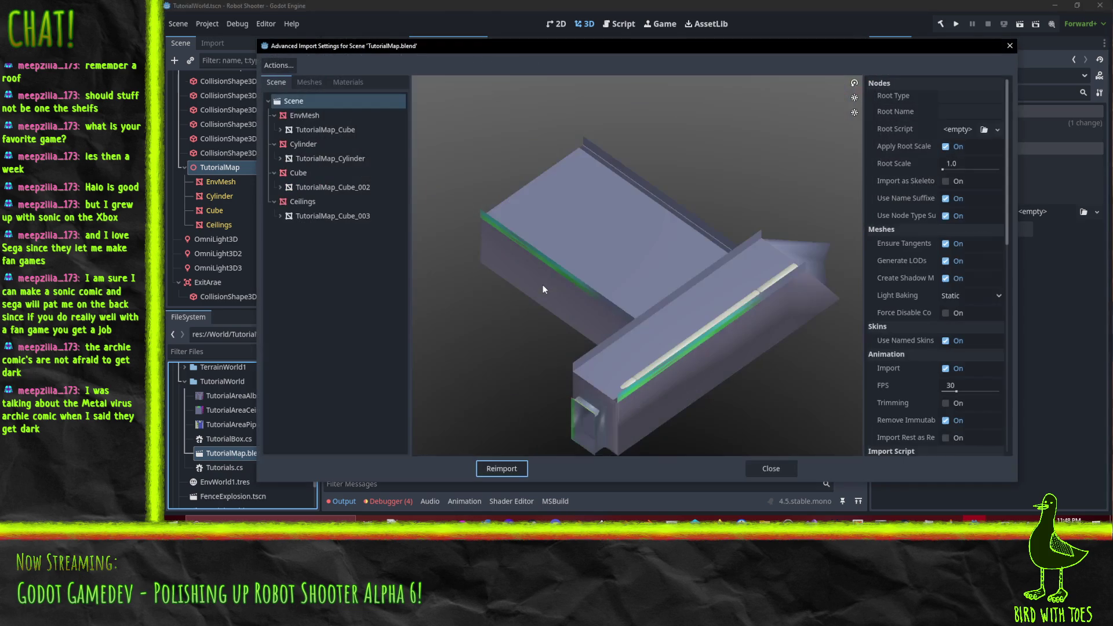
click(316, 116)
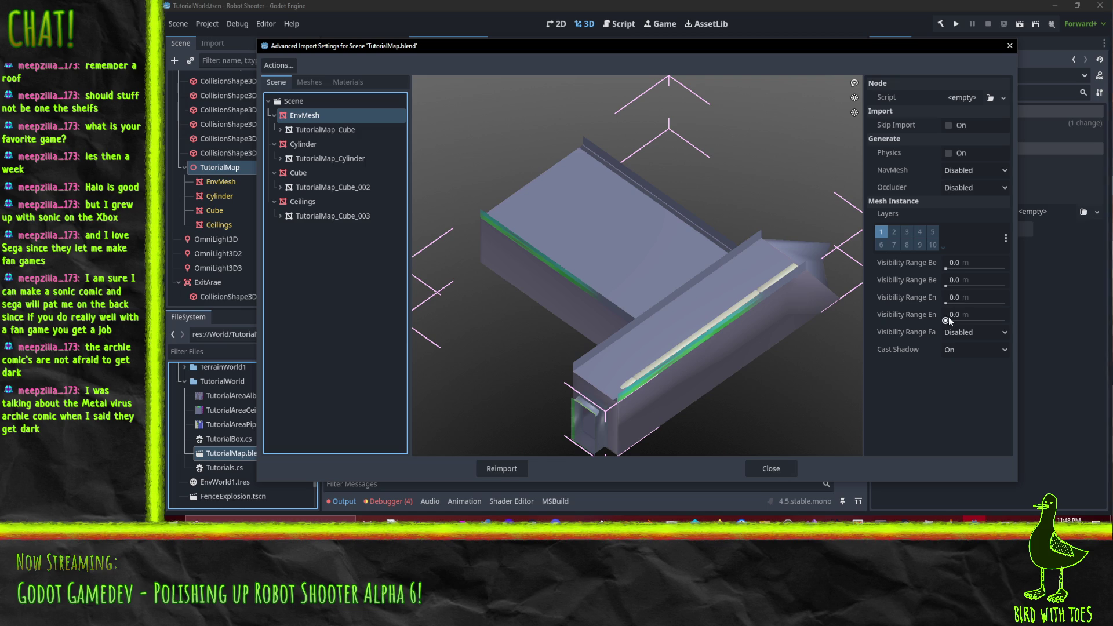
click(304, 79)
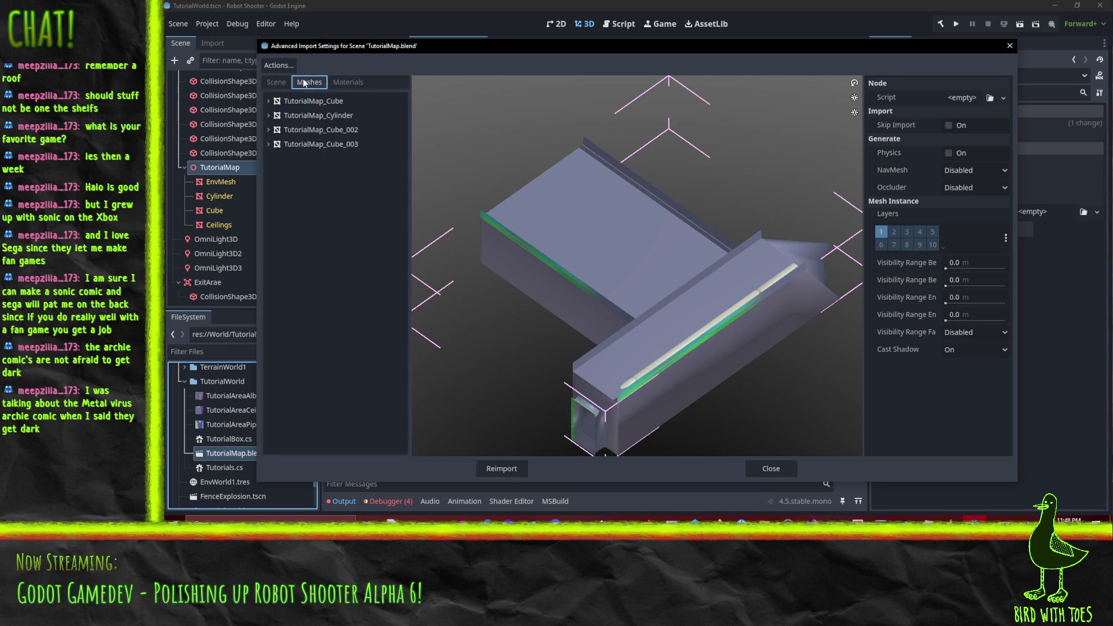
click(313, 101)
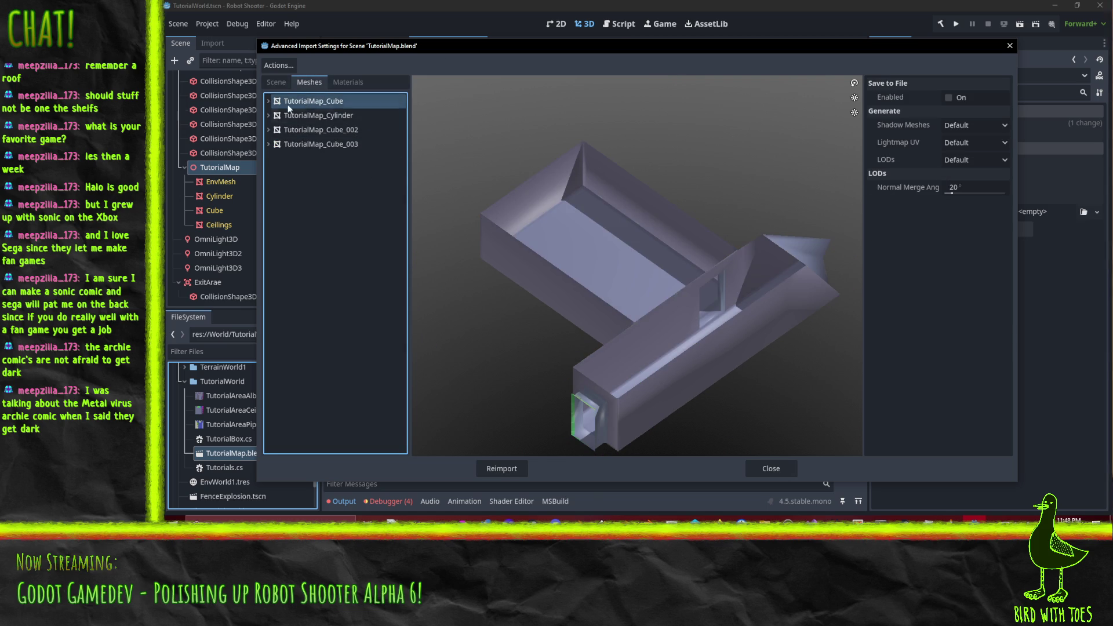
click(267, 100)
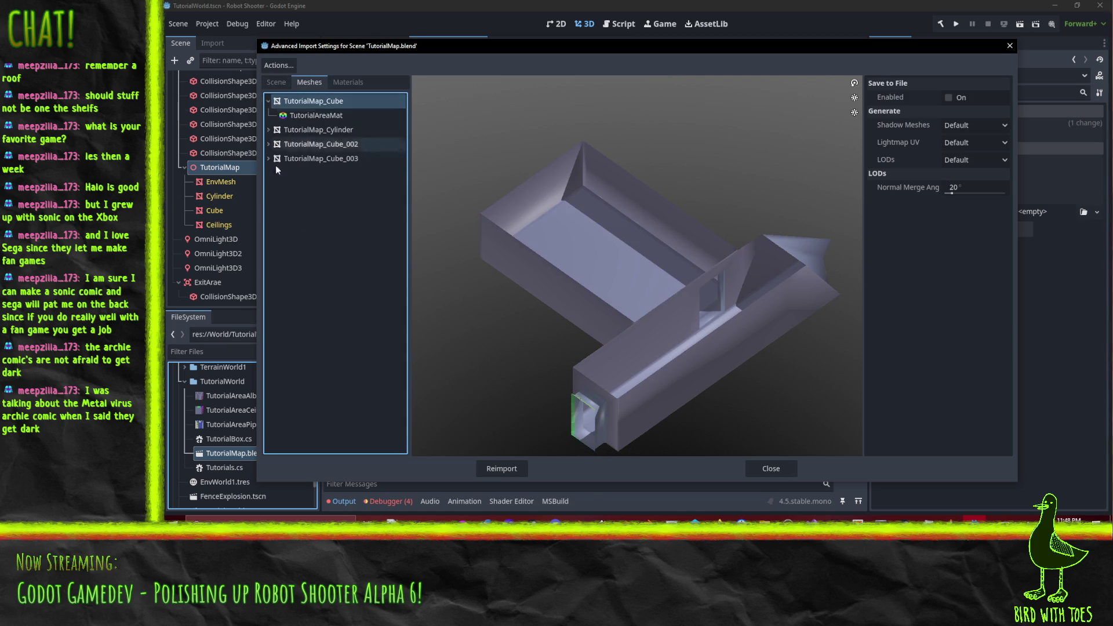
click(268, 101)
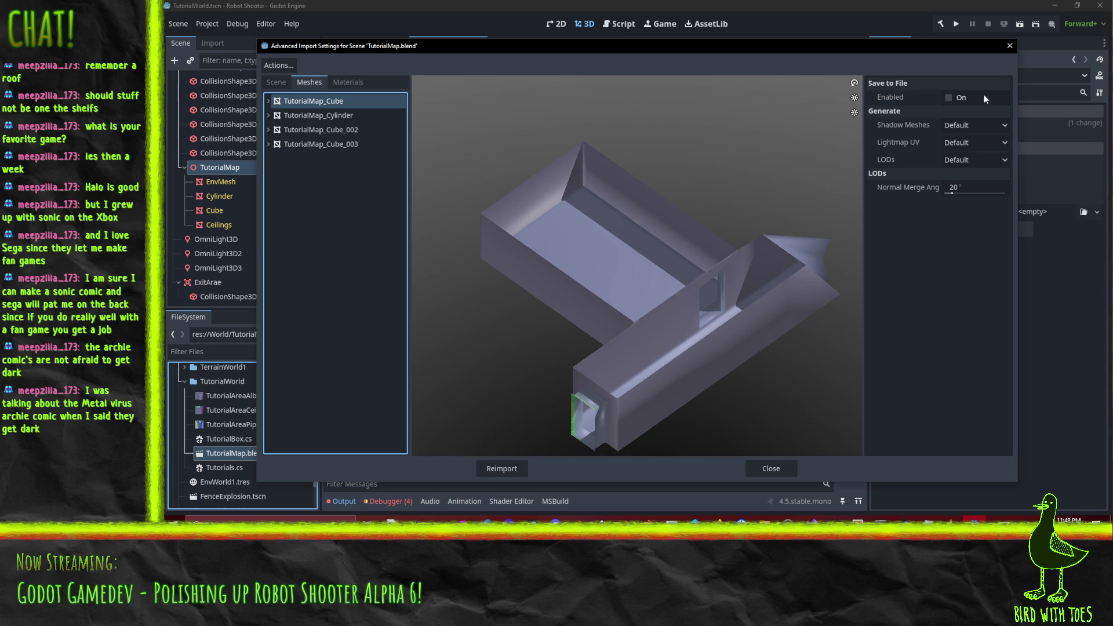
Step: Save the TutorialMap_Cube mesh to World/TutorialWorld as TutorialAreaMainMesh
click(951, 98)
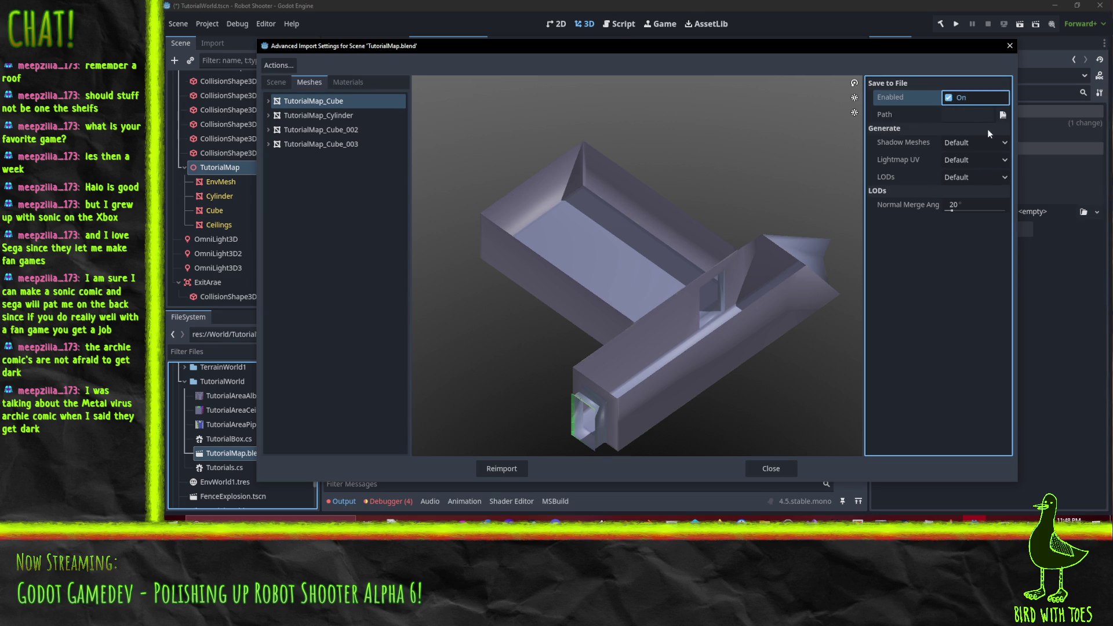
click(1002, 114)
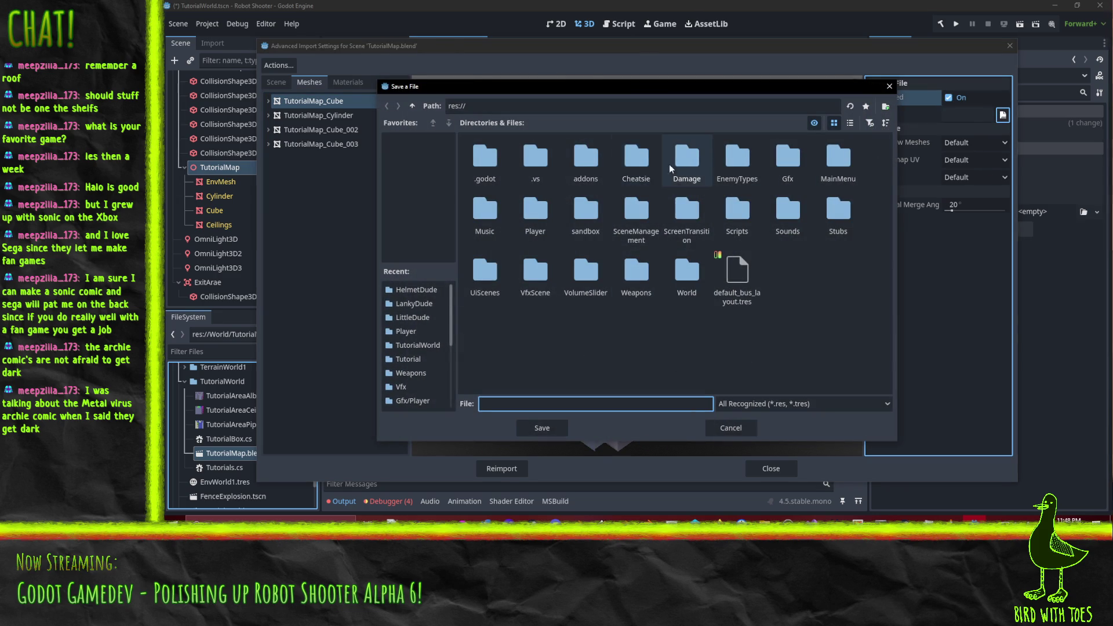
double_click(686, 272)
double_click(535, 163)
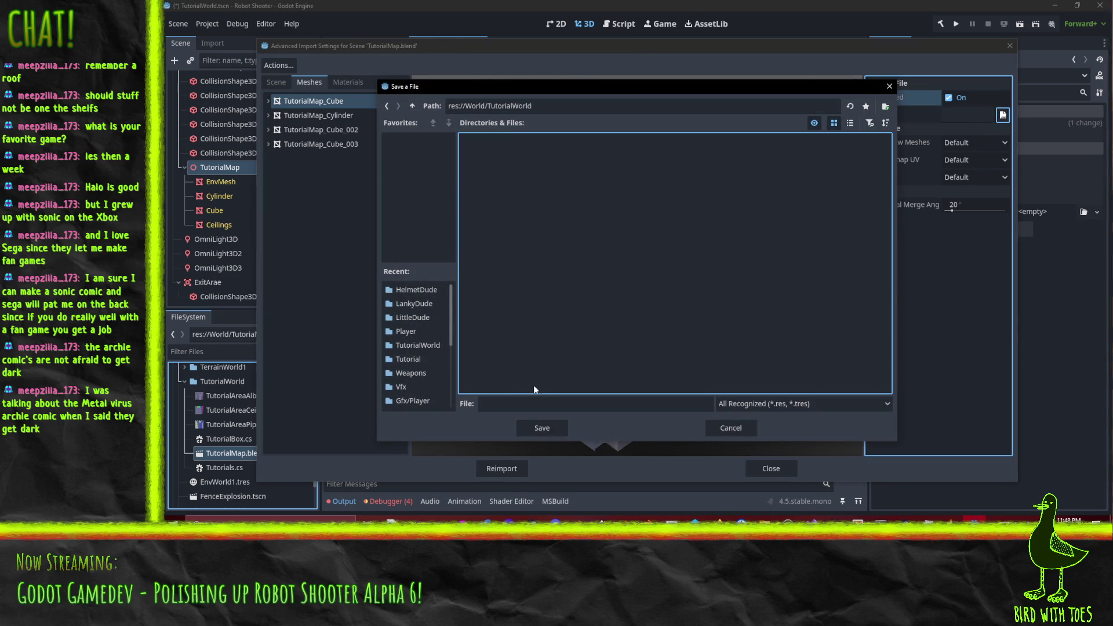
click(522, 402)
text(TutorialAreaMainMes)
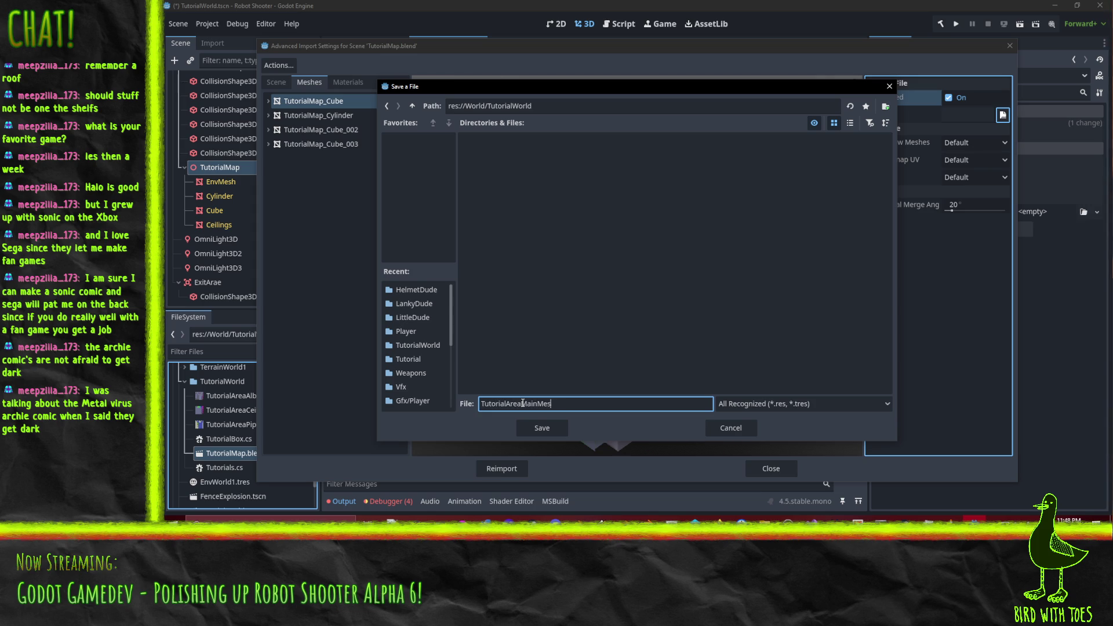
text(h)
key(Return)
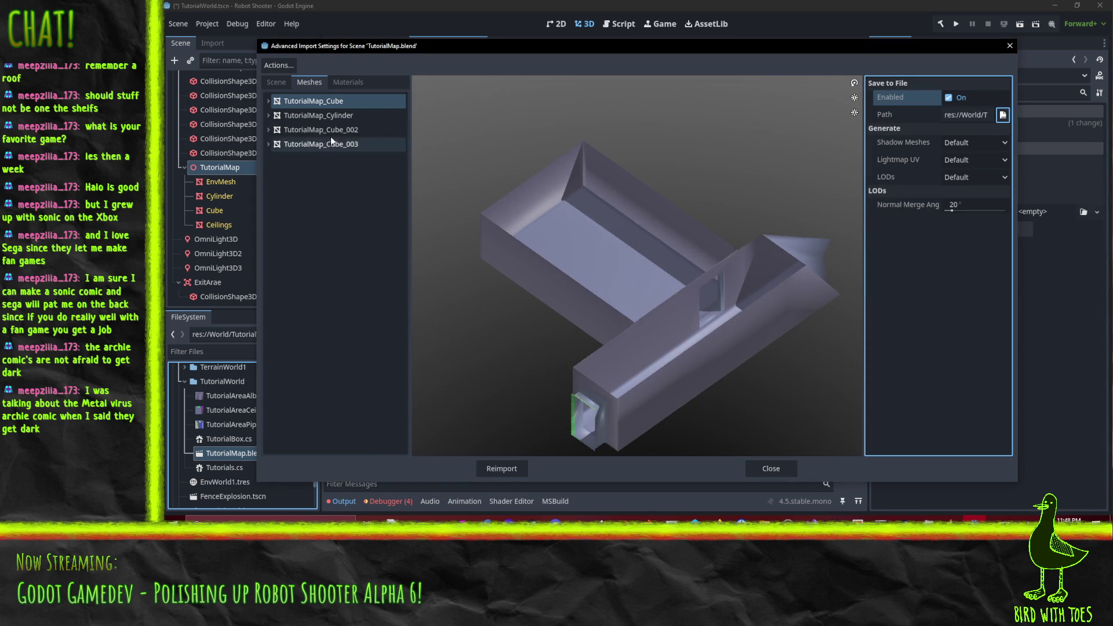
click(330, 117)
Step: Save the TutorialMap_Cylinder pipe mesh as TutorialAreaPipeMesh in World/TutorialWorld
click(1011, 120)
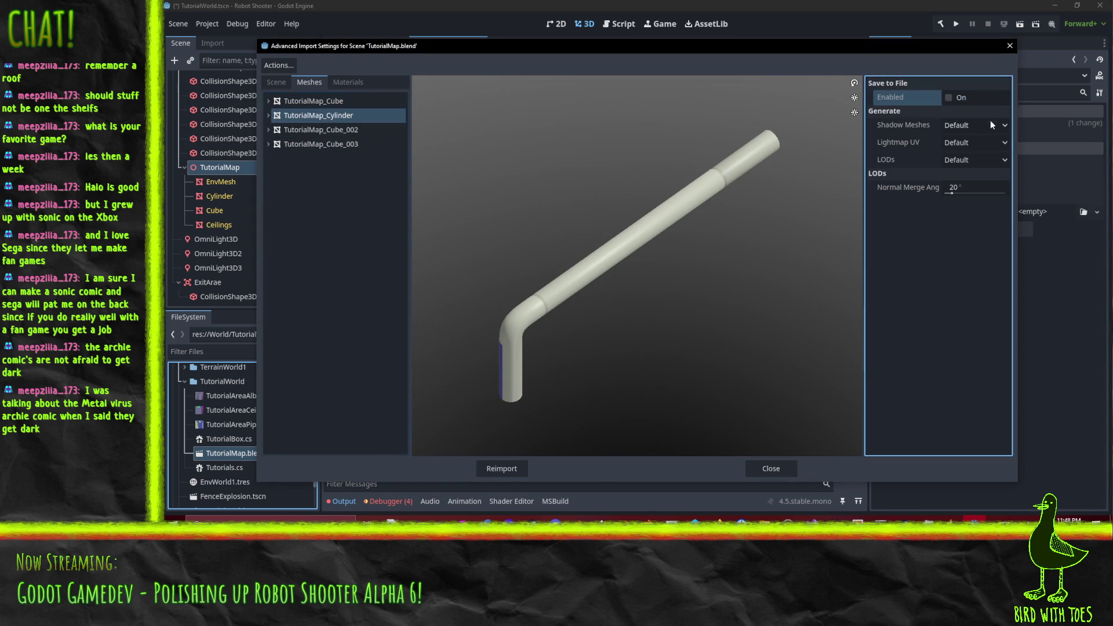
click(953, 97)
click(1002, 115)
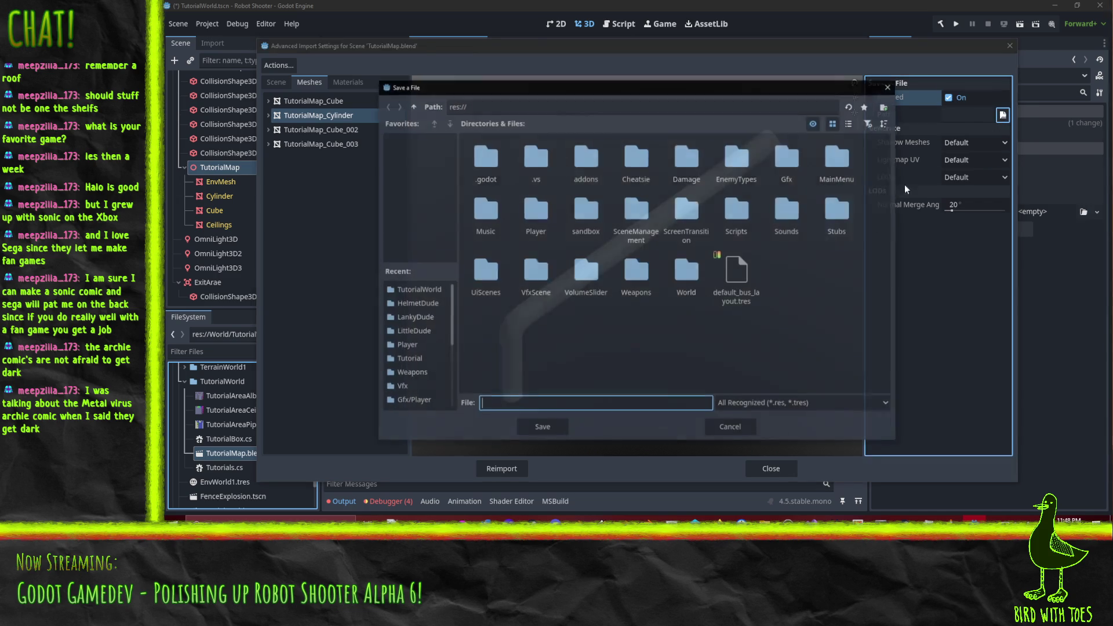
double_click(691, 280)
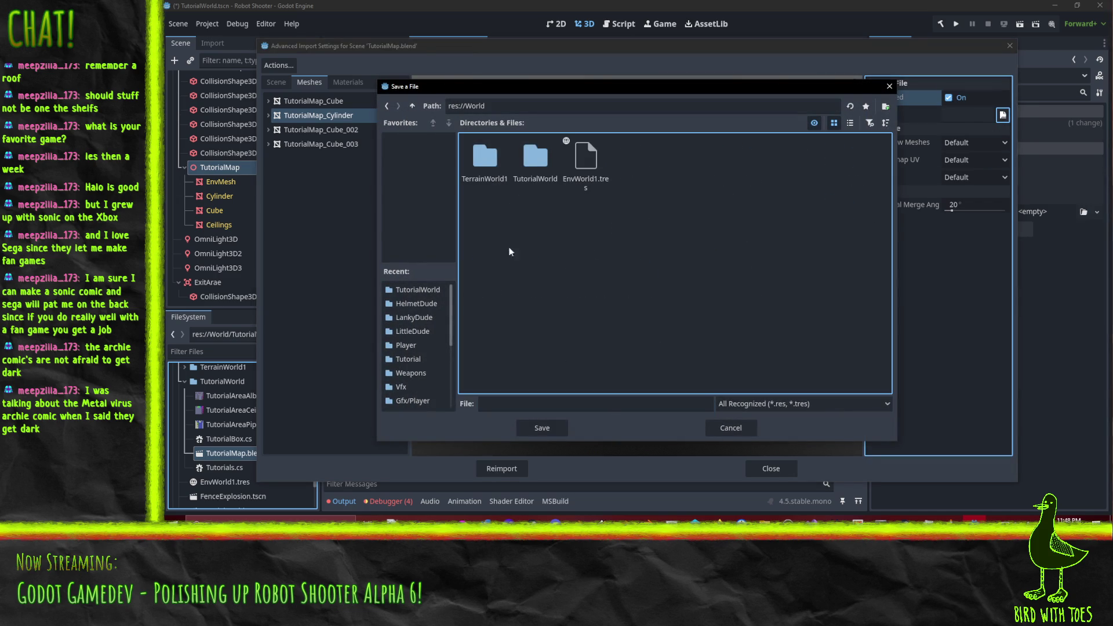
double_click(536, 162)
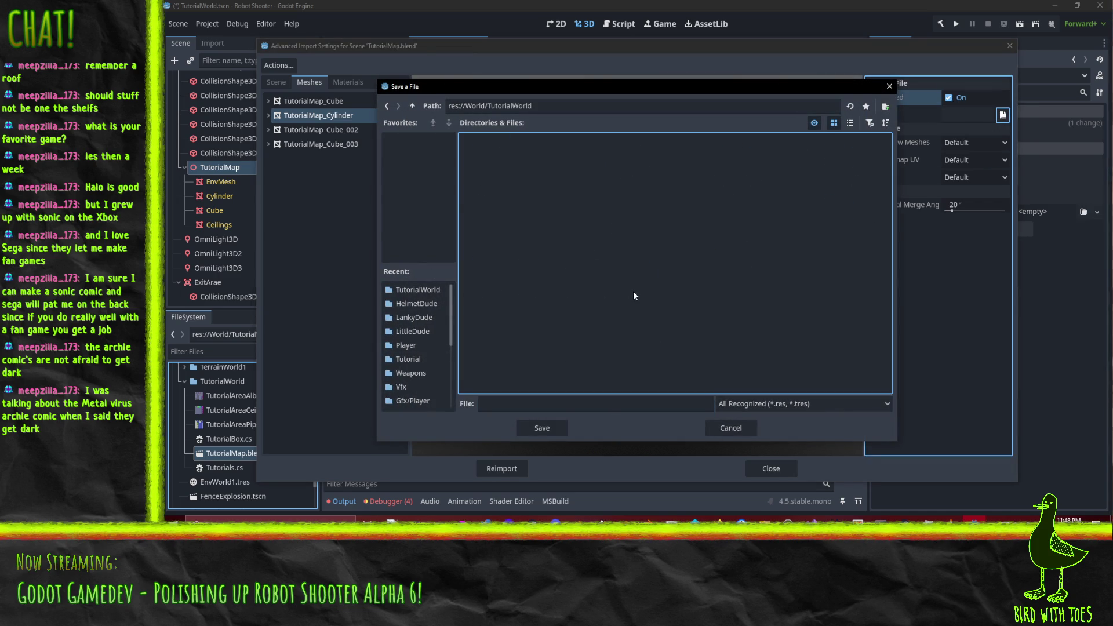
click(566, 406)
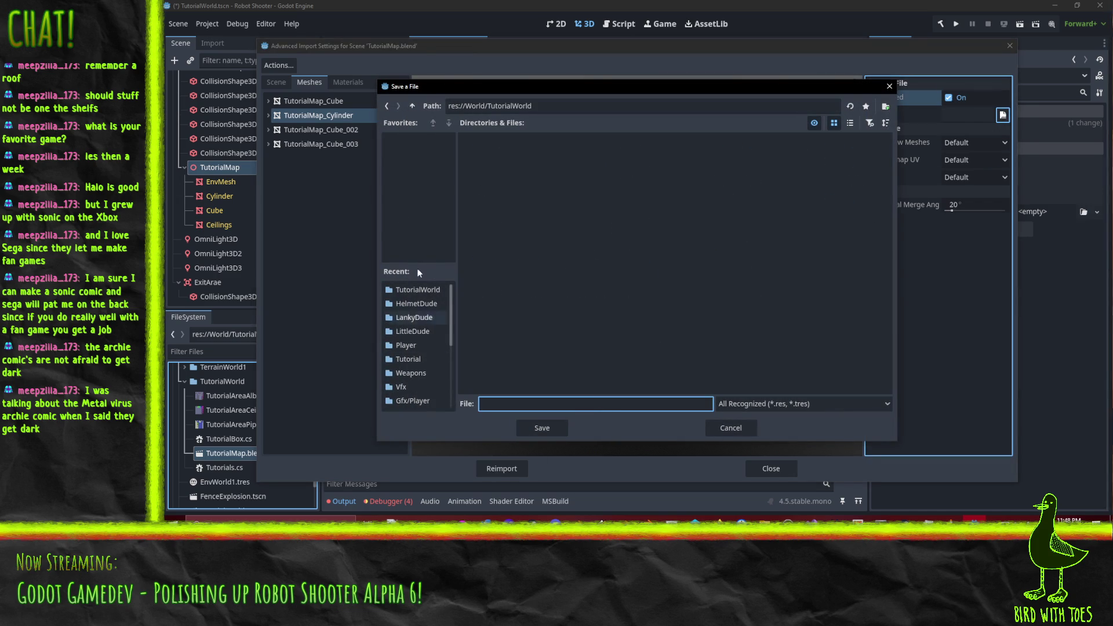
click(412, 106)
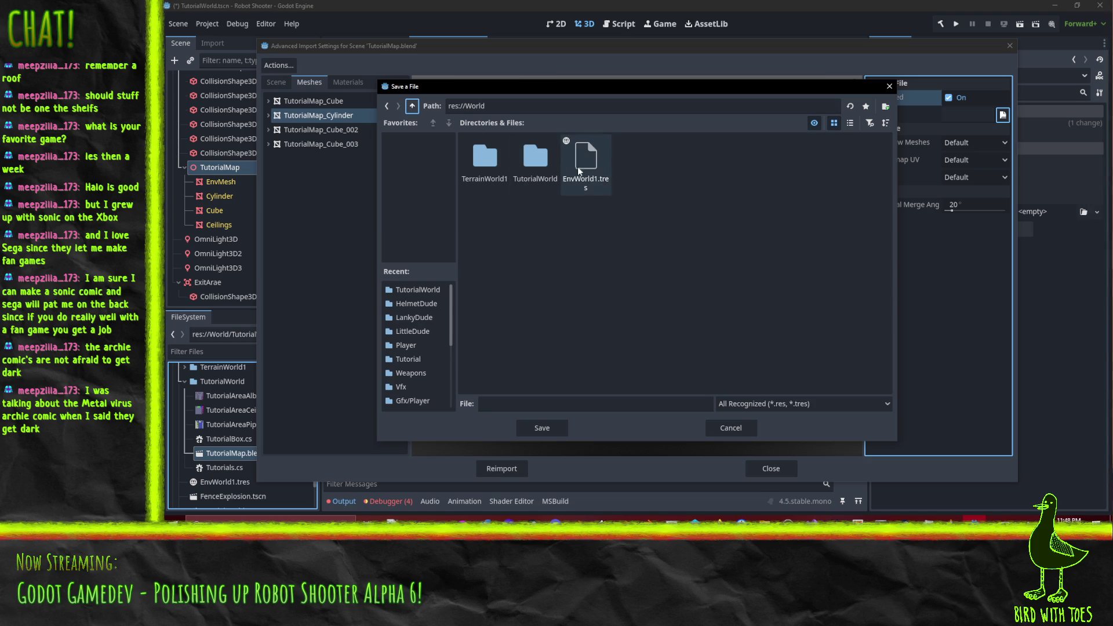
double_click(534, 160)
click(529, 404)
text(Tut)
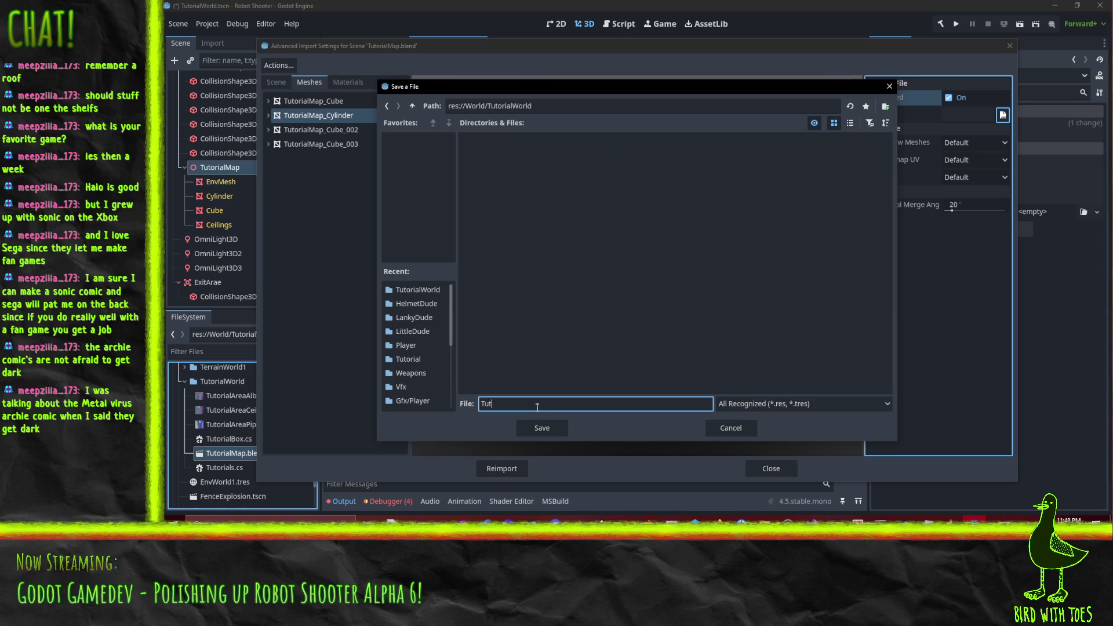
text(ori)
text(alArea)
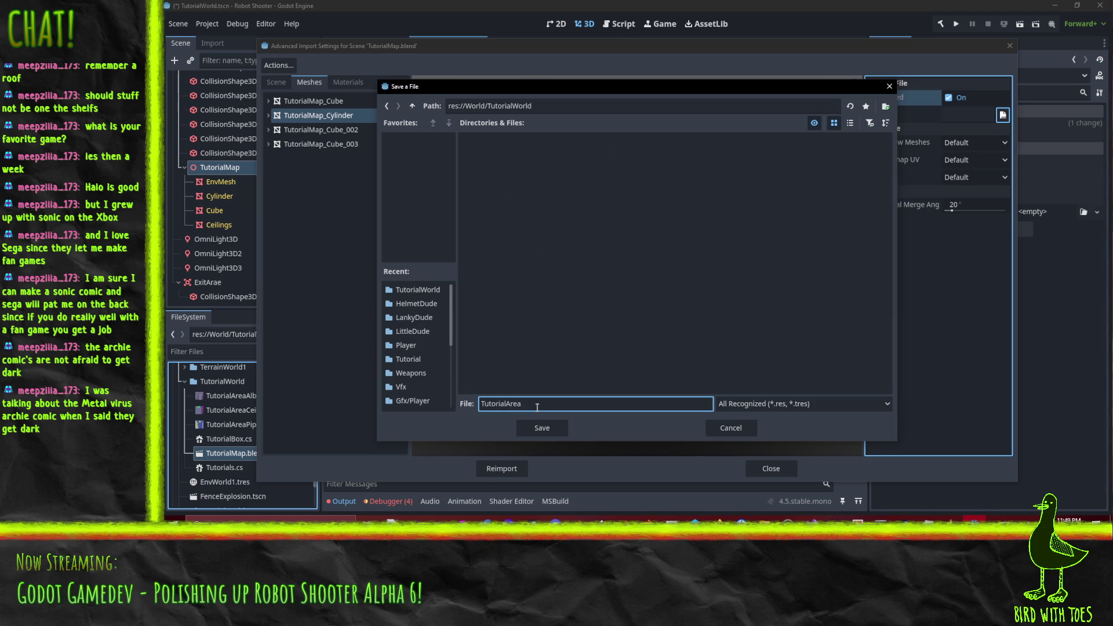
text(Pipe)
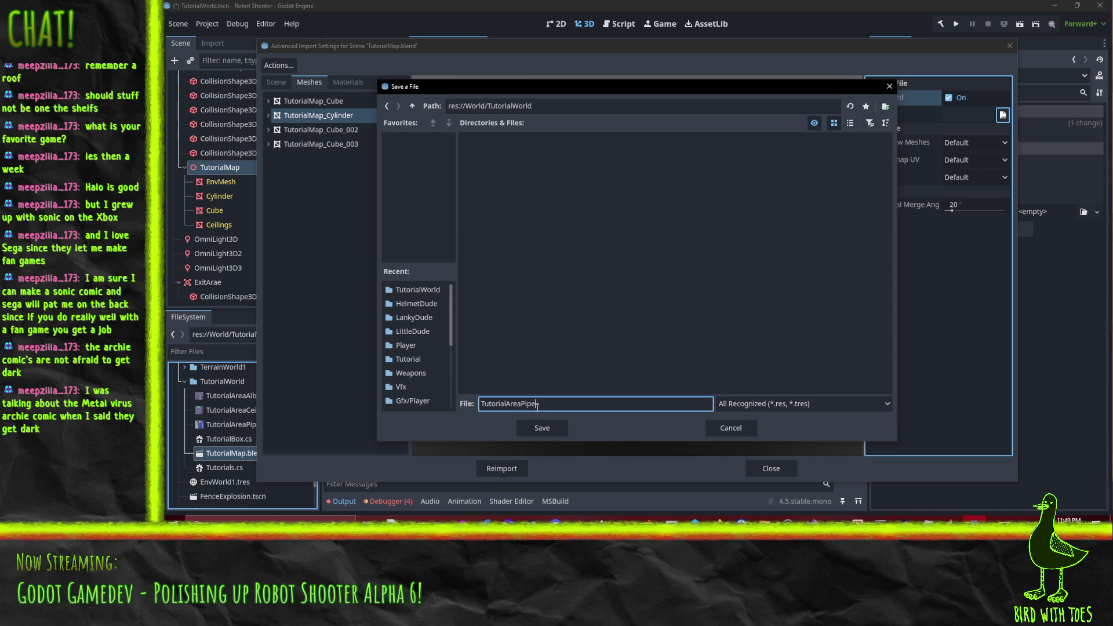
text(sh)
click(541, 420)
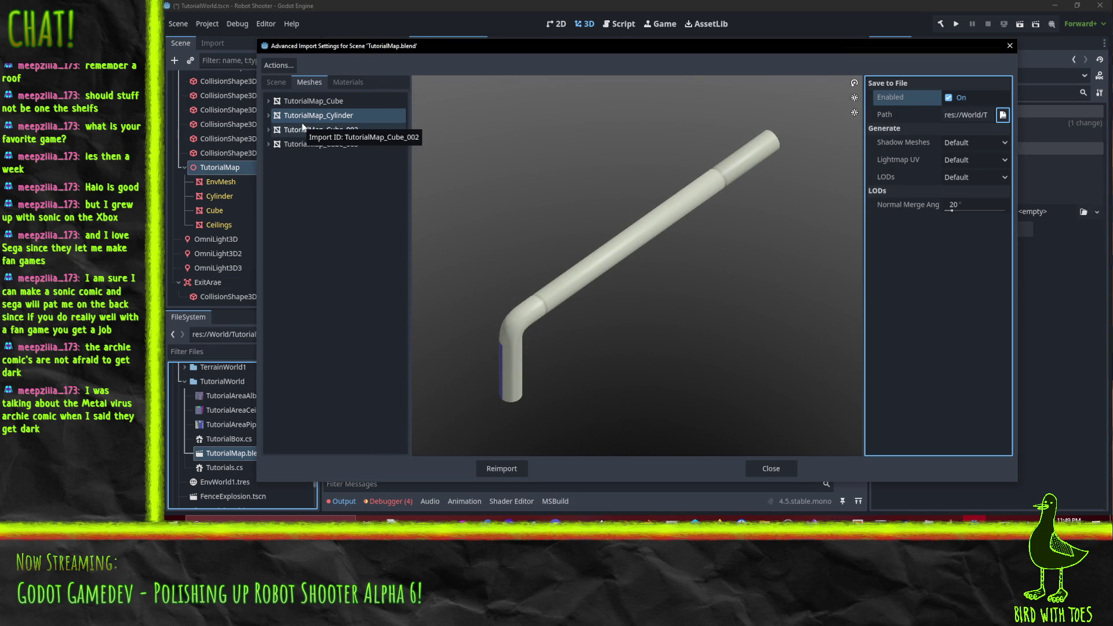
click(307, 130)
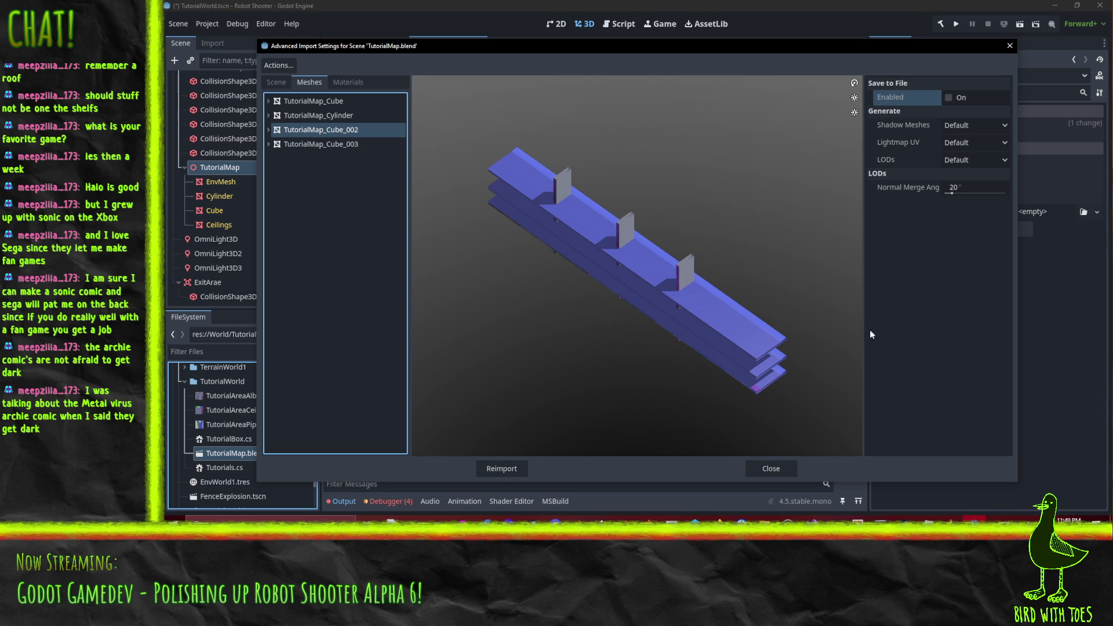
Step: Save the shelf mesh TutorialMap_Cube_002 as TutorialAreaShelfMesh in World/TutorialWorld
click(950, 98)
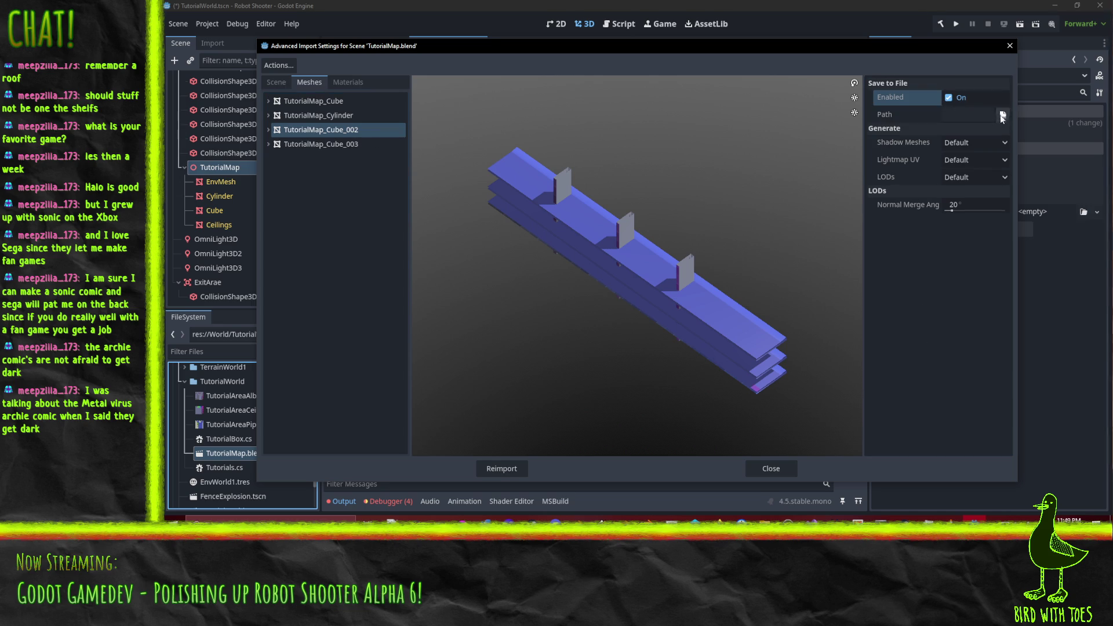
click(1002, 115)
double_click(687, 272)
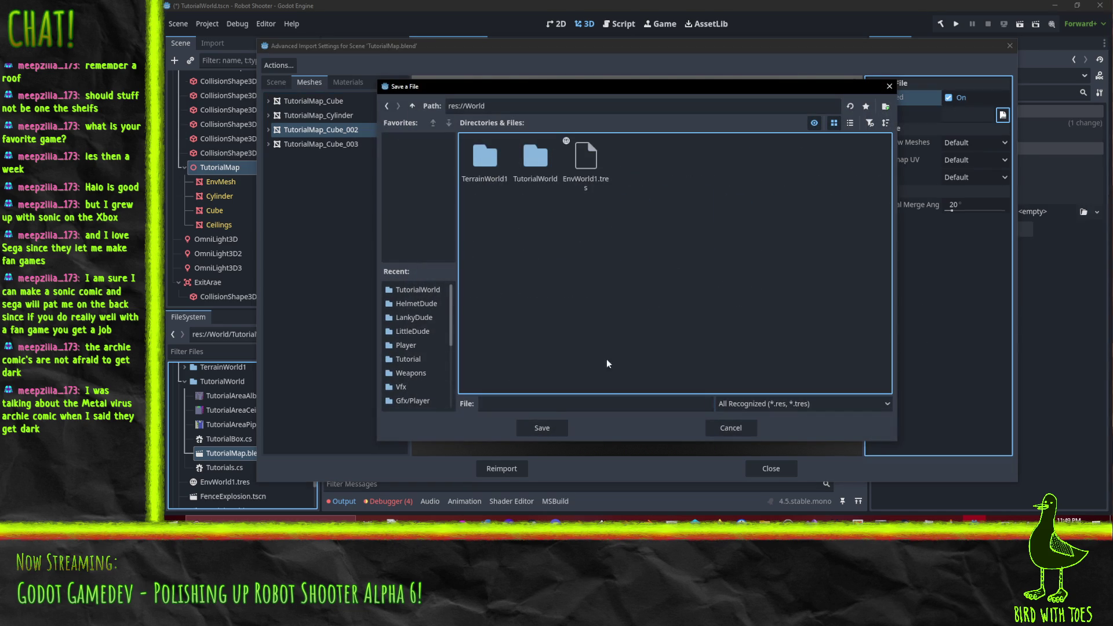
double_click(530, 174)
click(542, 404)
text(T)
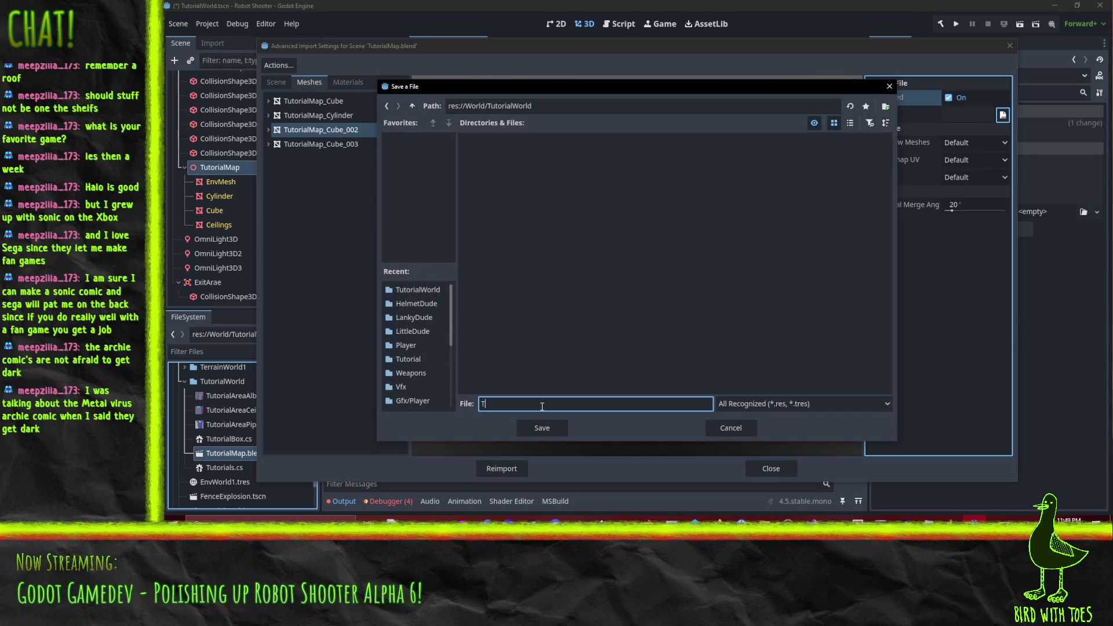
text(utorialArea)
text(Sheld)
key(BackSpace)
text(fMeh)
key(BackSpace)
key(BackSpace)
text(sh)
click(541, 427)
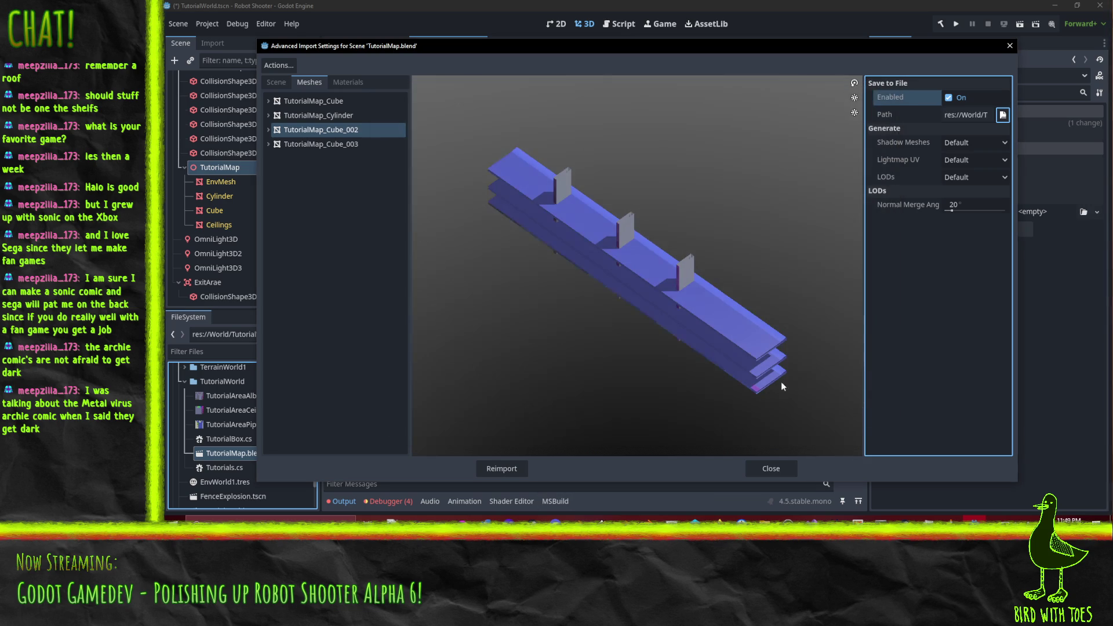
Step: Save the ceiling mesh TutorialMap_Cube_003 as TutorialAreaCeilingMesh in World/TutorialWorld
click(314, 142)
click(945, 98)
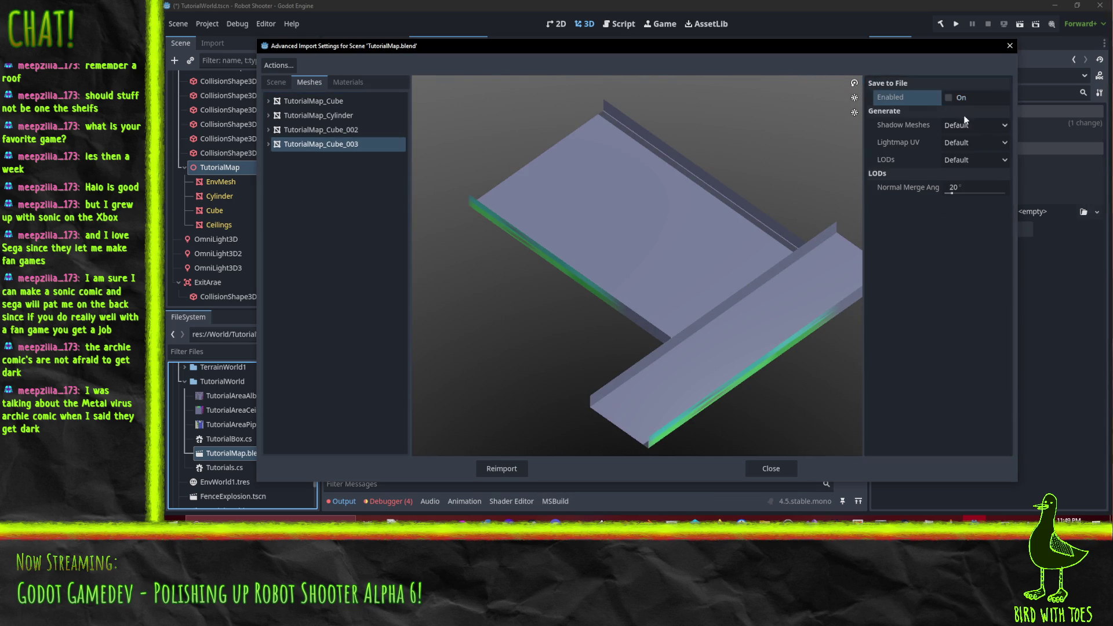
click(1003, 115)
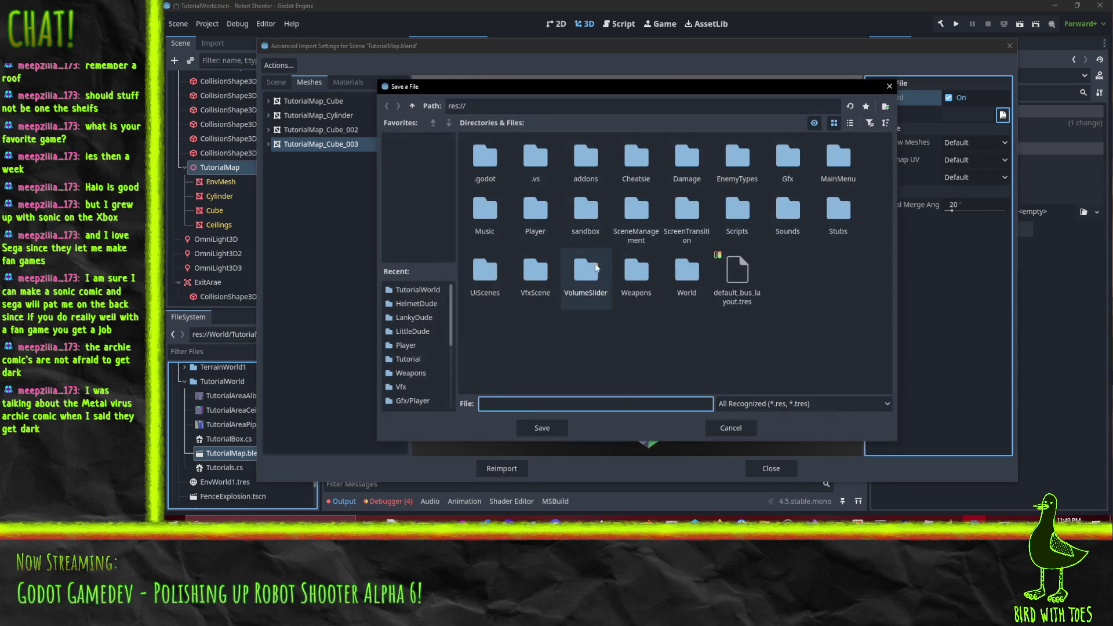
double_click(687, 273)
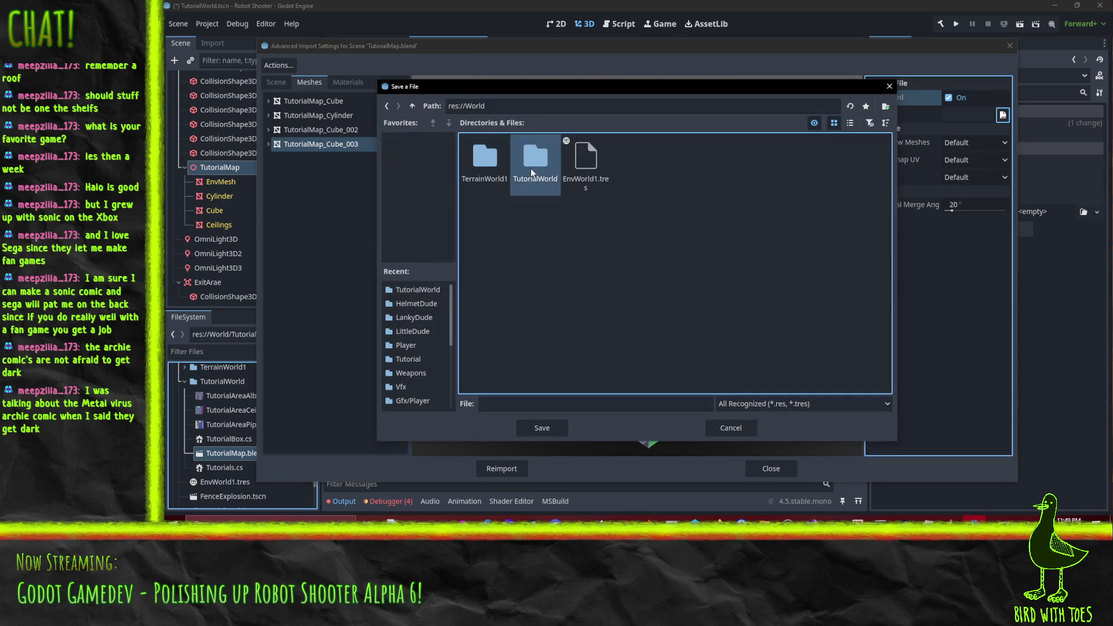
double_click(535, 157)
click(592, 404)
text(Tutoria)
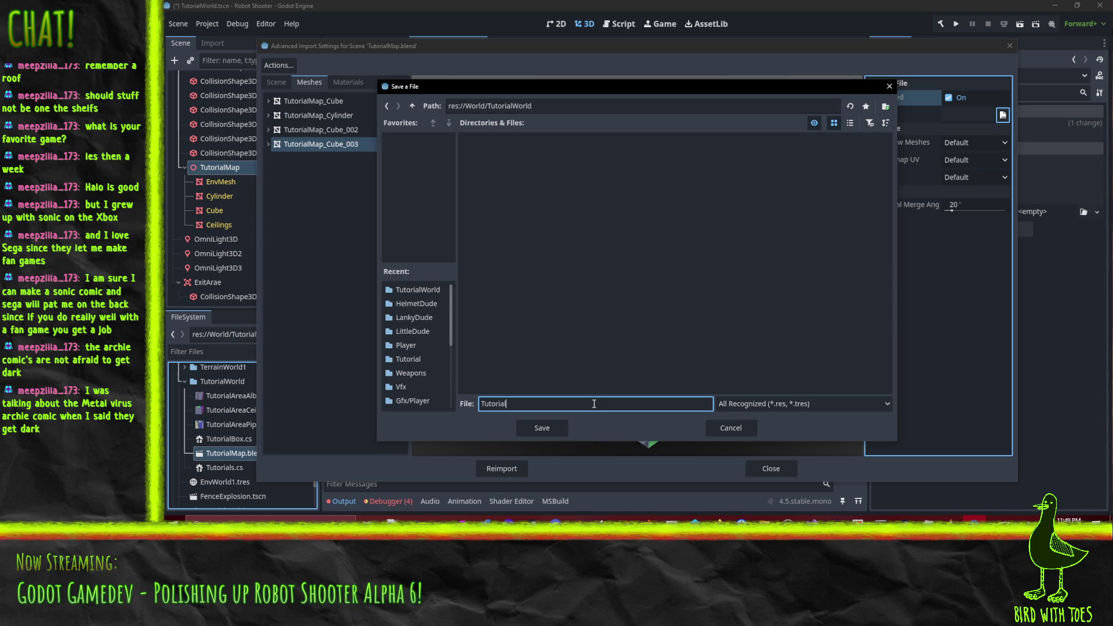
text(lArea)
text(Ceiling)
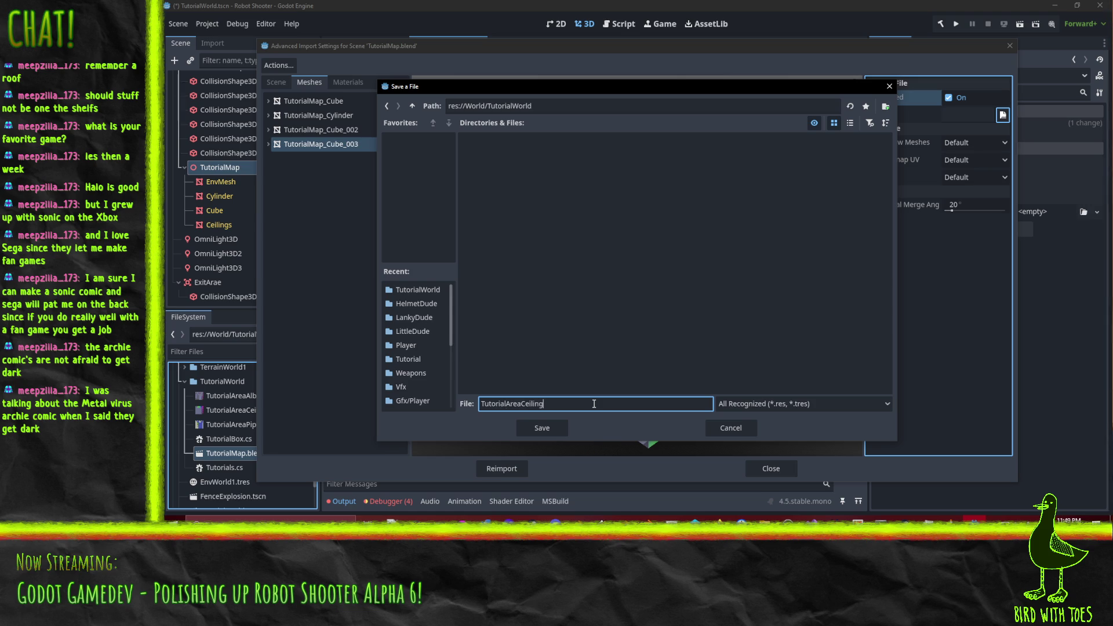
text(Mesh)
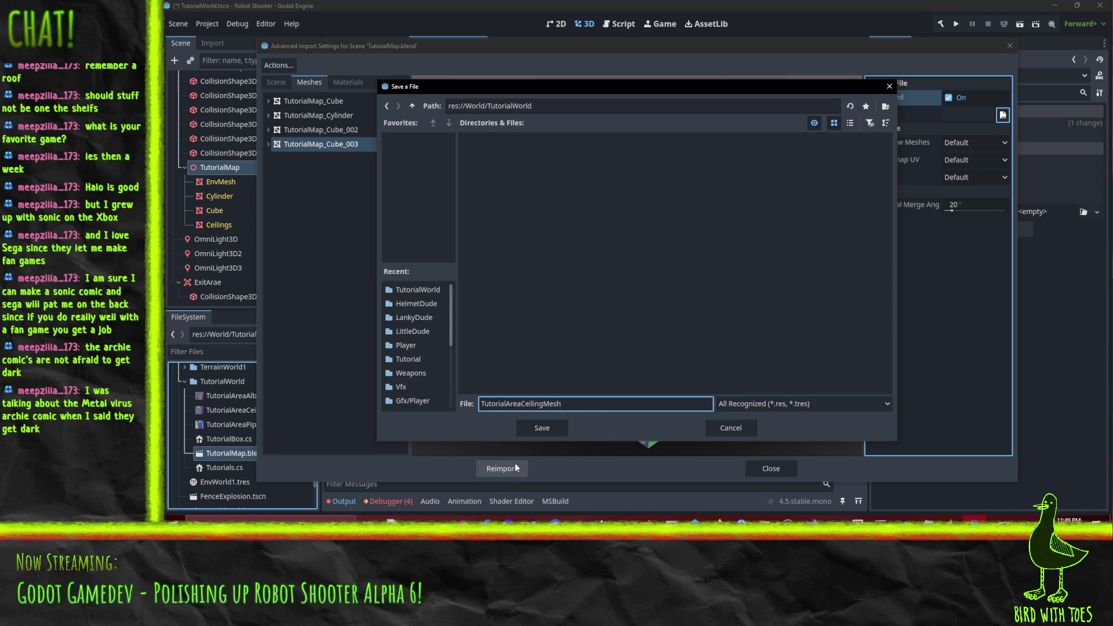
click(538, 427)
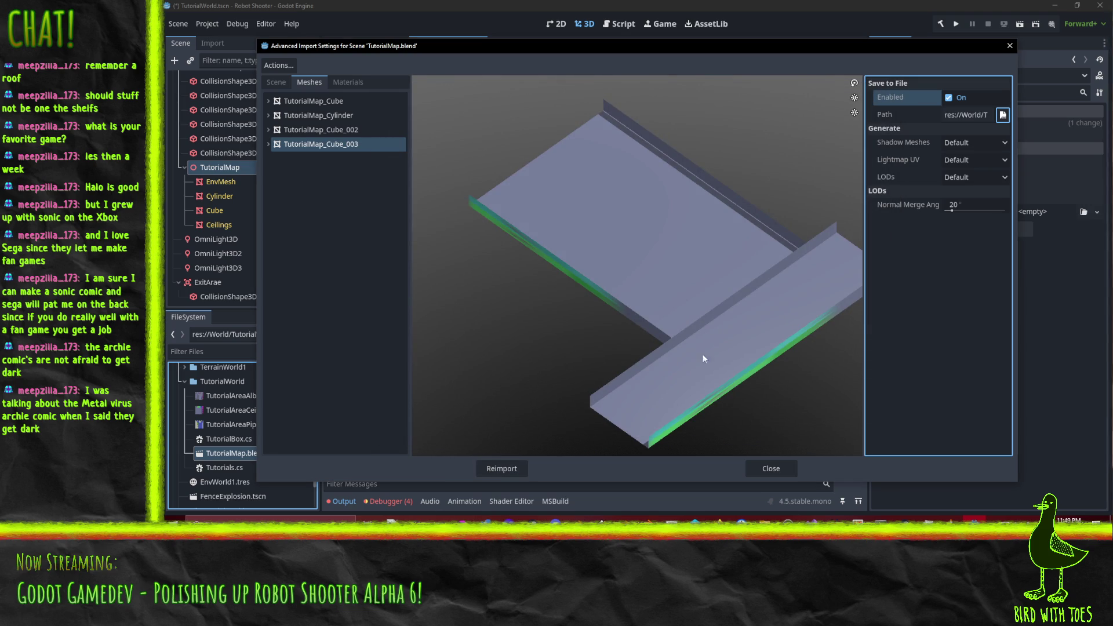
Step: Reimport TutorialMap and make its mesh local to the scene
click(501, 469)
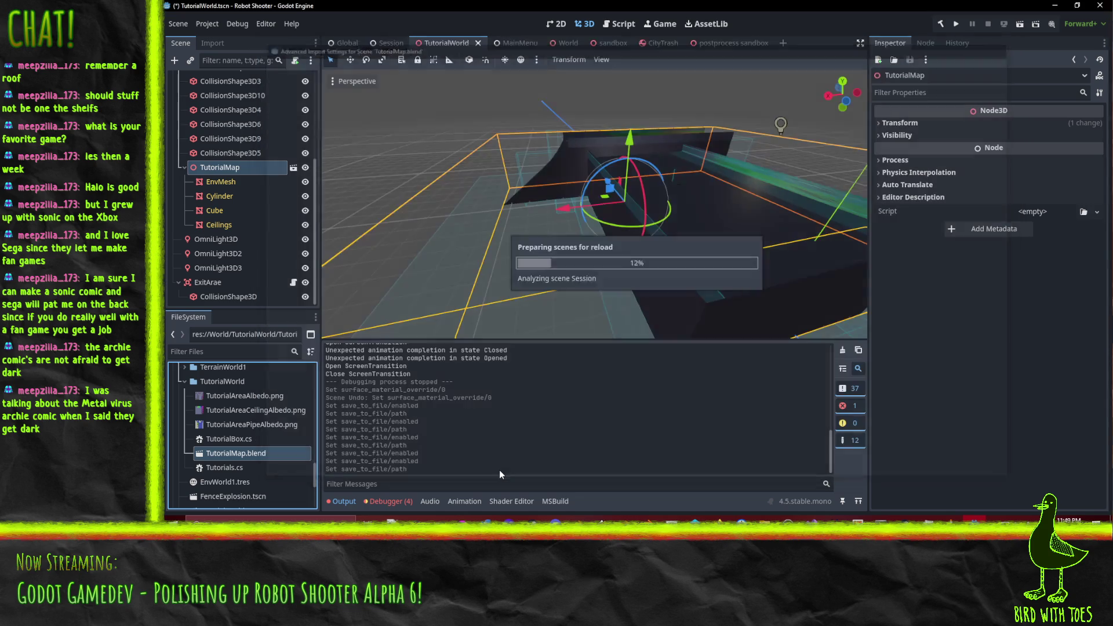
mouse_move(619, 261)
mouse_down()
mouse_move(521, 210)
mouse_move(163, 181)
mouse_up()
right_click(226, 168)
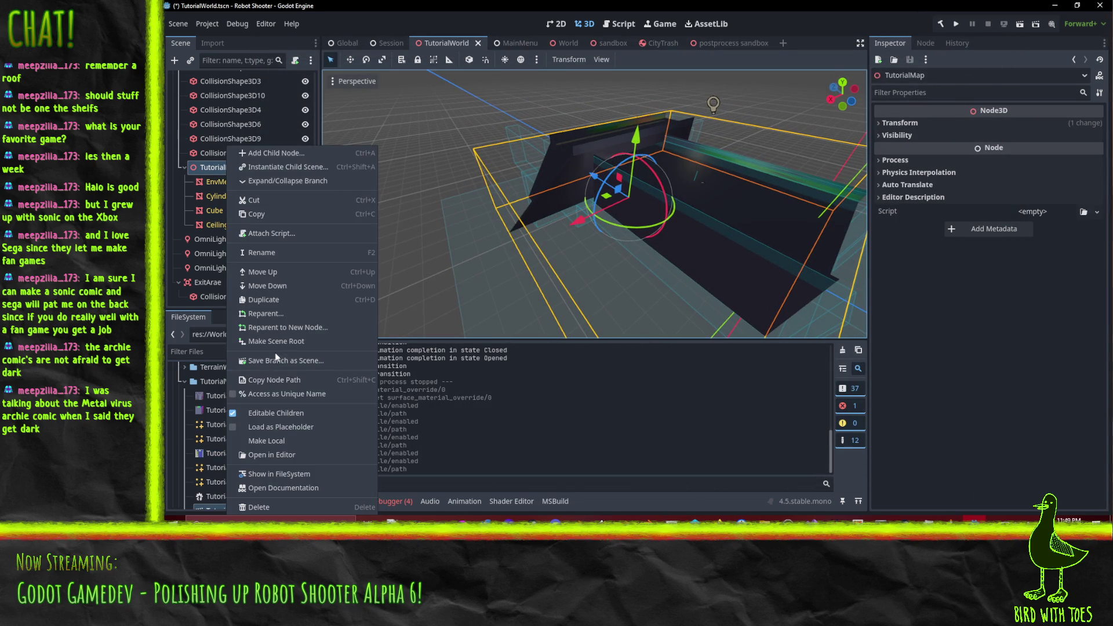
click(289, 439)
Step: Give EnvMesh's Surface Material Override 0 a ShaderMaterial using the BrushstrokePass1 LightAsColor shader
click(220, 181)
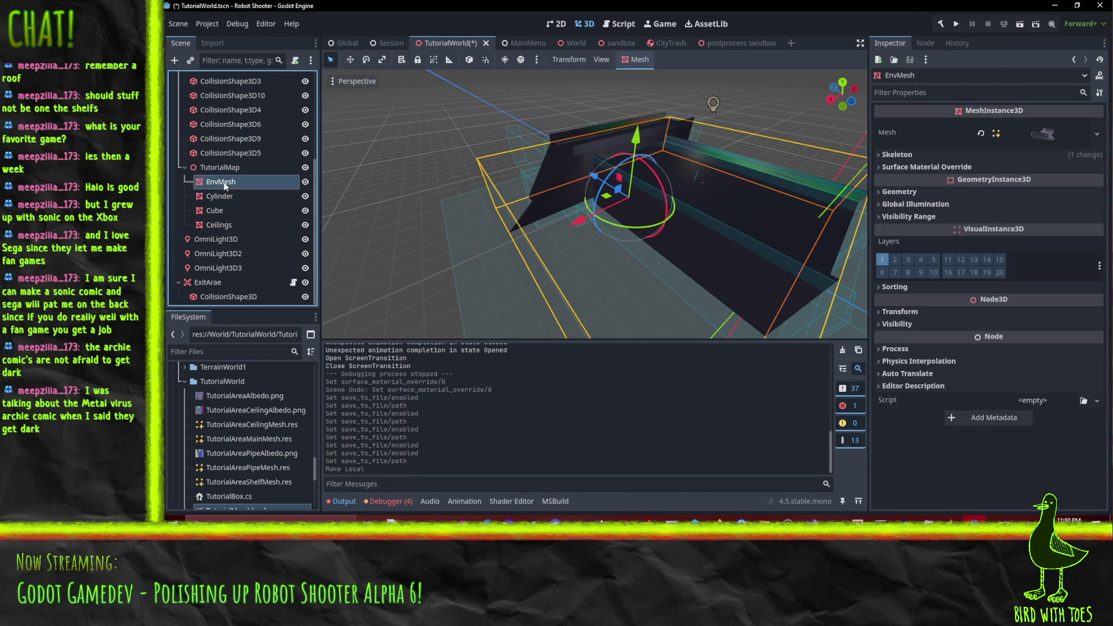
click(1064, 141)
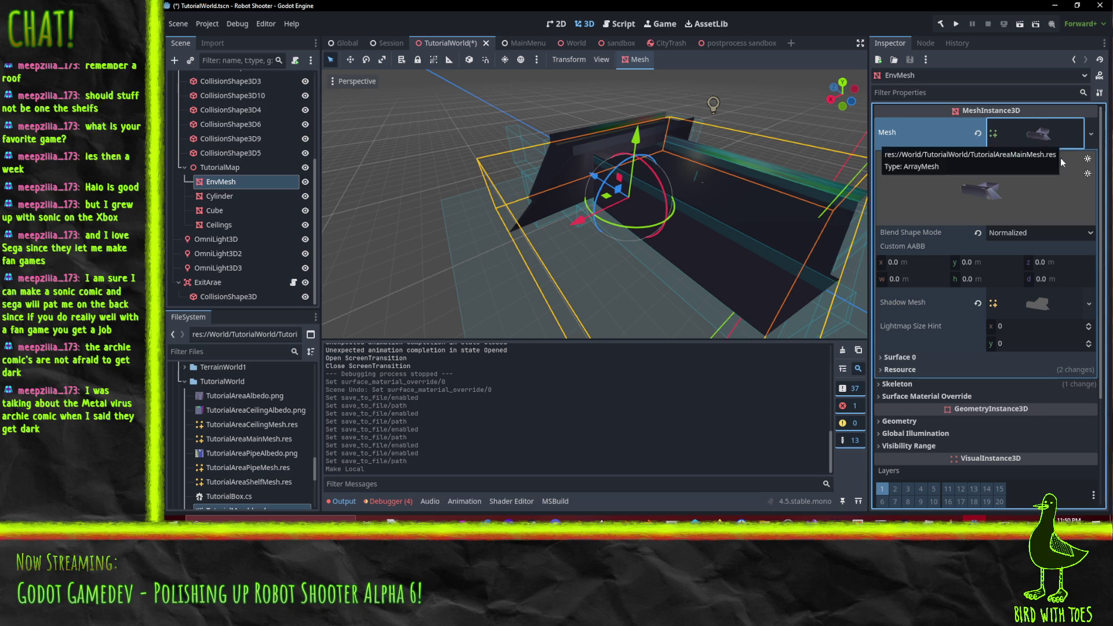
click(1034, 141)
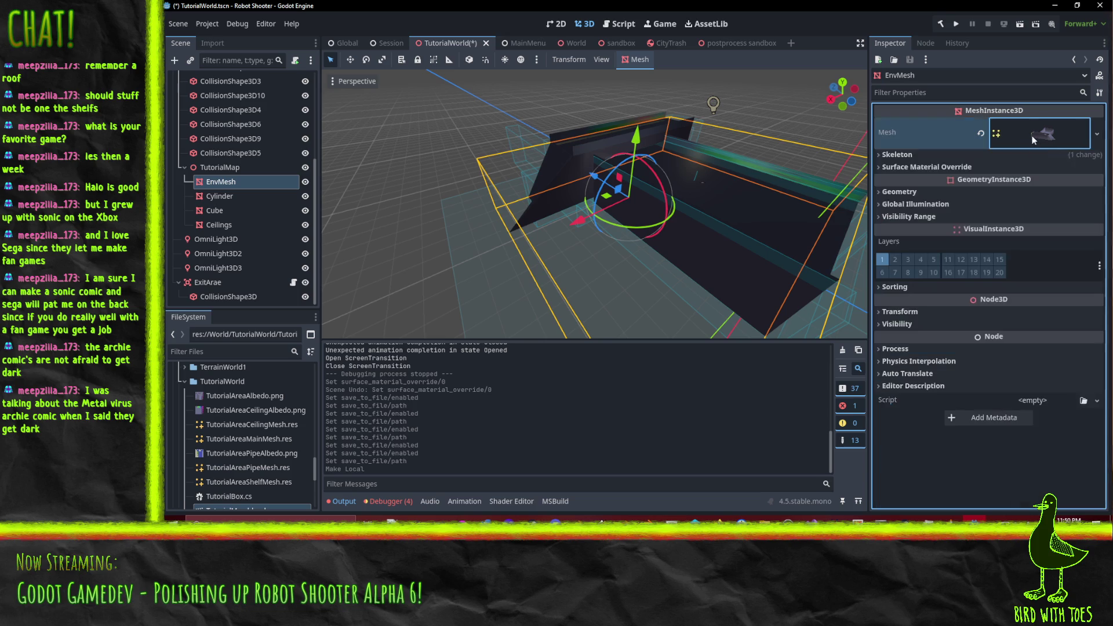
click(906, 167)
click(1038, 181)
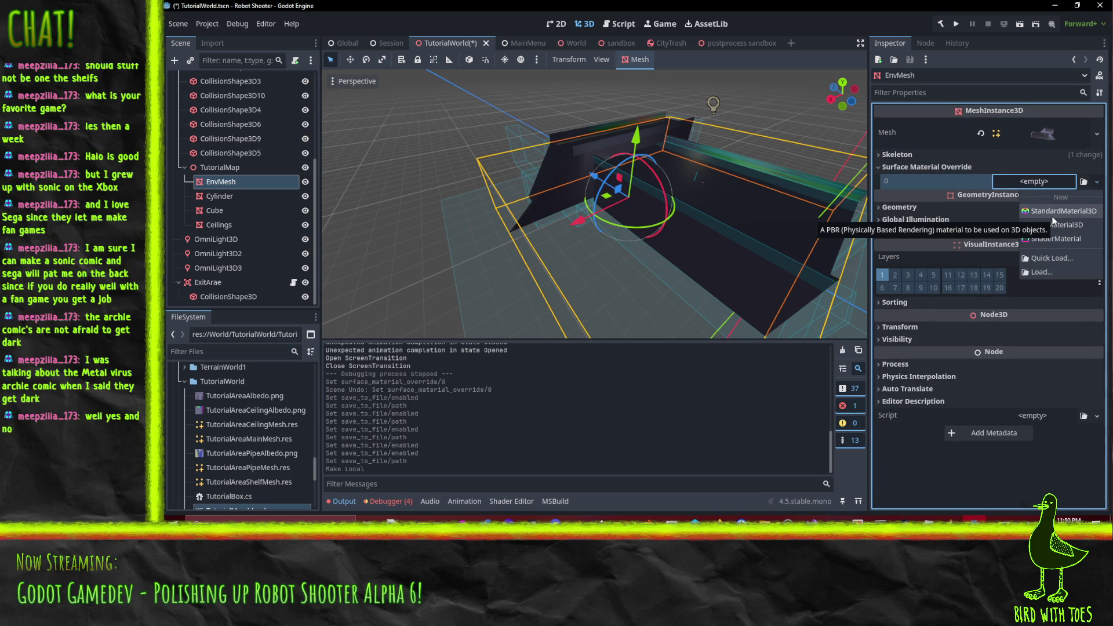
click(1055, 238)
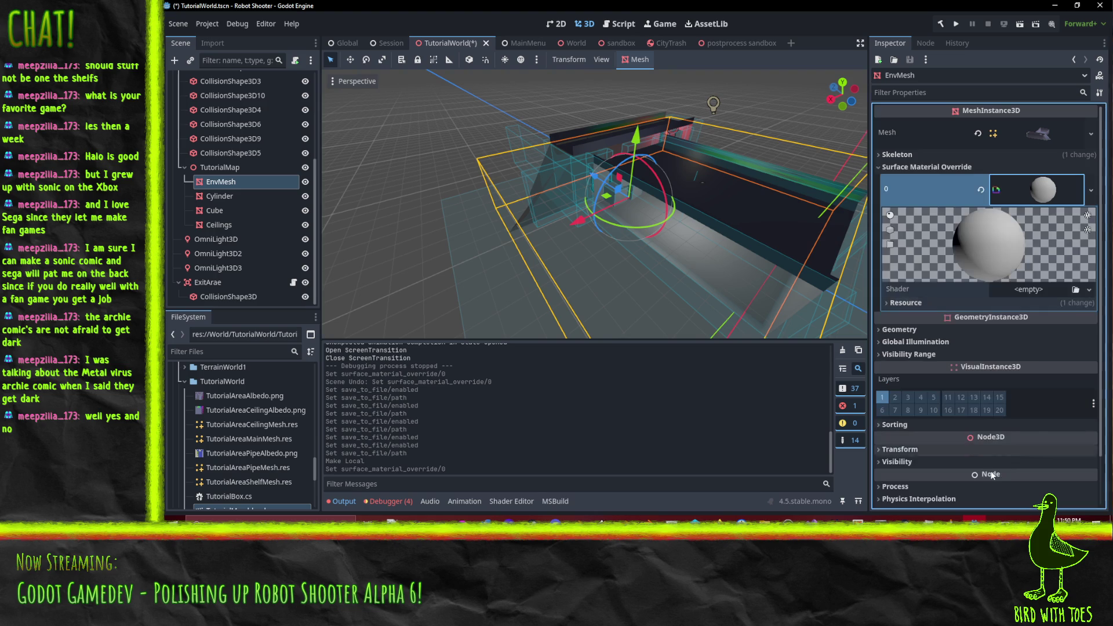
click(1089, 289)
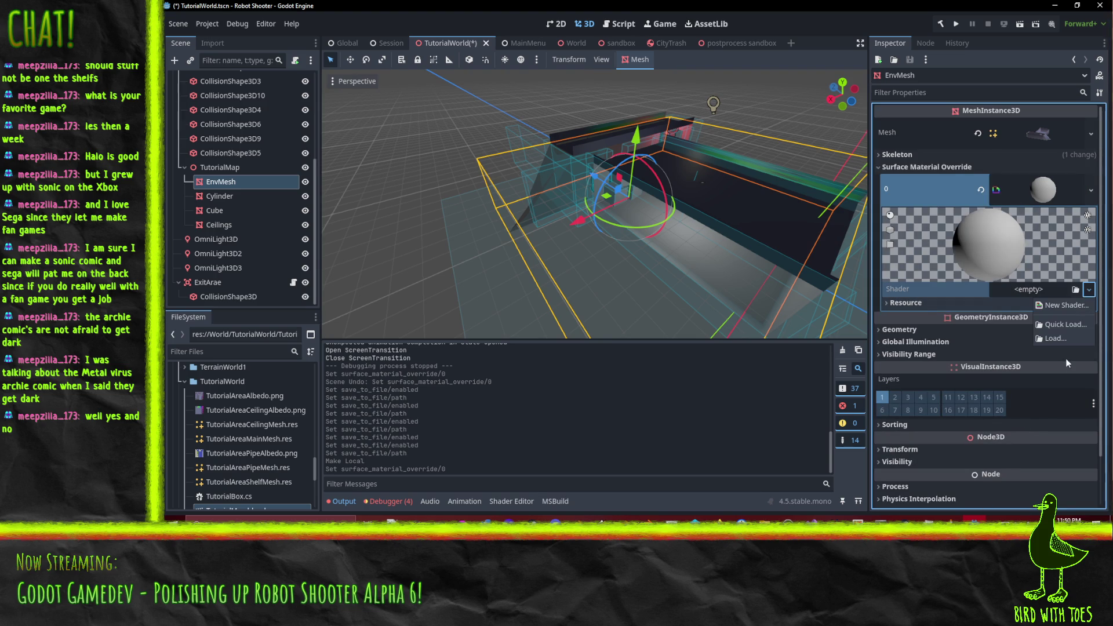
click(1062, 323)
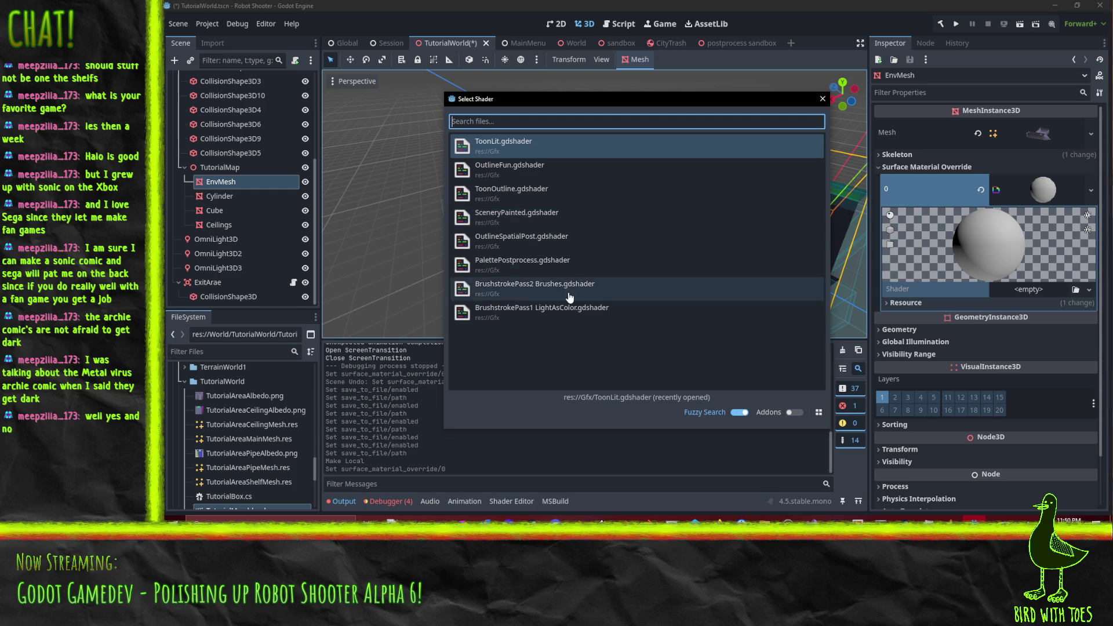
click(574, 313)
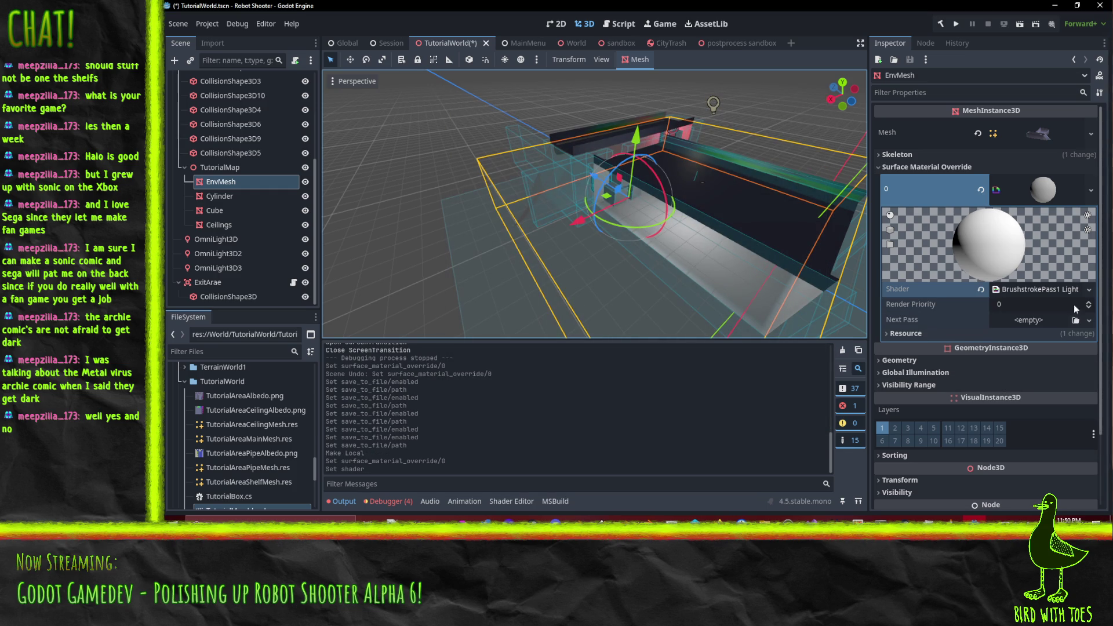
Step: Add a new empty ShaderMaterial as that material's Next Pass
click(1089, 320)
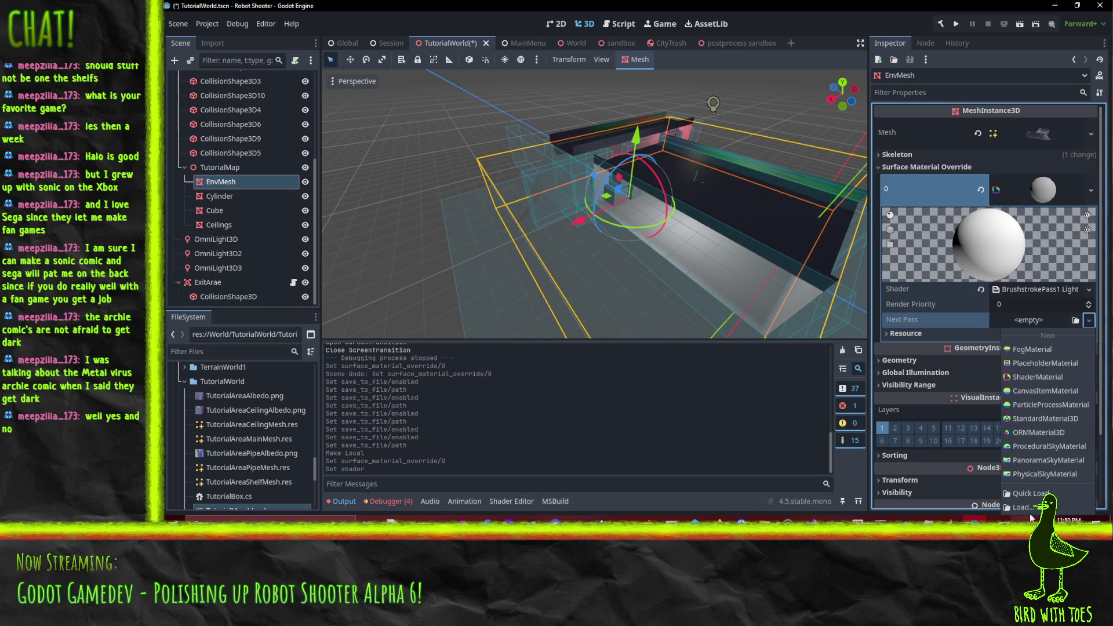
click(1043, 493)
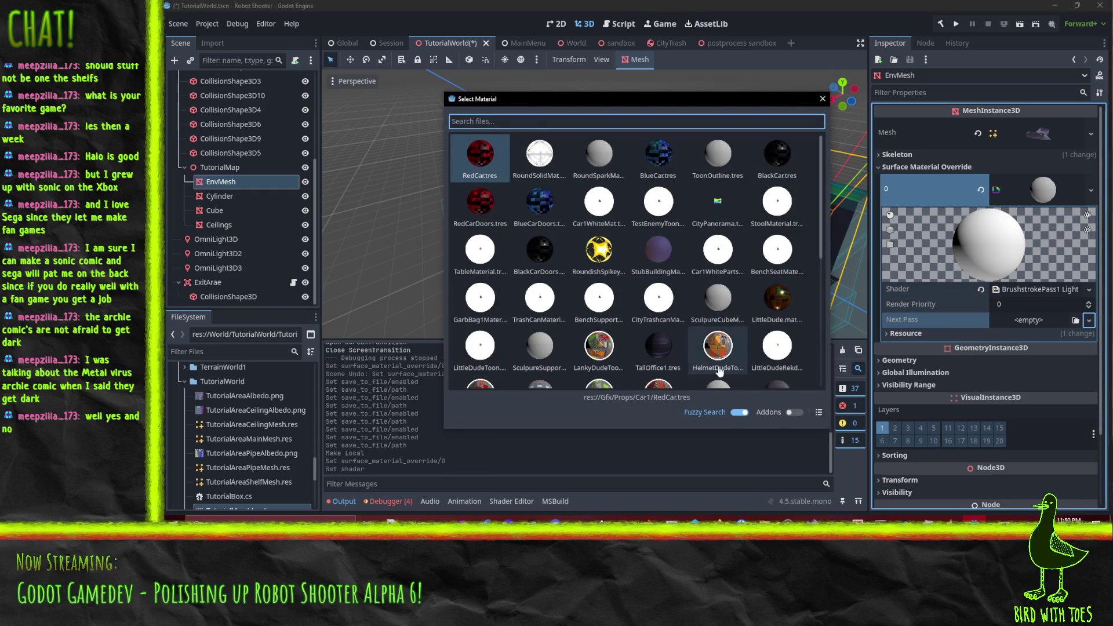
click(1089, 320)
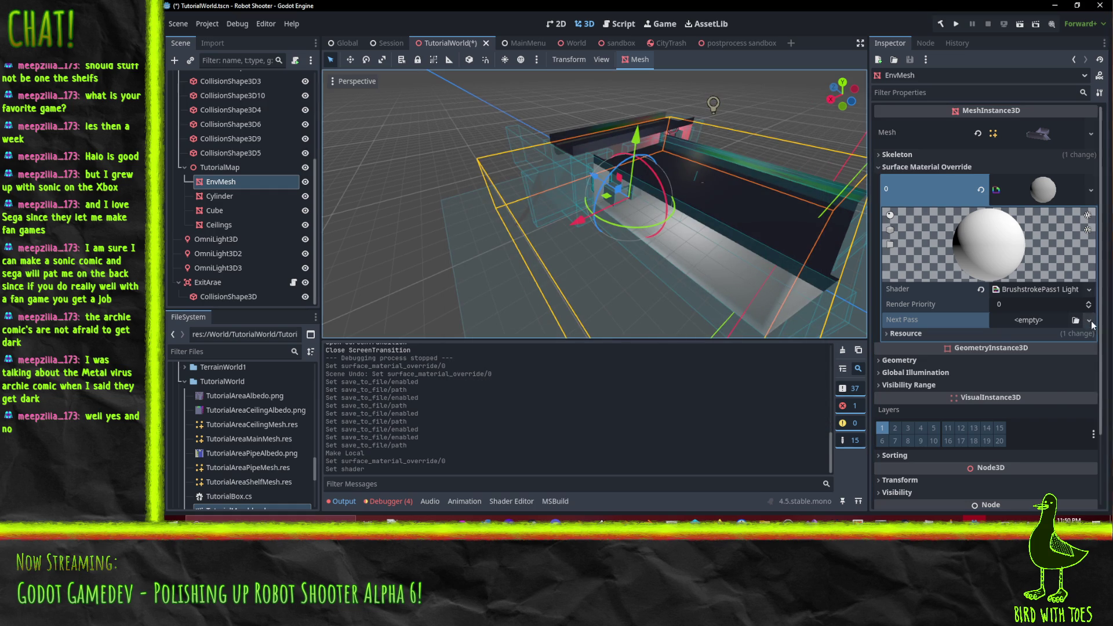
click(1089, 320)
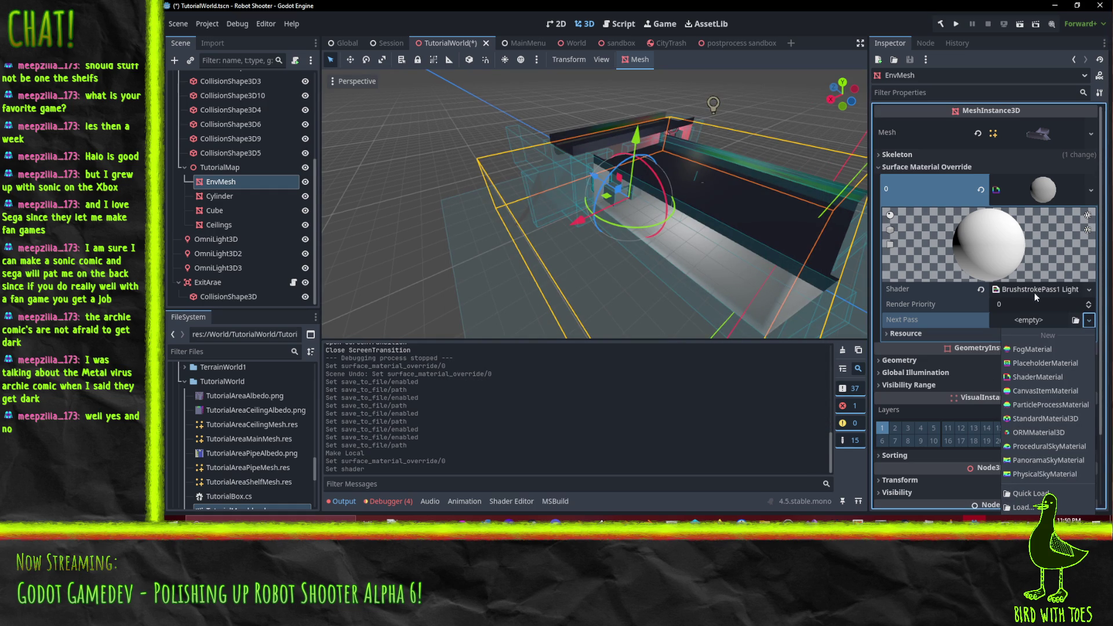
click(1050, 378)
click(1066, 321)
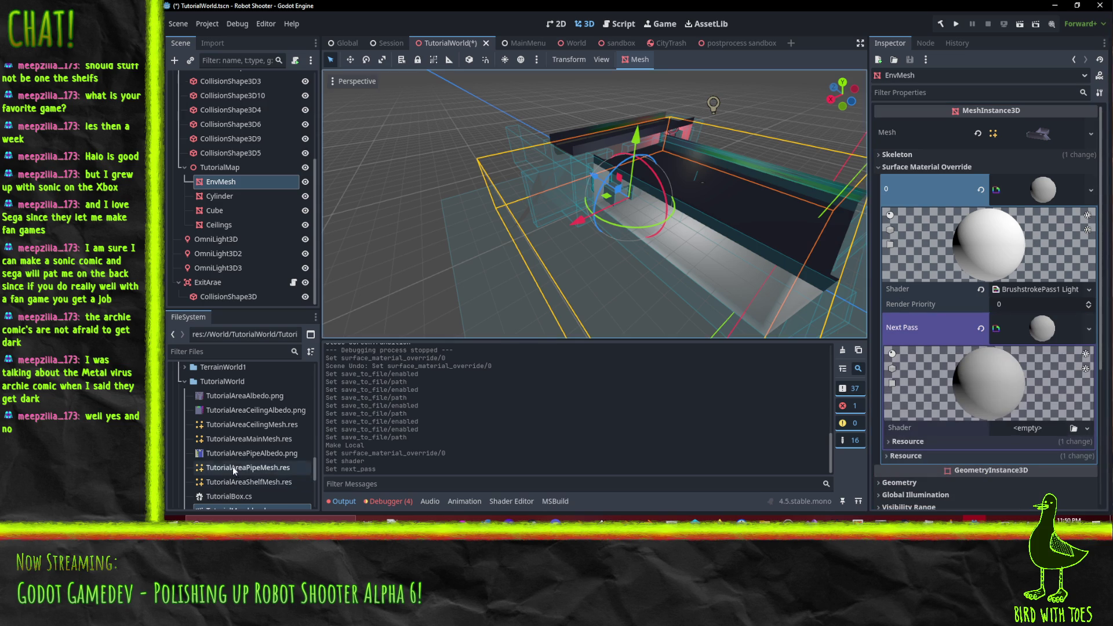
scroll(237, 450, up, 4)
scroll(236, 450, down, 10)
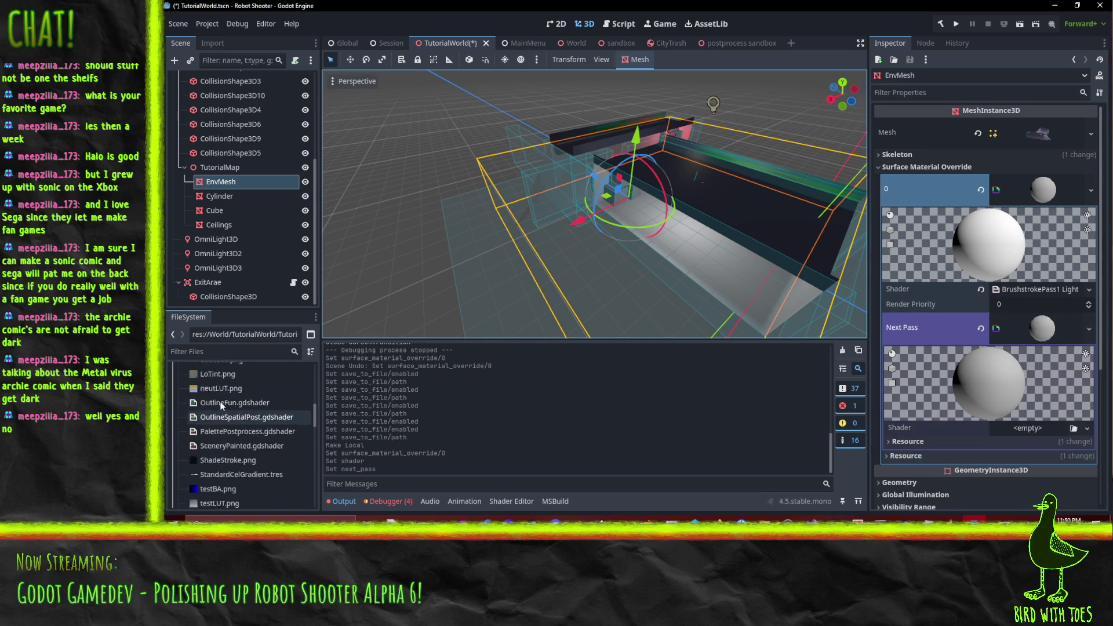
scroll(241, 436, up, 4)
Step: Create a new ShaderMaterial resource in the Gfx folder via Create New > Resource
right_click(215, 410)
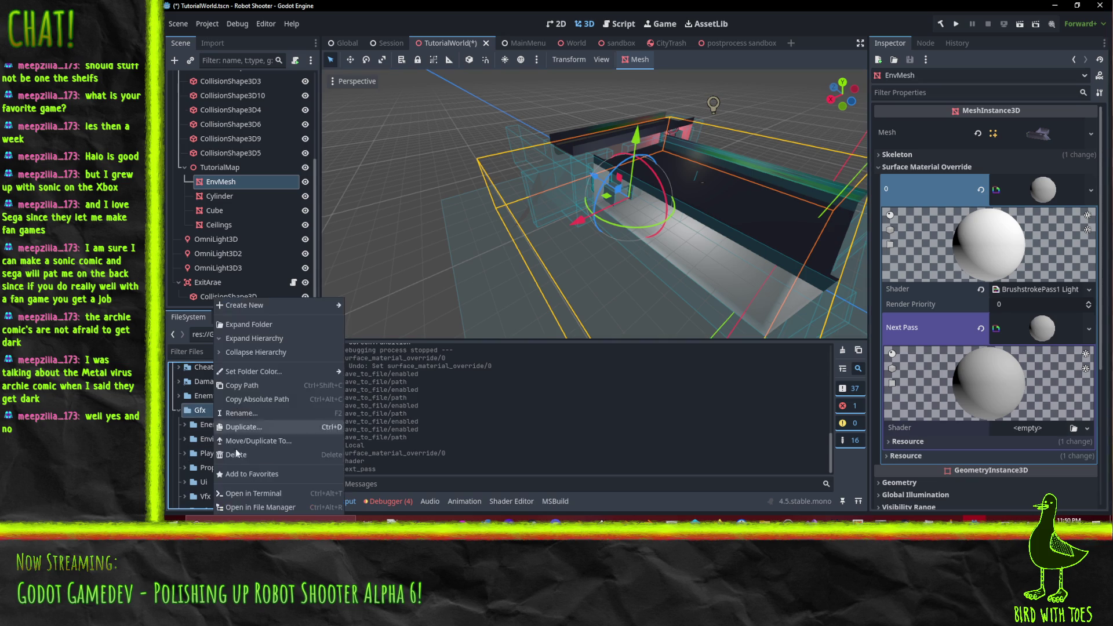
mouse_move(266, 301)
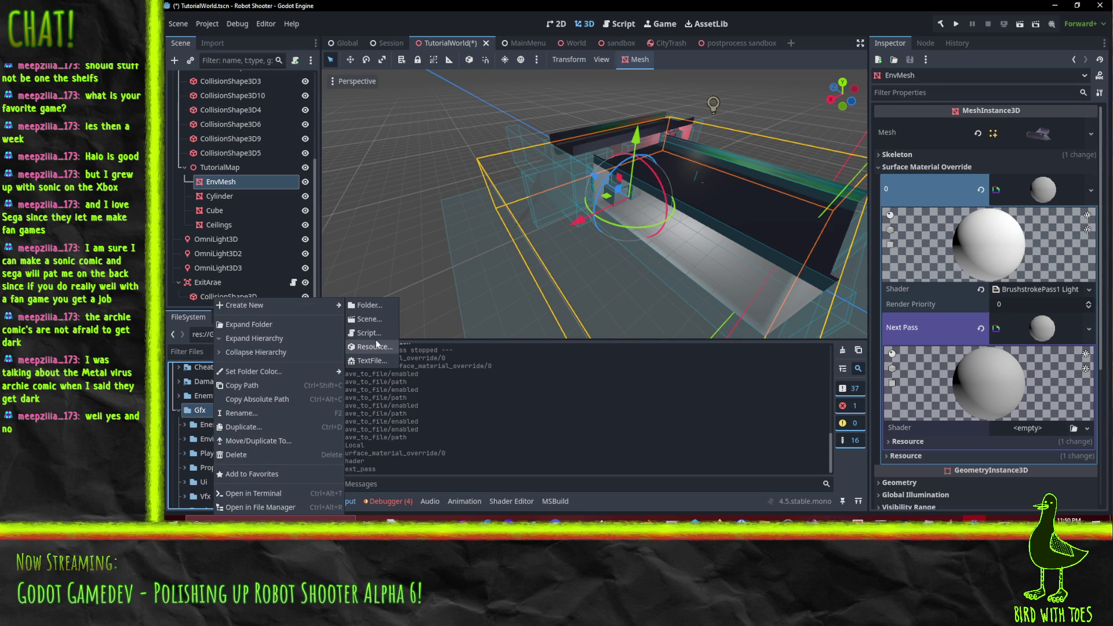
click(381, 347)
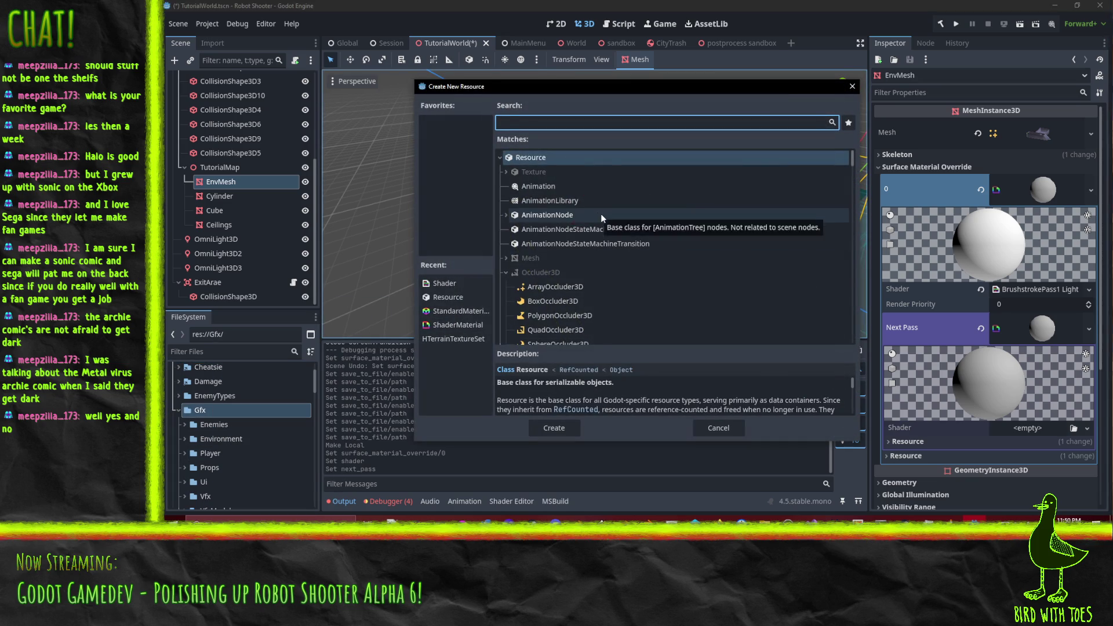
text(mater)
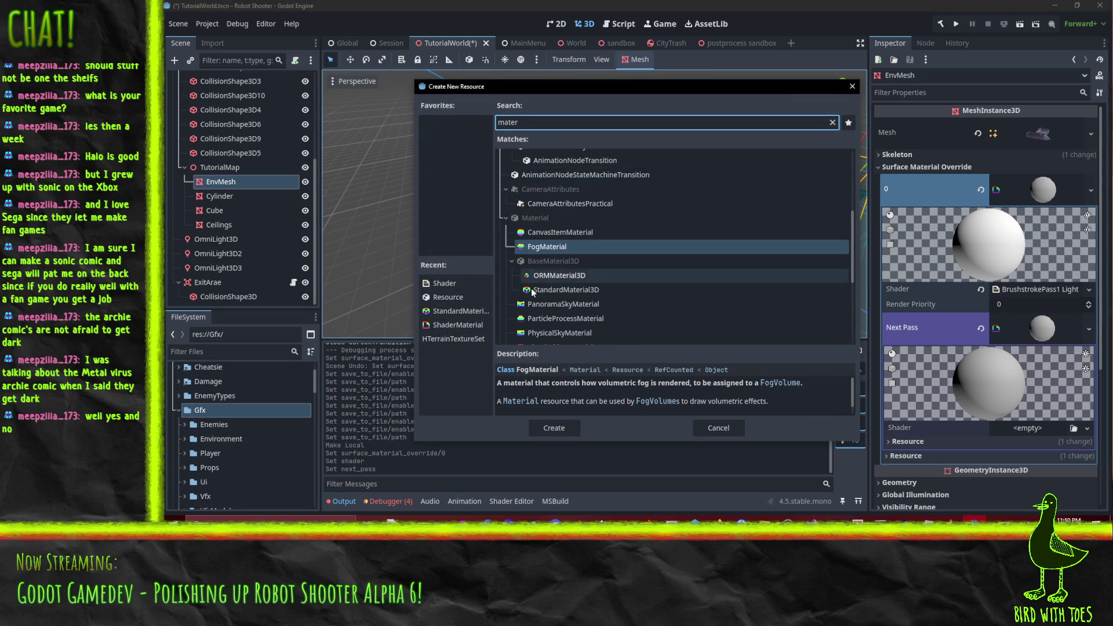
scroll(590, 279, down, 2)
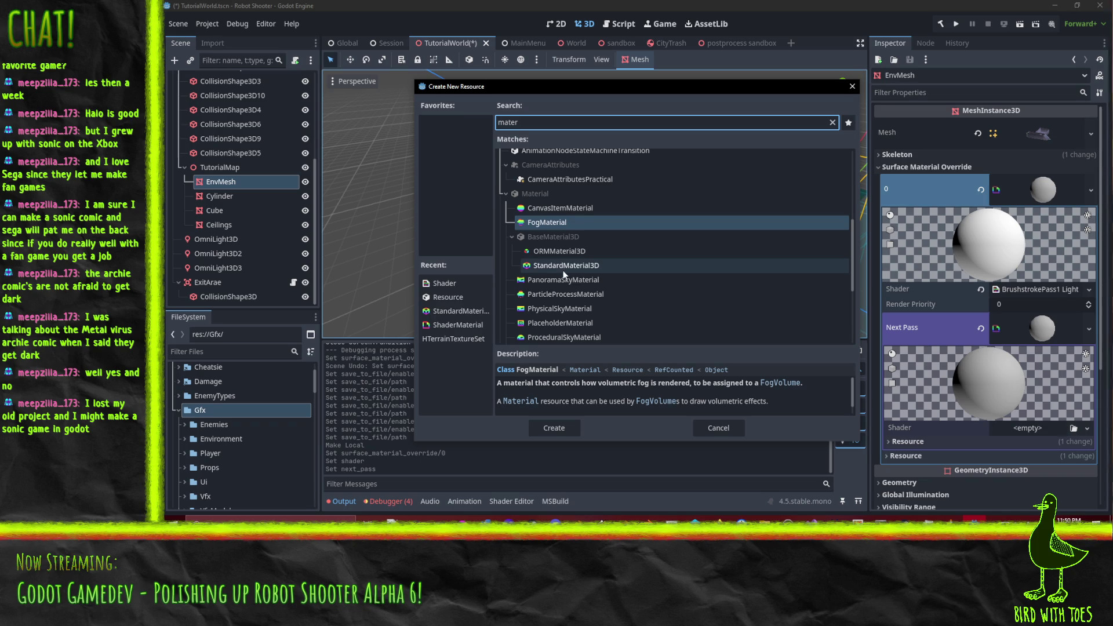
scroll(562, 270, down, 2)
click(553, 281)
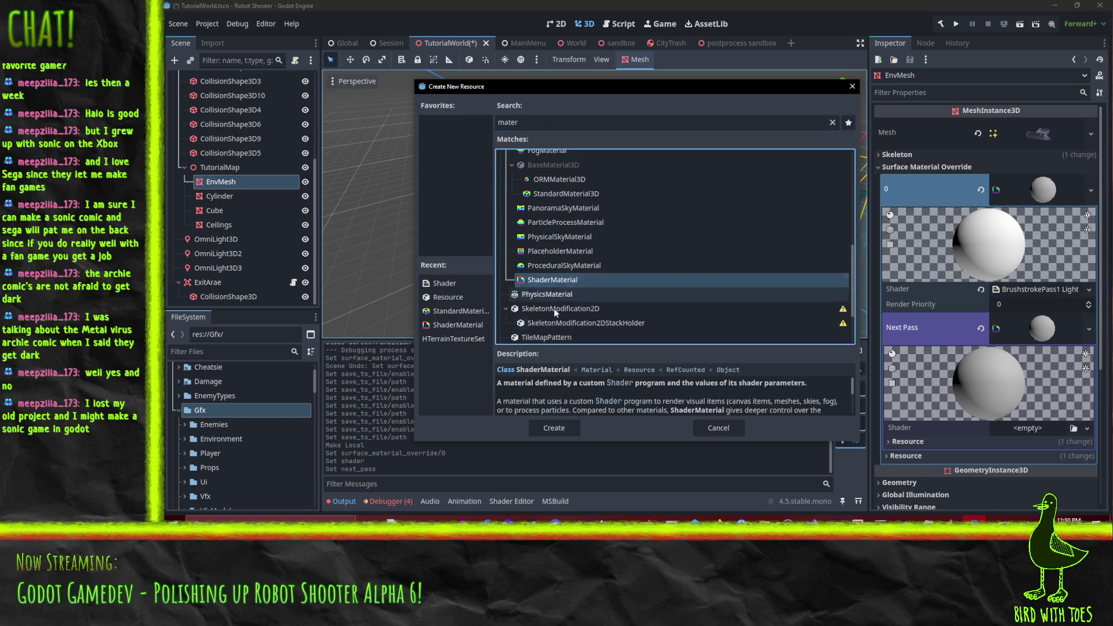
click(544, 426)
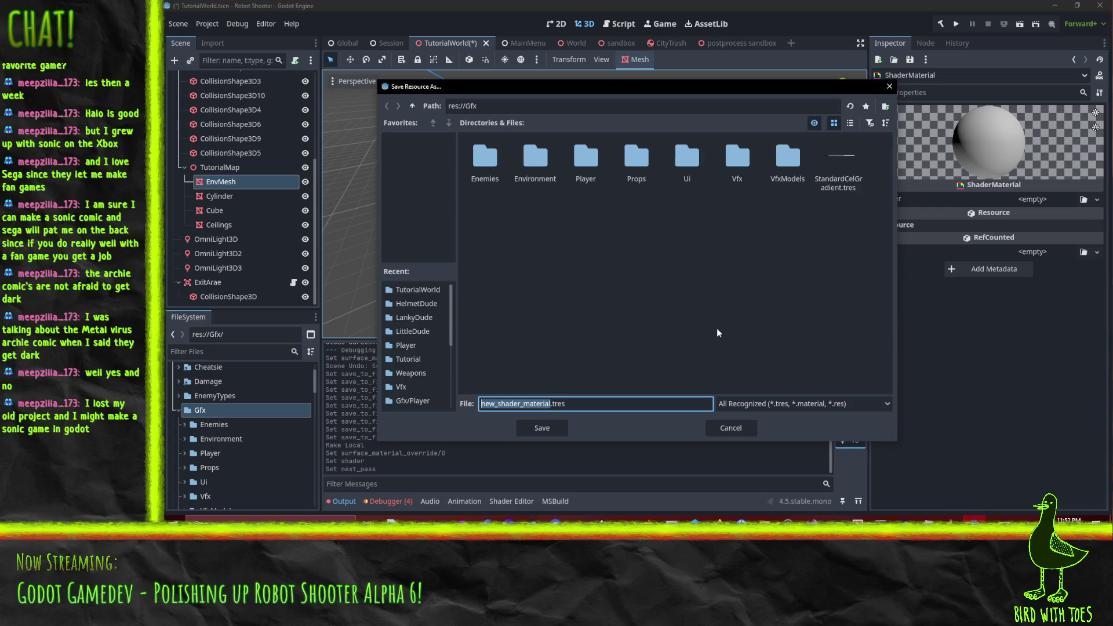
Step: Save the new ShaderMaterial in Gfx under the name 'BrushPass1 Lightmap'
text(Light)
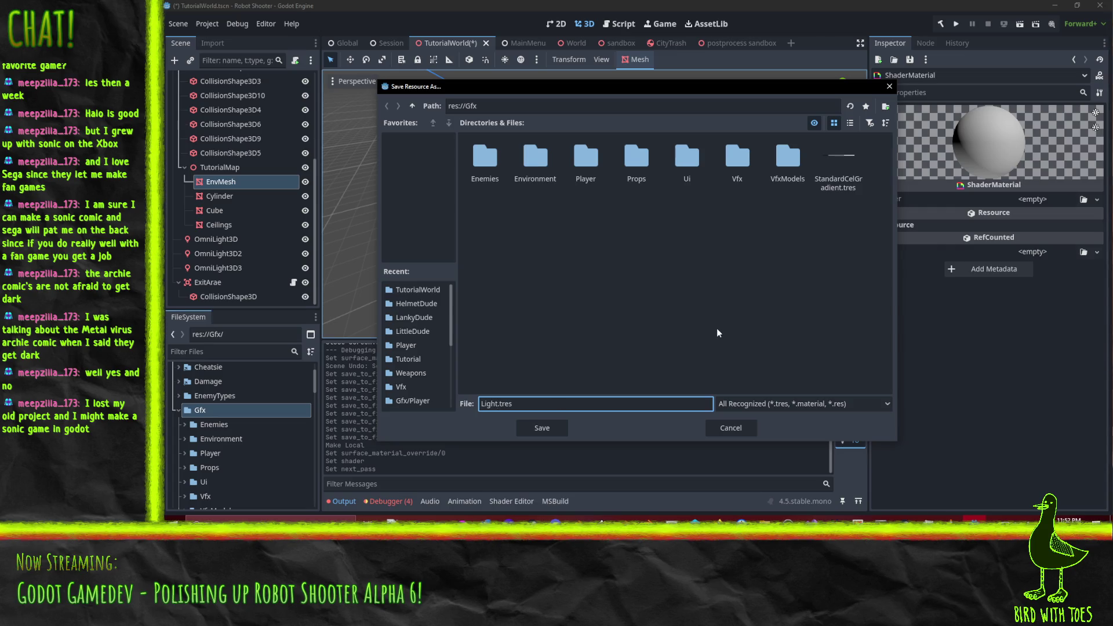
text(Ma)
key(BackSpace)
key(BackSpace)
key(BackSpace)
text(Brush)
text(Pass1)
text( Light)
text(map)
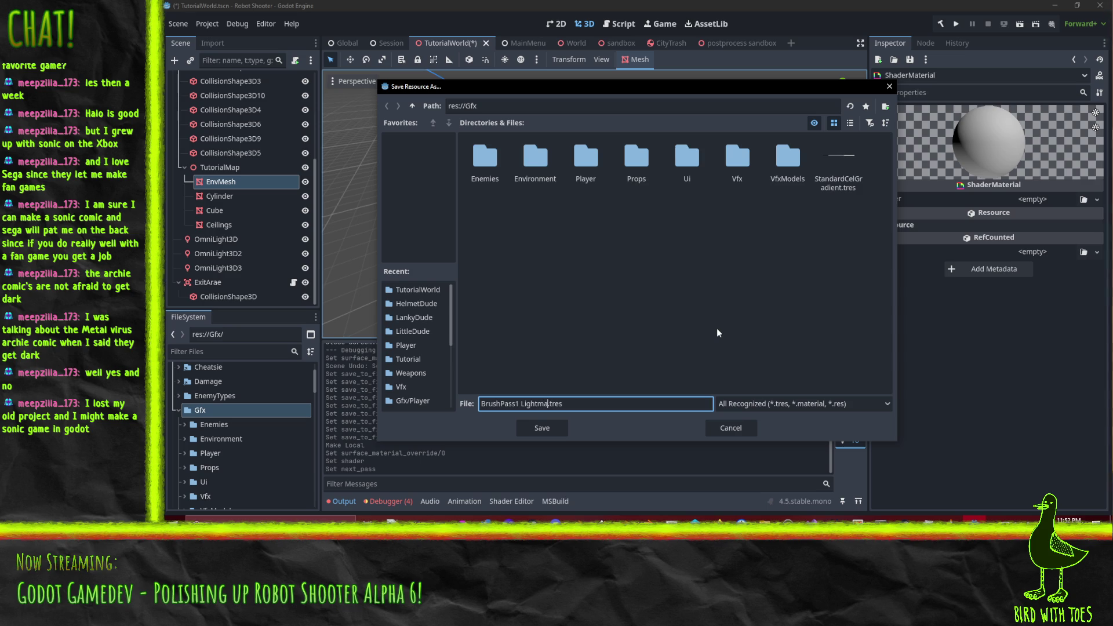
key(Return)
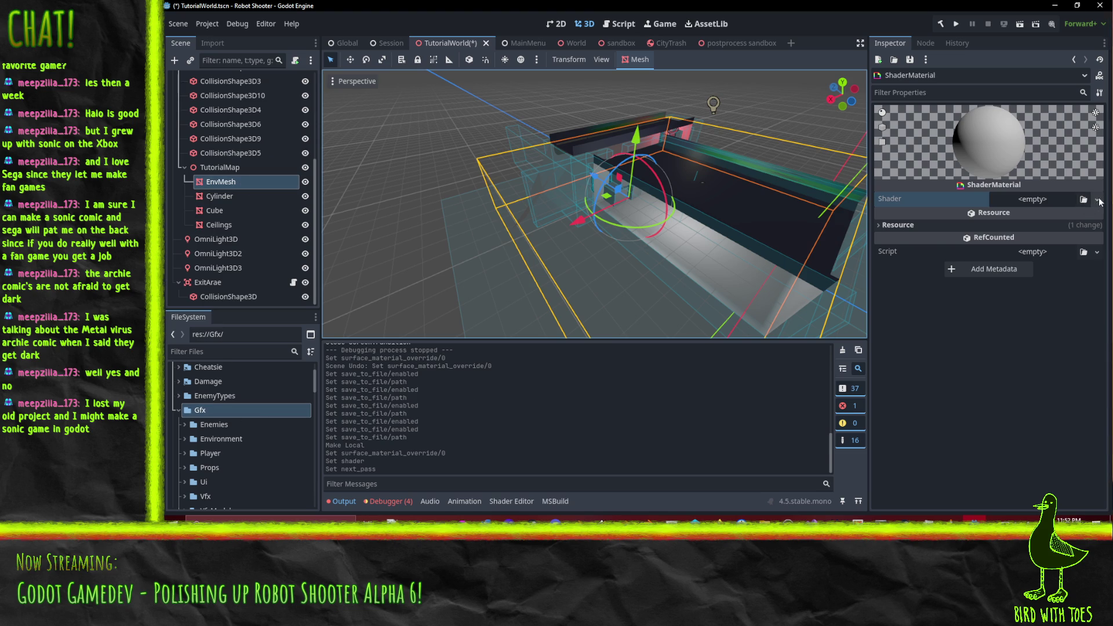
Step: Rename the BrushPass1 Light.tres material file, adding 'AsColorstroke' to its name
scroll(203, 446, down, 10)
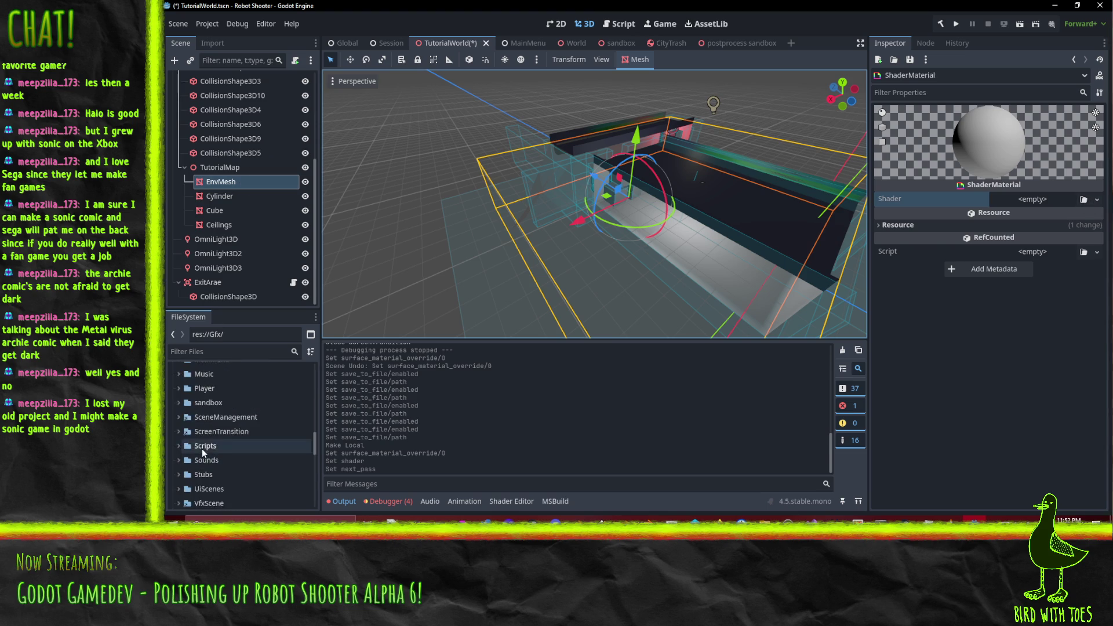
scroll(202, 449, down, 1)
scroll(214, 459, up, 5)
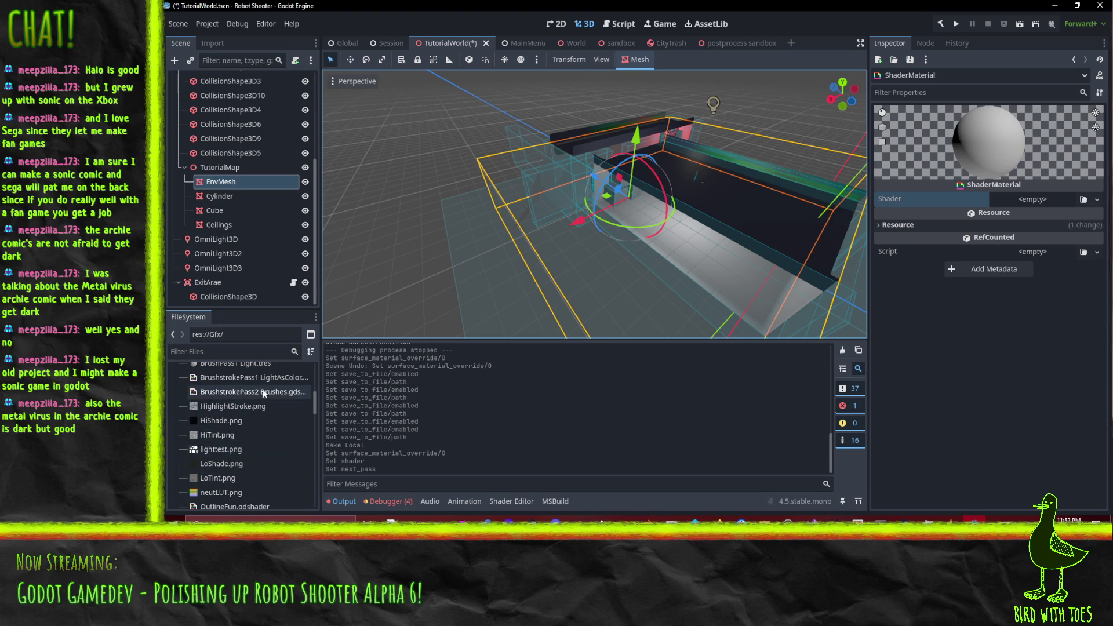
scroll(250, 383, up, 1)
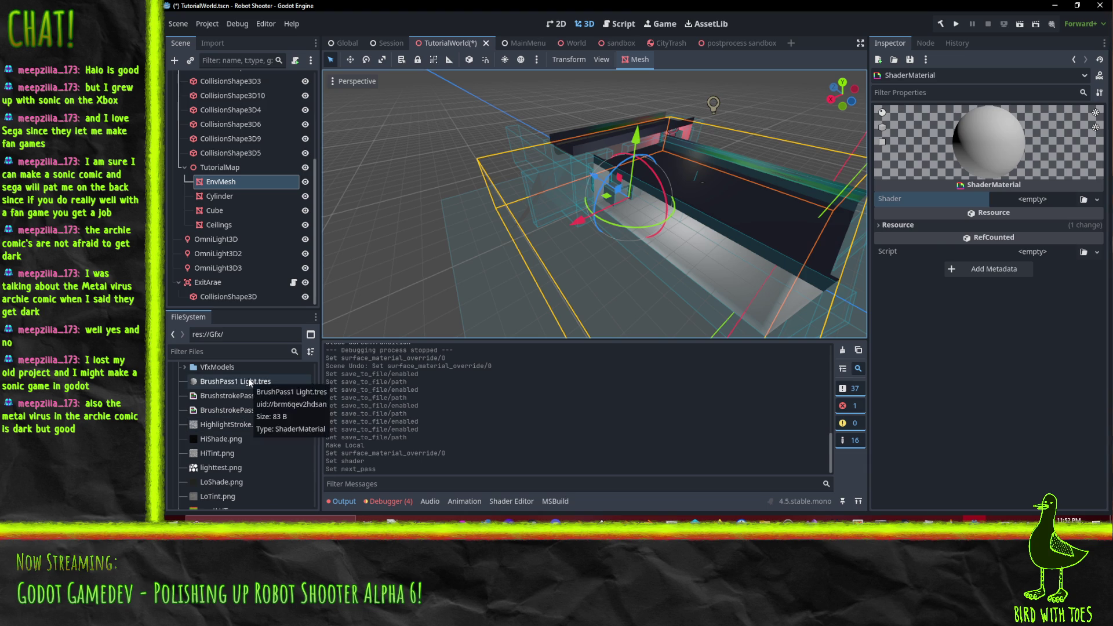
click(250, 383)
click(257, 385)
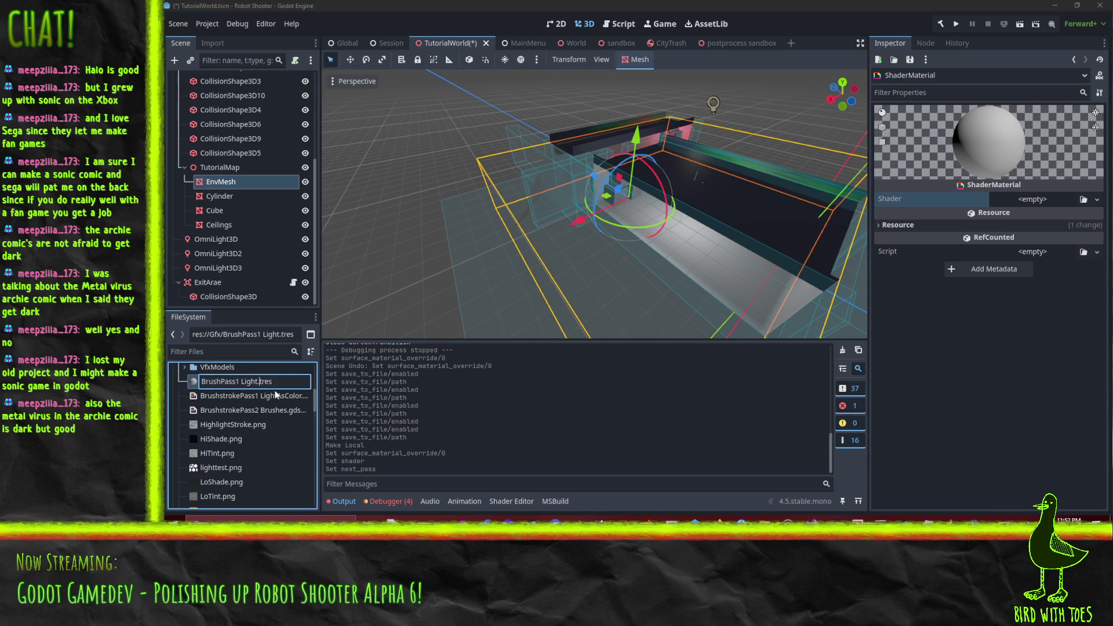
text(AsColor)
text(stroke)
key(Return)
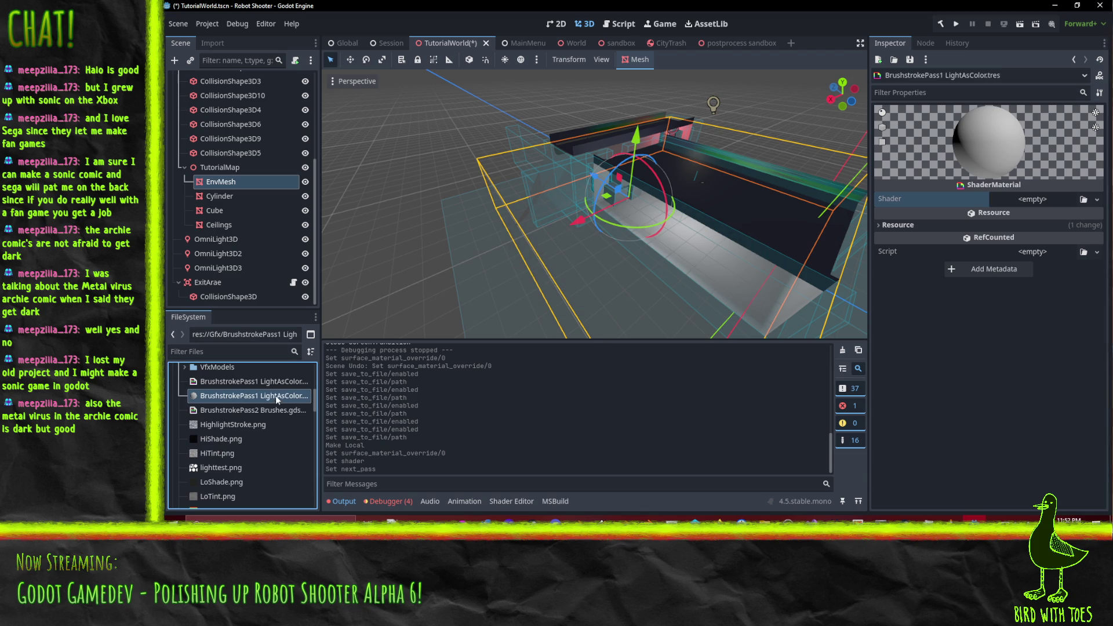
Step: Assign the BrushstrokePass1 LightAsColor shader to the material
mouse_move(258, 380)
mouse_down()
mouse_move(667, 243)
mouse_move(1037, 199)
mouse_up()
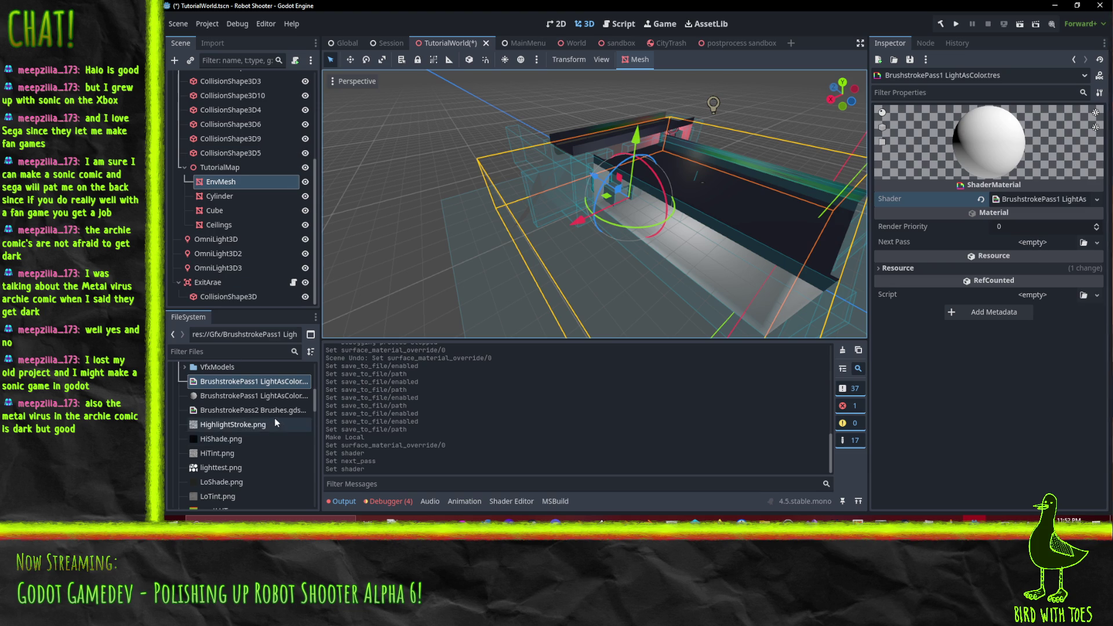
click(1043, 244)
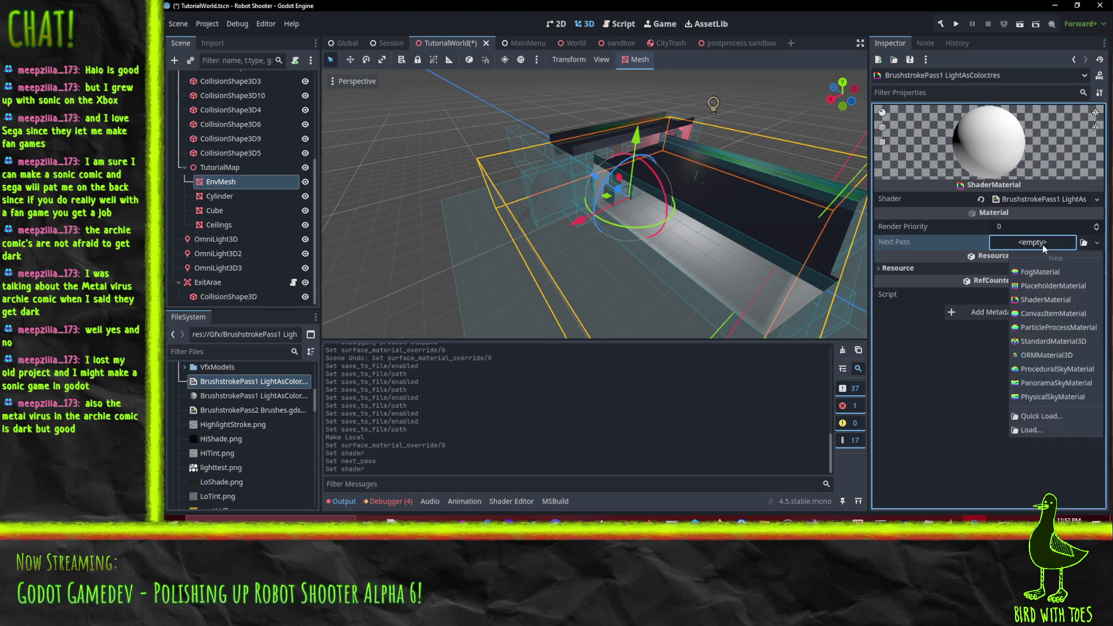
click(1044, 246)
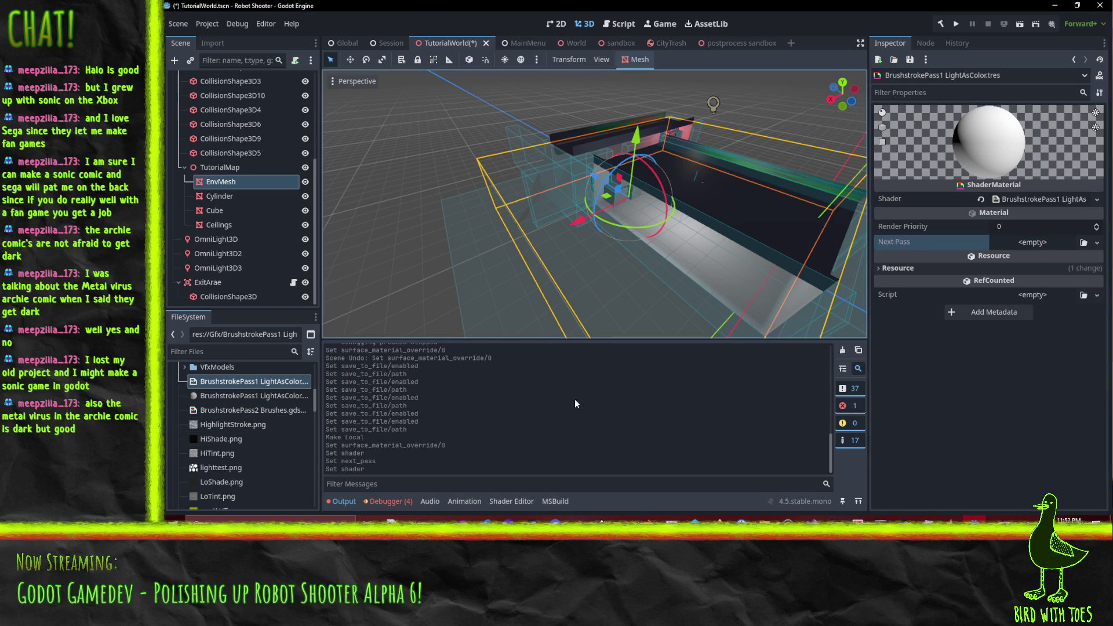
Step: Delete BrushstrokePass1 LightAsColor.tres from the Gfx folder and confirm the removal
click(250, 396)
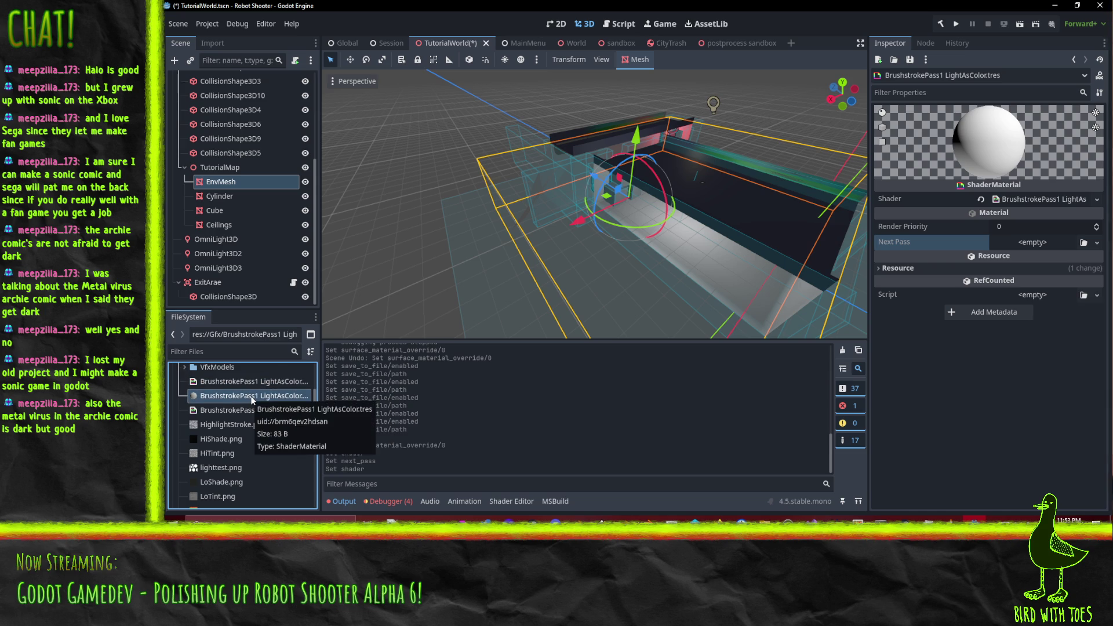
key(Delete)
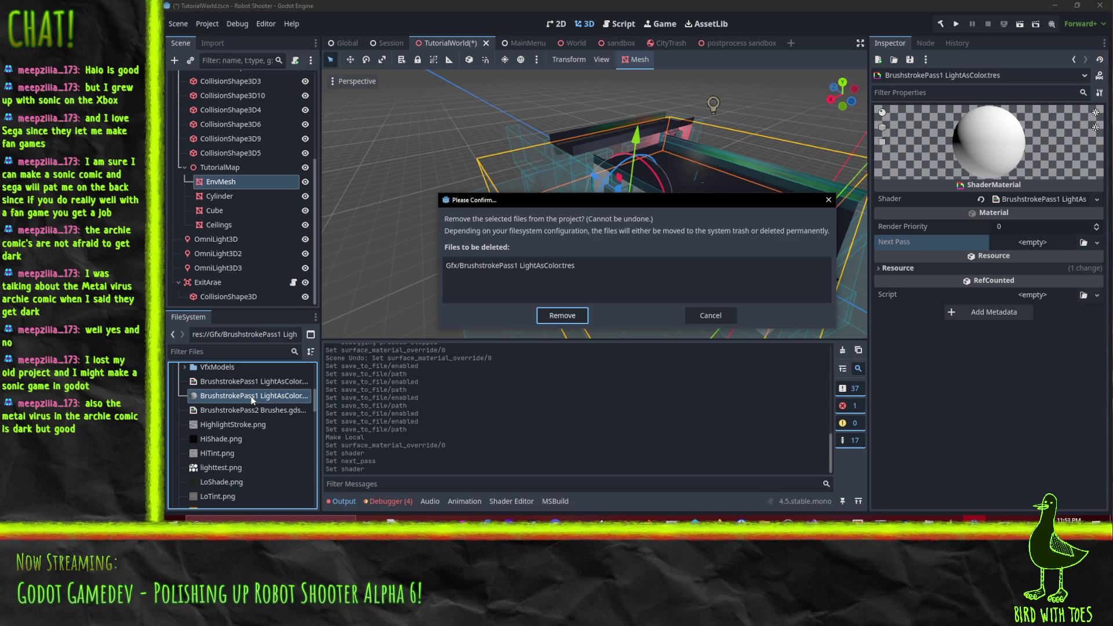
key(Return)
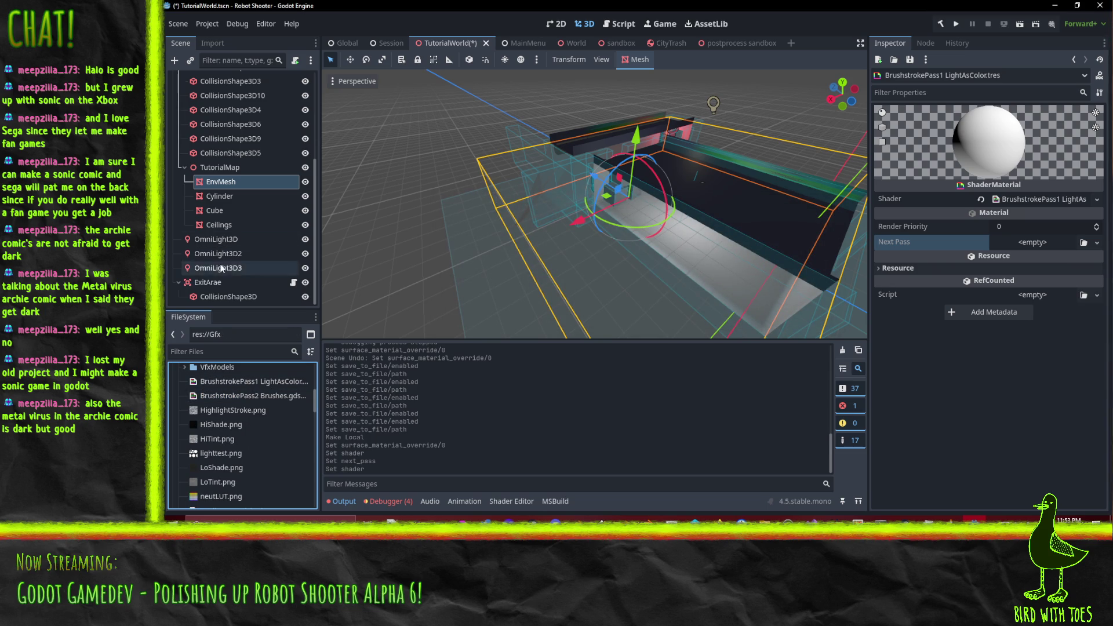
Step: Give EnvMesh's override 0 a new ShaderMaterial with the BrushstrokePass1 LightAsColor shader
click(220, 167)
click(219, 196)
click(220, 182)
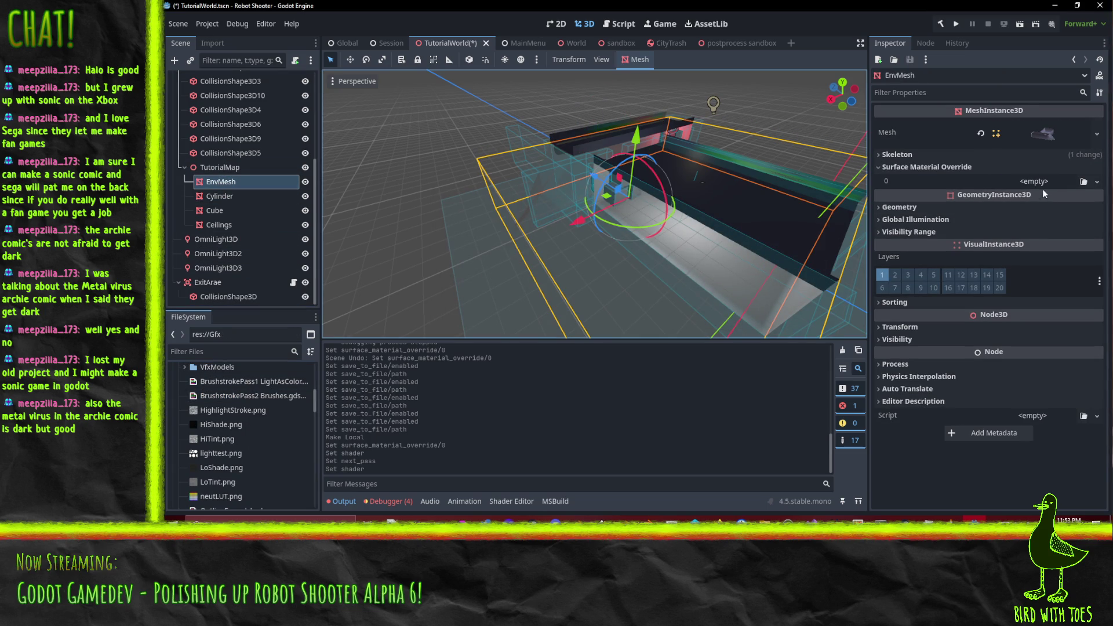
click(1096, 181)
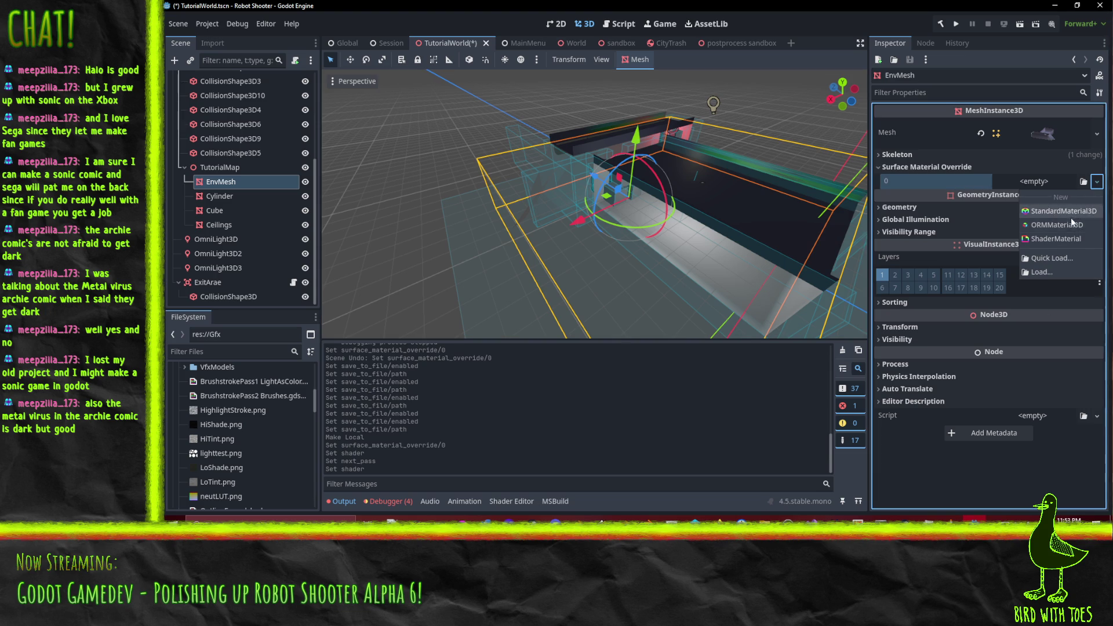
click(1037, 238)
mouse_move(250, 381)
mouse_down()
mouse_move(504, 371)
mouse_move(1015, 296)
mouse_up()
Step: Add a Next Pass ShaderMaterial using the BrushstrokePass2 Brushes shader
click(1046, 320)
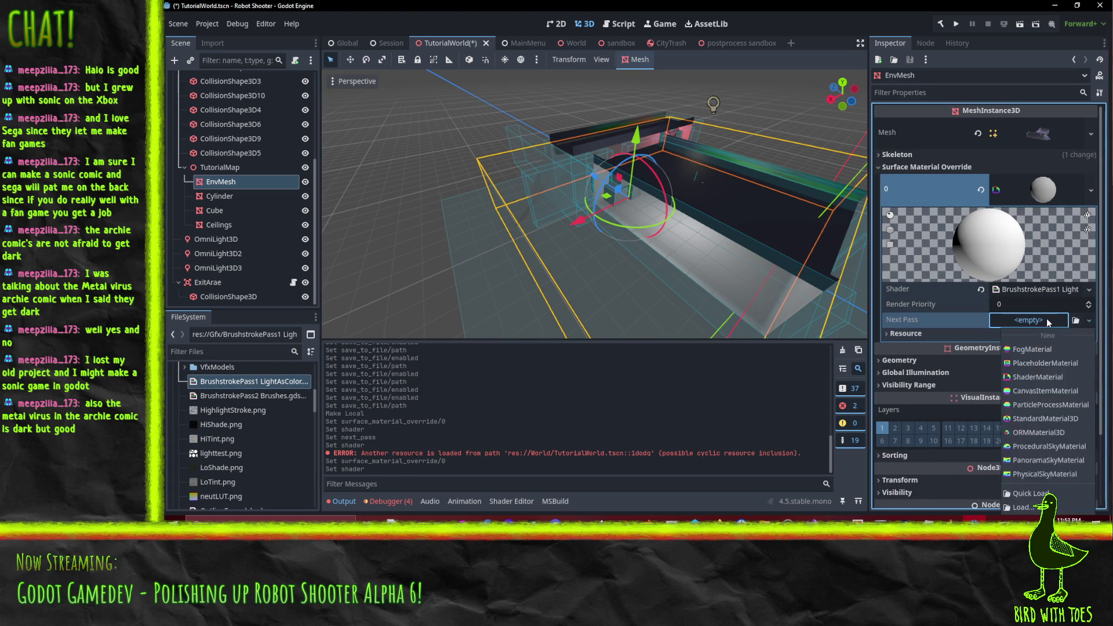
click(1037, 377)
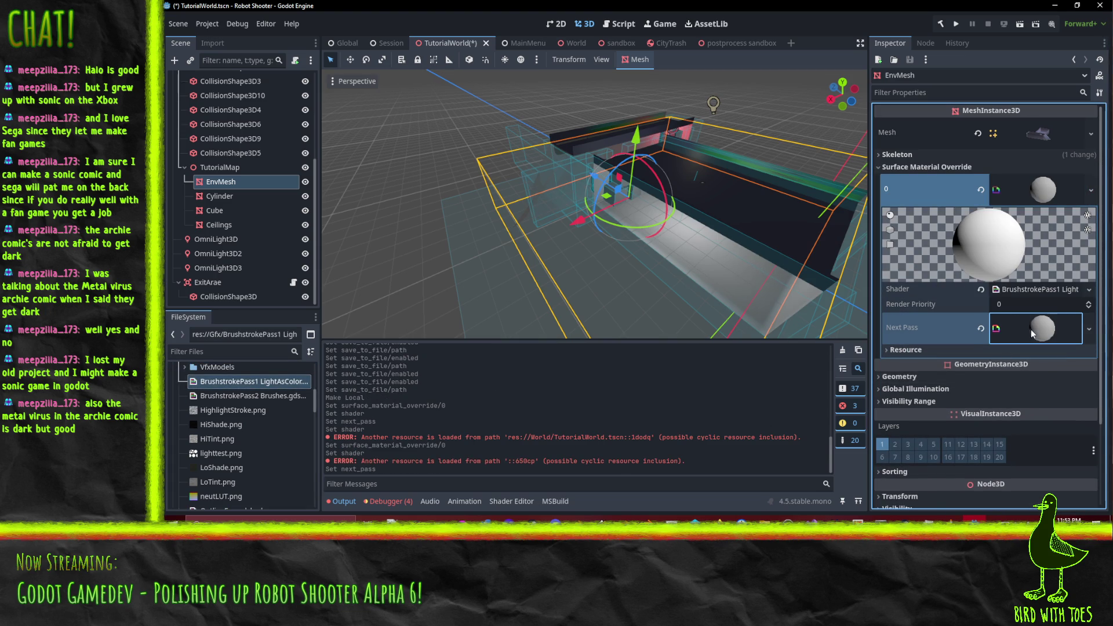
mouse_move(249, 395)
mouse_down()
mouse_move(980, 418)
mouse_move(1039, 432)
mouse_up()
scroll(1039, 432, down, 3)
scroll(688, 311, up, 3)
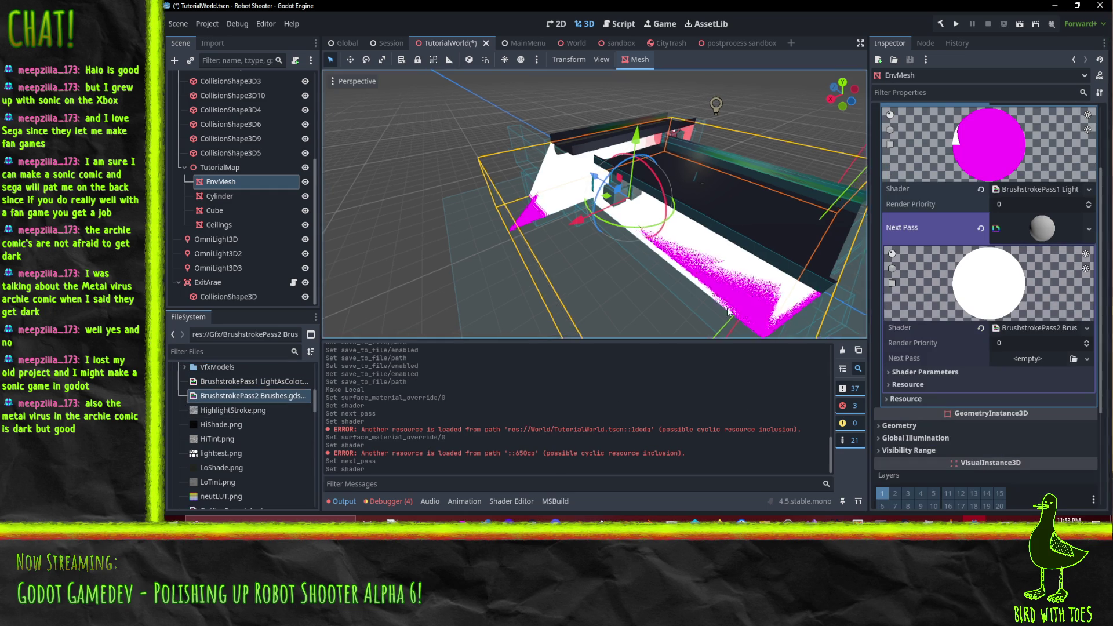
click(985, 372)
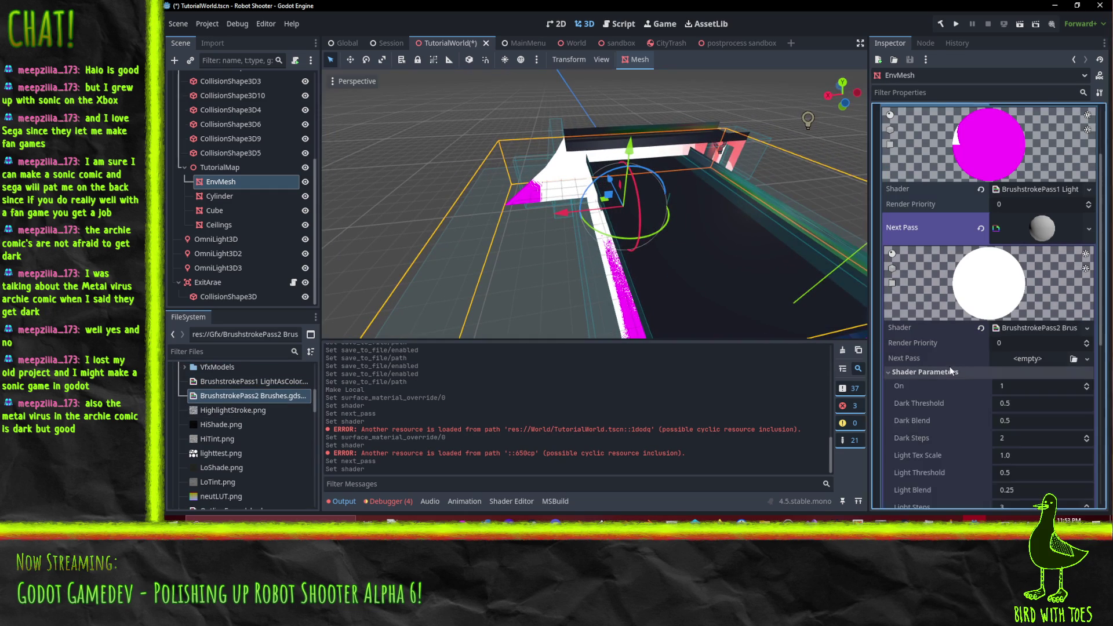
scroll(975, 372, down, 2)
scroll(975, 373, down, 3)
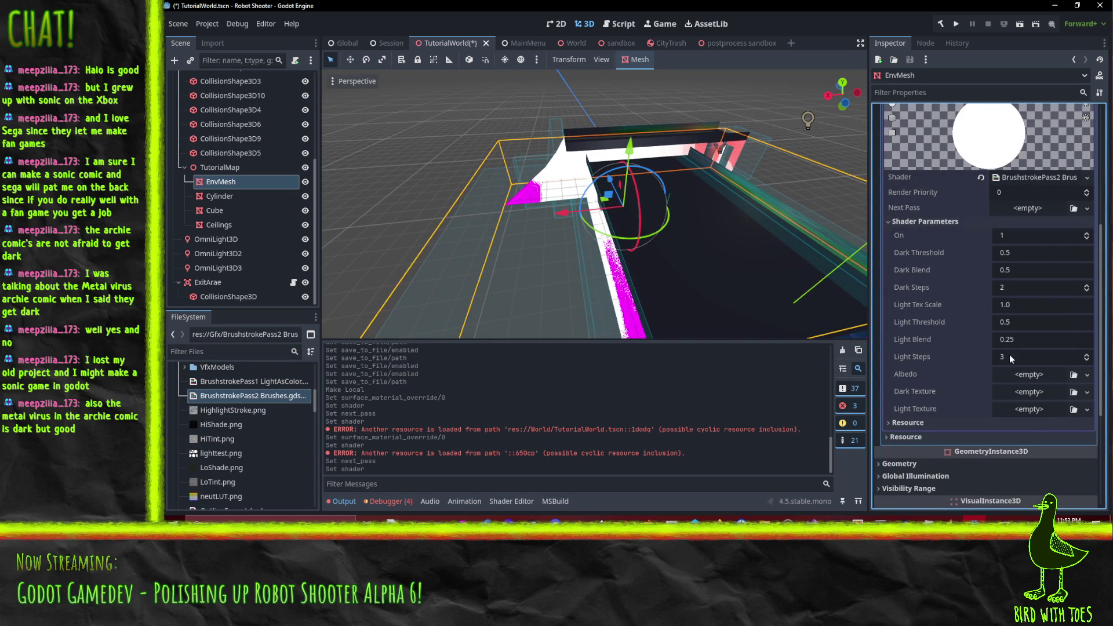
Step: Set the second pass's Albedo to the tutorial-area albedo texture
click(1087, 374)
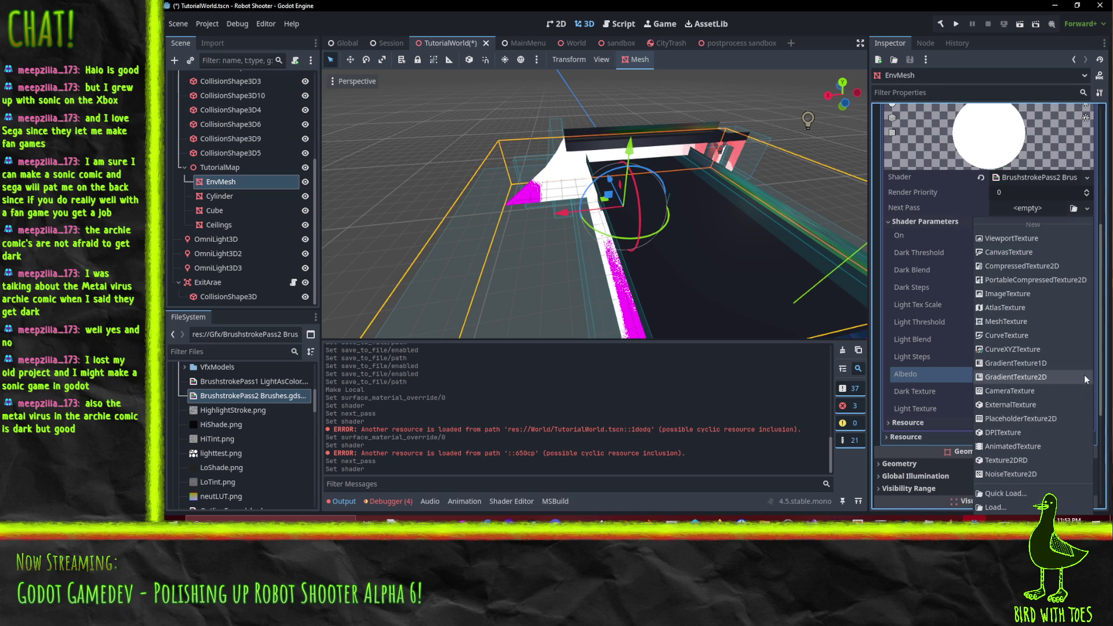
click(1002, 494)
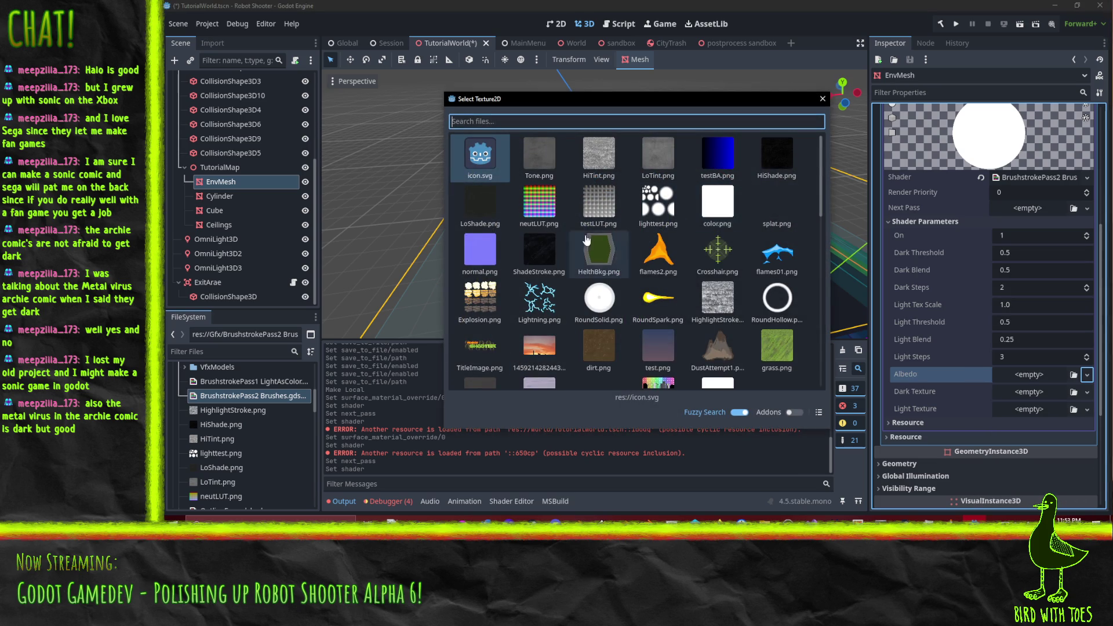
scroll(579, 232, down, 5)
scroll(638, 209, up, 5)
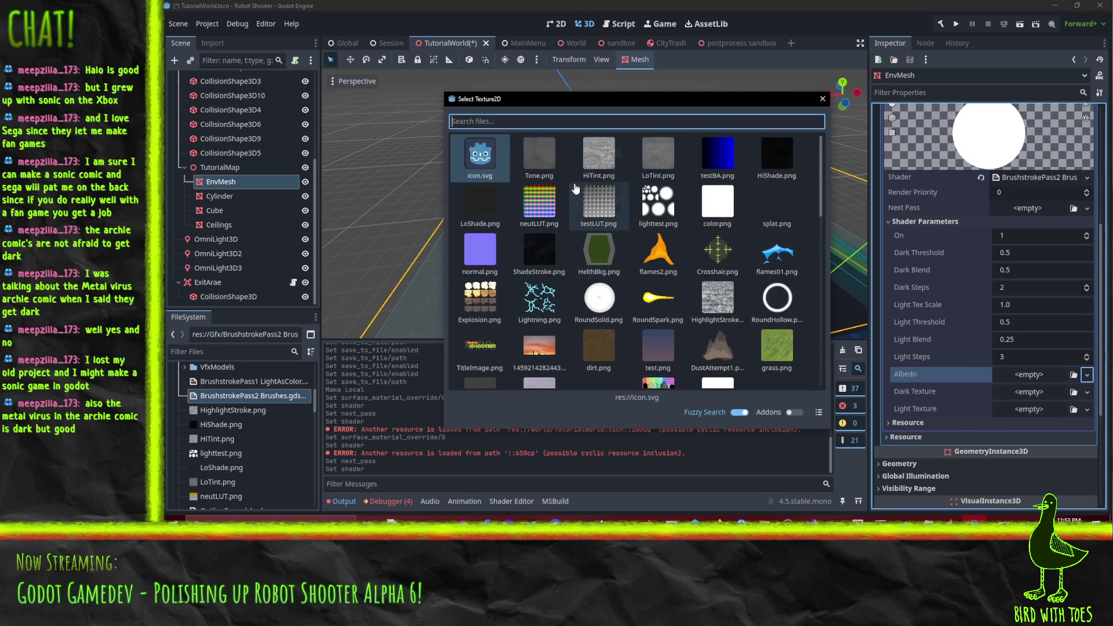
text(tutor)
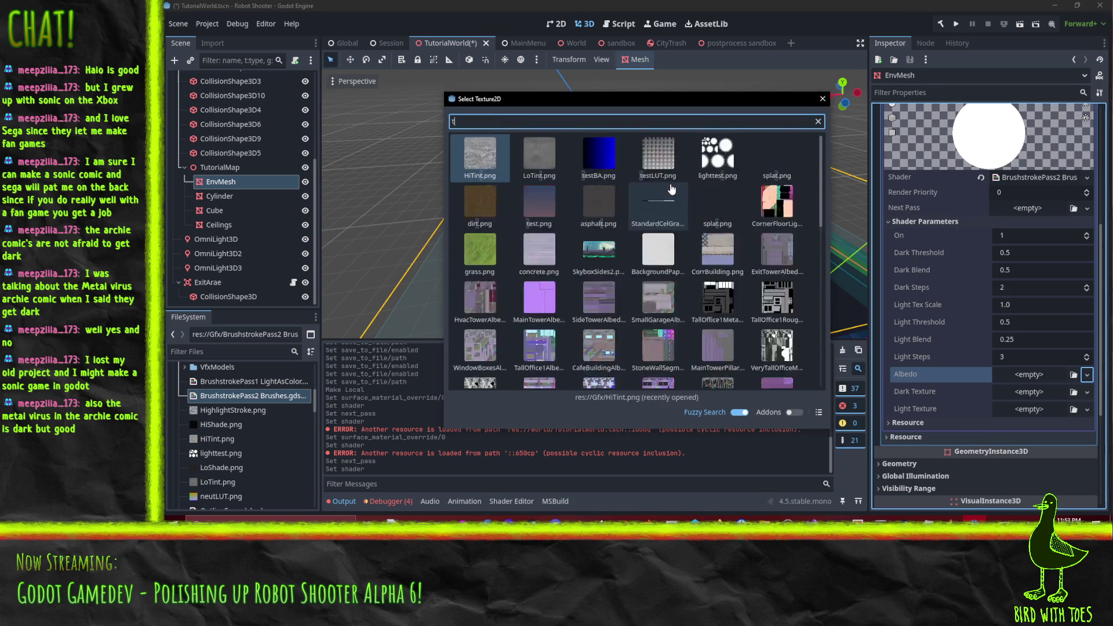
click(493, 171)
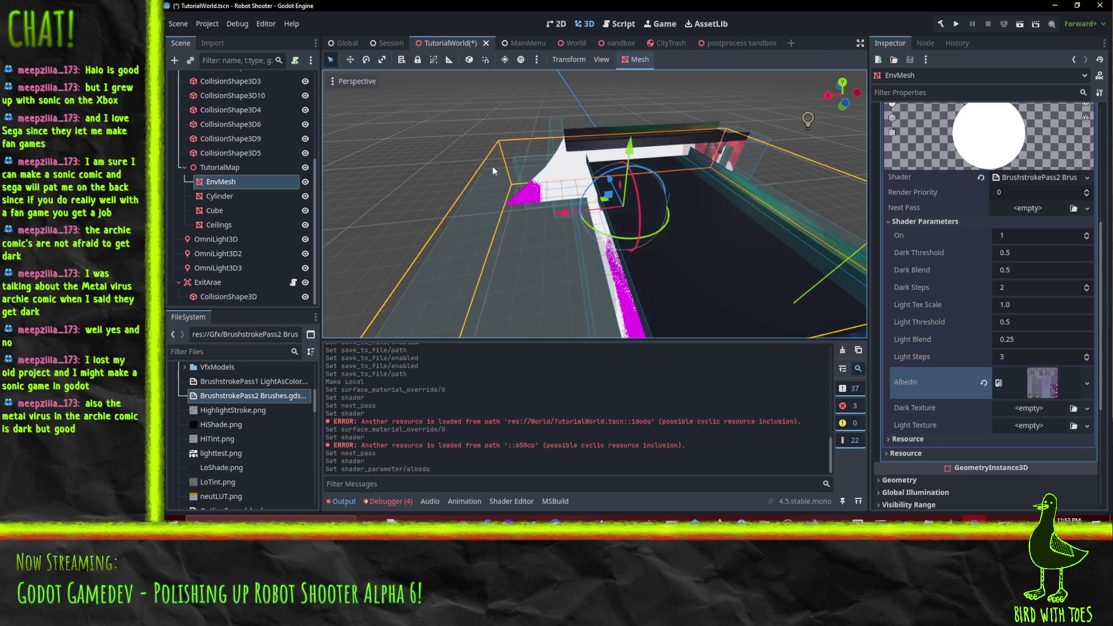
Step: Set the second pass's Dark Texture to a dark stroke texture
click(1087, 408)
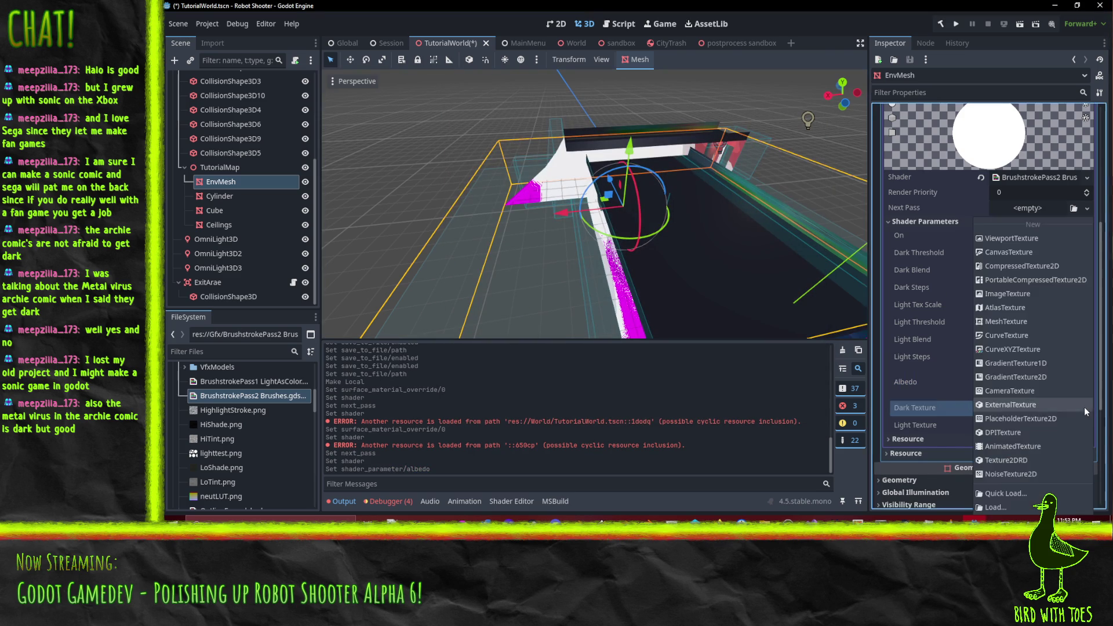
click(1015, 495)
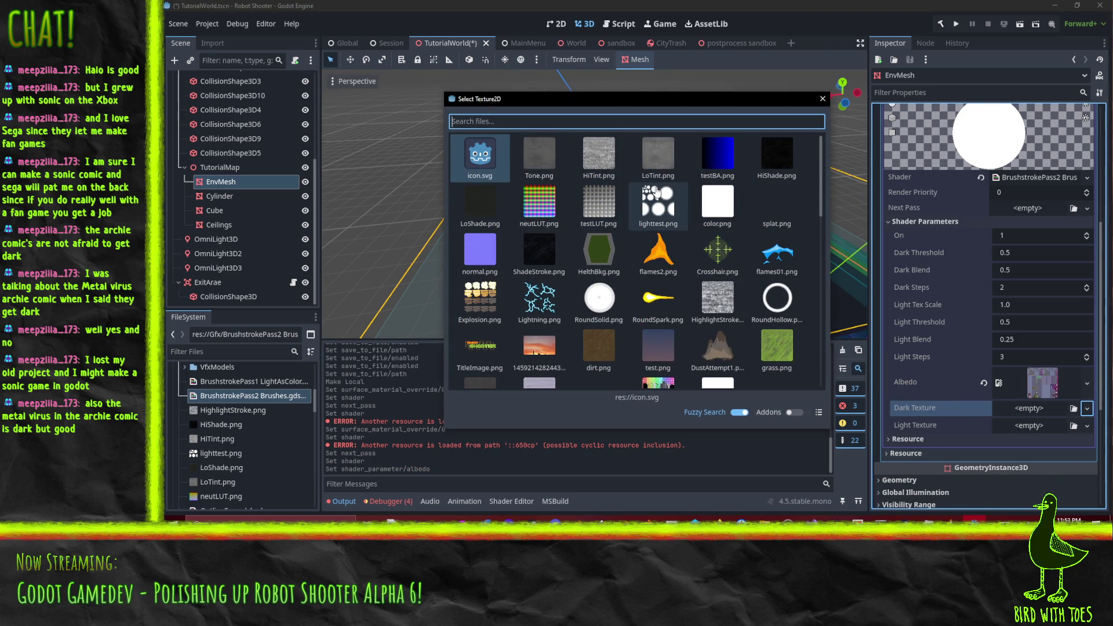
click(539, 250)
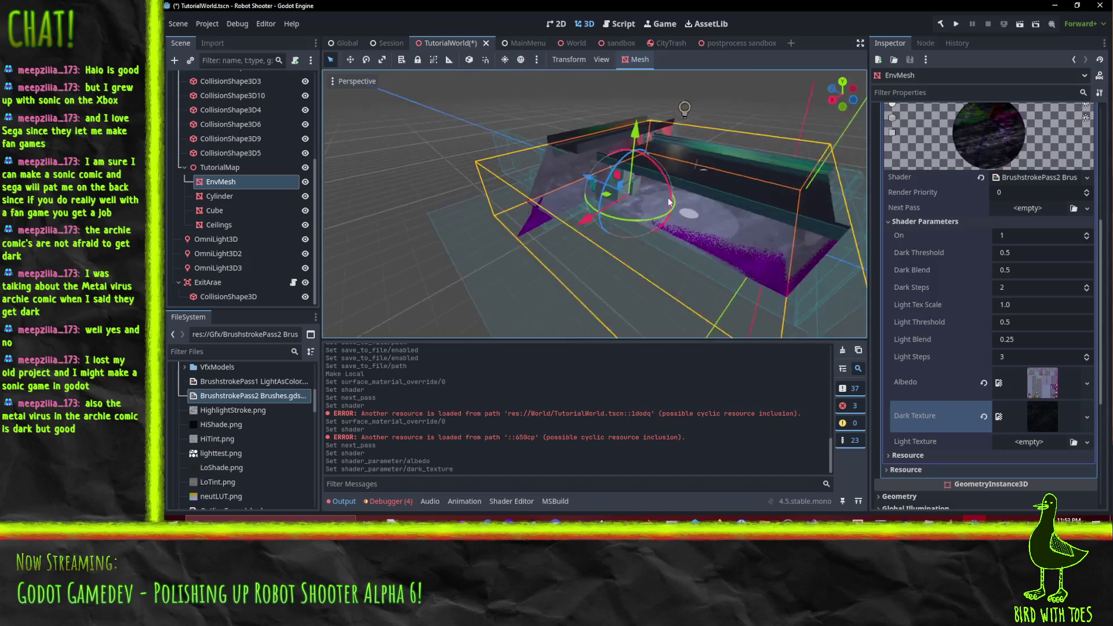
drag(670, 201, 708, 207)
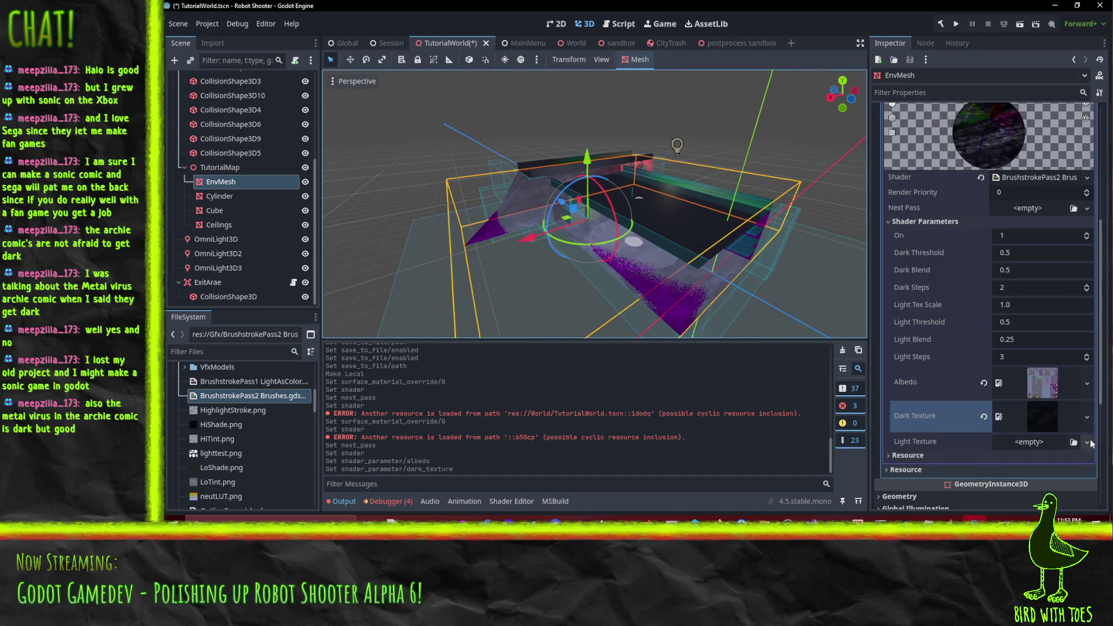
Step: Set the second pass's Light Texture to a grey noise texture
click(1087, 442)
click(1020, 492)
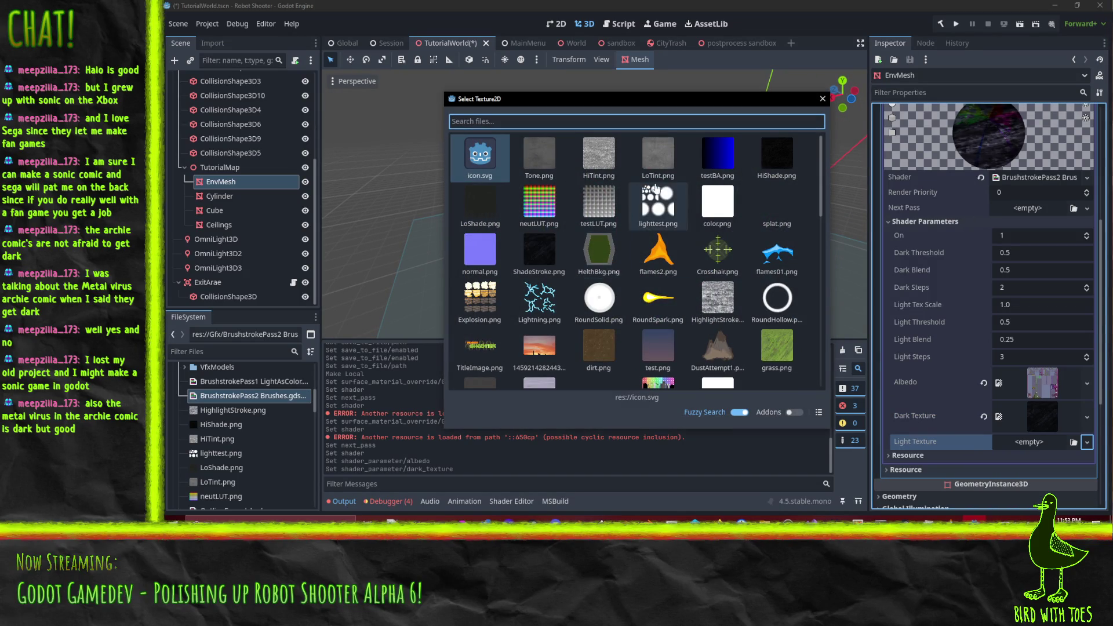
scroll(658, 255, down, 1)
double_click(717, 266)
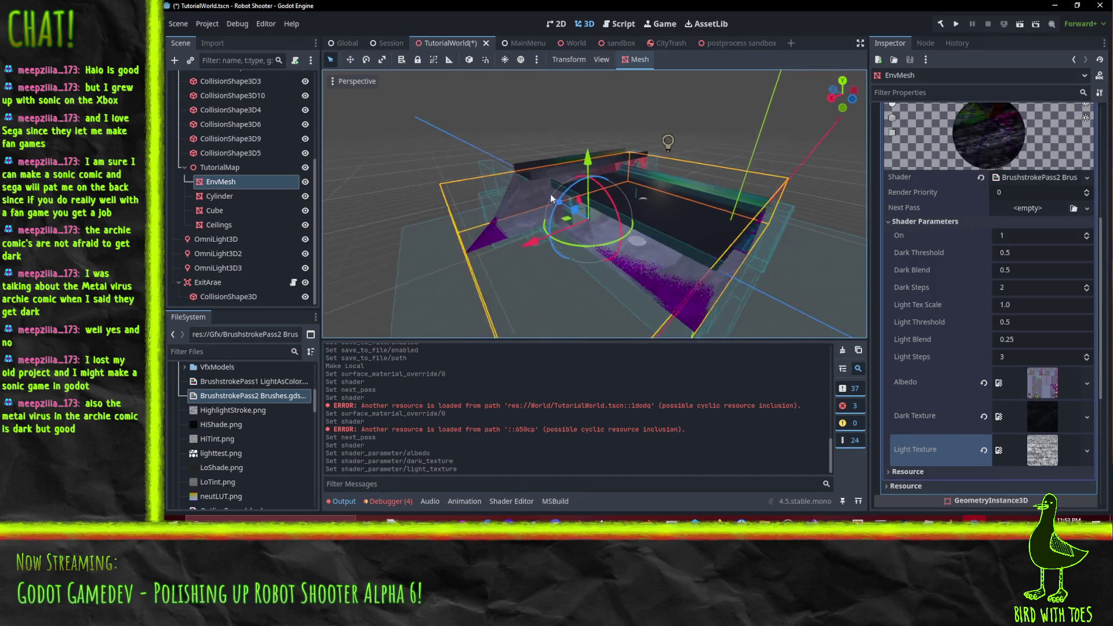
scroll(551, 198, up, 5)
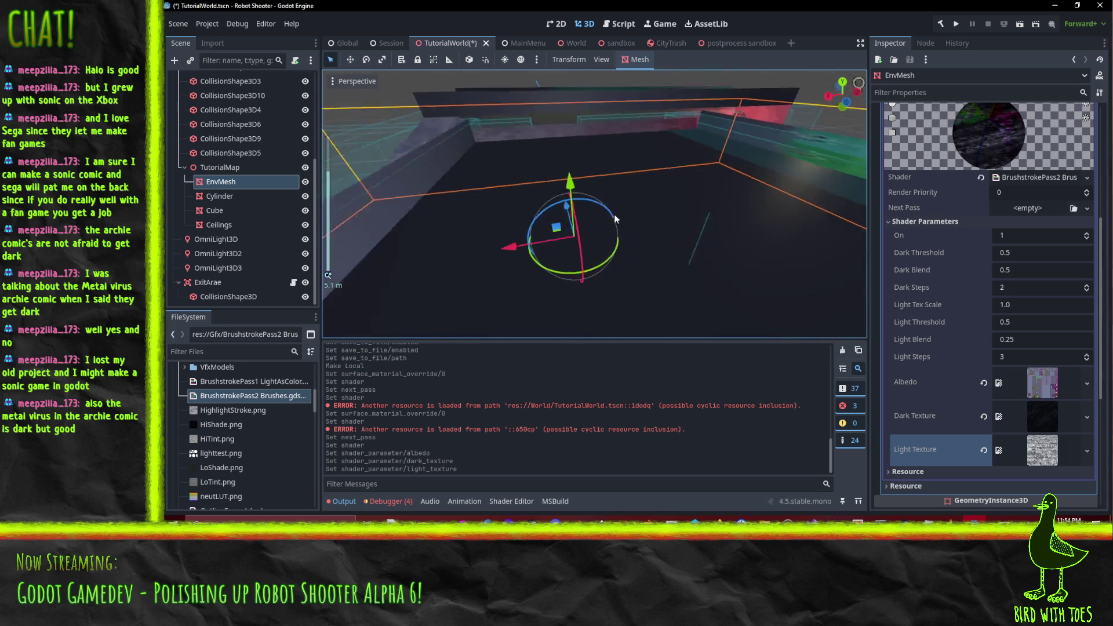
Step: Switch on the preview environment with preview sunlight left off, viewing the room level
scroll(615, 218, up, 2)
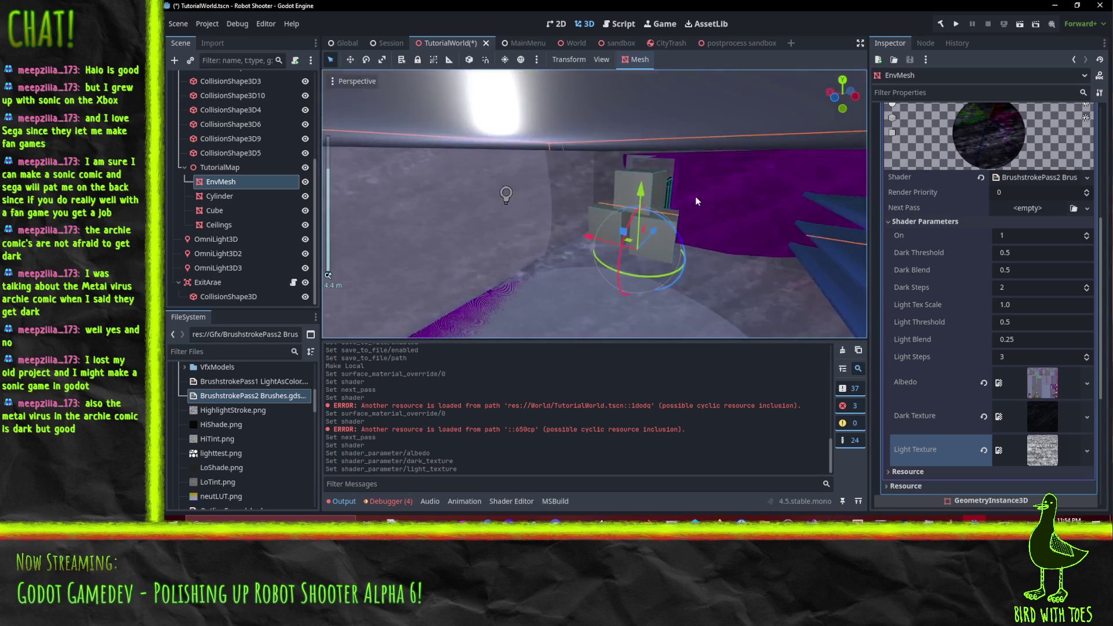
mouse_move(696, 201)
mouse_down()
mouse_move(714, 135)
mouse_move(721, 166)
mouse_move(778, 175)
mouse_move(750, 131)
mouse_move(610, 209)
mouse_move(732, 175)
mouse_move(704, 194)
mouse_up()
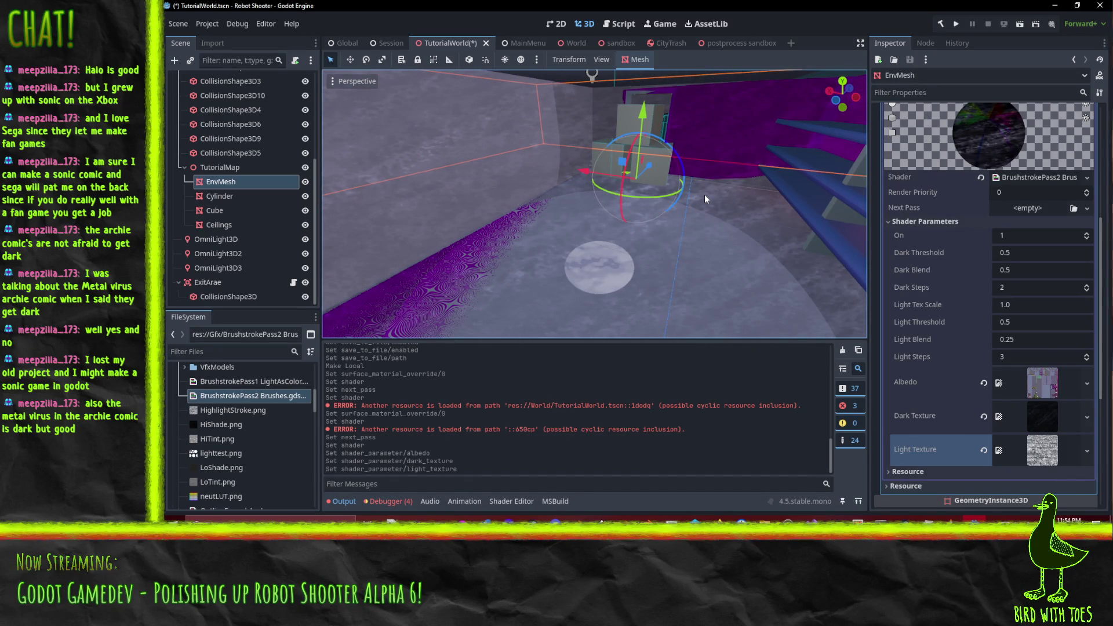
click(503, 61)
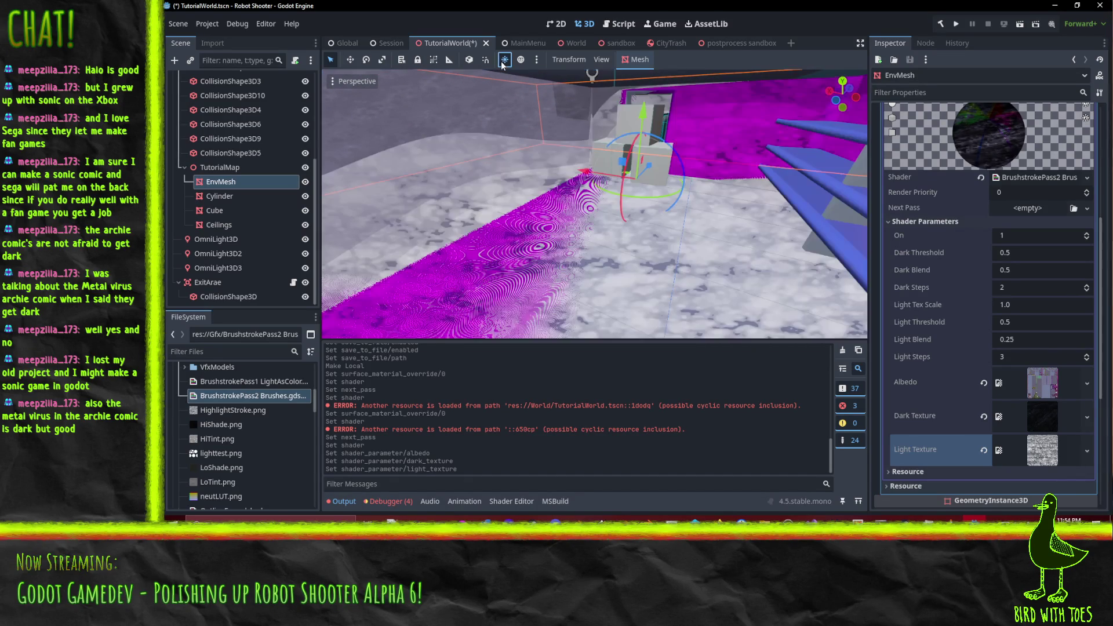
click(502, 61)
click(520, 60)
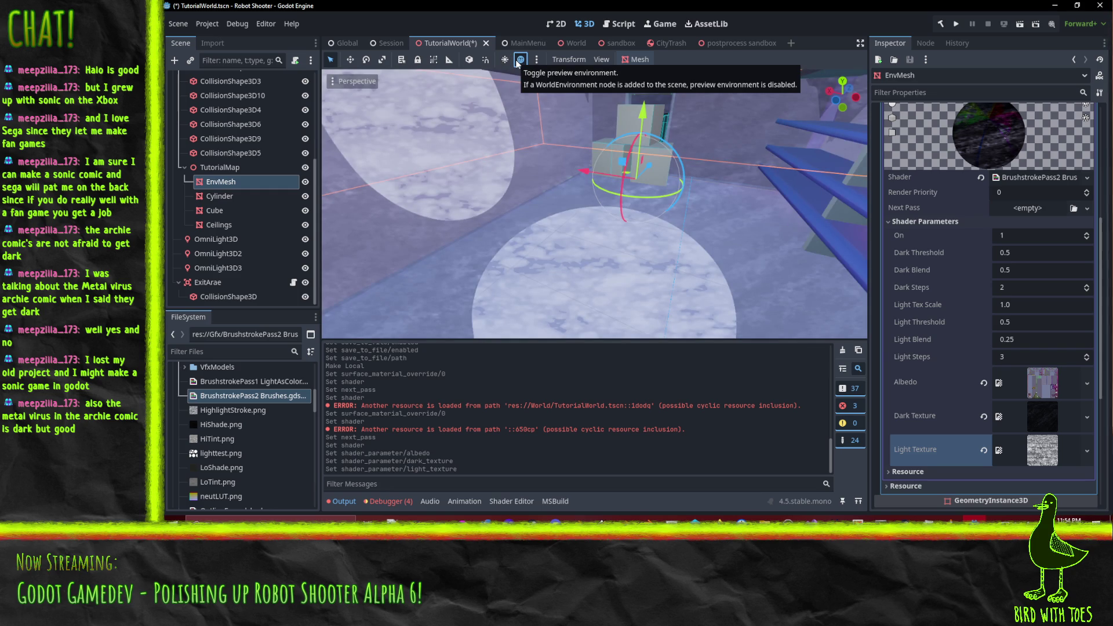
mouse_move(698, 211)
mouse_down()
mouse_move(726, 193)
mouse_move(674, 219)
mouse_move(571, 233)
mouse_move(674, 214)
mouse_move(707, 234)
mouse_move(720, 212)
mouse_move(704, 226)
mouse_move(677, 182)
mouse_move(645, 176)
mouse_move(638, 162)
mouse_move(743, 172)
mouse_move(747, 111)
mouse_up()
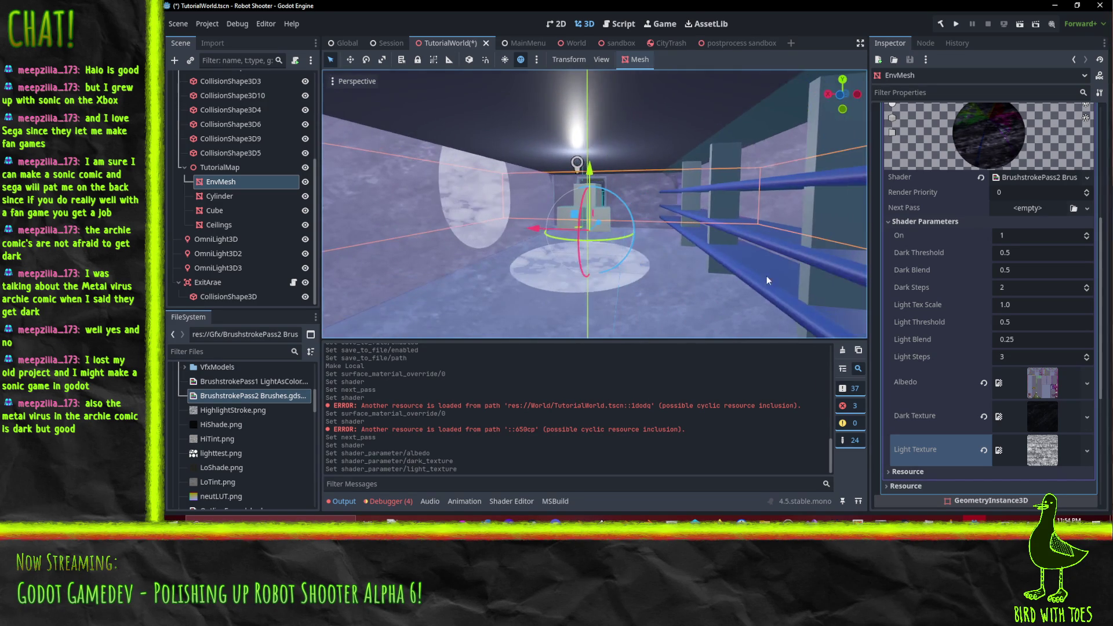
click(1038, 342)
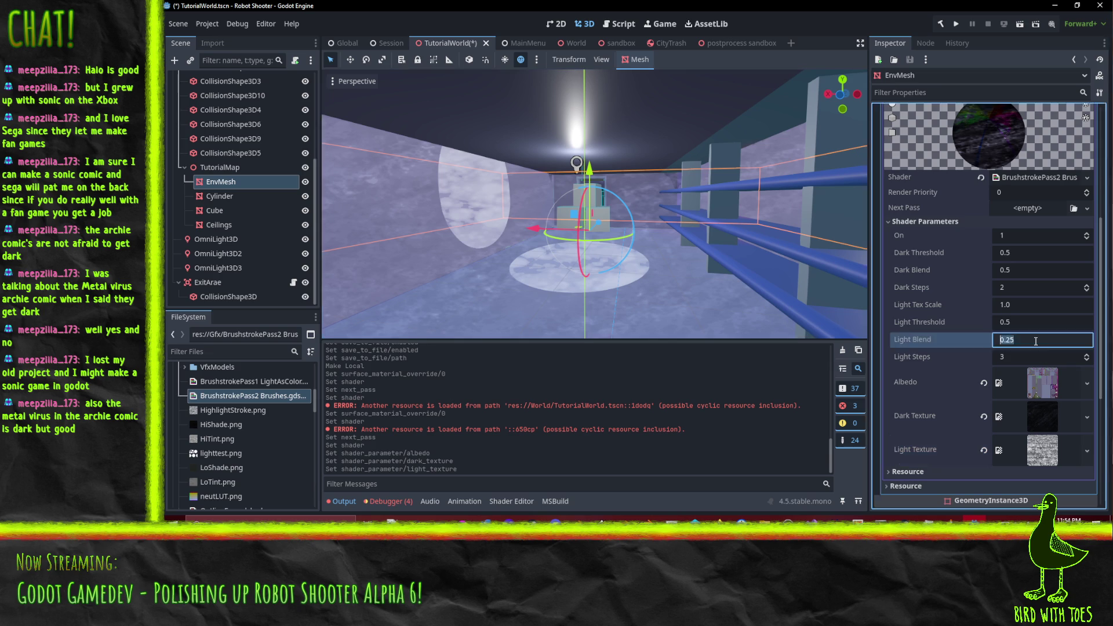
text(0.125)
Step: Try a Light Blend of 0.125, restore it to 0.25, and keep Dark Threshold at 0.5
key(Return)
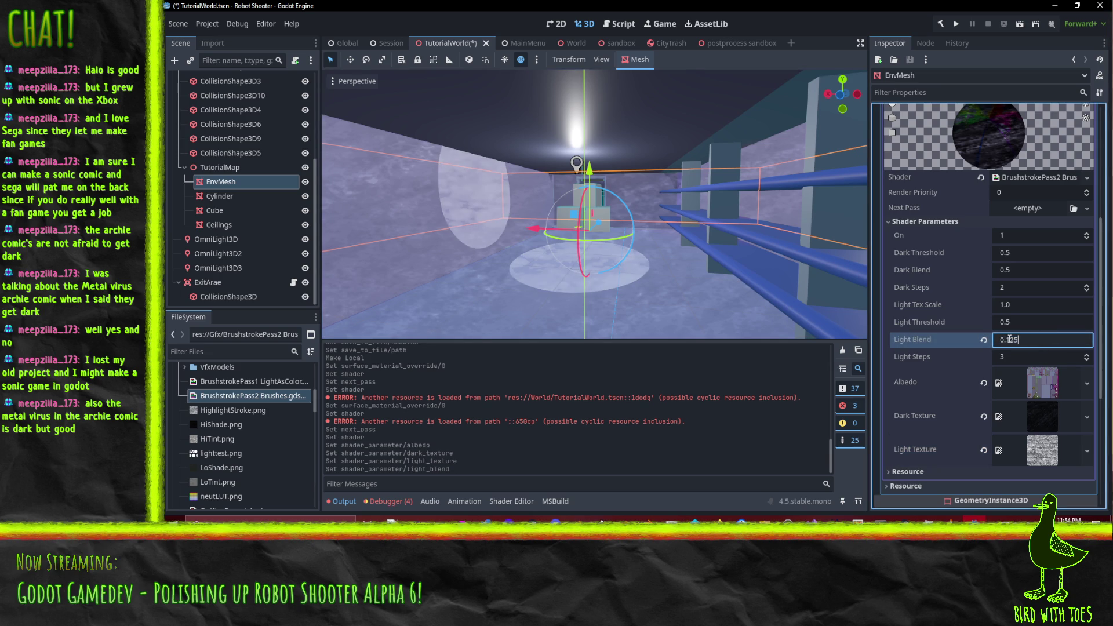
key(Return)
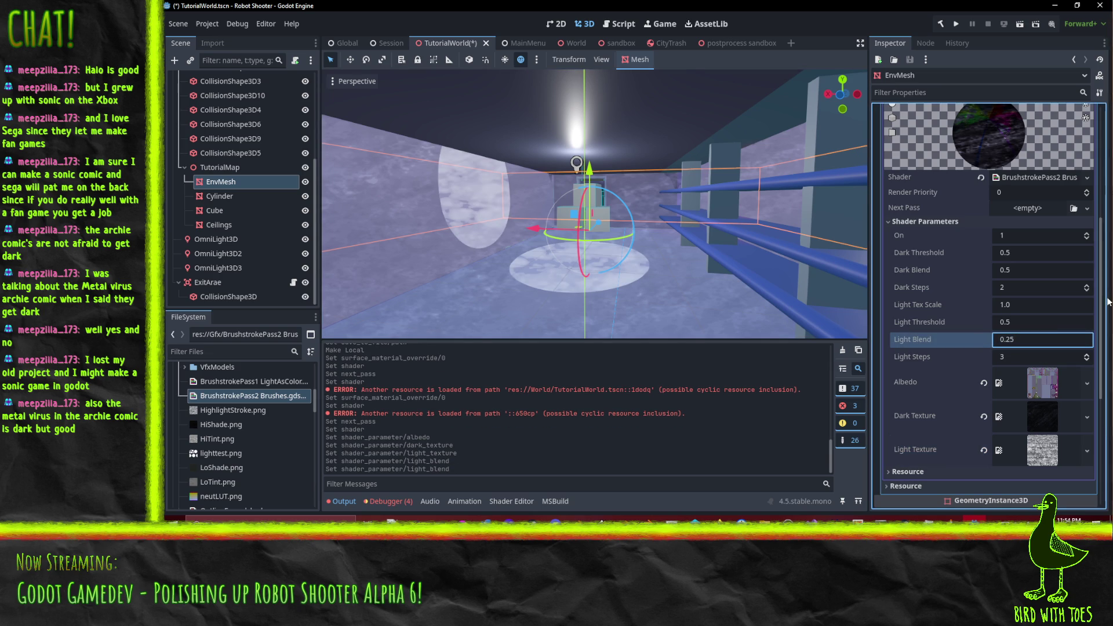
click(1038, 271)
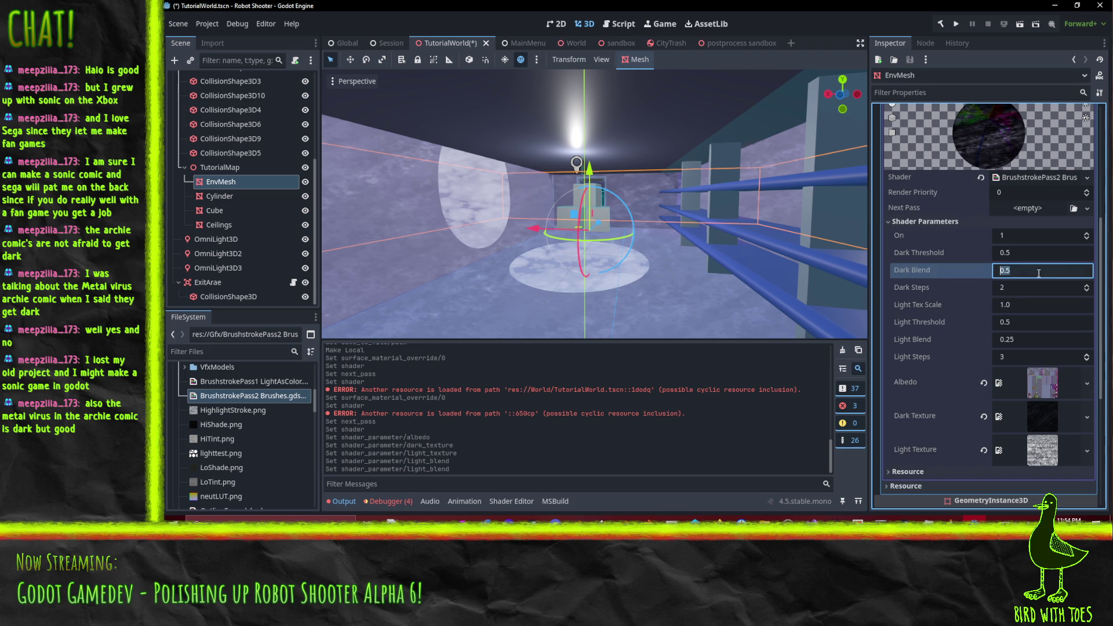
click(1030, 254)
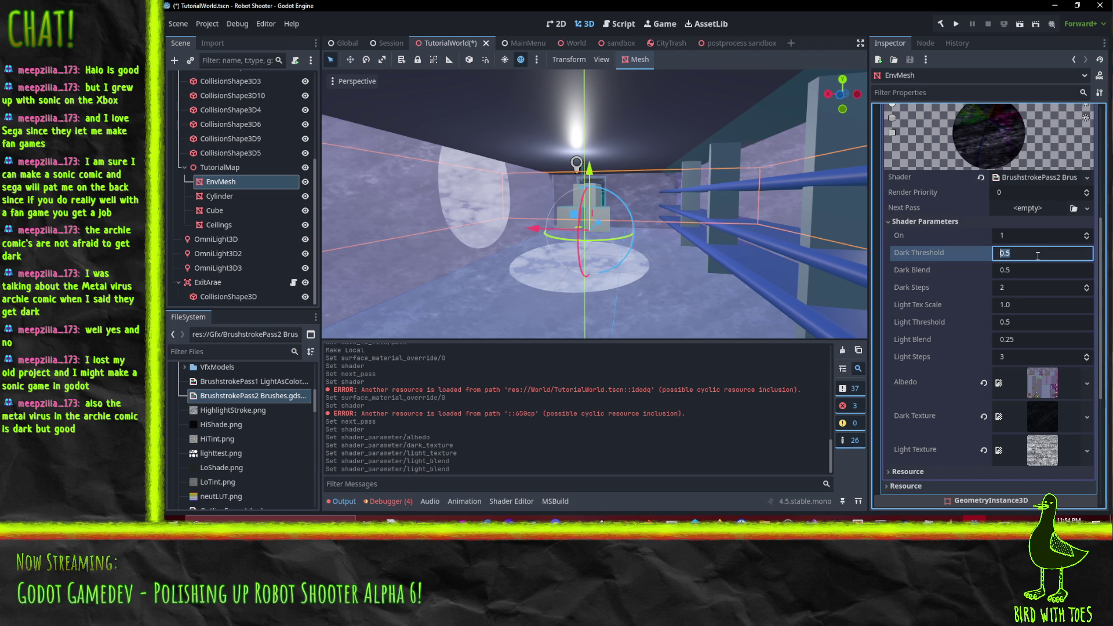
text(.25)
text(0.25)
key(Return)
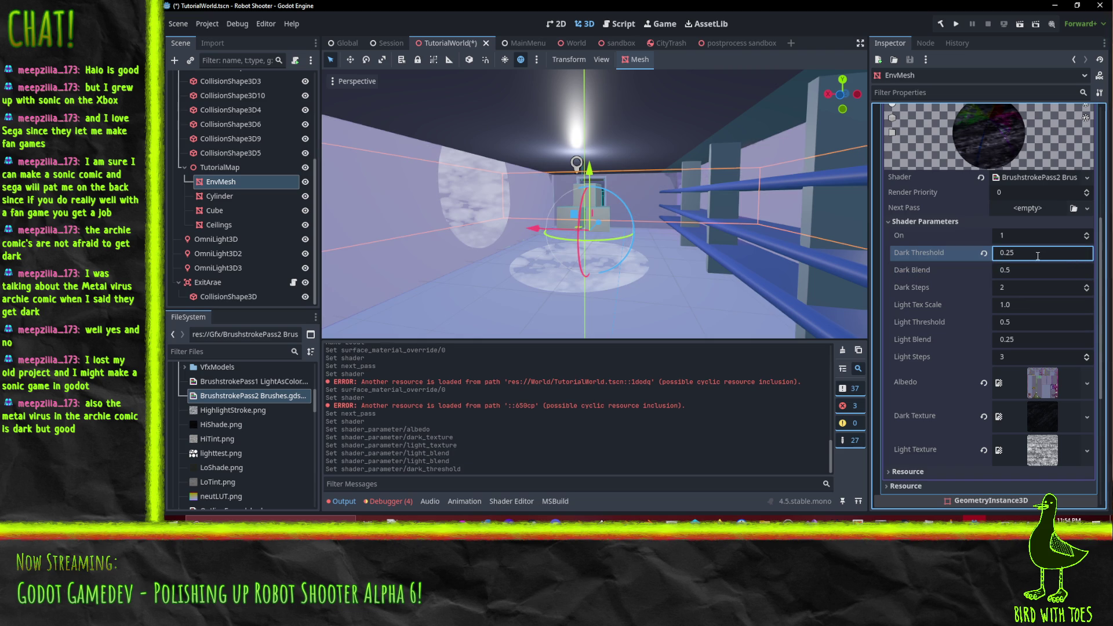
click(1038, 256)
text(0.5)
key(Return)
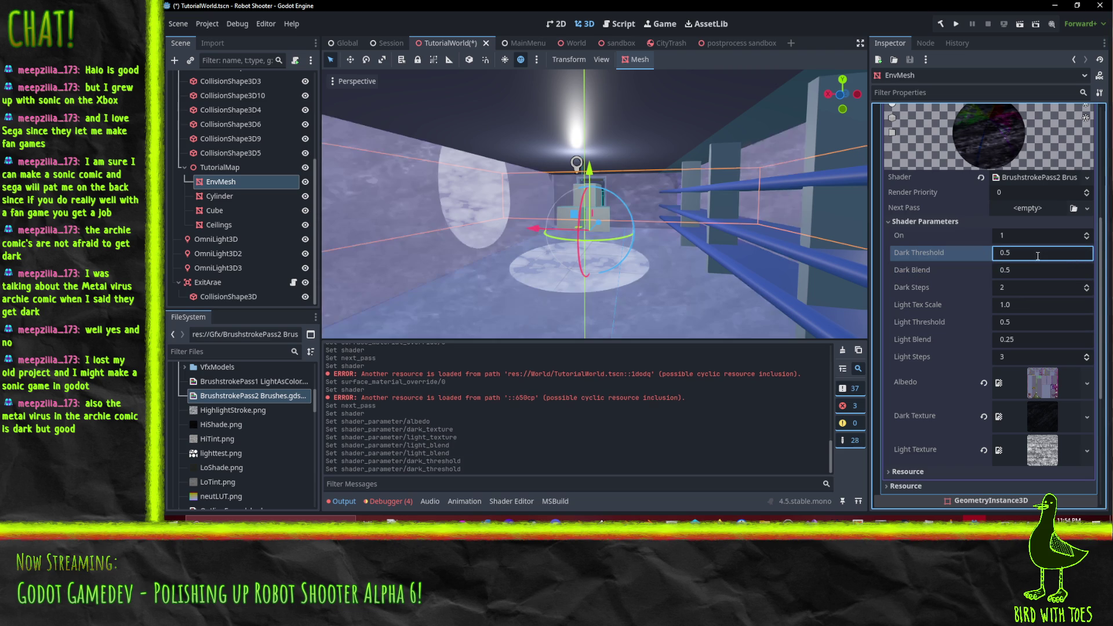
Step: Set the EnvMesh shader's Dark Blend to 0.25
click(1043, 270)
text(.)
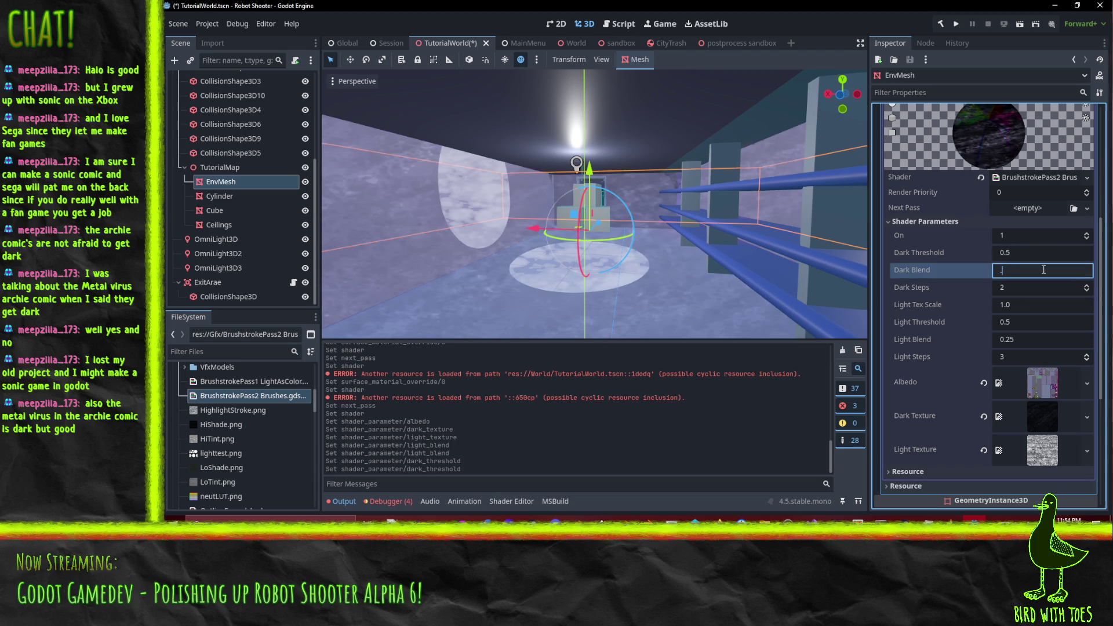
key(Return)
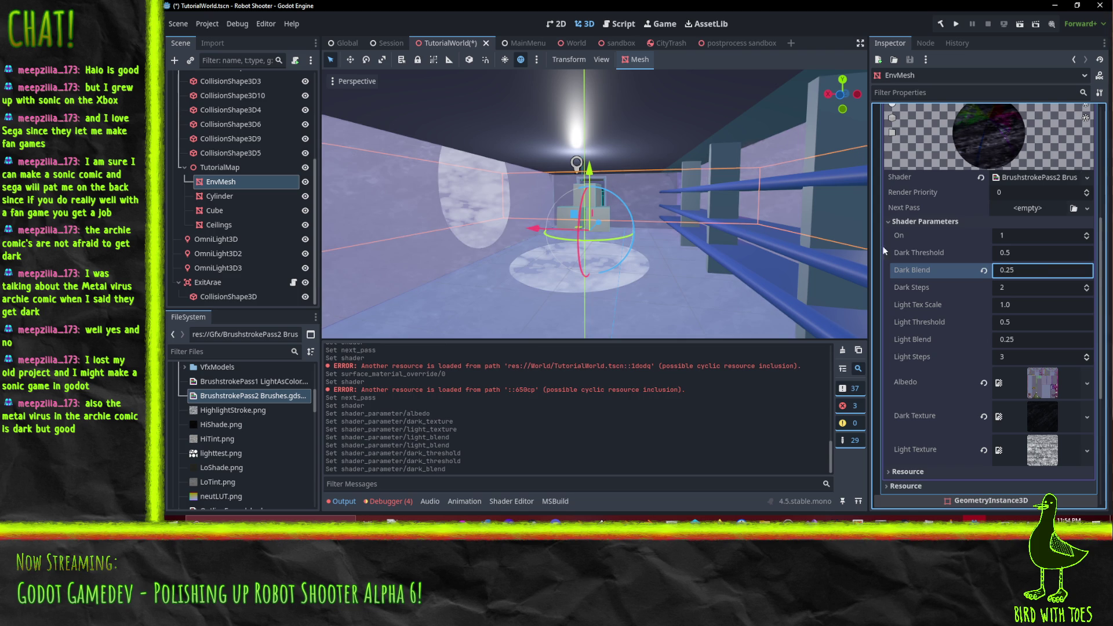
drag(684, 232, 786, 229)
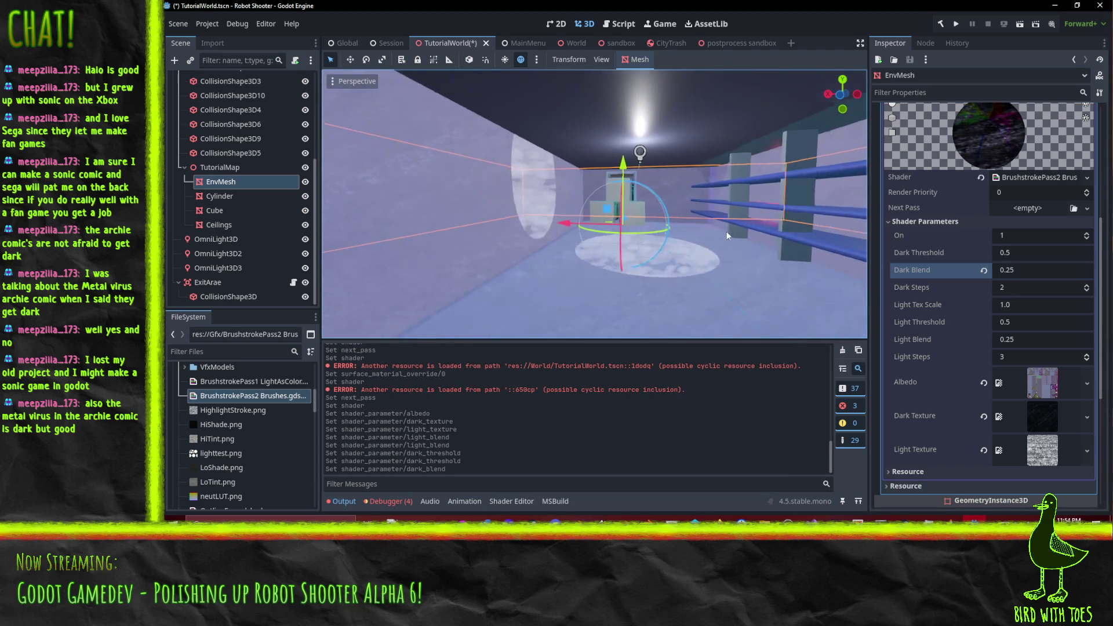
Step: Set Light Tex Scale to 2.0 and Light Threshold to 0.75
click(1059, 287)
click(1025, 236)
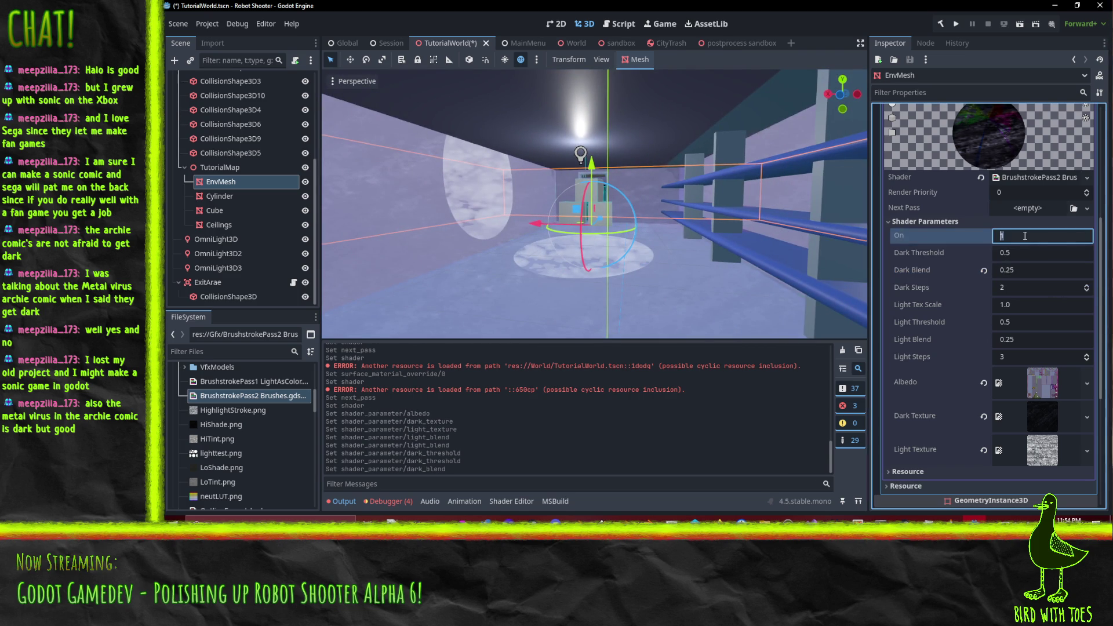
click(1034, 253)
click(1027, 305)
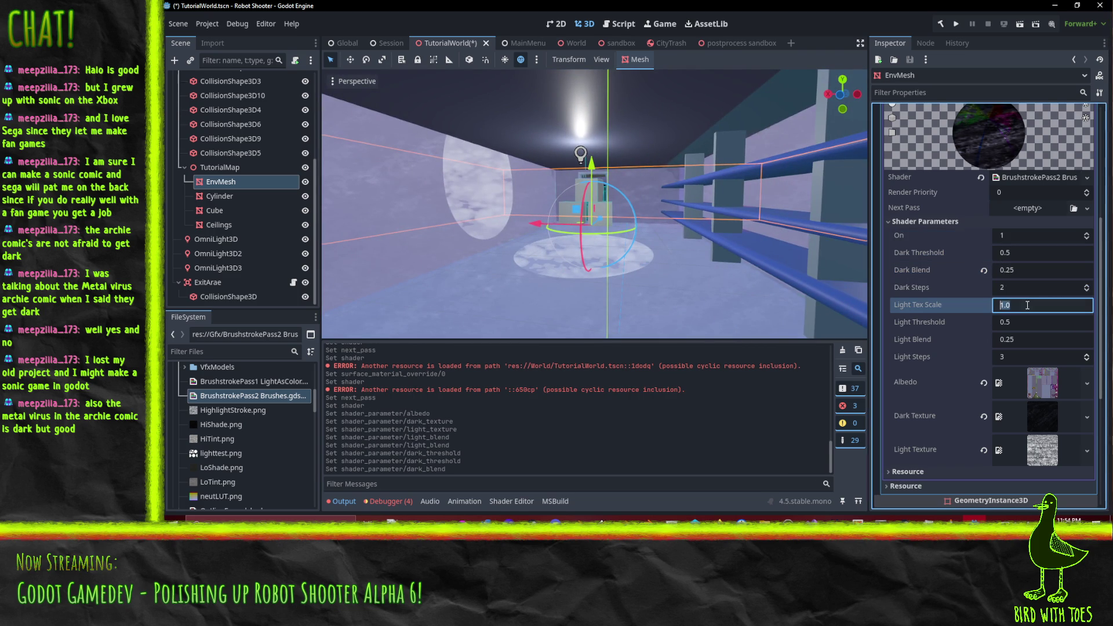
text(2)
key(Return)
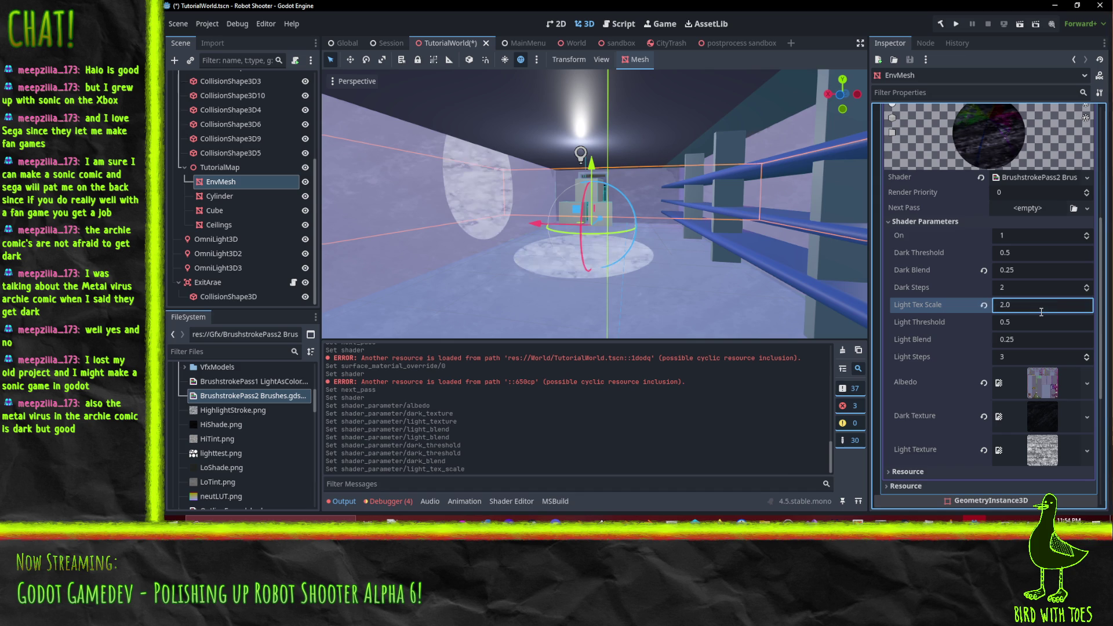
click(1032, 324)
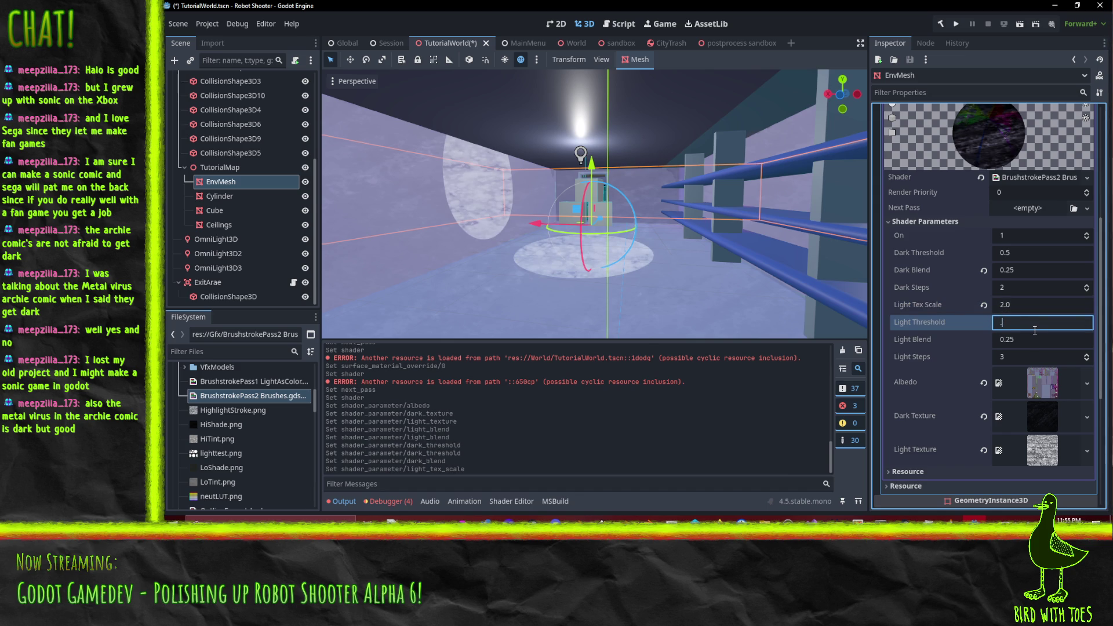
text(0.75)
key(Return)
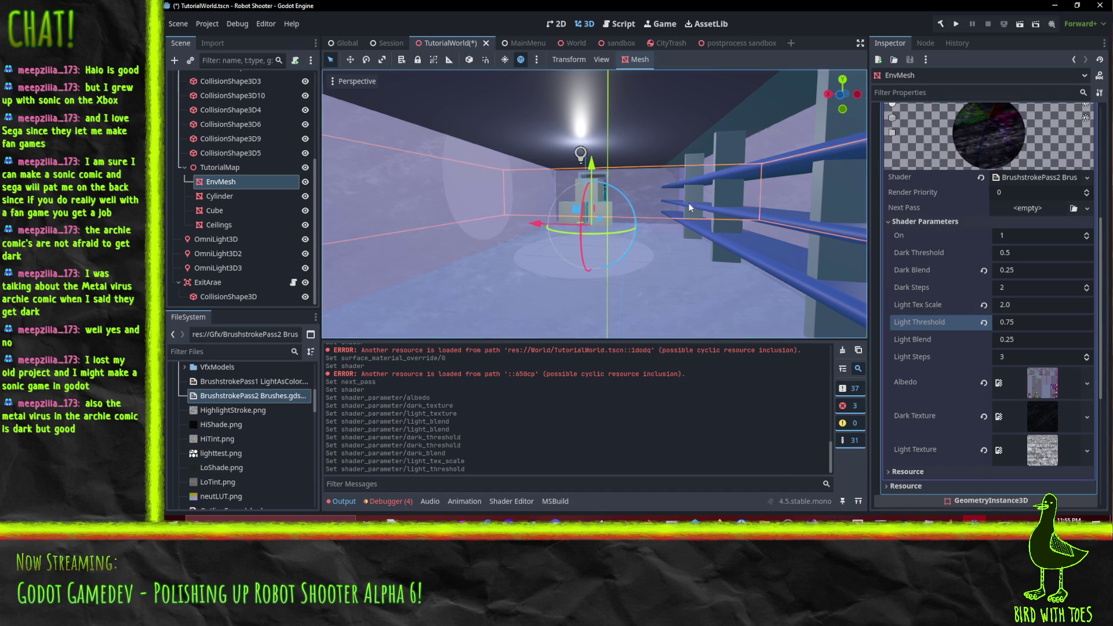
Step: Try Dark Threshold values 0.4 and 0.25, then settle on 0.3
mouse_move(689, 203)
mouse_down()
mouse_move(624, 222)
mouse_move(666, 233)
mouse_move(731, 207)
mouse_move(710, 208)
mouse_up()
scroll(704, 207, up, 5)
click(1034, 255)
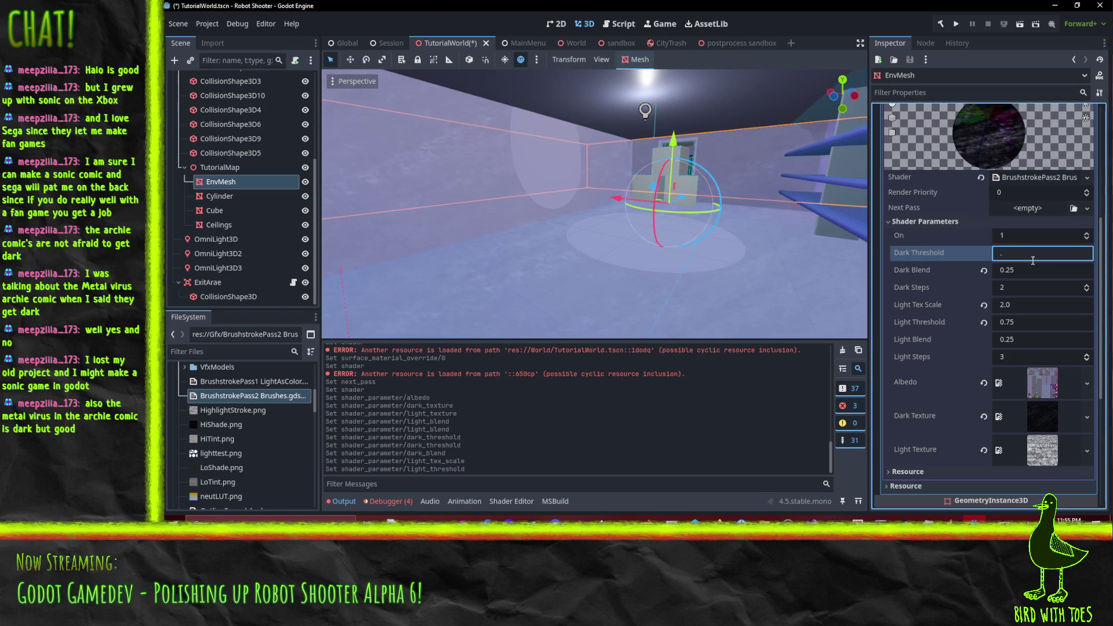
text(4)
text(.25)
key(Return)
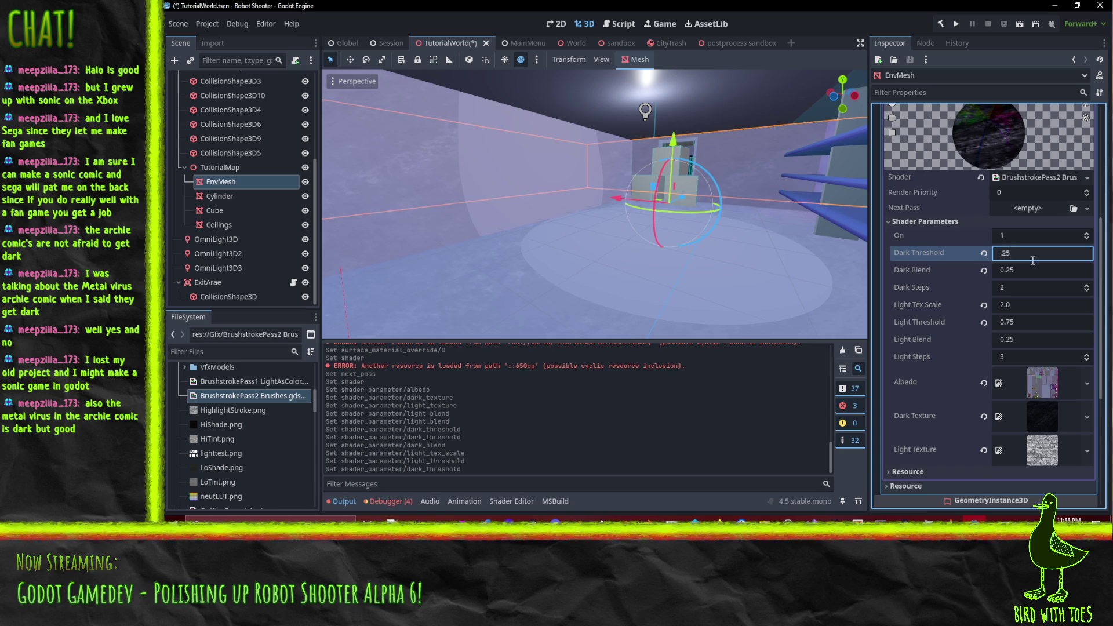
key(Return)
drag(535, 193, 731, 203)
click(1034, 255)
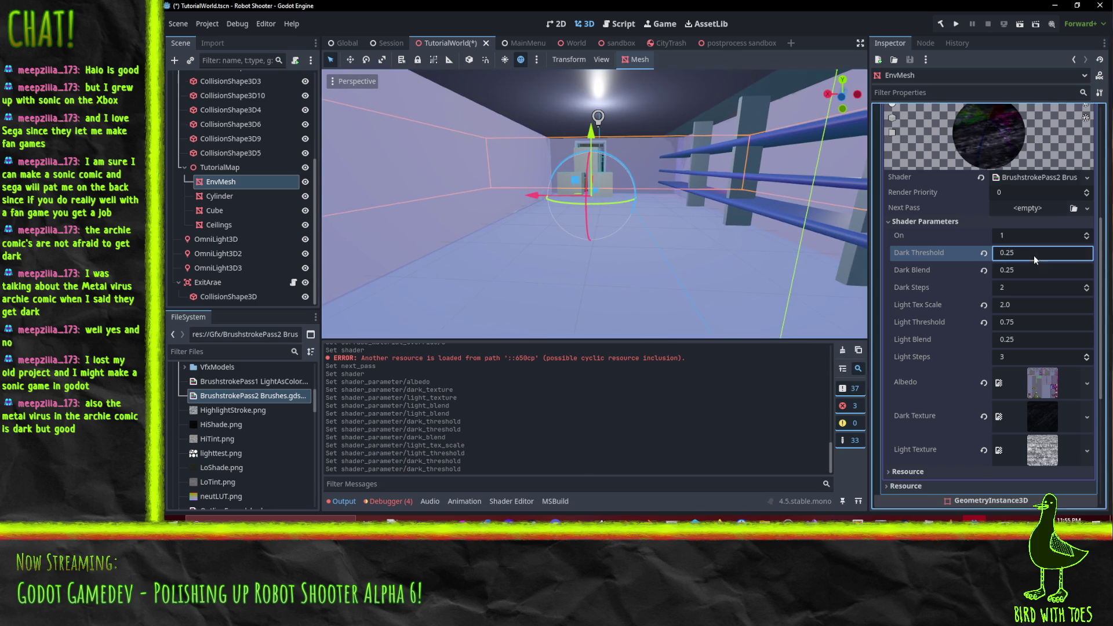
text(0.3)
key(Return)
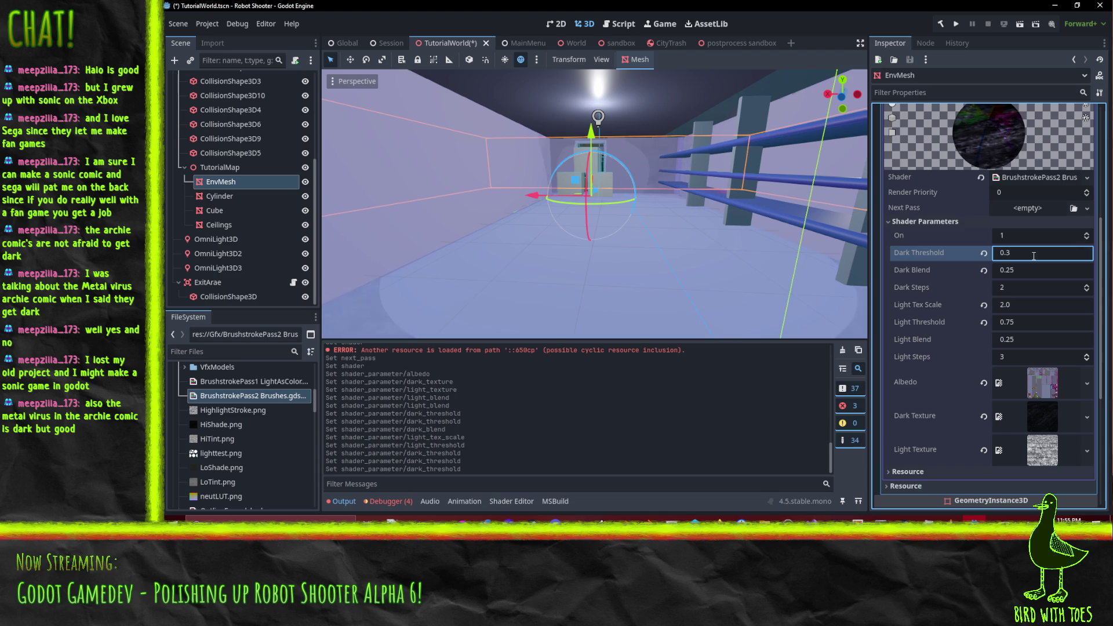
Step: Set Dark Blend to 0.5 and bring Dark Steps to 1 after trying 3
click(1051, 268)
text(0.5)
key(Return)
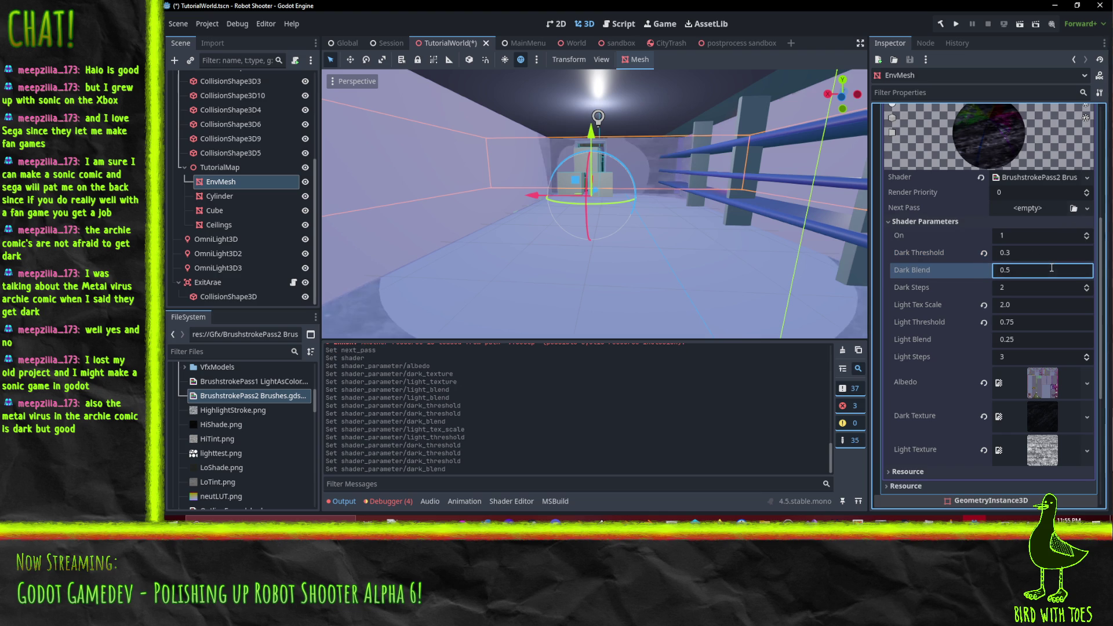
click(1087, 291)
click(1086, 290)
click(1087, 291)
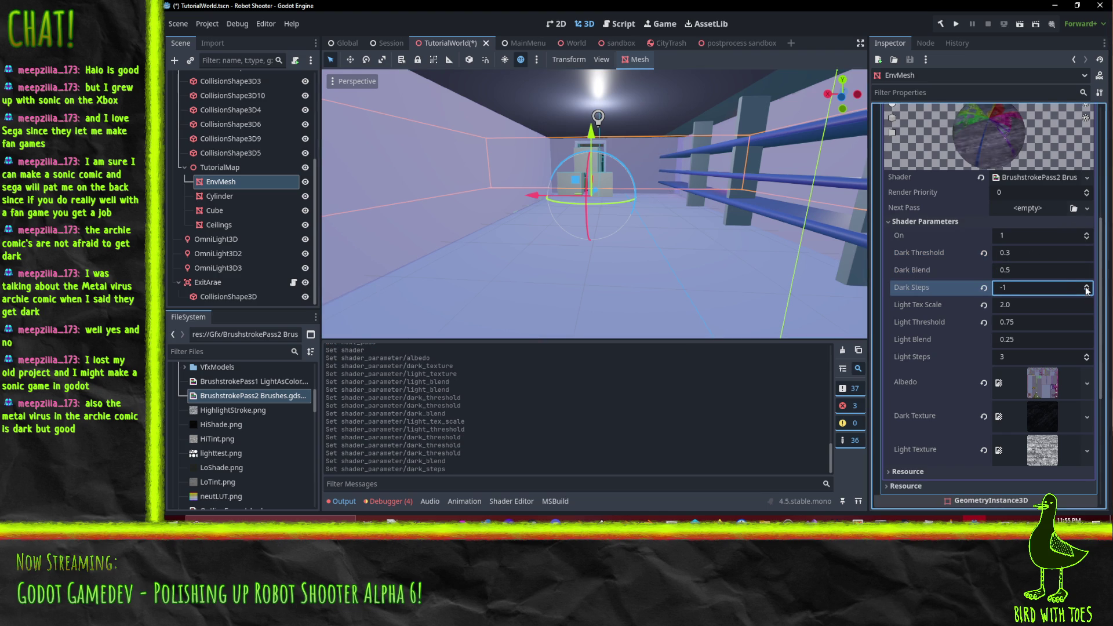
click(1086, 285)
click(1086, 285)
click(1086, 285)
click(1086, 286)
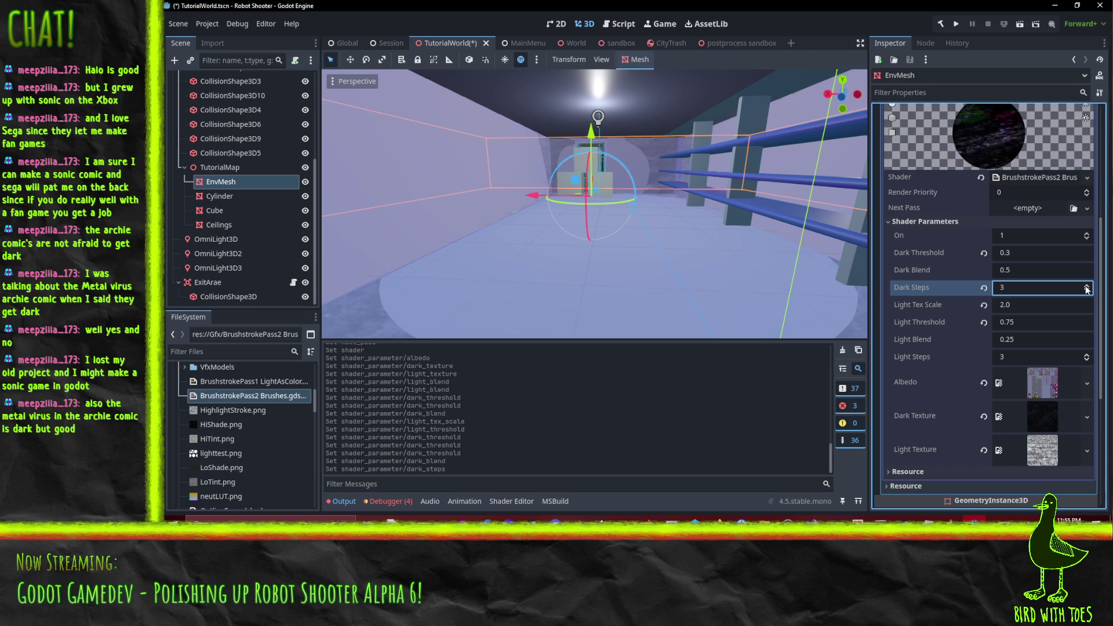
click(1086, 291)
click(1087, 291)
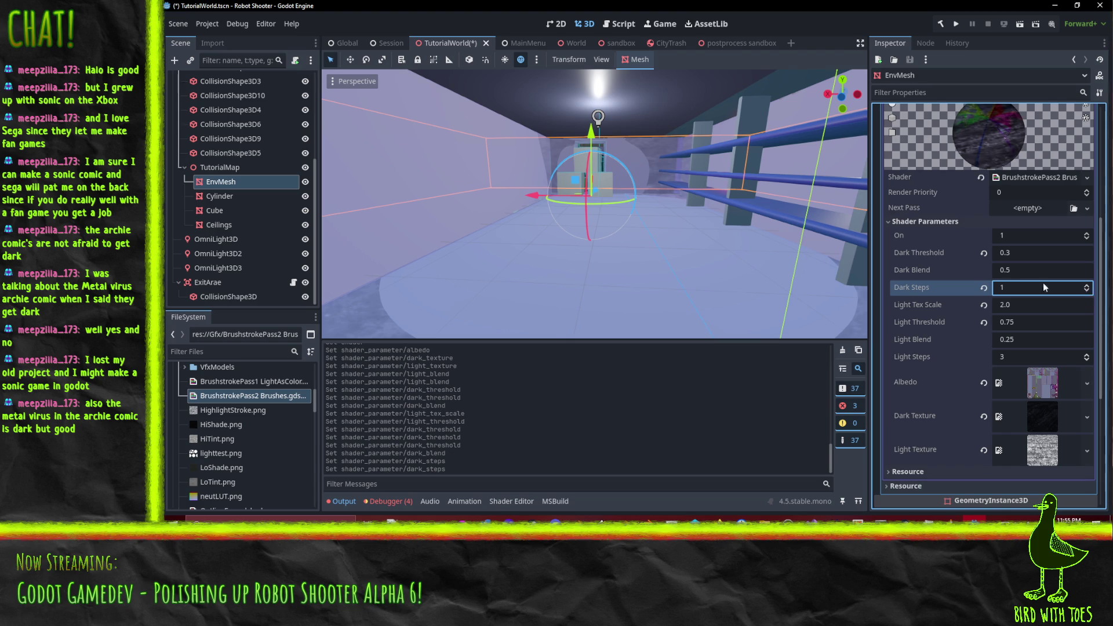
Step: Set Light Threshold to 0.6, after briefly trying 0.5
scroll(690, 224, up, 5)
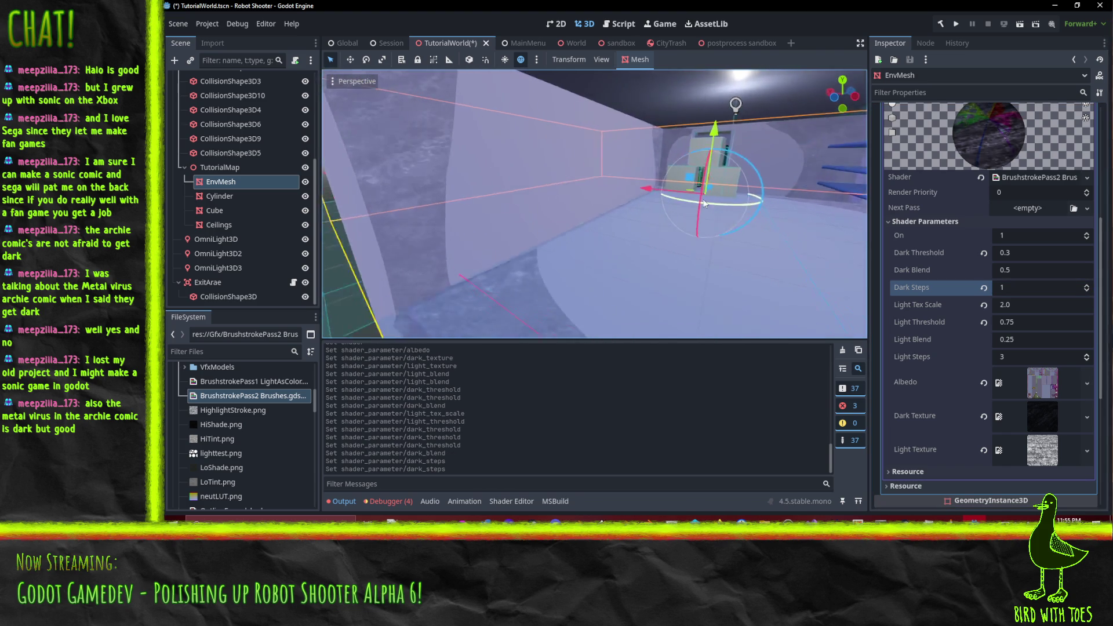
mouse_move(705, 203)
mouse_down()
mouse_move(686, 193)
mouse_move(571, 197)
mouse_move(672, 196)
mouse_up()
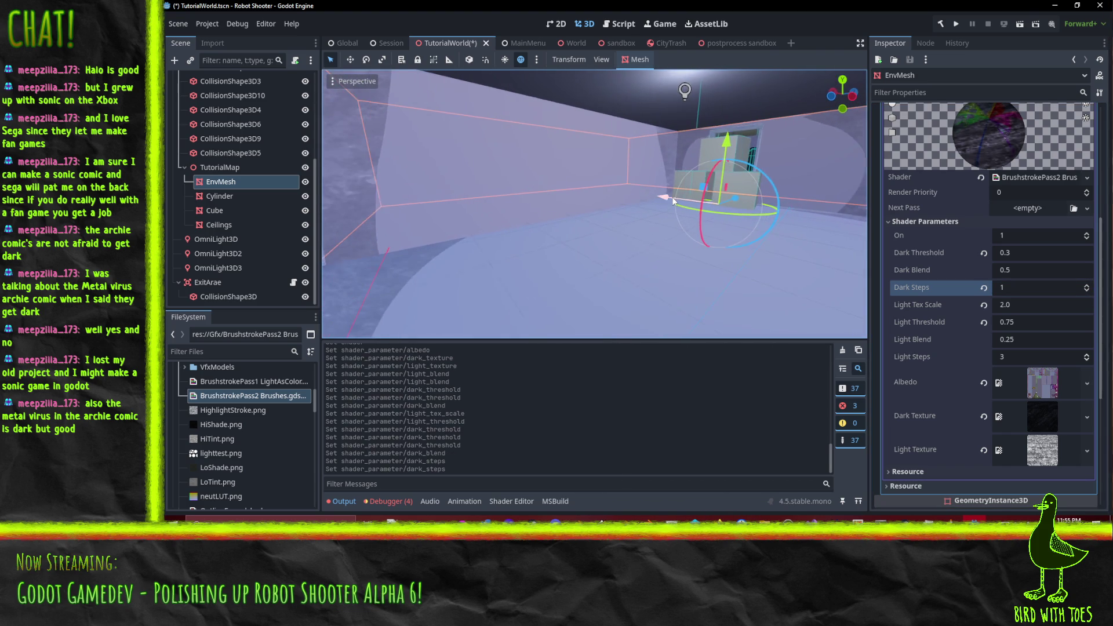
click(1028, 322)
text(0.5)
key(Return)
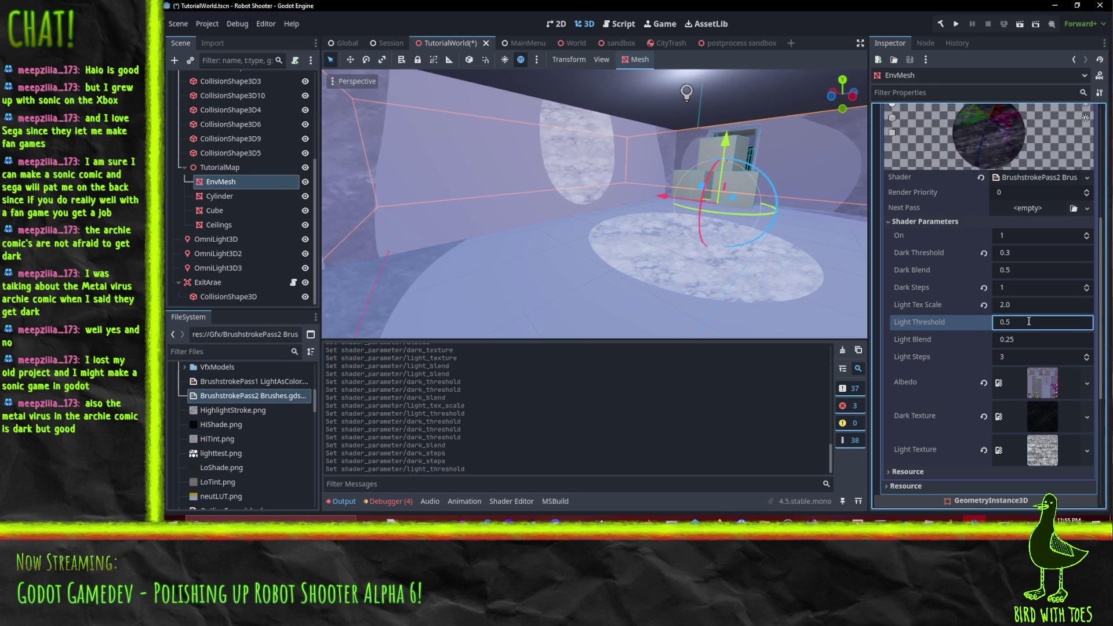
text(0.6)
key(Return)
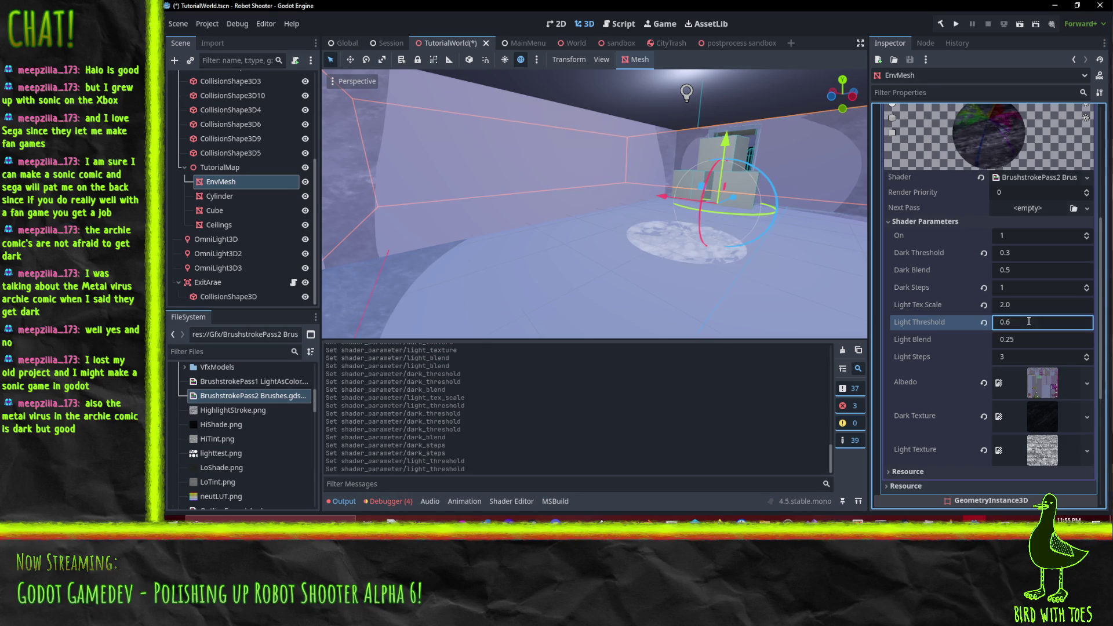
mouse_move(812, 220)
mouse_down()
mouse_move(655, 197)
mouse_move(691, 212)
mouse_move(753, 211)
mouse_move(658, 193)
mouse_move(749, 182)
mouse_move(666, 253)
mouse_move(729, 262)
mouse_move(689, 231)
mouse_up()
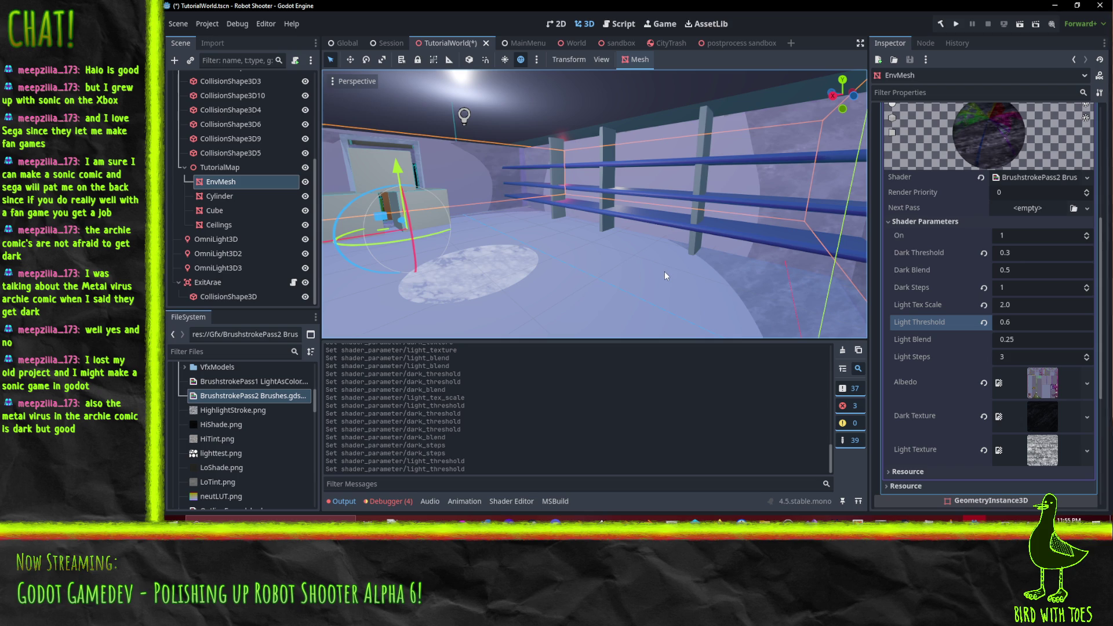
drag(663, 269, 642, 284)
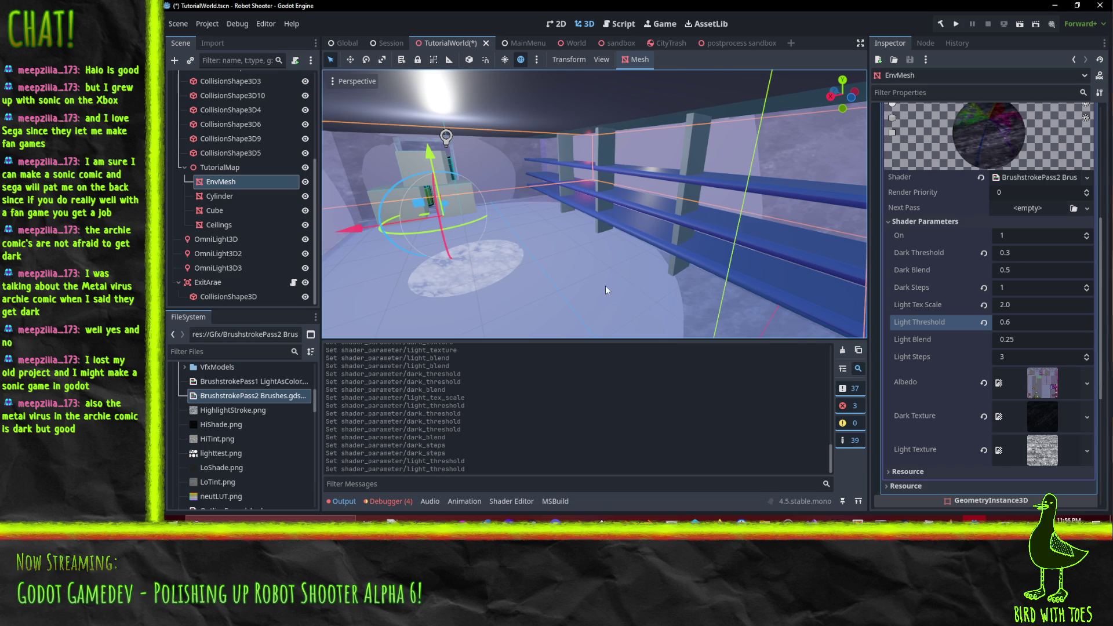
mouse_move(458, 232)
mouse_down()
mouse_move(452, 254)
mouse_move(482, 234)
mouse_move(451, 287)
mouse_up()
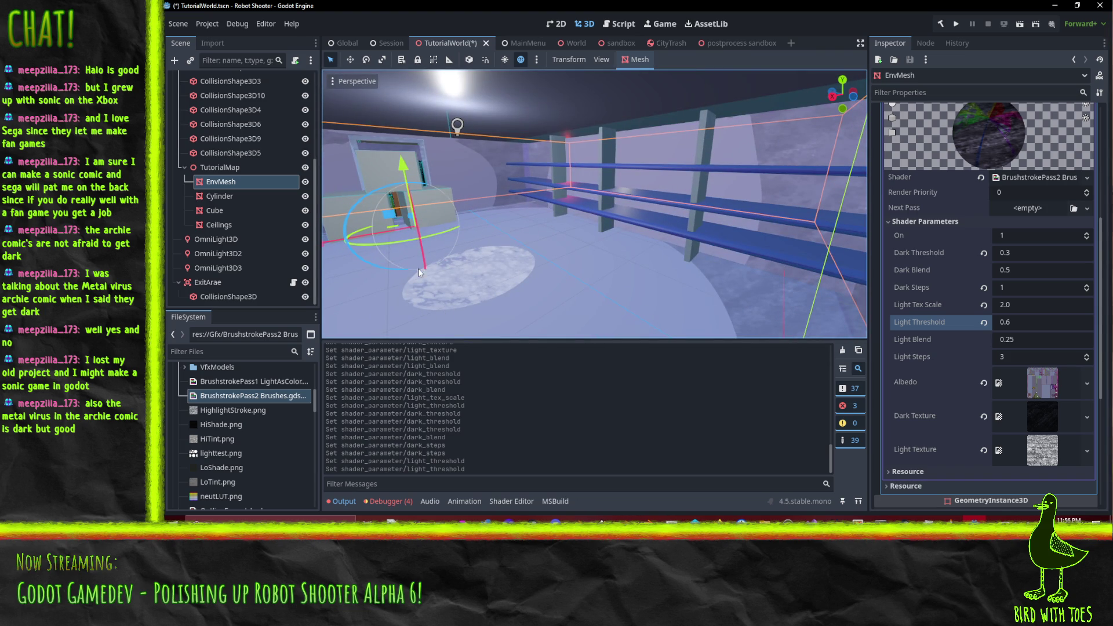
mouse_move(418, 268)
mouse_down()
mouse_move(553, 256)
mouse_move(518, 255)
mouse_move(548, 239)
mouse_move(589, 255)
mouse_move(566, 248)
mouse_move(566, 260)
mouse_up()
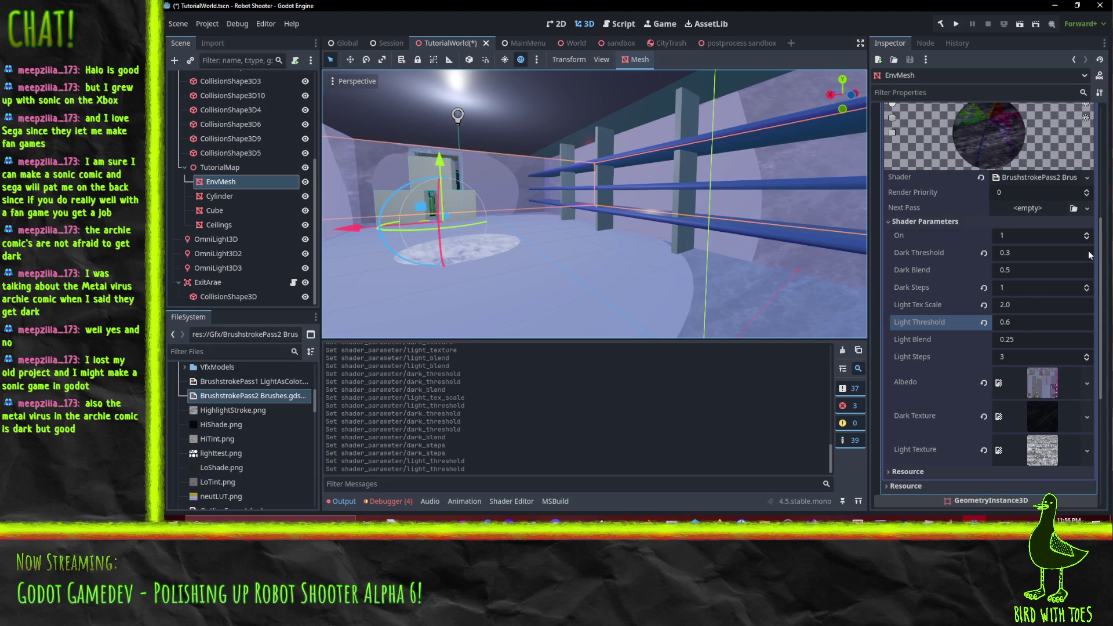
Step: Set Dark Steps to 3, Dark Blend to 0.25 and Dark Threshold to 0.5
click(1085, 285)
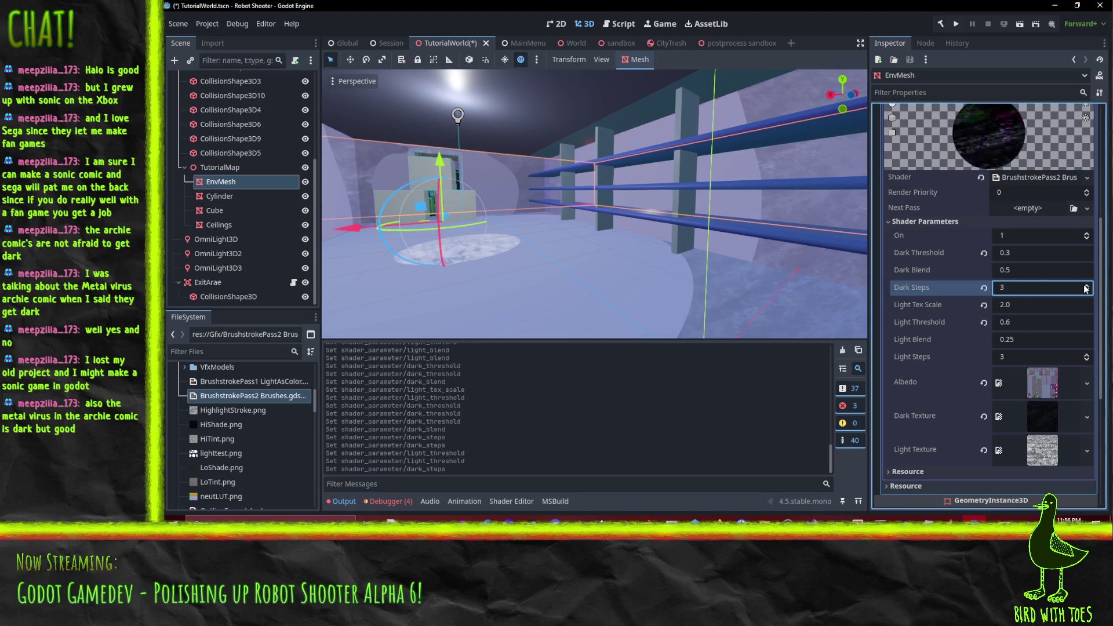
click(1028, 268)
key(BackSpace)
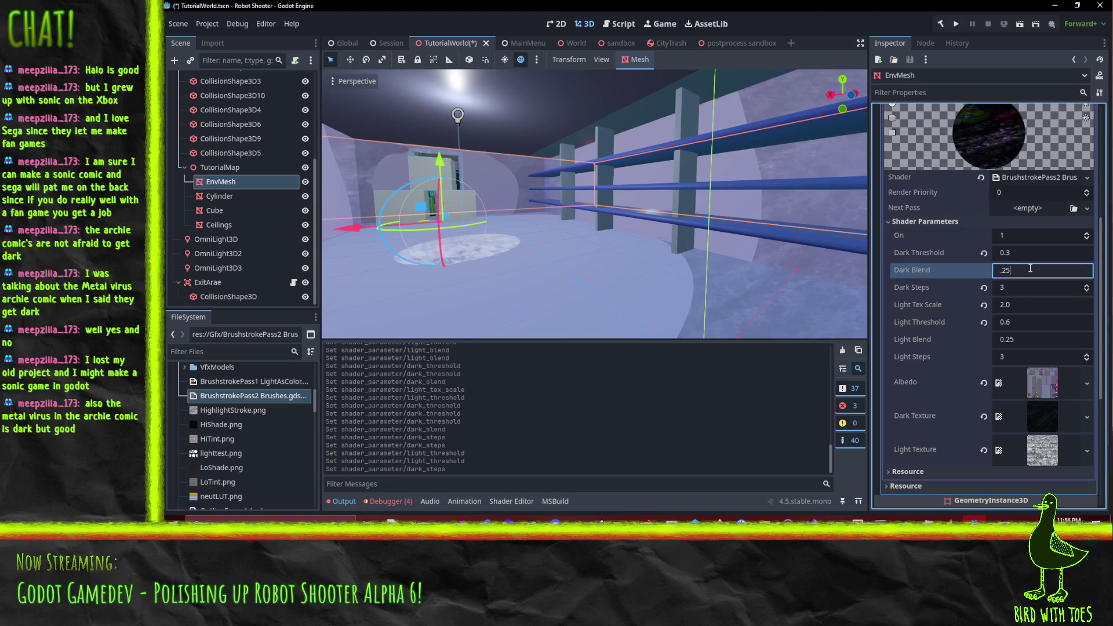
key(Return)
click(1018, 253)
key(BackSpace)
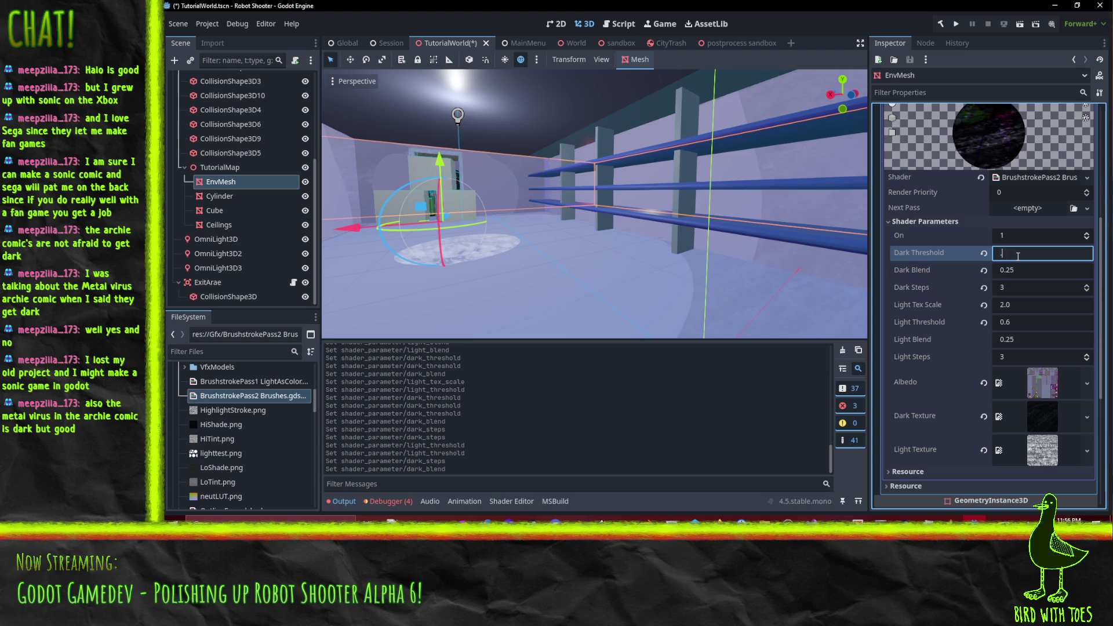
text(.5)
key(Return)
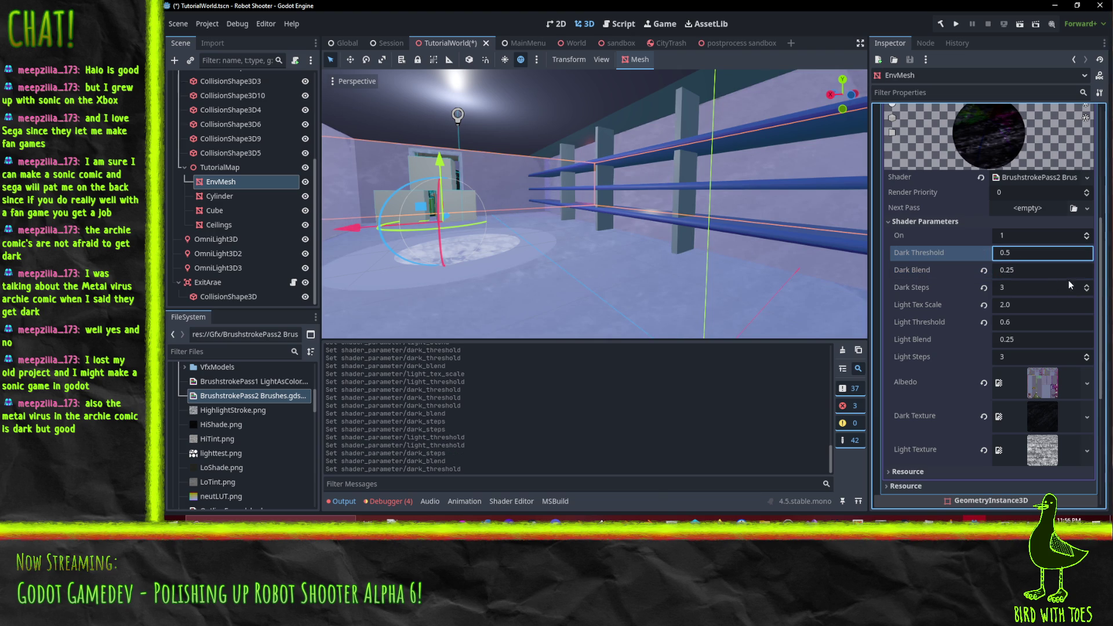
Step: Compare Dark Steps 4 against 3 and Dark Blend 0.3/0.4, keeping Steps 3 and Blend 0.25
click(1086, 285)
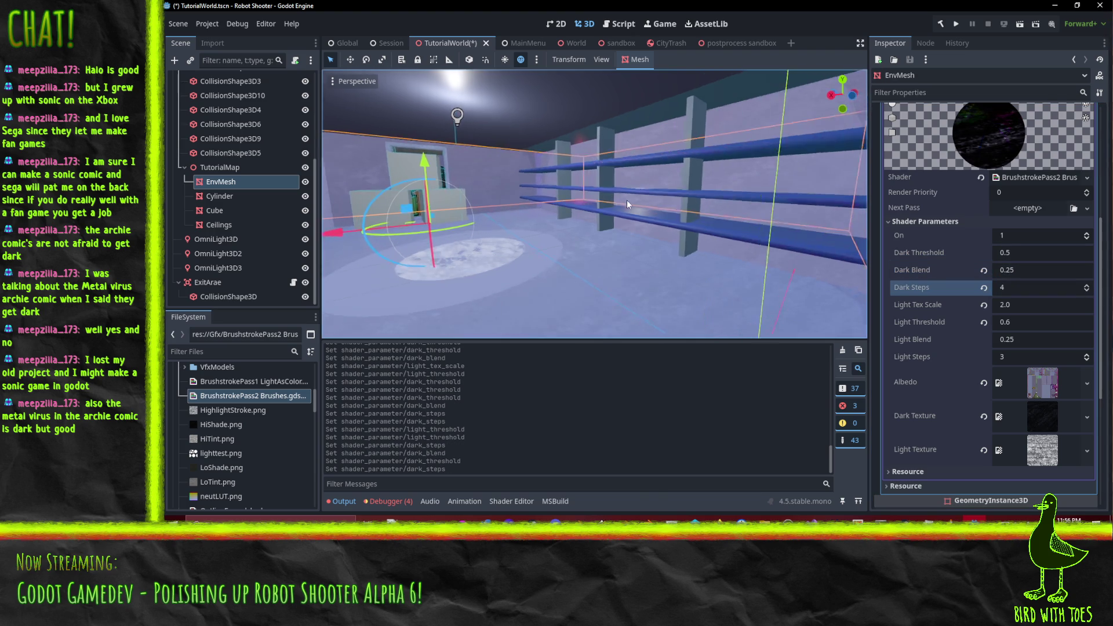
mouse_move(627, 200)
mouse_down()
mouse_move(717, 210)
mouse_move(628, 193)
mouse_move(698, 199)
mouse_up()
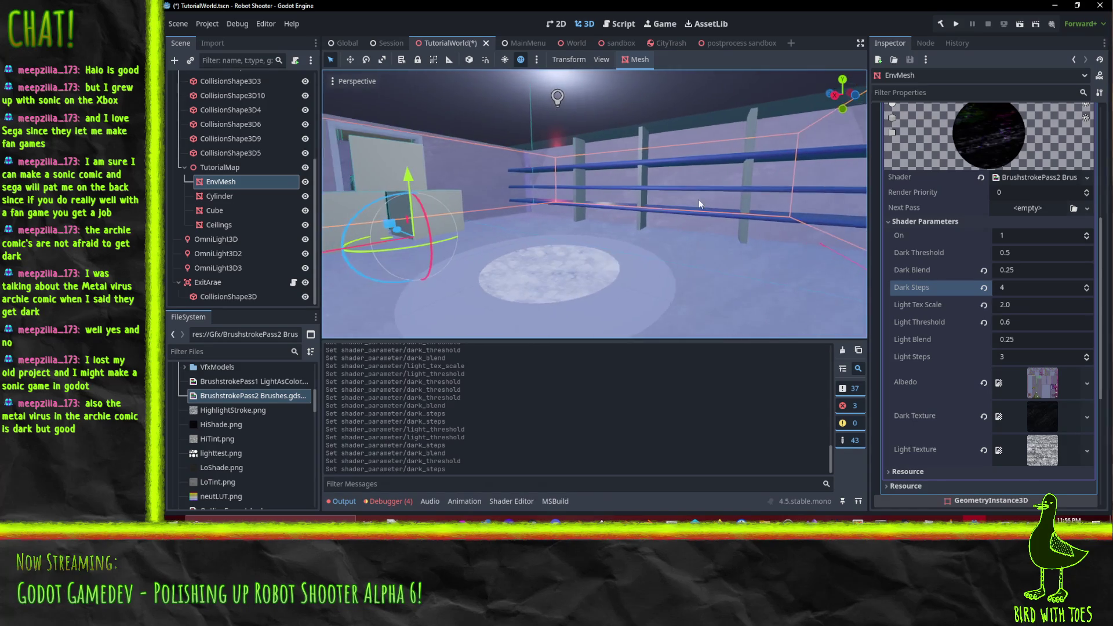
click(1086, 290)
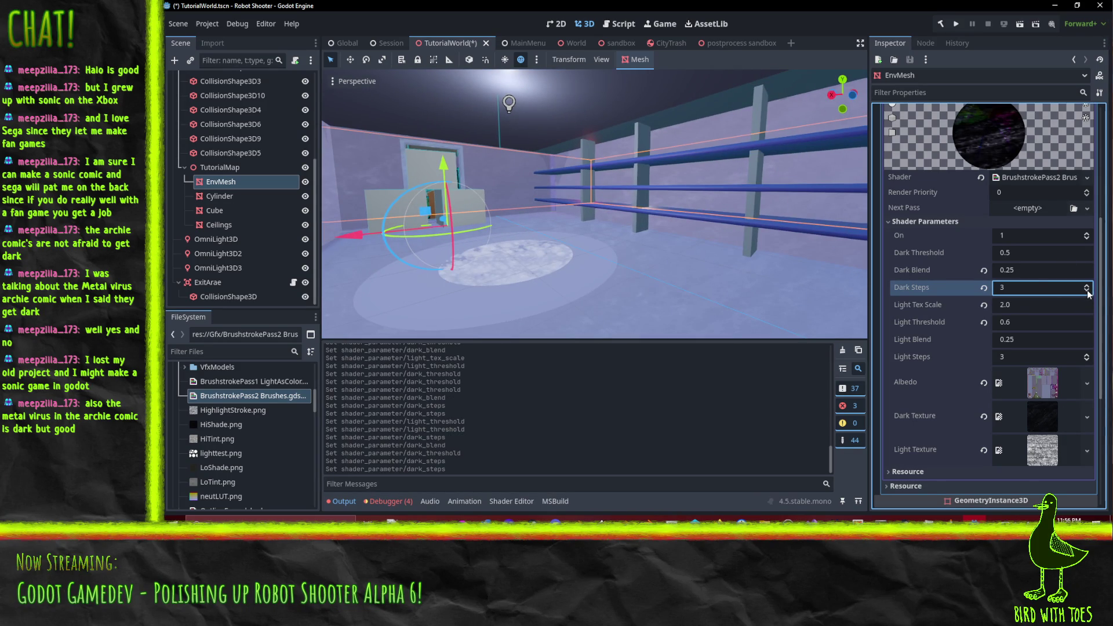
click(1042, 269)
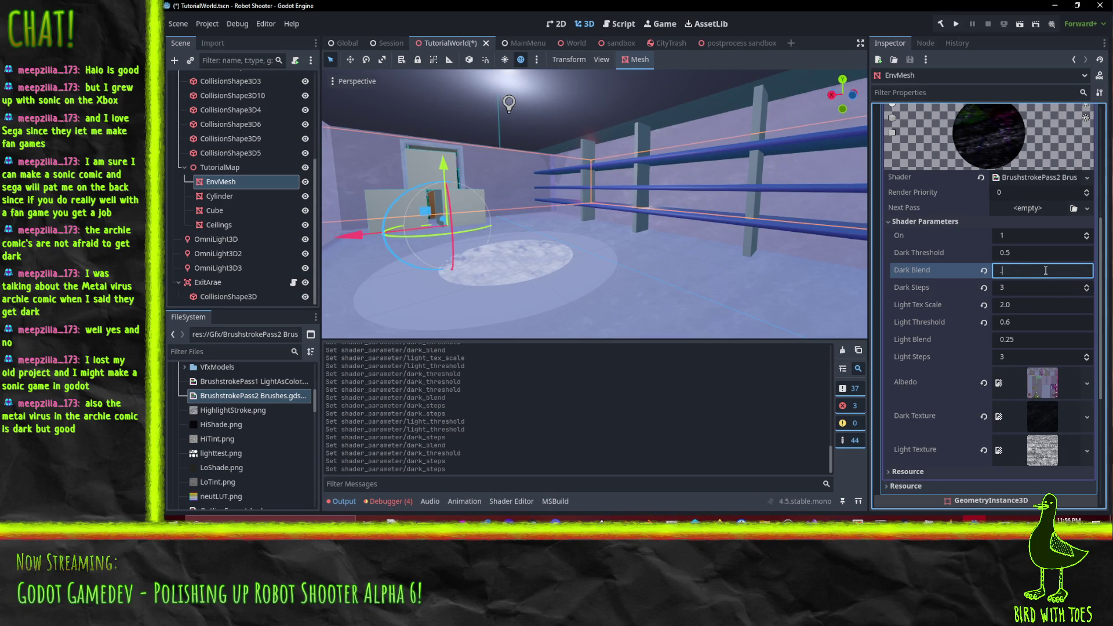
text(3)
key(Return)
click(1045, 271)
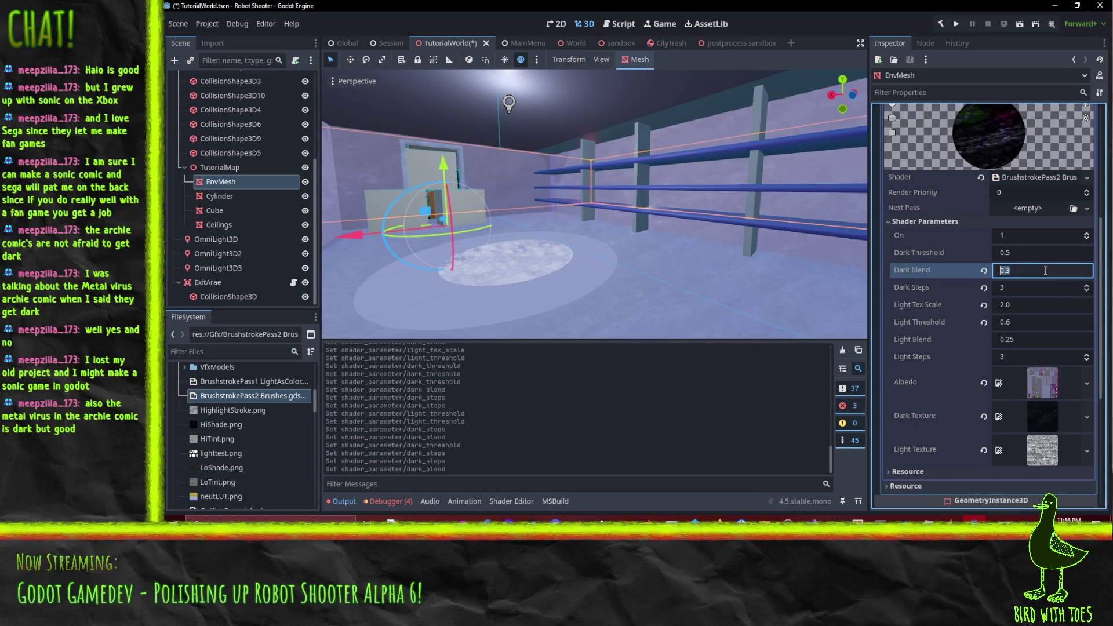
text(0.4)
key(Return)
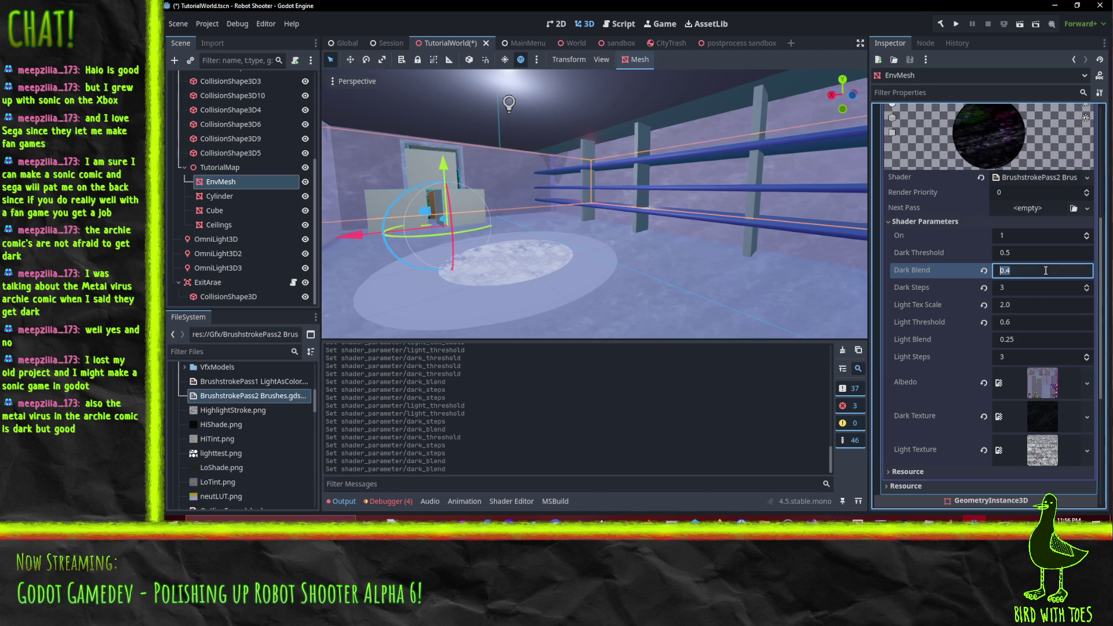
text(.25)
key(Return)
Step: Lower Dark Threshold to 0.4 after trying 0.6, and inspect the shading around the room
click(1025, 259)
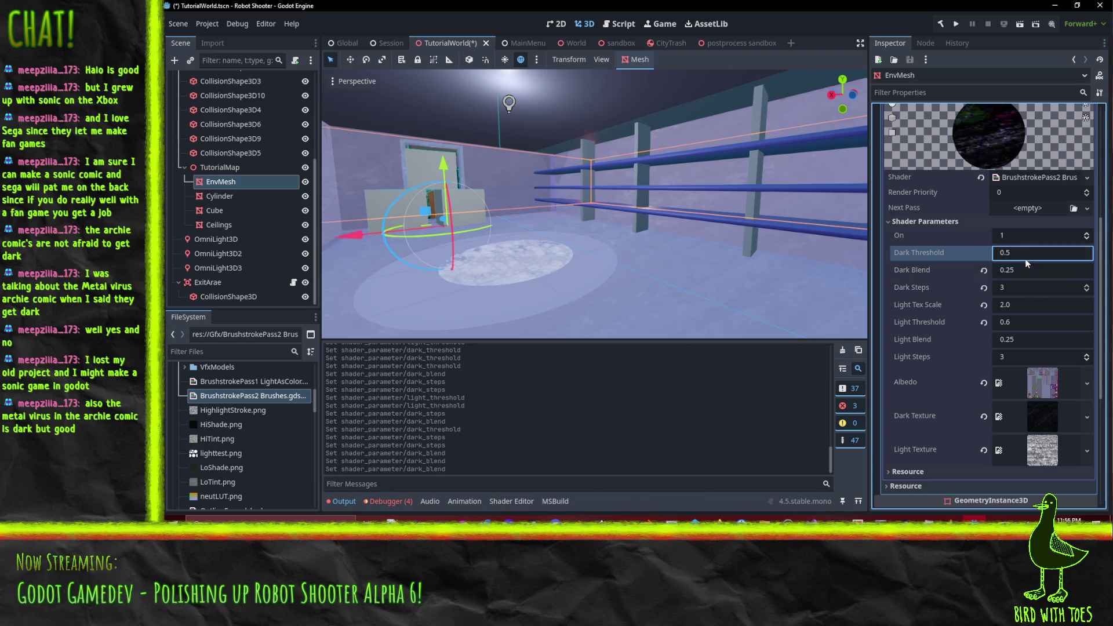
text(.6)
key(Return)
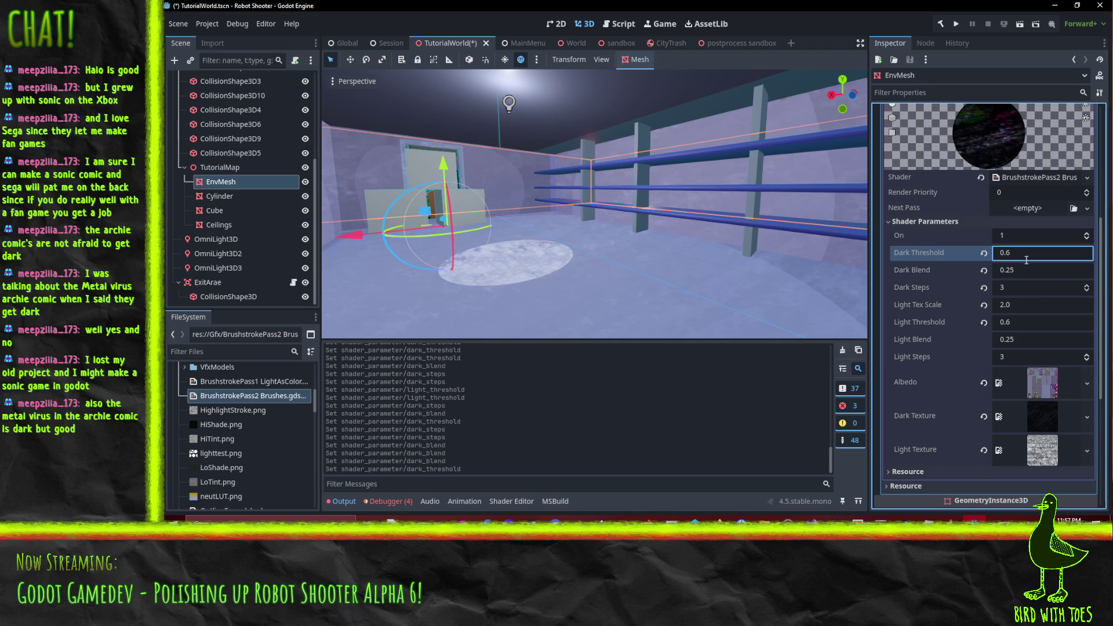
click(1025, 260)
text(0.4)
key(Return)
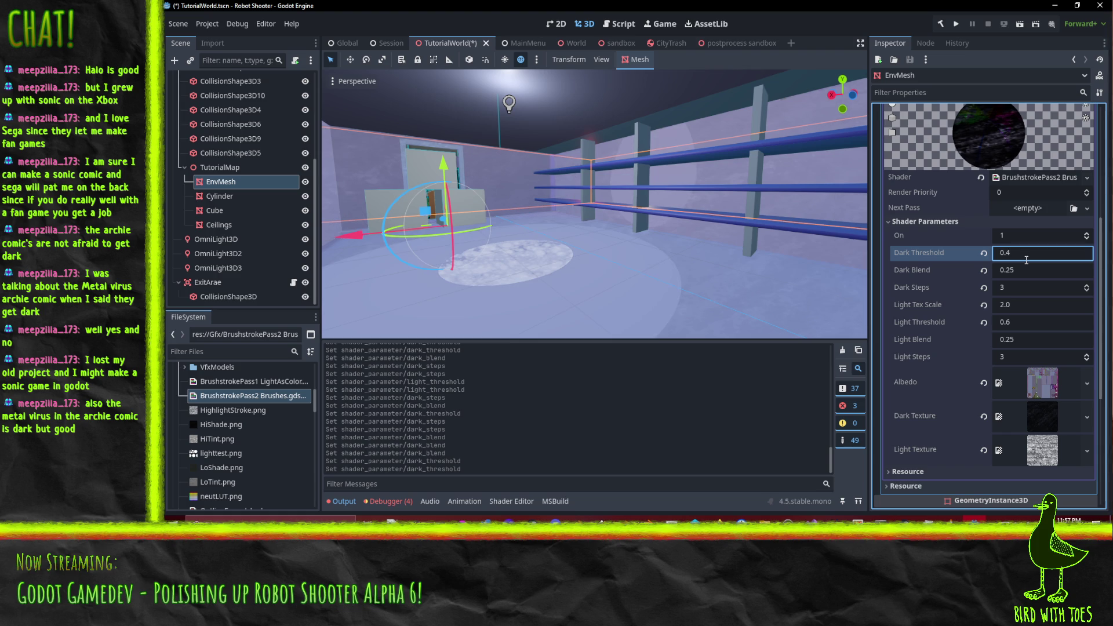
mouse_move(695, 263)
mouse_down()
mouse_move(555, 272)
mouse_move(623, 259)
mouse_up()
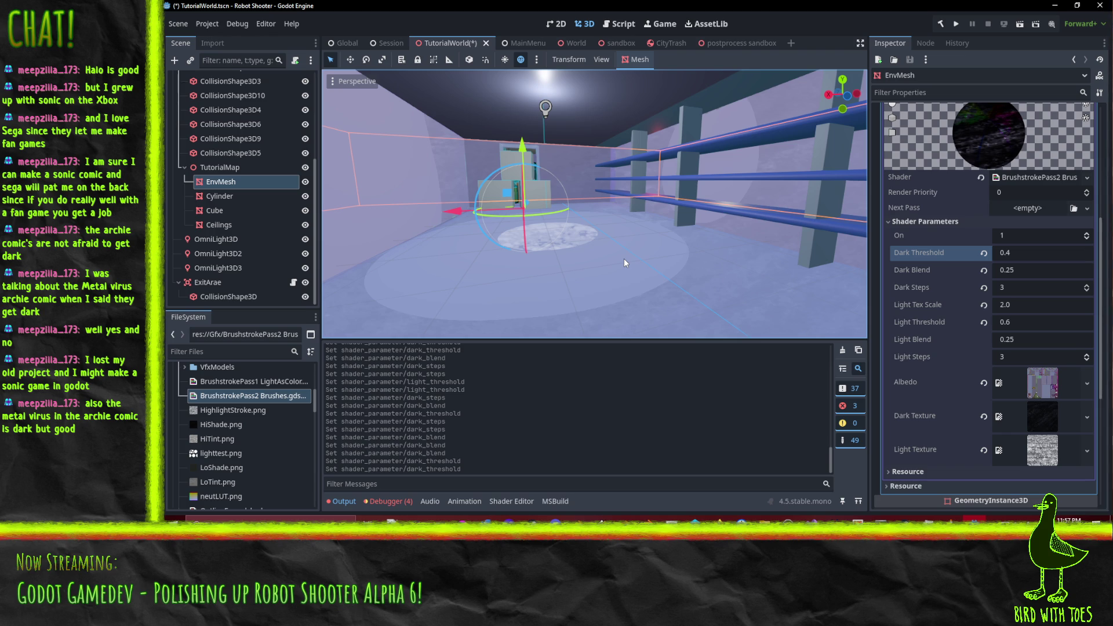
mouse_move(652, 200)
mouse_down()
mouse_move(610, 187)
mouse_move(575, 214)
mouse_move(557, 156)
mouse_up()
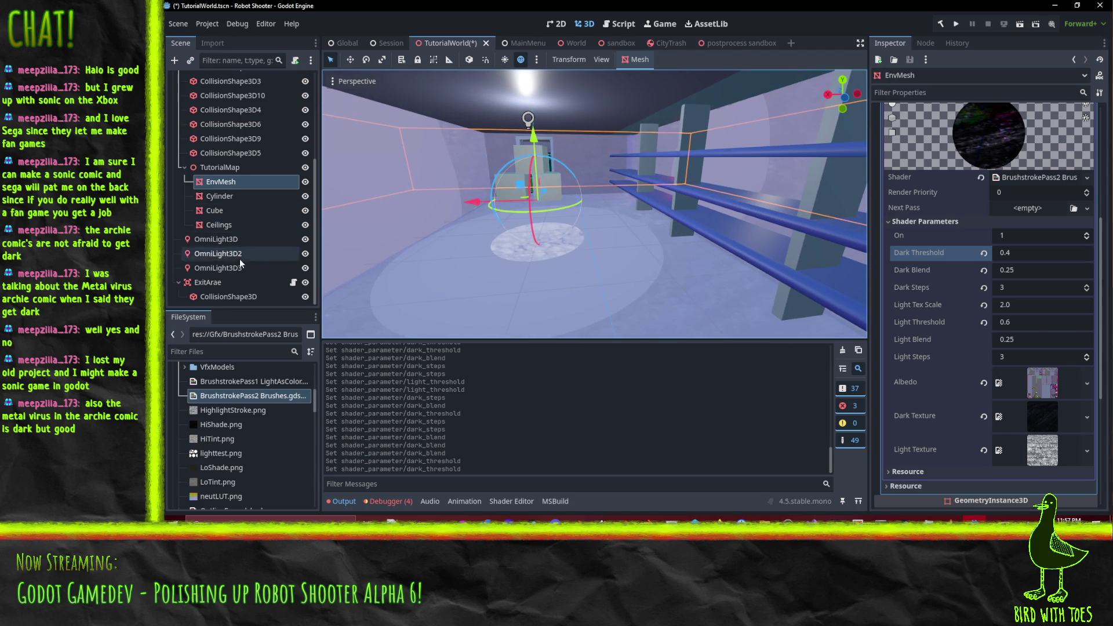
scroll(238, 258, up, 5)
scroll(183, 234, down, 5)
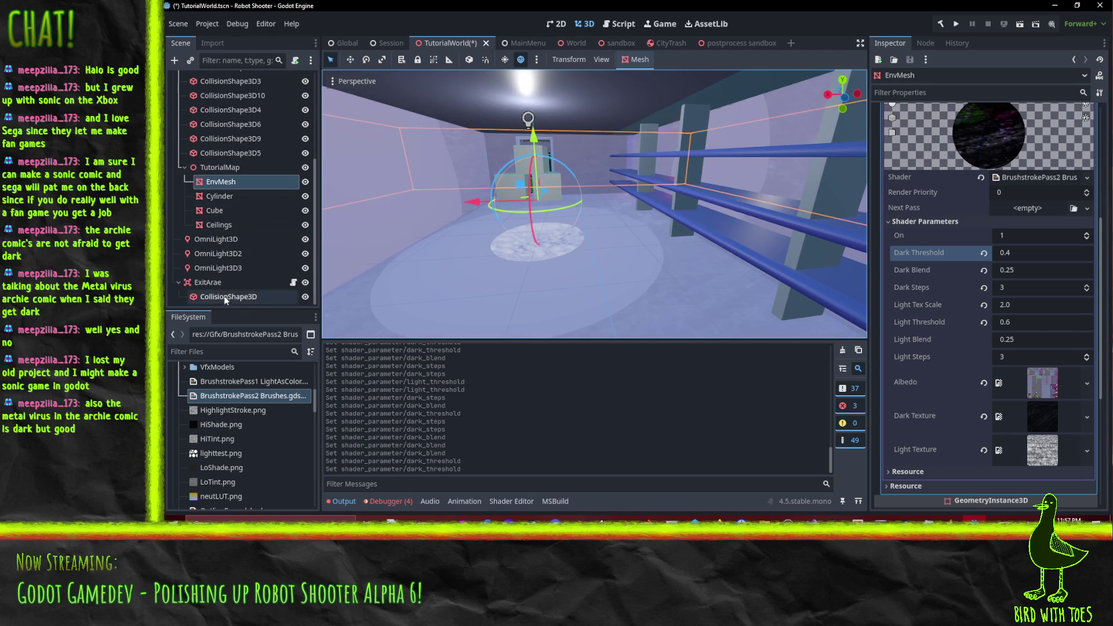
mouse_move(510, 197)
mouse_down()
mouse_move(599, 158)
mouse_move(690, 175)
mouse_up()
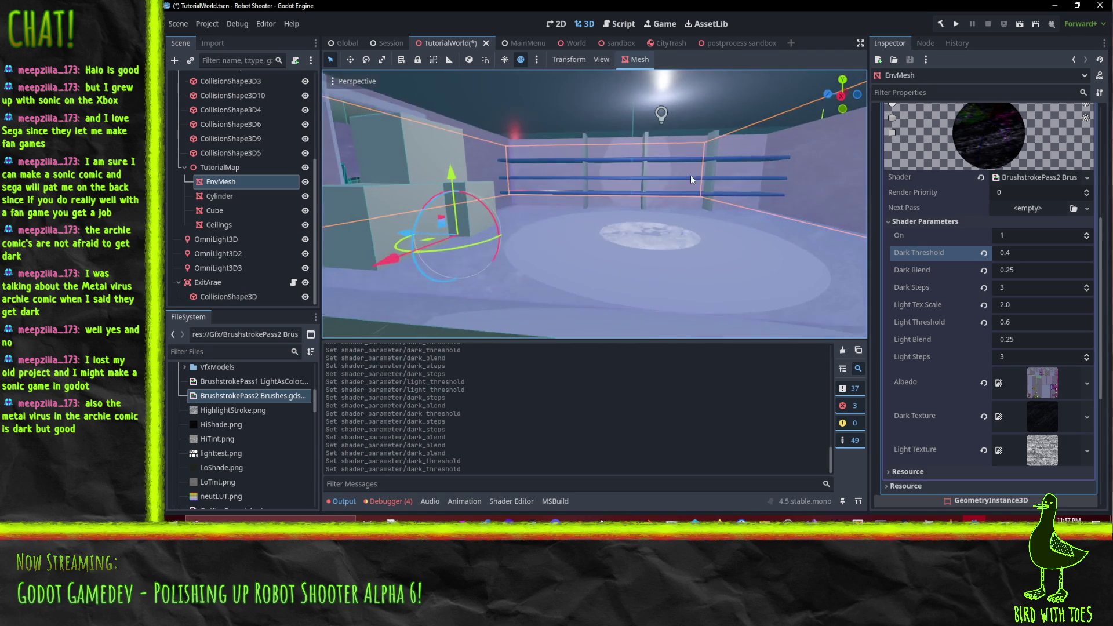
mouse_move(586, 217)
mouse_down()
mouse_move(857, 211)
mouse_move(323, 230)
mouse_move(787, 221)
mouse_move(732, 180)
mouse_move(750, 179)
mouse_move(681, 177)
mouse_move(690, 159)
mouse_move(657, 211)
mouse_move(692, 163)
mouse_move(638, 184)
mouse_move(628, 182)
mouse_move(677, 175)
mouse_move(606, 178)
mouse_move(688, 172)
mouse_move(540, 192)
mouse_move(635, 193)
mouse_move(606, 209)
mouse_move(657, 213)
mouse_move(635, 214)
mouse_move(712, 203)
mouse_up()
Step: Give the Cube a new ShaderMaterial override in slot 0 using the BrushstrokePass1 LightAsColor shader
click(711, 202)
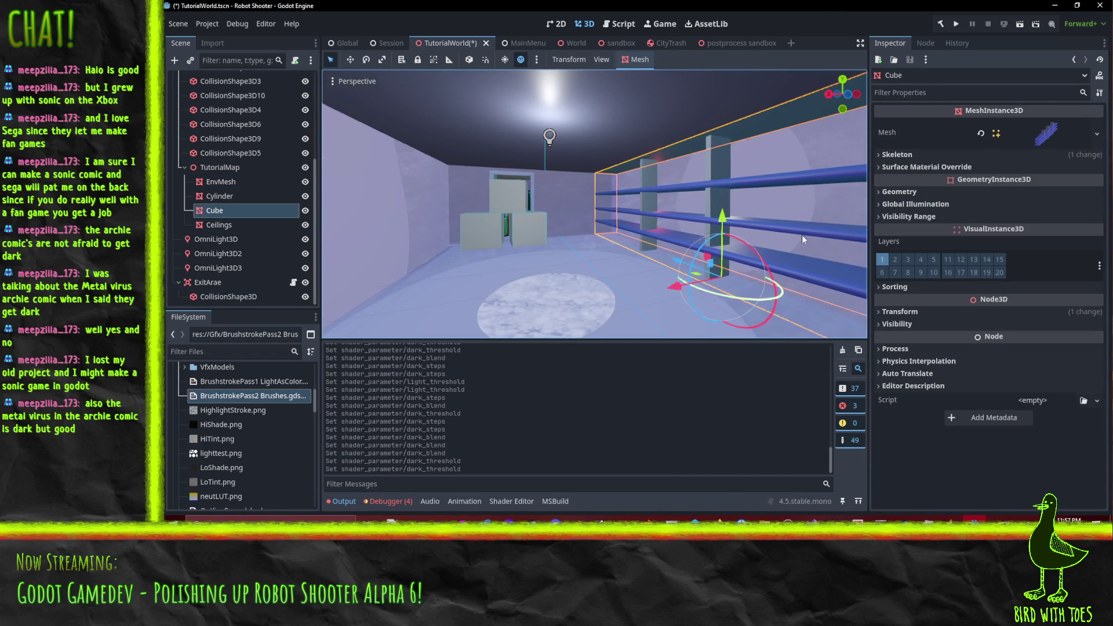
click(926, 167)
click(1065, 182)
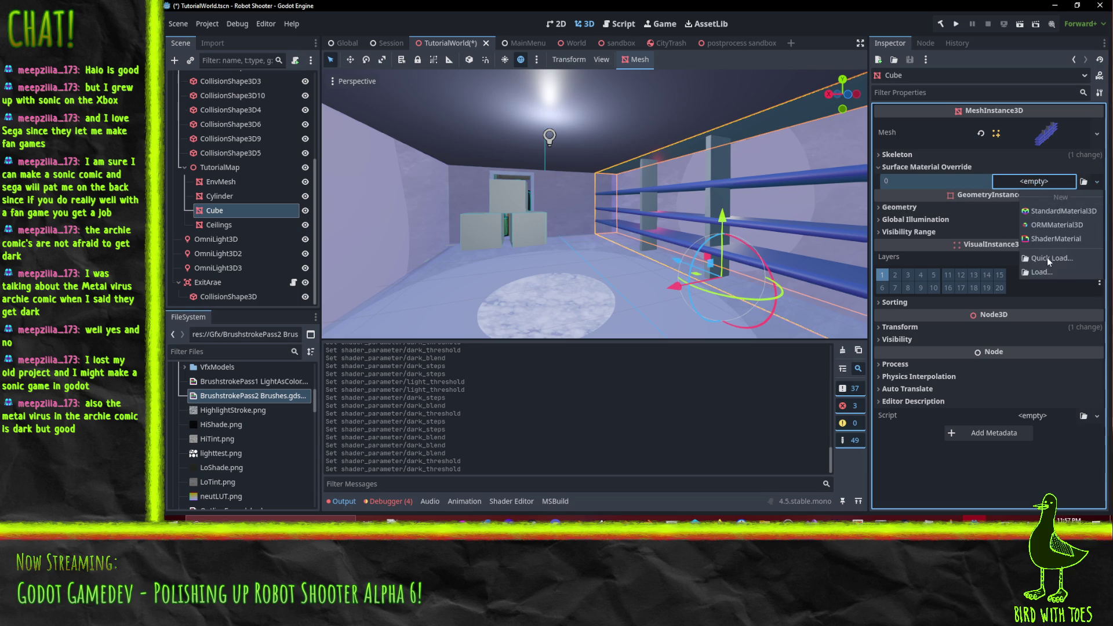
click(1062, 211)
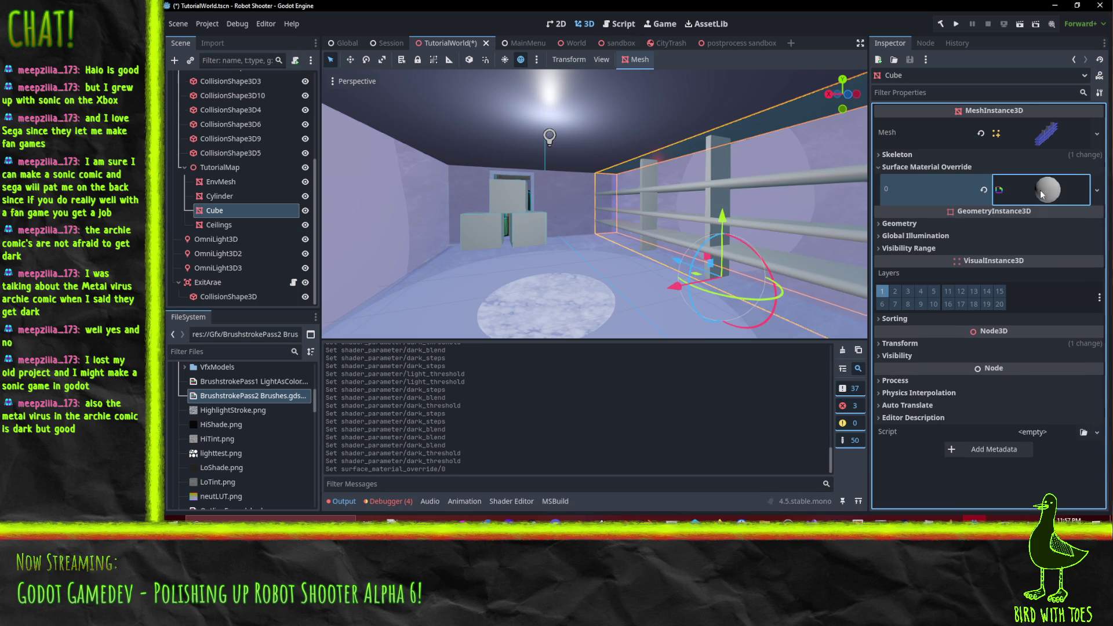
click(1042, 194)
click(1089, 289)
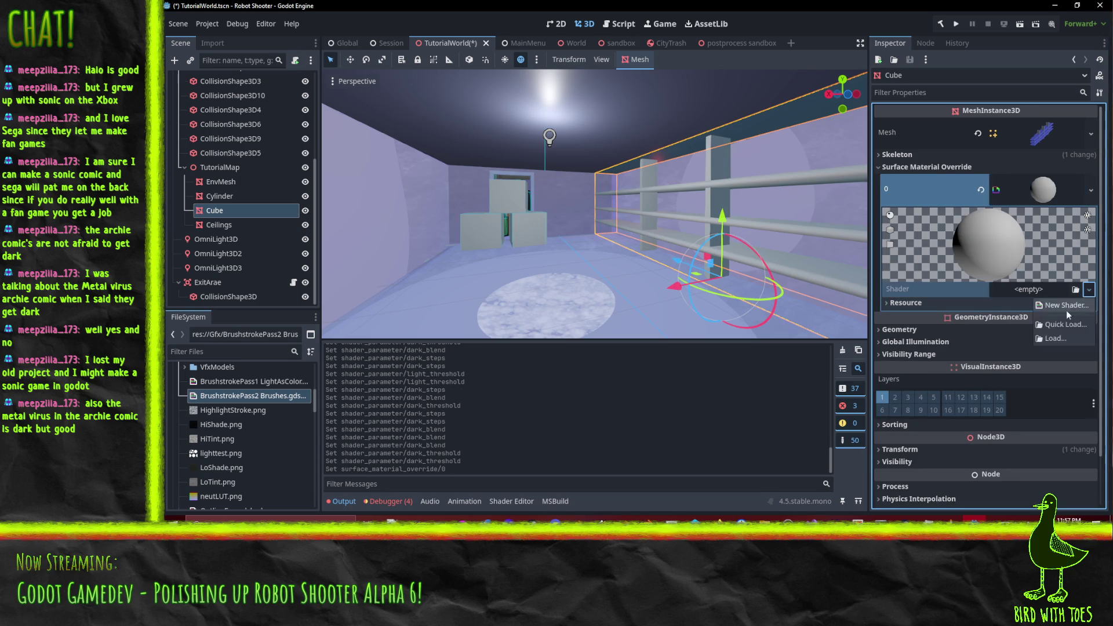
click(1067, 326)
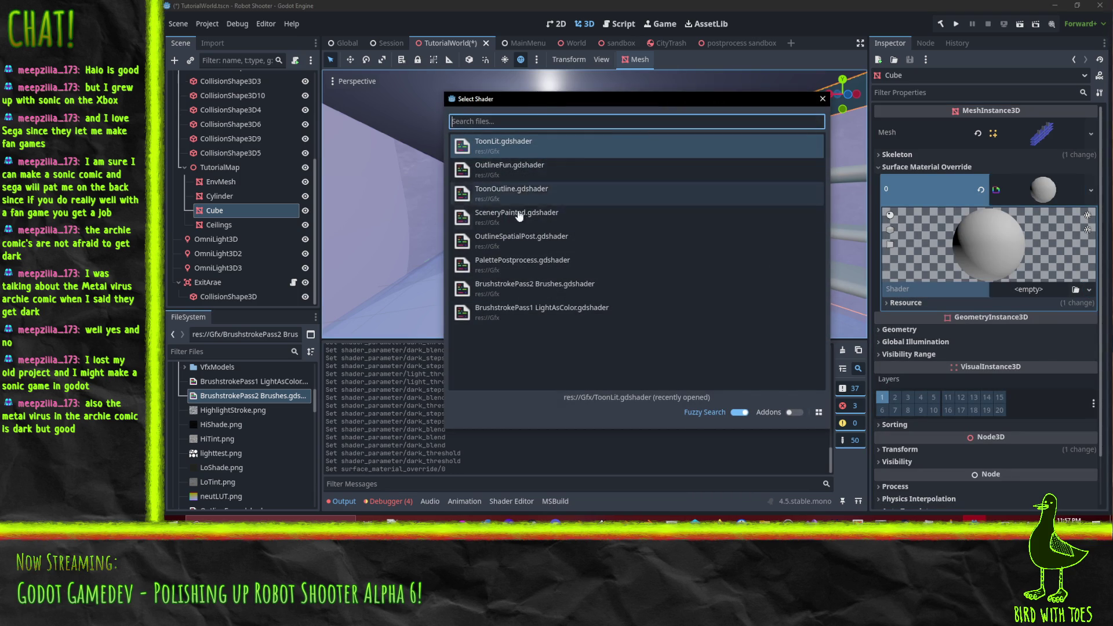
double_click(525, 312)
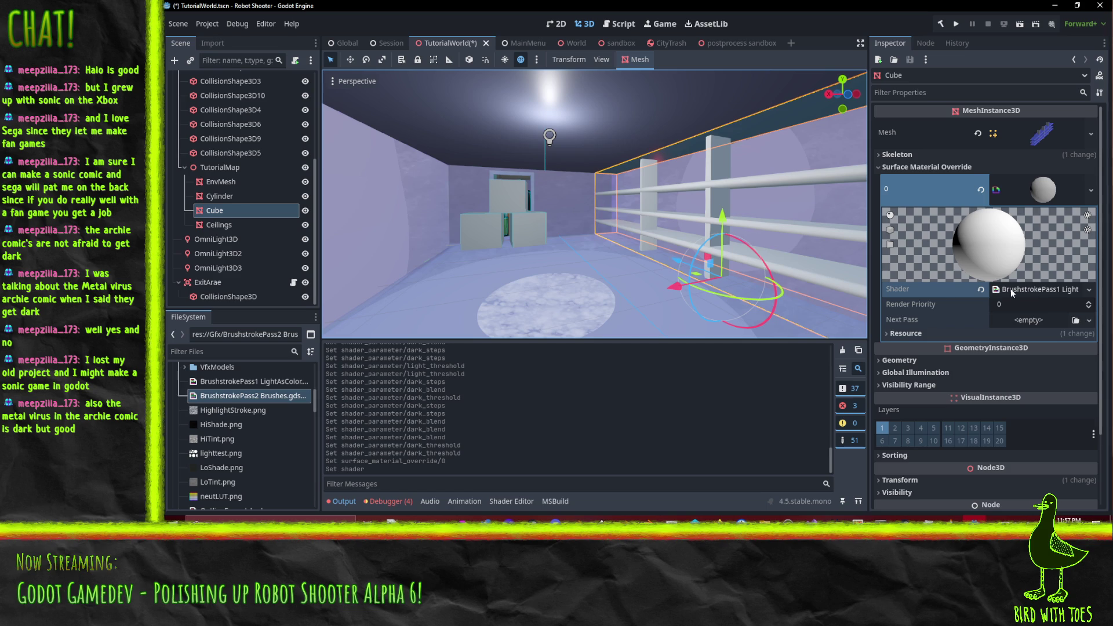
Step: Add a next-pass ShaderMaterial using the BrushstrokePass2 Brushes shader and expand its parameters
click(1028, 320)
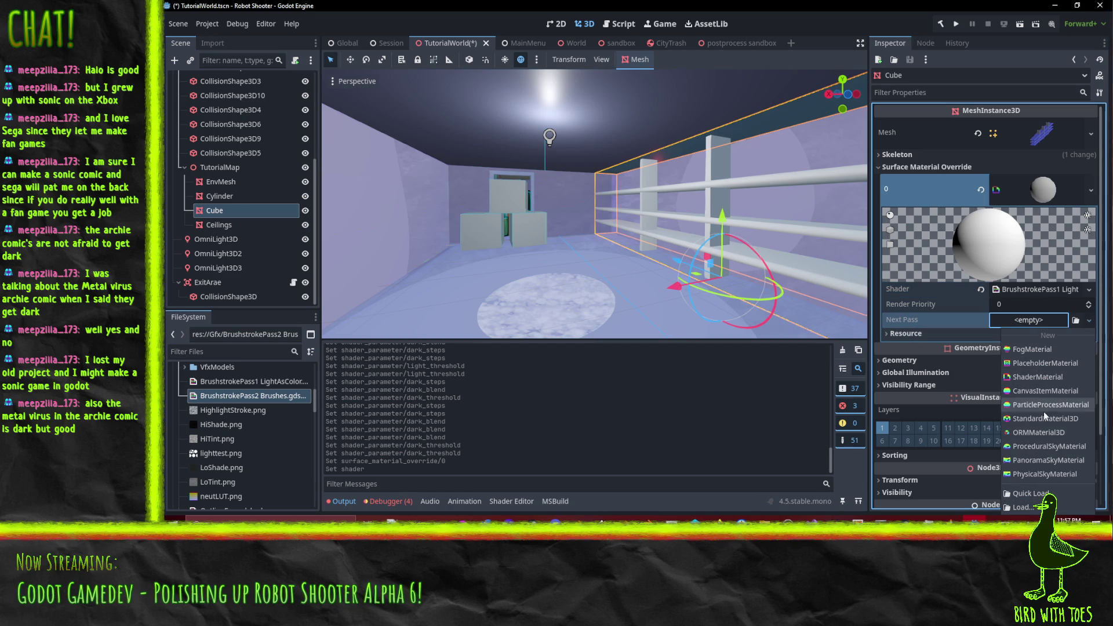
click(1038, 378)
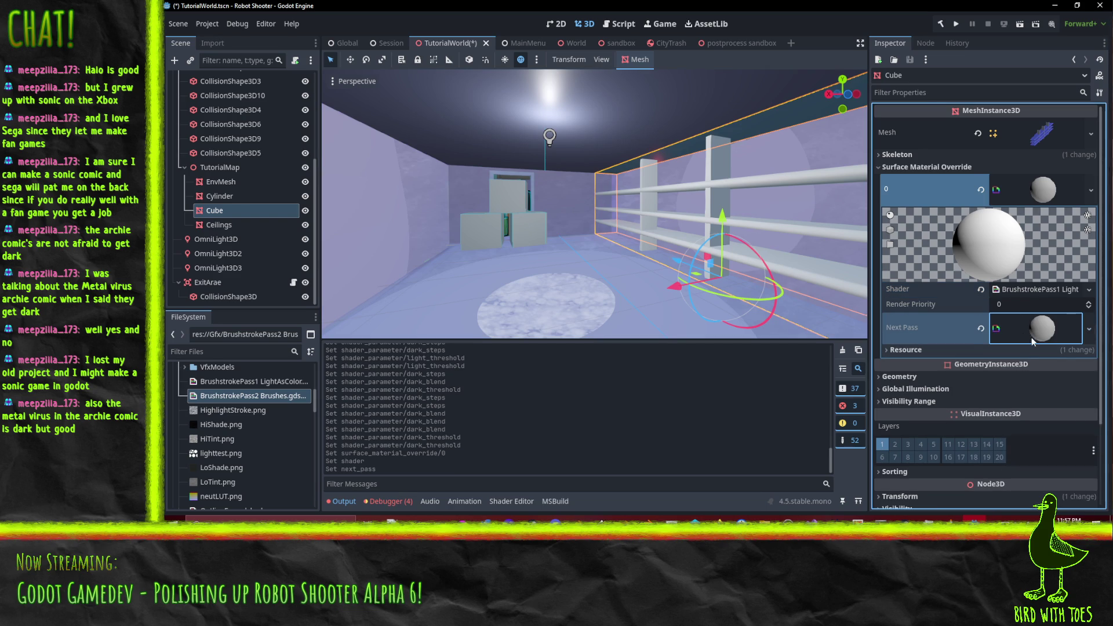
click(1086, 428)
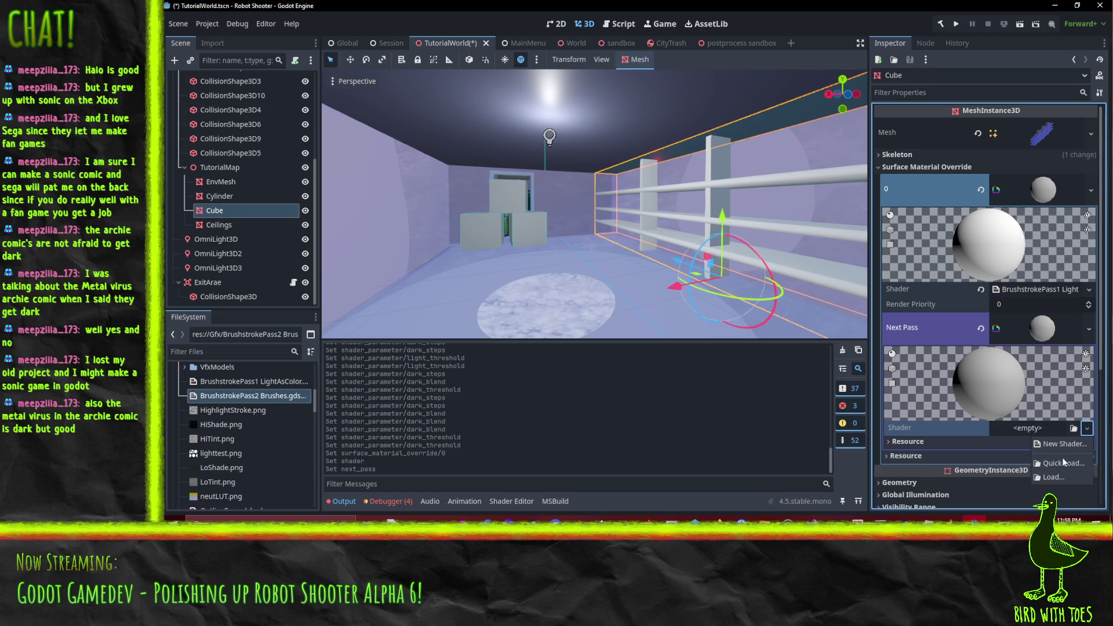
click(1062, 466)
double_click(515, 290)
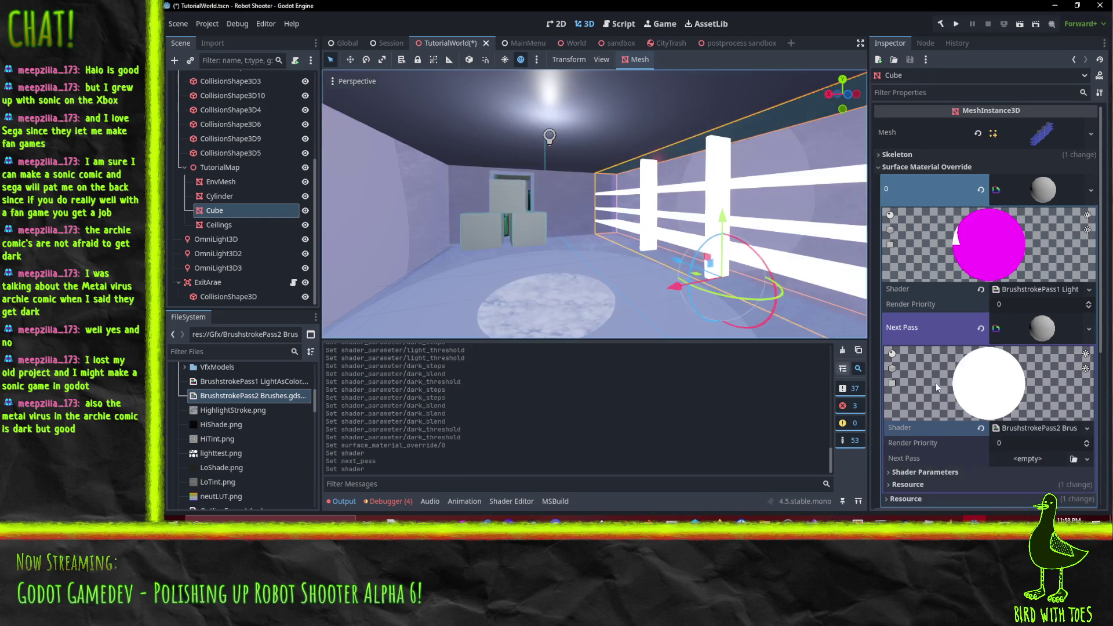
scroll(1018, 415, down, 3)
click(1071, 372)
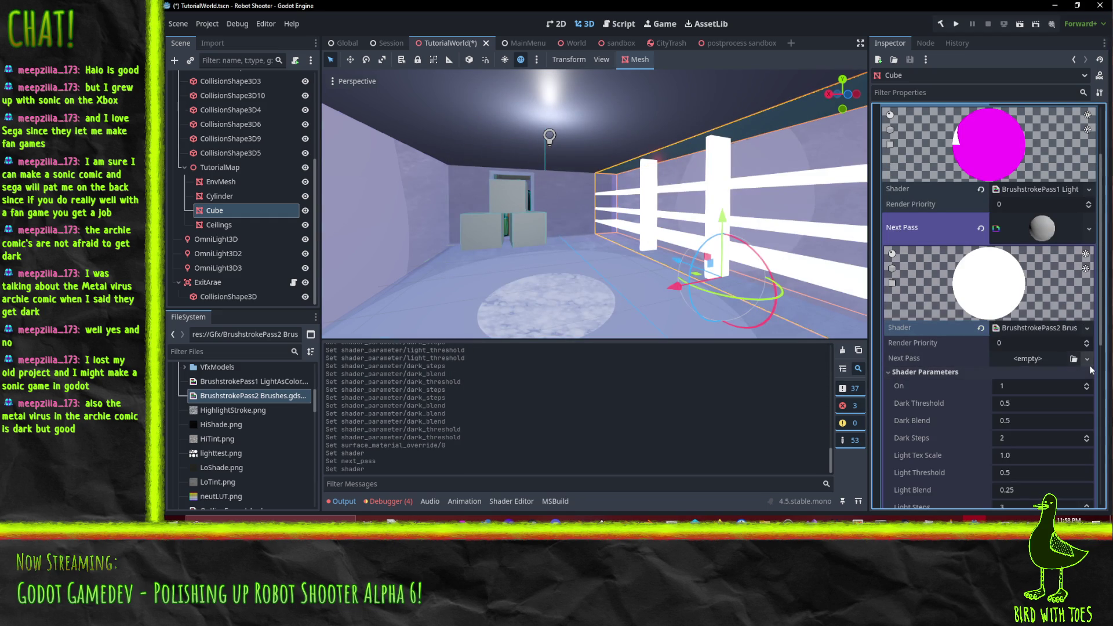
click(1088, 359)
click(930, 359)
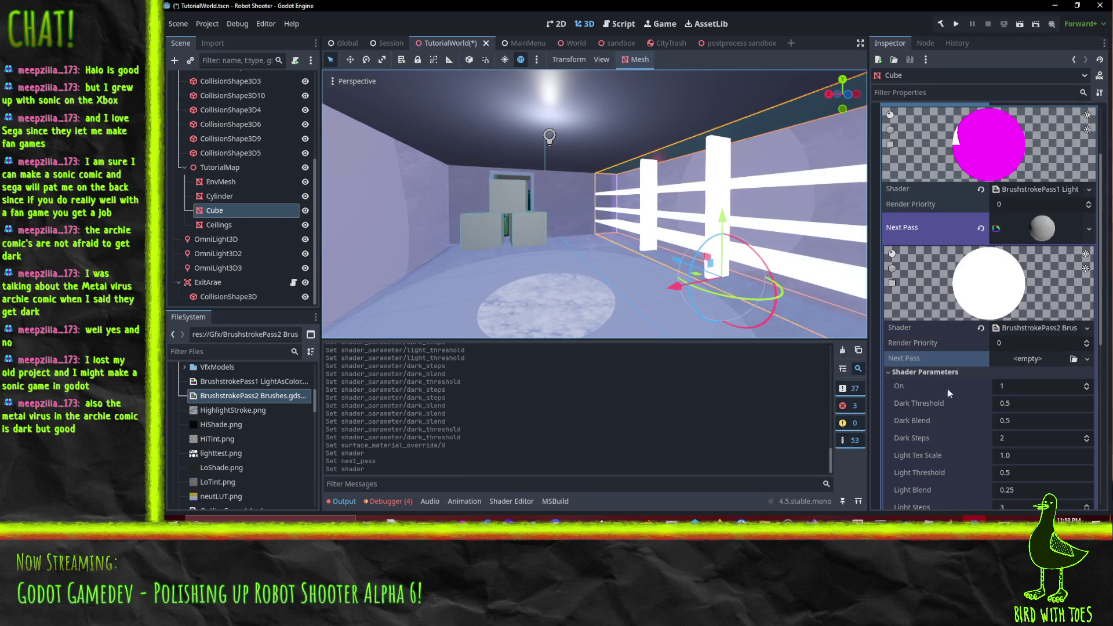
scroll(1027, 402, down, 4)
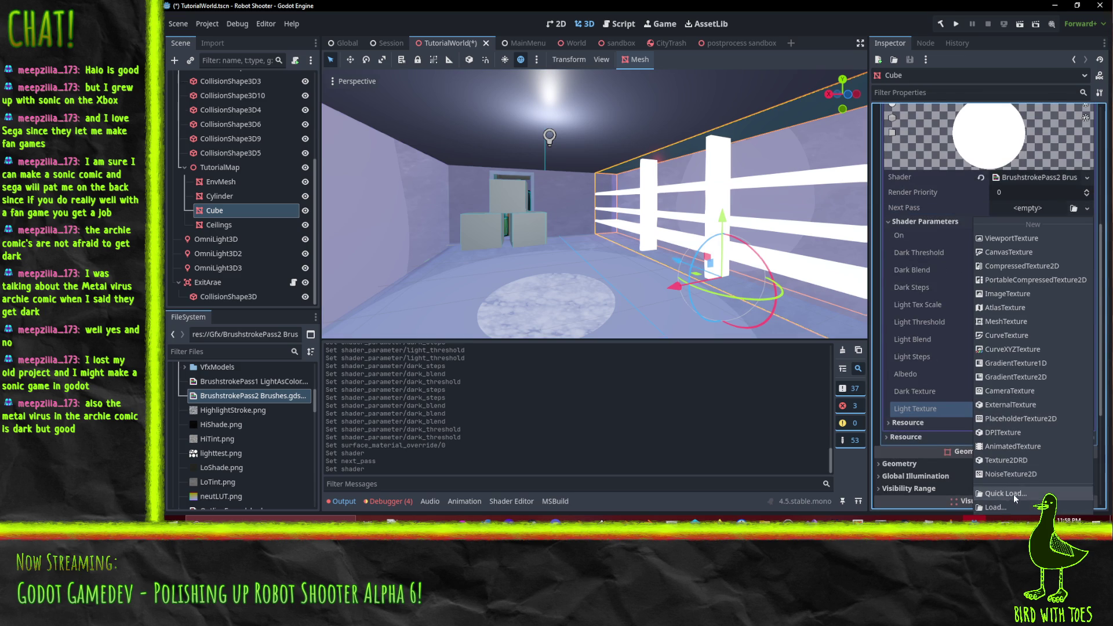
Step: Assign stroke textures to the Cube's Light Texture and Dark Texture
click(1005, 494)
double_click(665, 302)
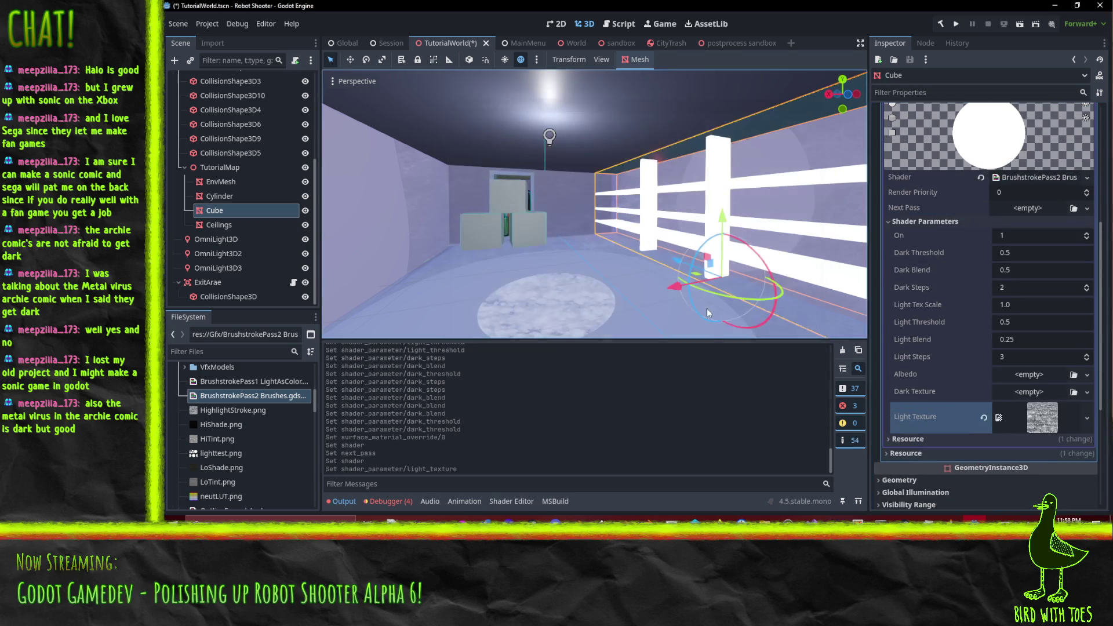
click(1087, 392)
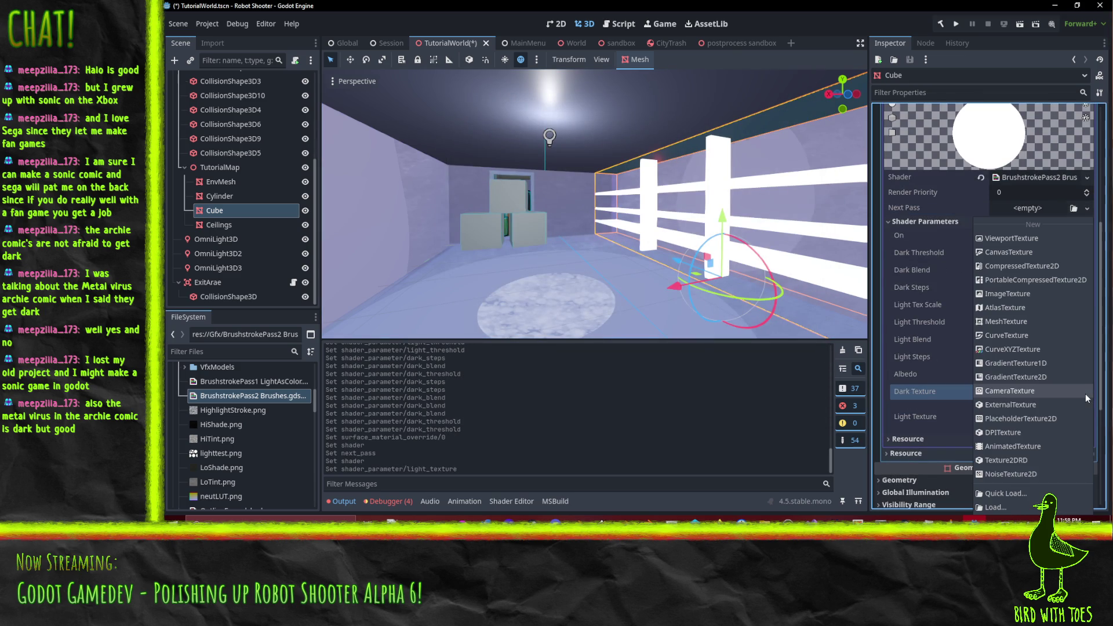
click(1005, 494)
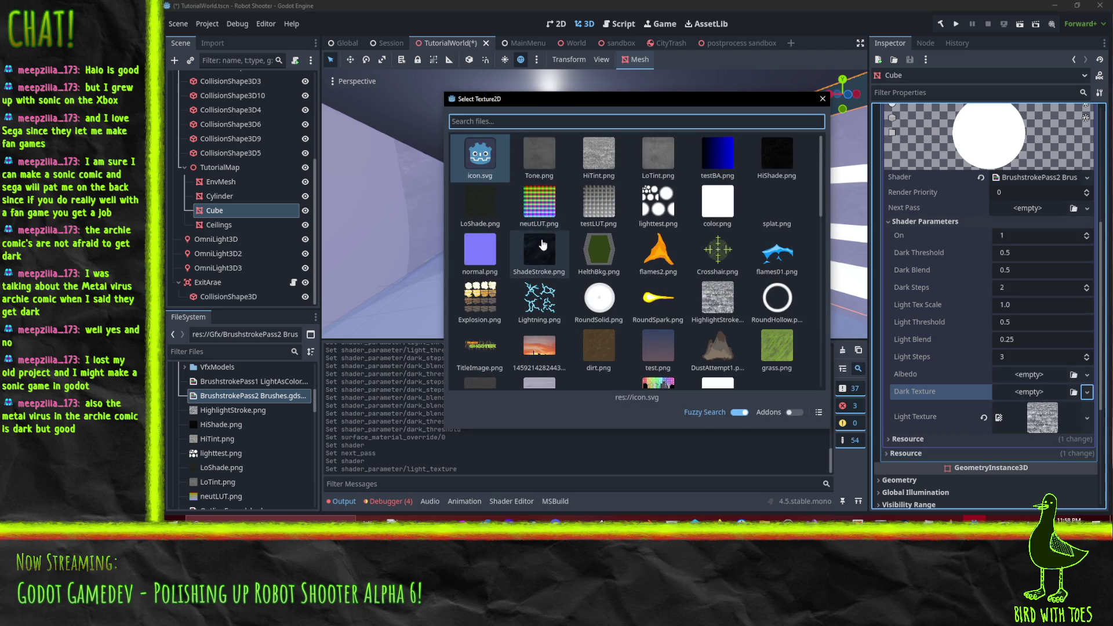
double_click(539, 250)
Step: Set the albedo texture to TutorialAreaPipes, found by searching 'tut'
click(1088, 379)
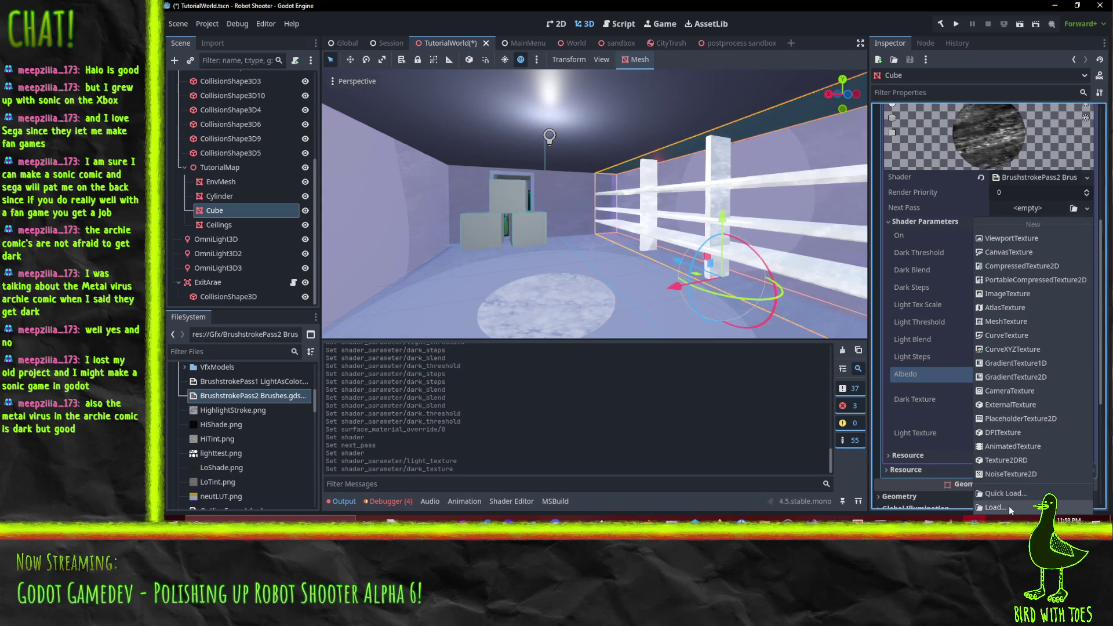
click(1009, 493)
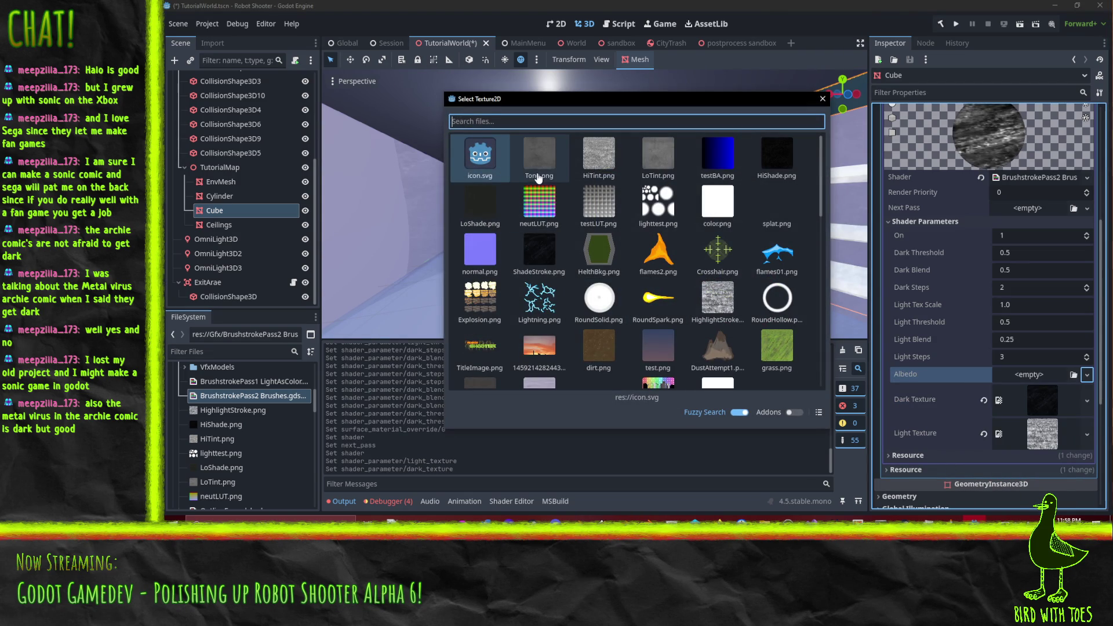
text(tut)
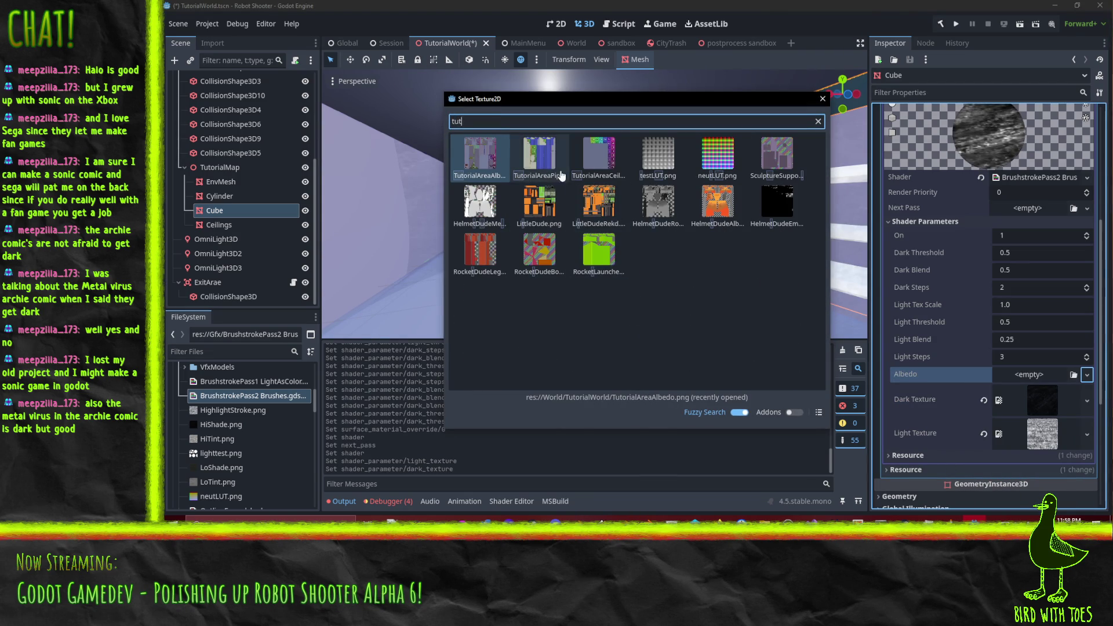
double_click(539, 155)
Step: Raise the Cube's Light Tex Scale to 3.0
mouse_move(732, 251)
mouse_down()
mouse_move(687, 243)
mouse_move(714, 244)
mouse_move(682, 230)
mouse_move(690, 223)
mouse_move(729, 273)
mouse_move(707, 266)
mouse_move(728, 268)
mouse_up()
click(1037, 307)
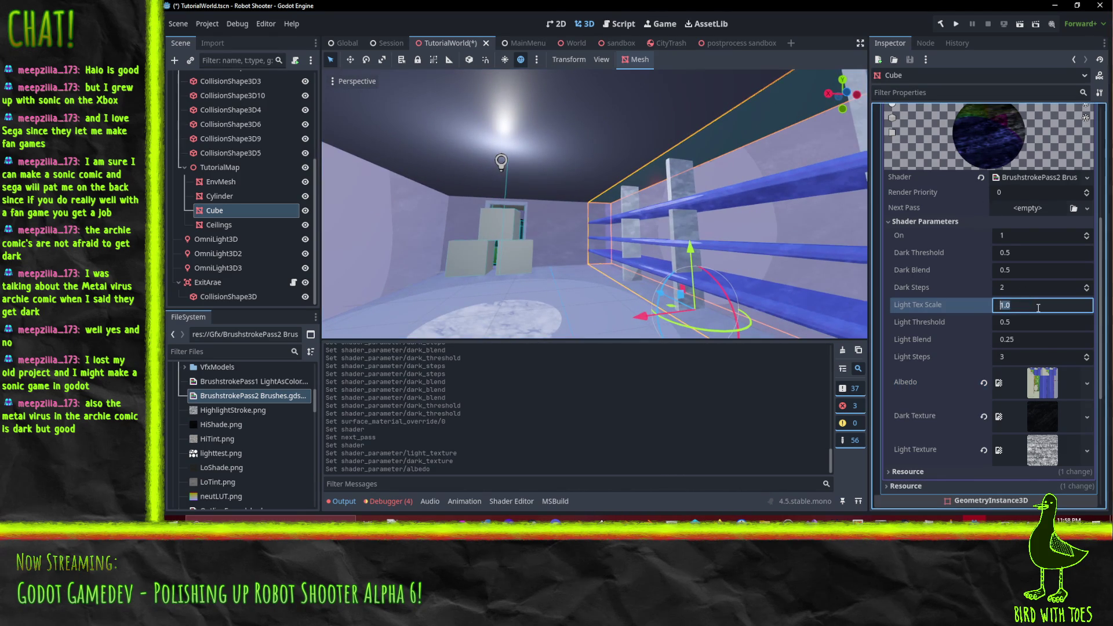
text(3)
key(Return)
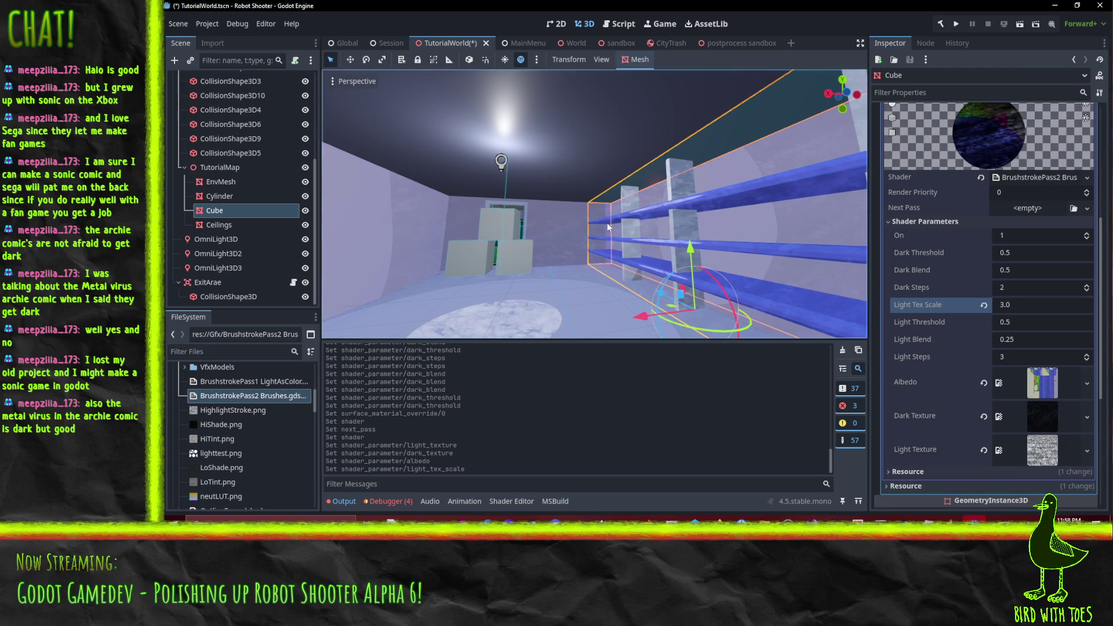
mouse_move(607, 223)
mouse_down()
mouse_move(617, 221)
mouse_move(569, 291)
mouse_up()
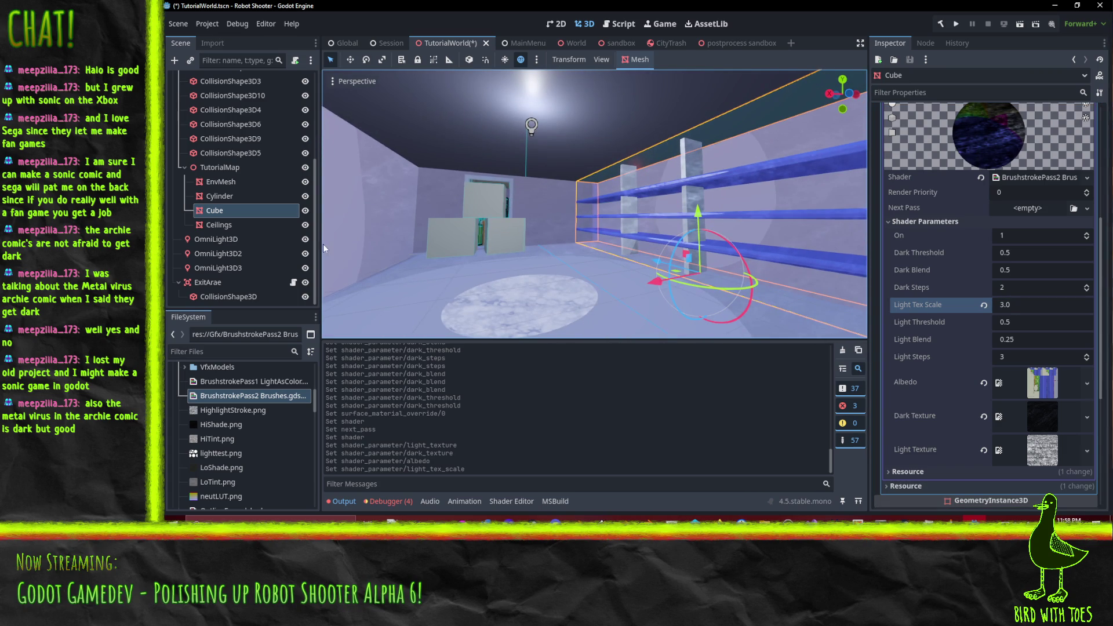
Step: Select EnvMesh and set its Light Tex Scale to 3.0
click(239, 182)
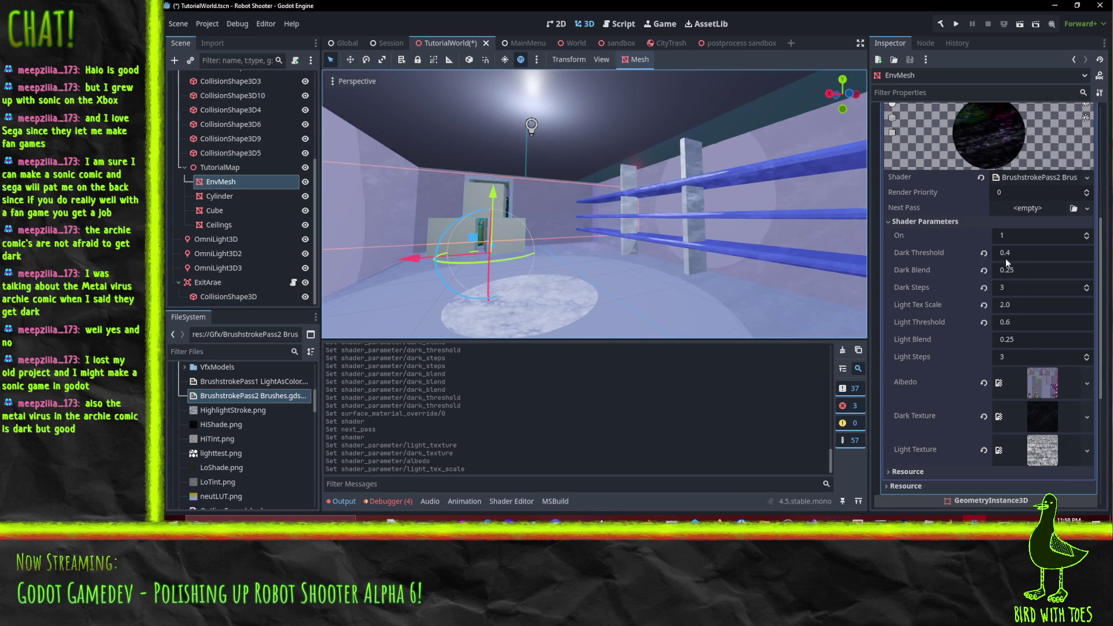
click(1024, 312)
text(3)
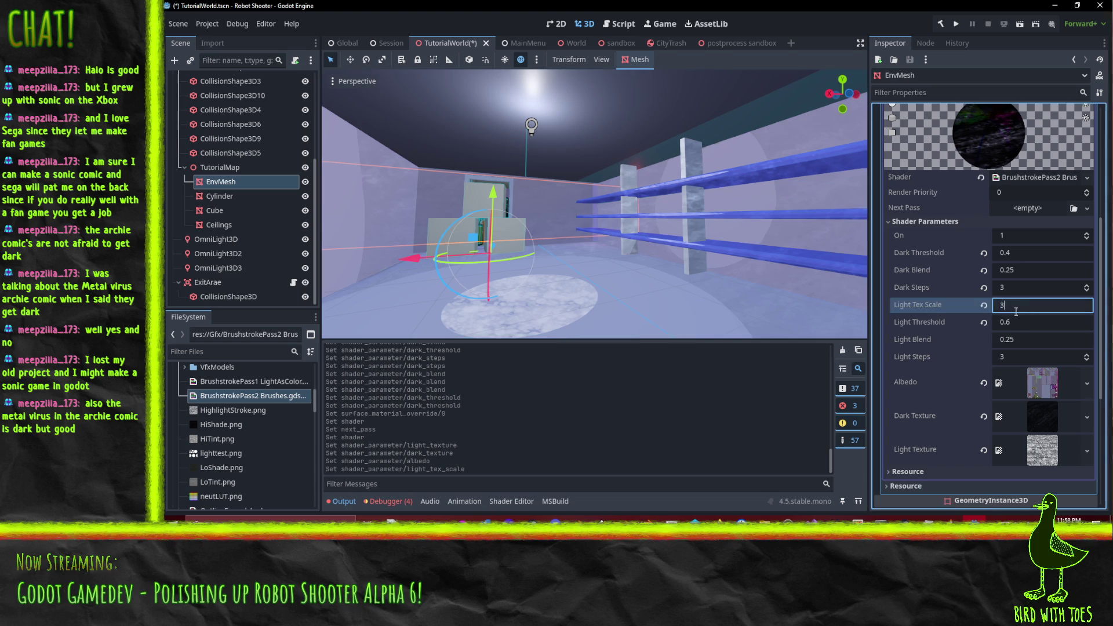
key(Return)
scroll(590, 267, down, 3)
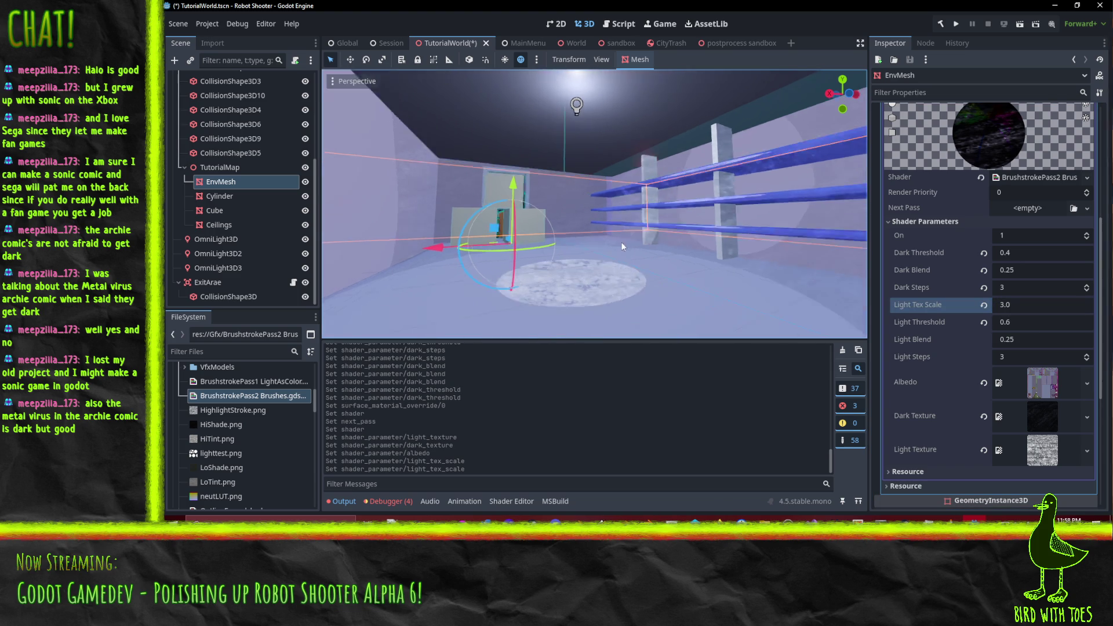
scroll(648, 258, down, 2)
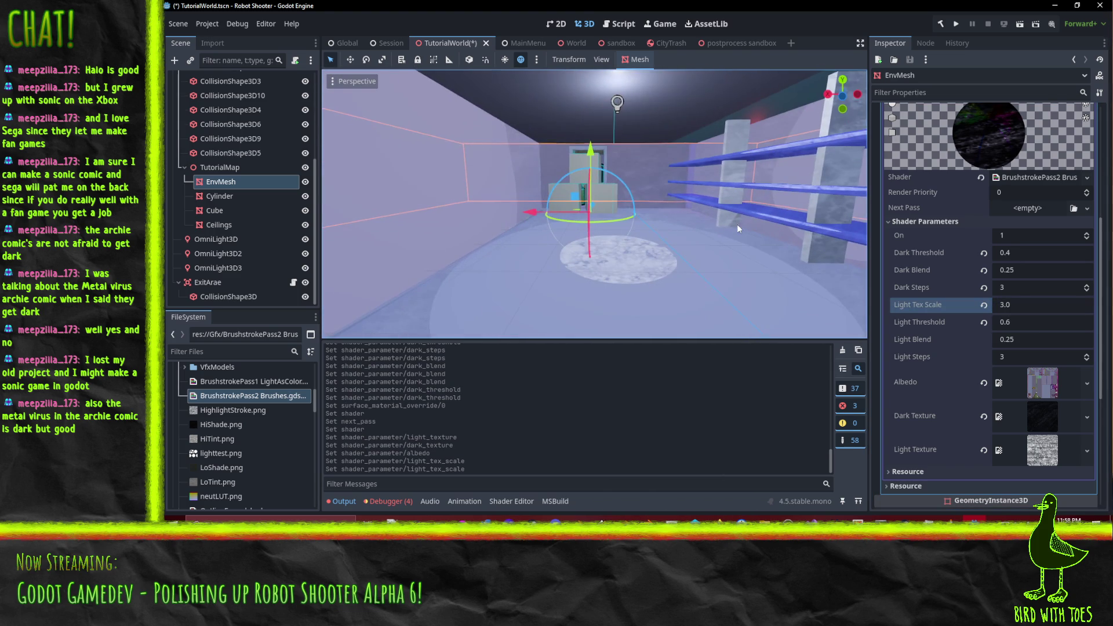
Step: Save the TutorialWorld scene with Ctrl+S
mouse_move(770, 231)
mouse_down()
mouse_move(678, 221)
mouse_move(700, 221)
mouse_up()
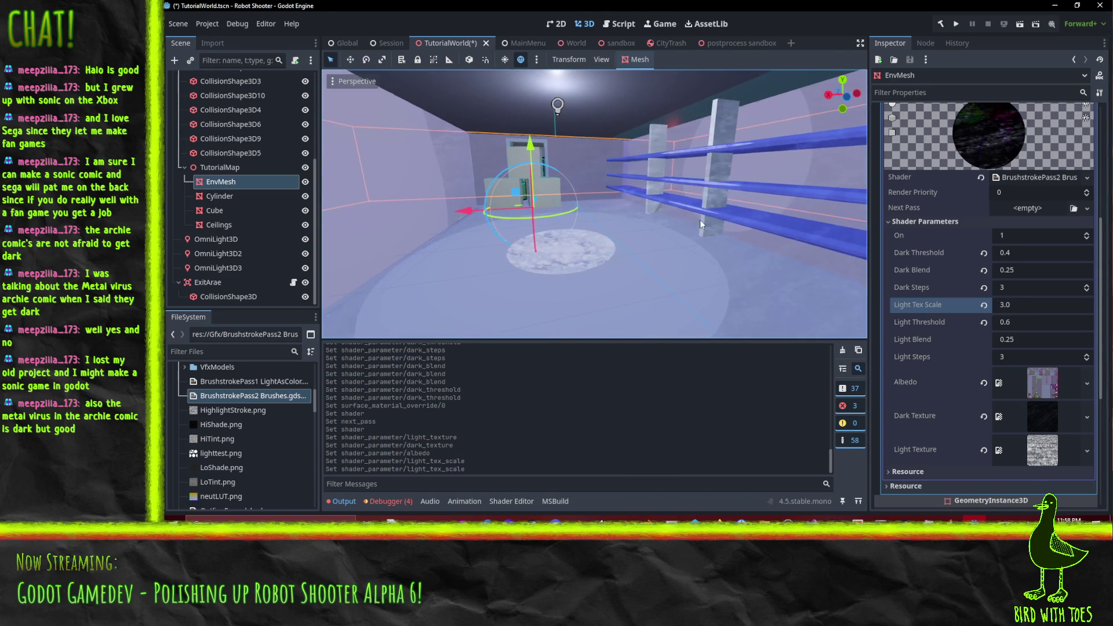
key(ctrl+s)
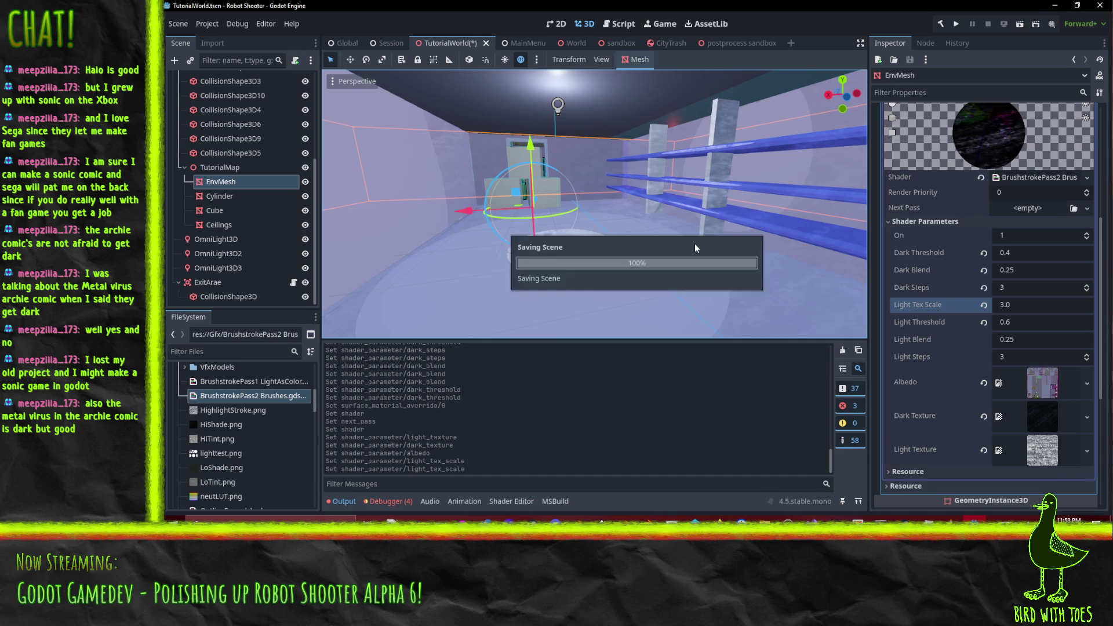
drag(713, 190, 661, 189)
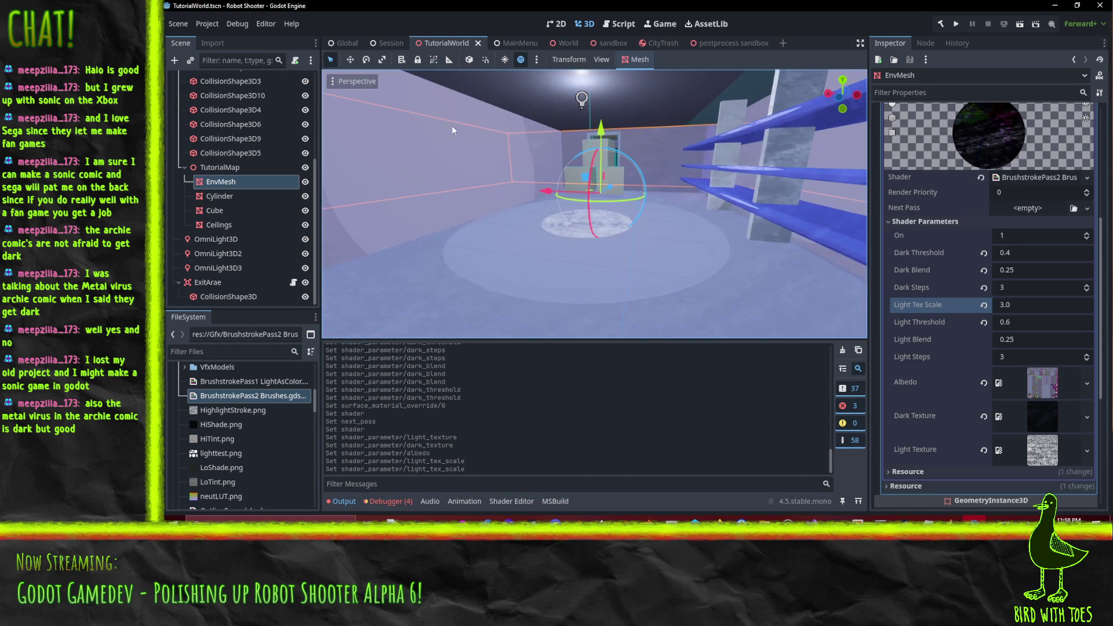
scroll(255, 192, up, 5)
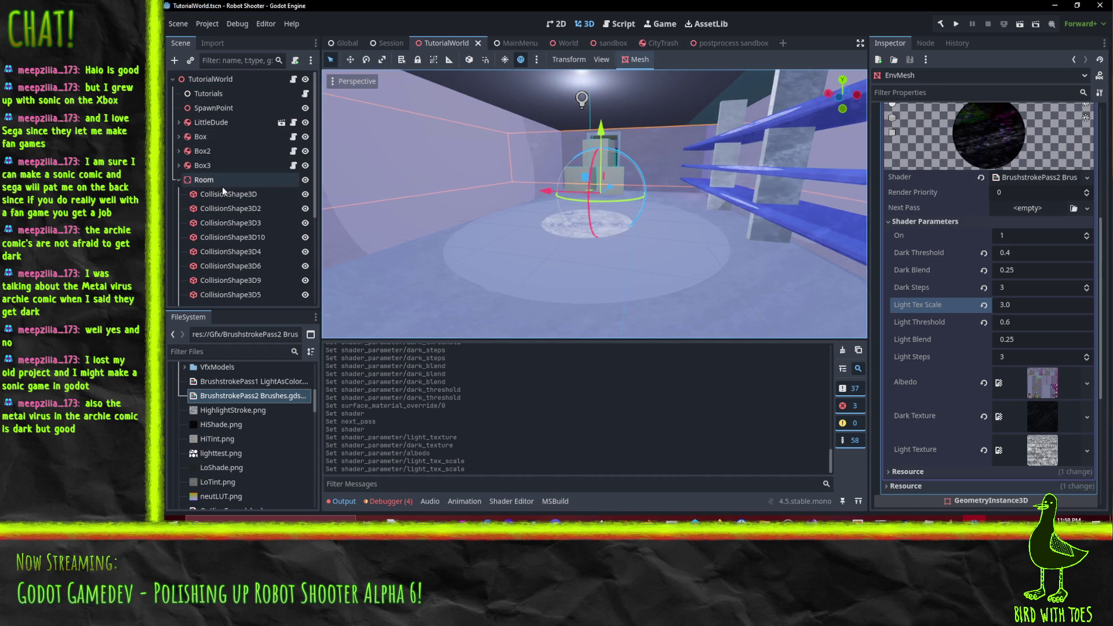
mouse_move(440, 166)
mouse_down()
mouse_move(651, 180)
mouse_move(520, 172)
mouse_move(616, 150)
mouse_move(535, 198)
mouse_move(589, 187)
mouse_move(574, 145)
mouse_up()
click(520, 59)
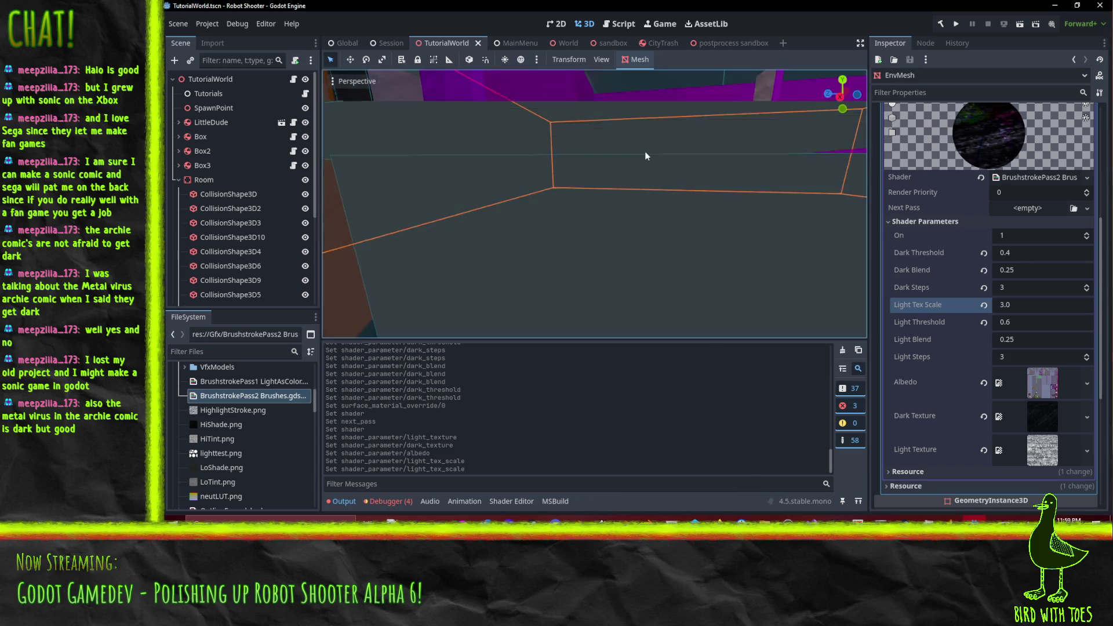
mouse_move(644, 151)
mouse_down()
mouse_move(520, 163)
mouse_move(578, 200)
mouse_move(779, 200)
mouse_move(339, 193)
mouse_move(444, 199)
mouse_move(406, 194)
mouse_move(607, 182)
mouse_move(464, 40)
mouse_up()
click(521, 59)
mouse_move(522, 91)
mouse_down()
mouse_move(620, 140)
mouse_move(690, 154)
mouse_move(754, 148)
mouse_move(697, 163)
mouse_move(724, 161)
mouse_move(654, 155)
mouse_move(698, 159)
mouse_move(663, 151)
mouse_move(716, 175)
mouse_move(644, 187)
mouse_move(690, 170)
mouse_up()
scroll(225, 218, down, 5)
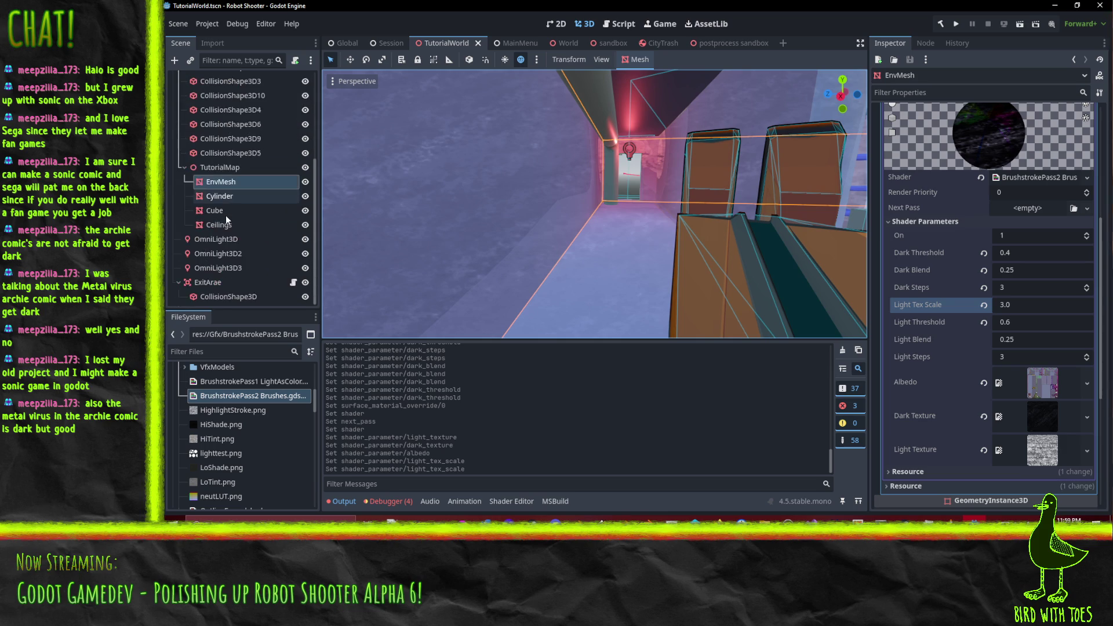
Step: Give Ceilings a new ShaderMaterial override in slot 0 using the BrushstrokePass1 LightAsColor shader
click(239, 216)
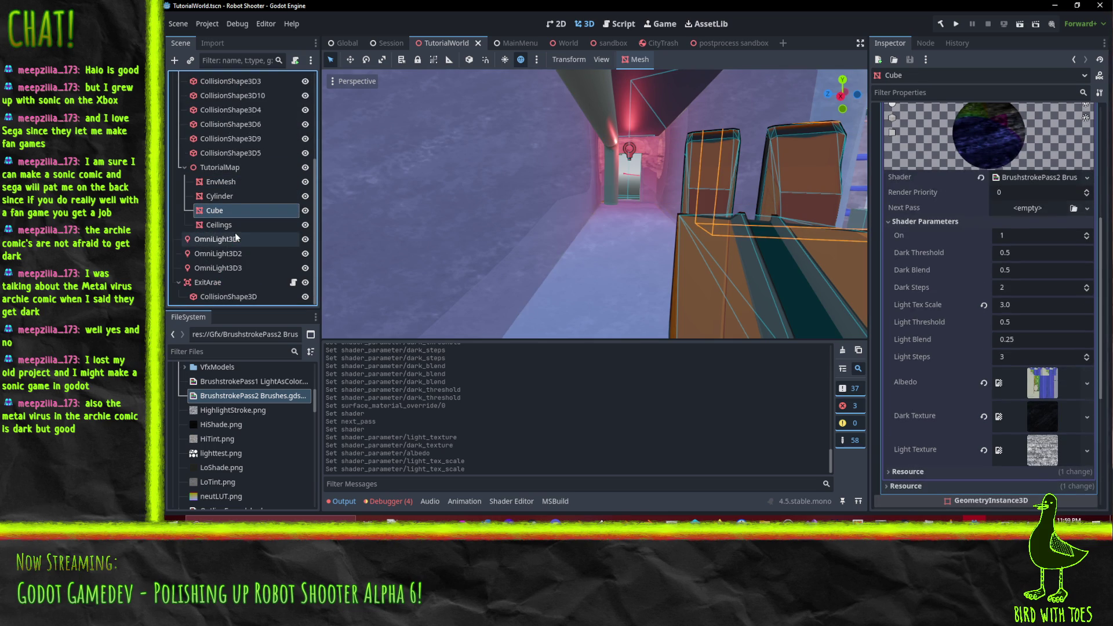
click(234, 229)
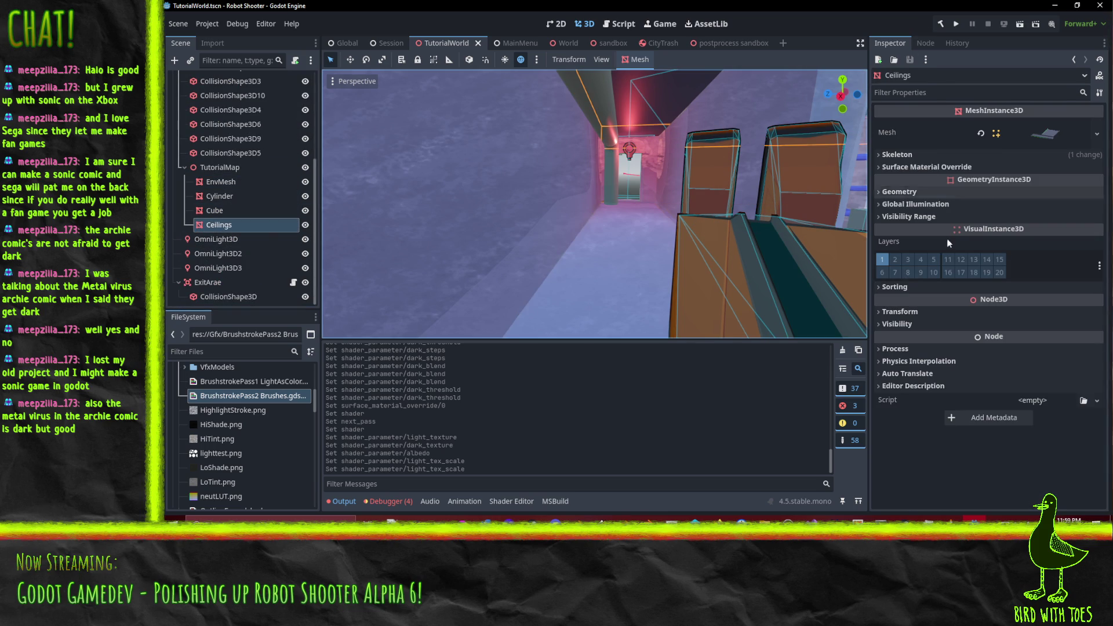
click(926, 166)
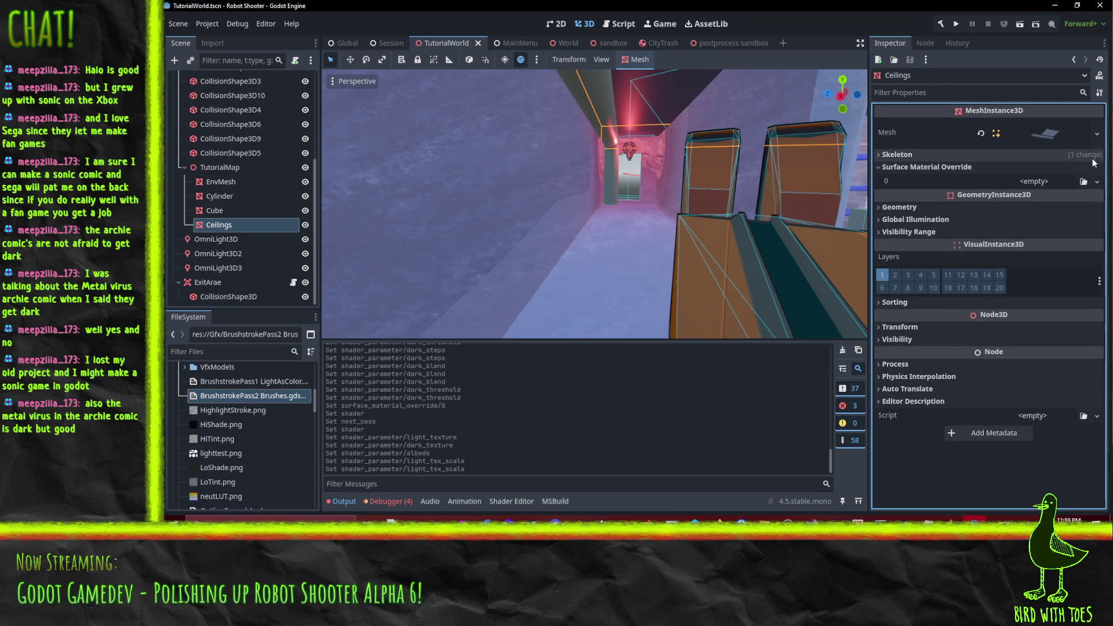
click(1096, 182)
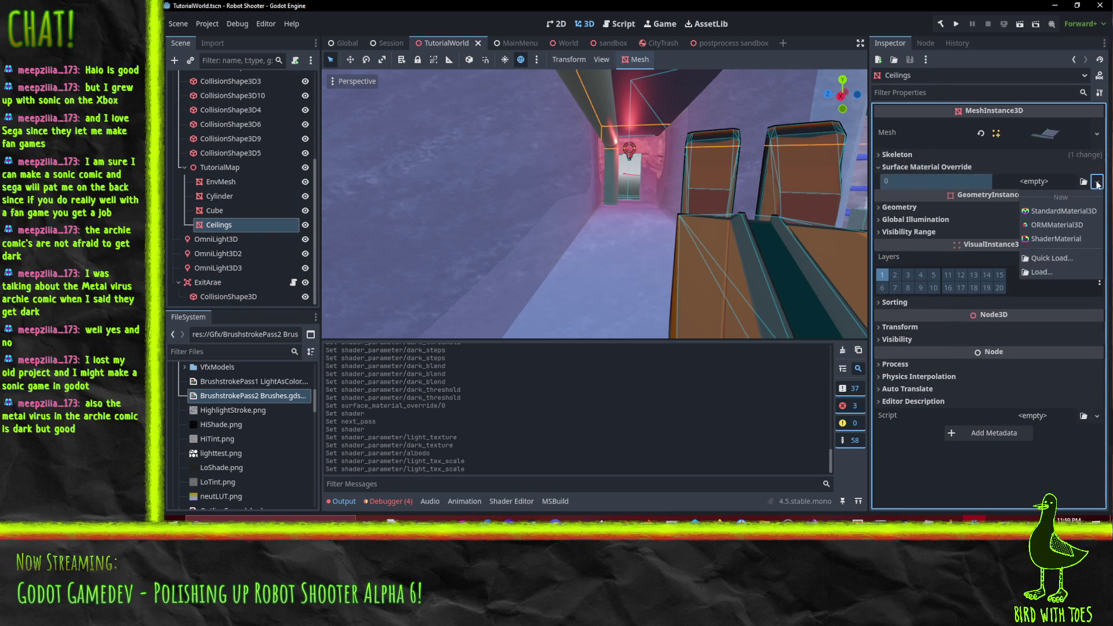
click(1060, 240)
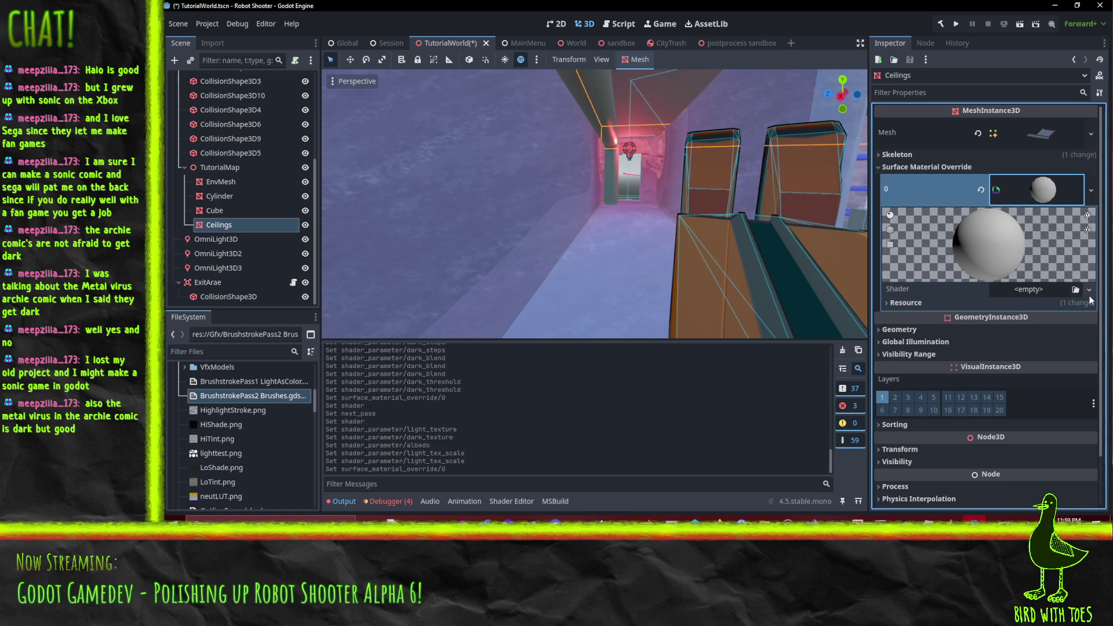
click(1089, 290)
click(1064, 325)
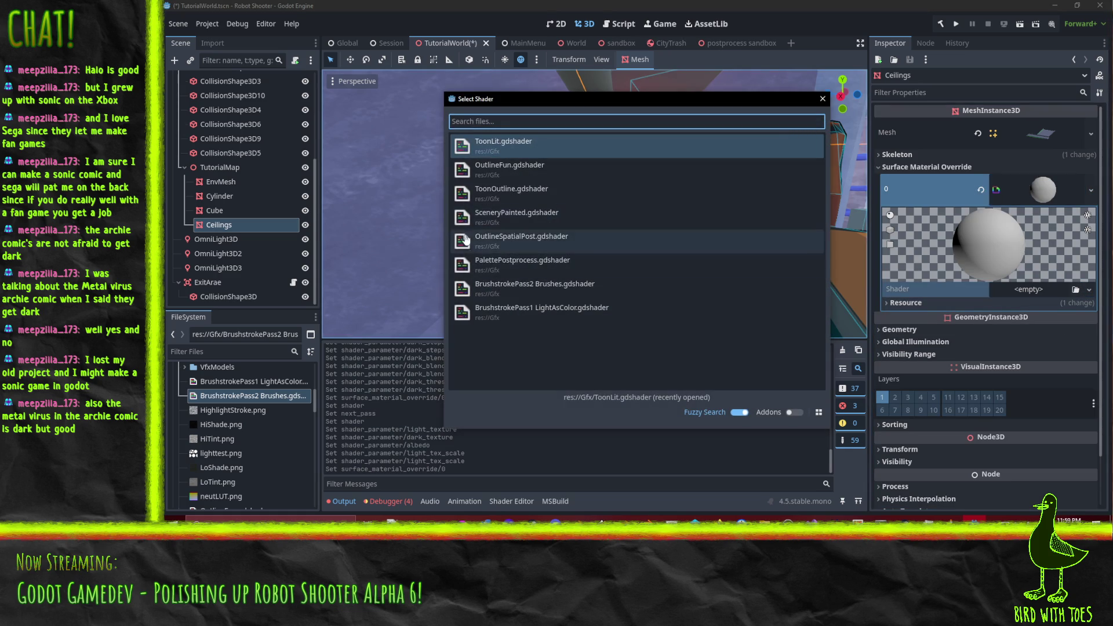
double_click(469, 312)
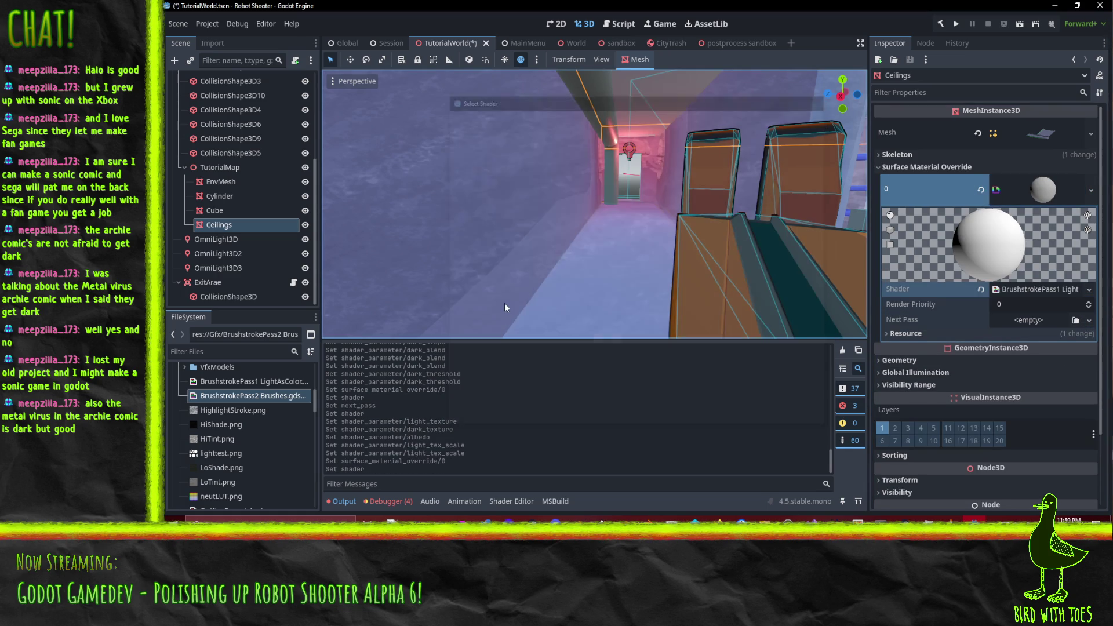
Step: Add a next-pass ShaderMaterial loading the BrushstrokePass2 Brushes shader
click(1087, 321)
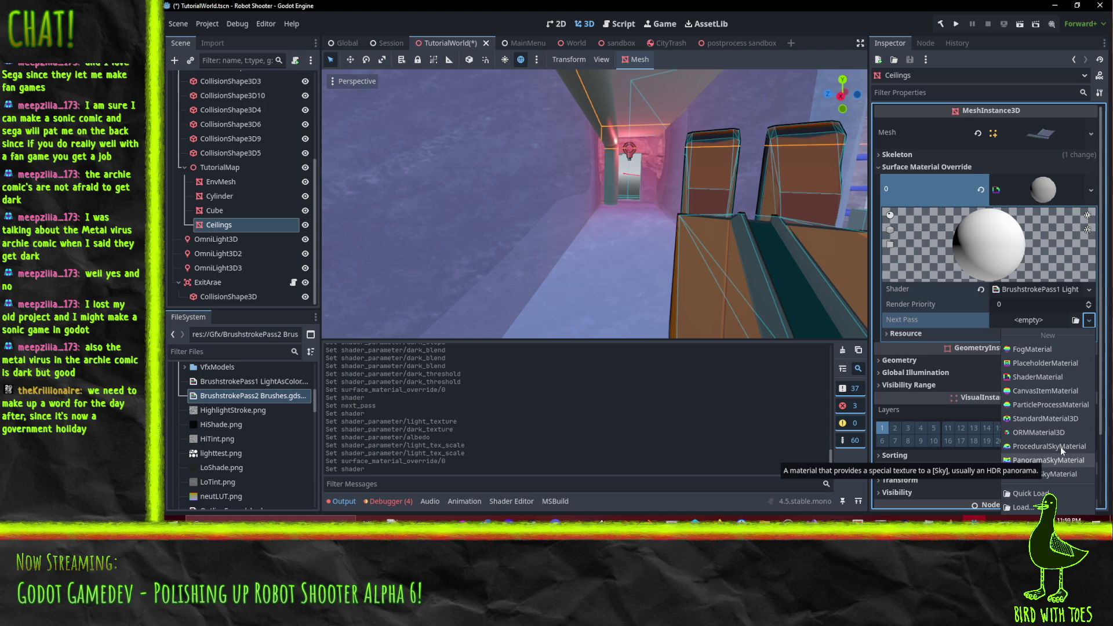
click(1035, 379)
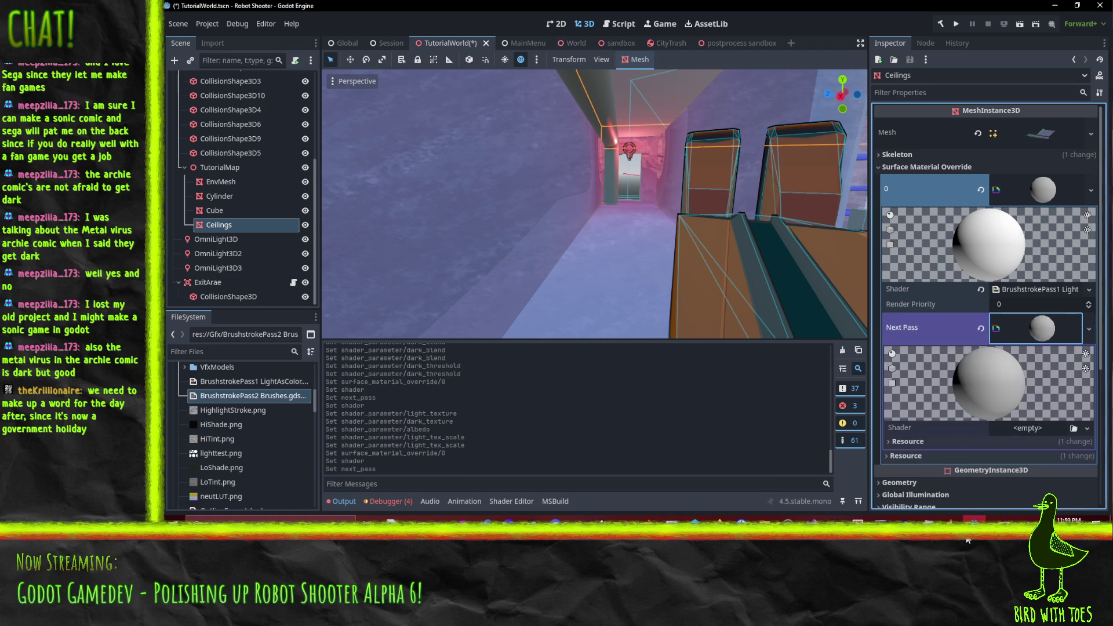
click(1086, 428)
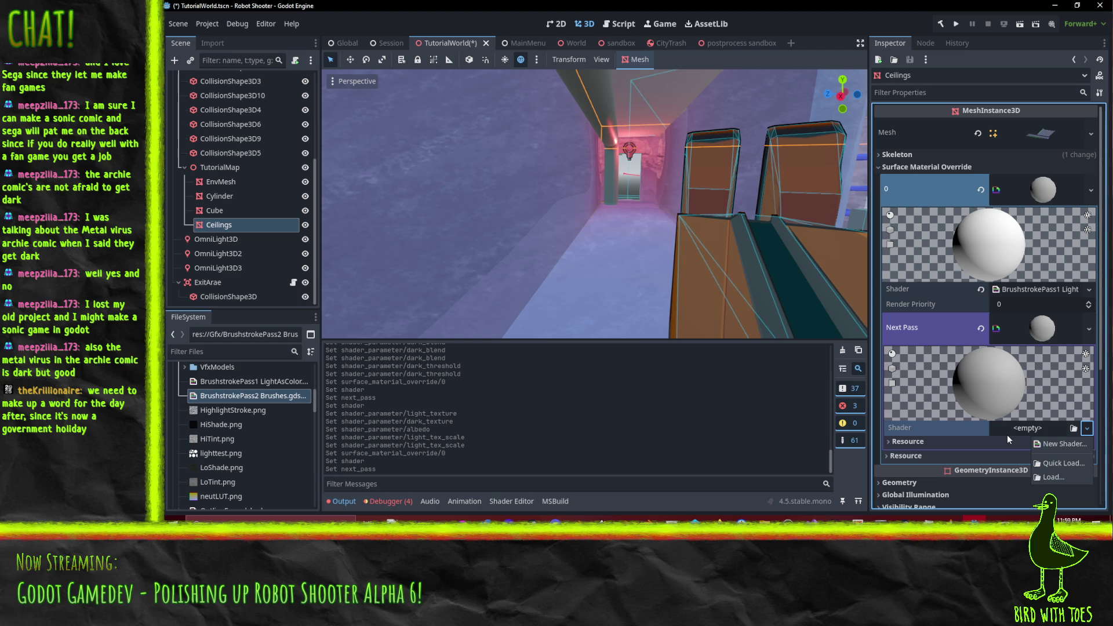
click(1054, 477)
double_click(559, 296)
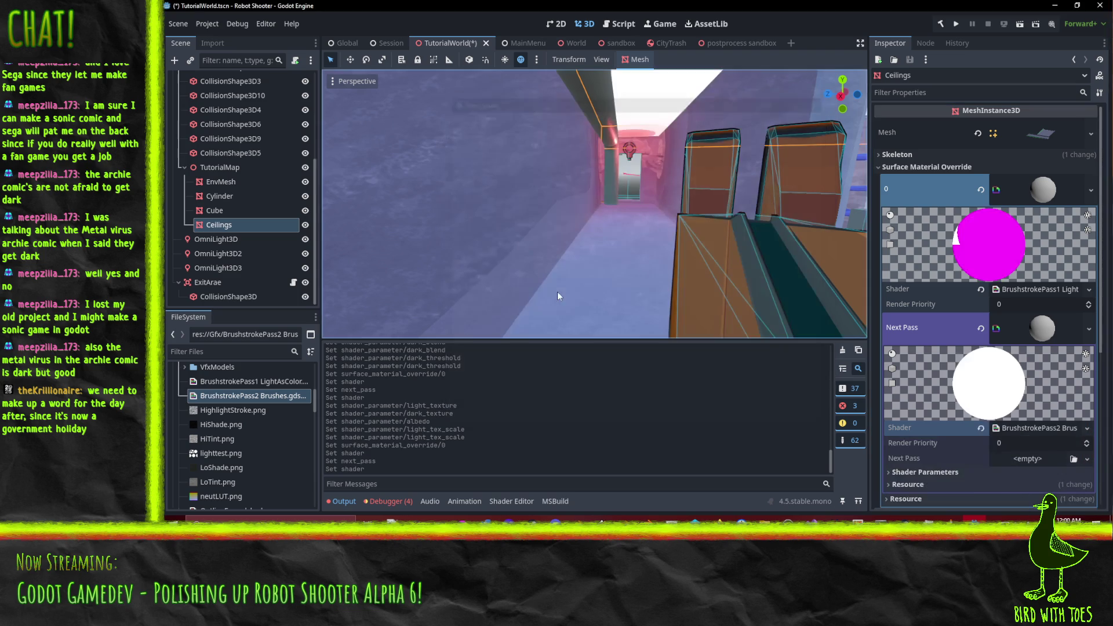
click(1086, 459)
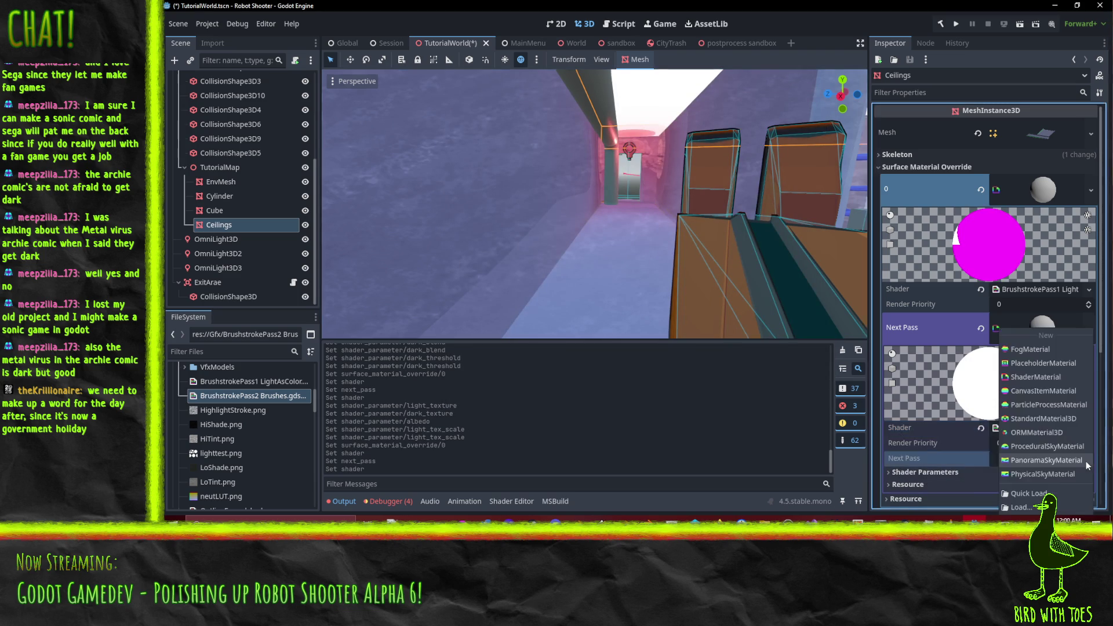
click(933, 455)
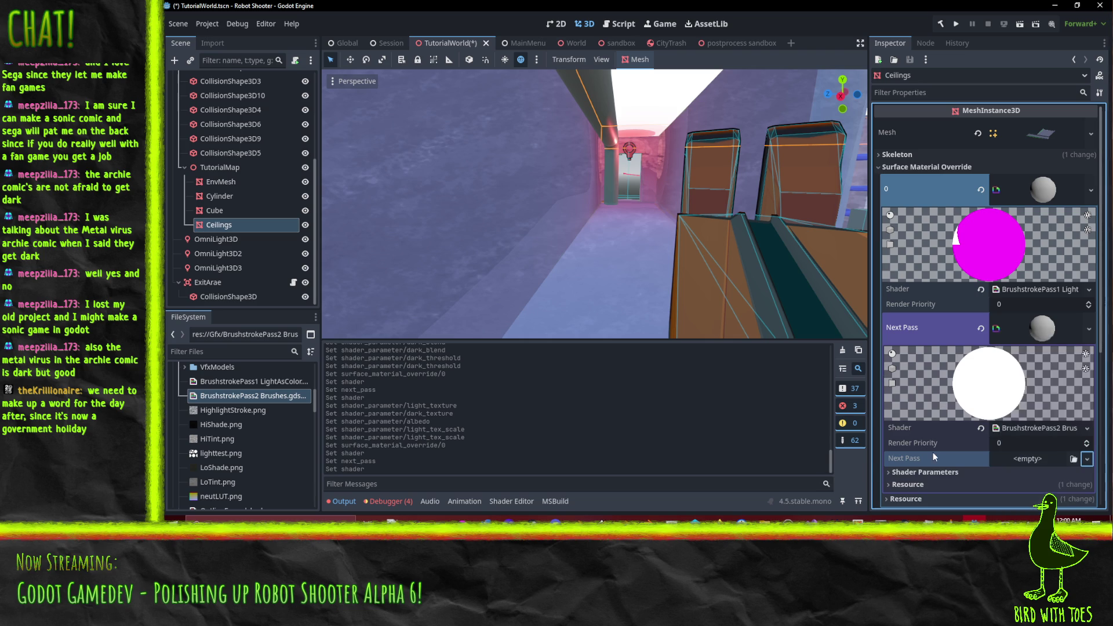
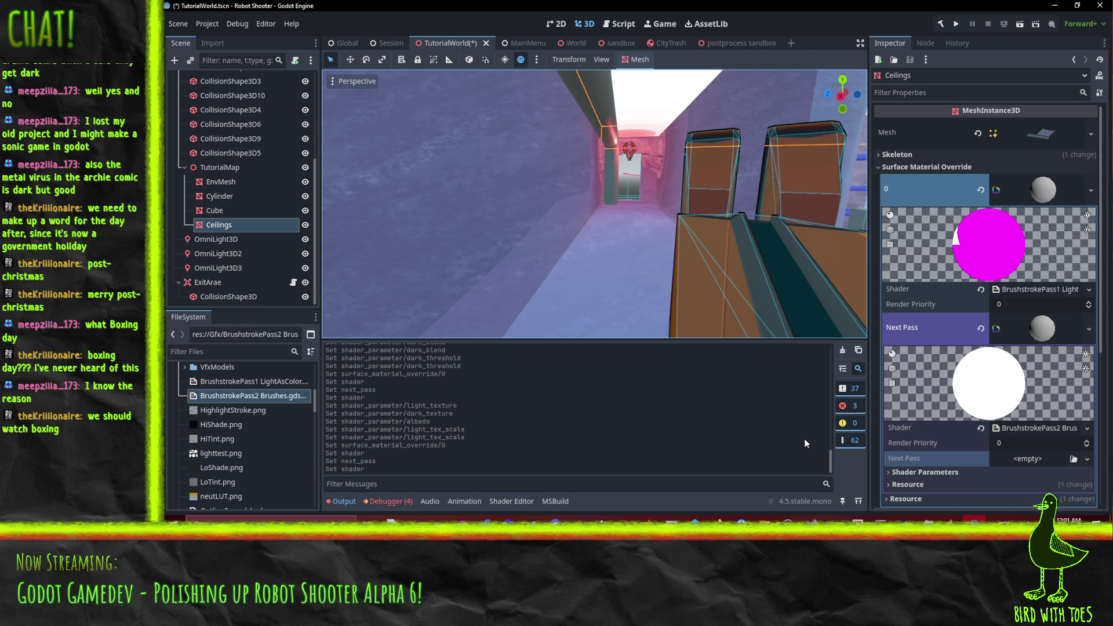
Step: Quick Load the TutorialAreaCeiling texture into the second pass's Albedo shader parameter
scroll(1053, 326, down, 2)
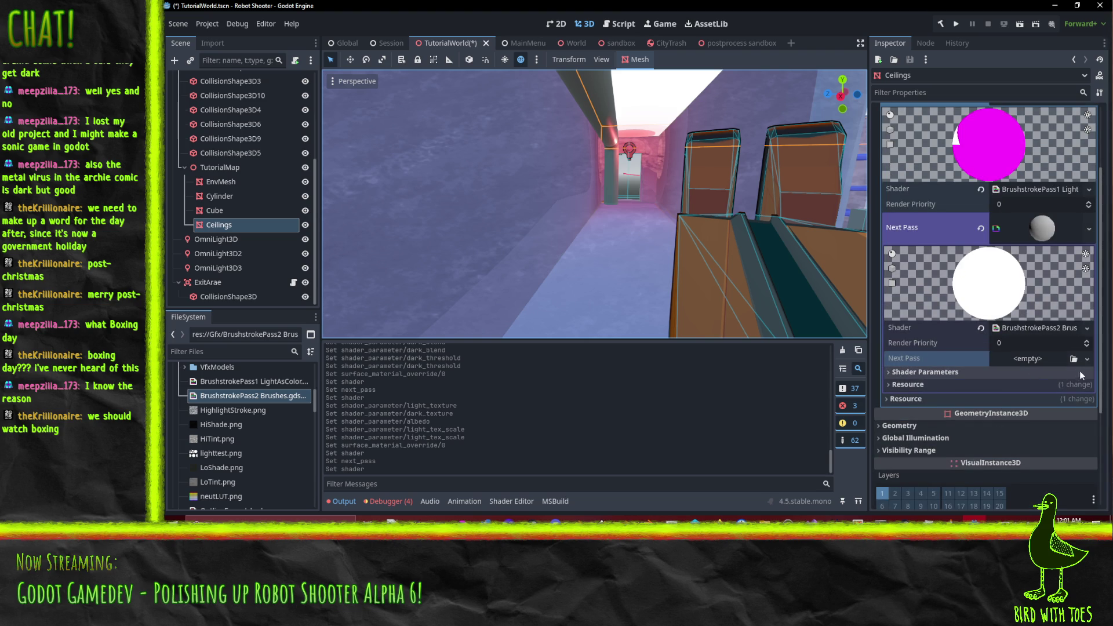
click(930, 372)
scroll(955, 386, down, 4)
scroll(955, 387, down, 1)
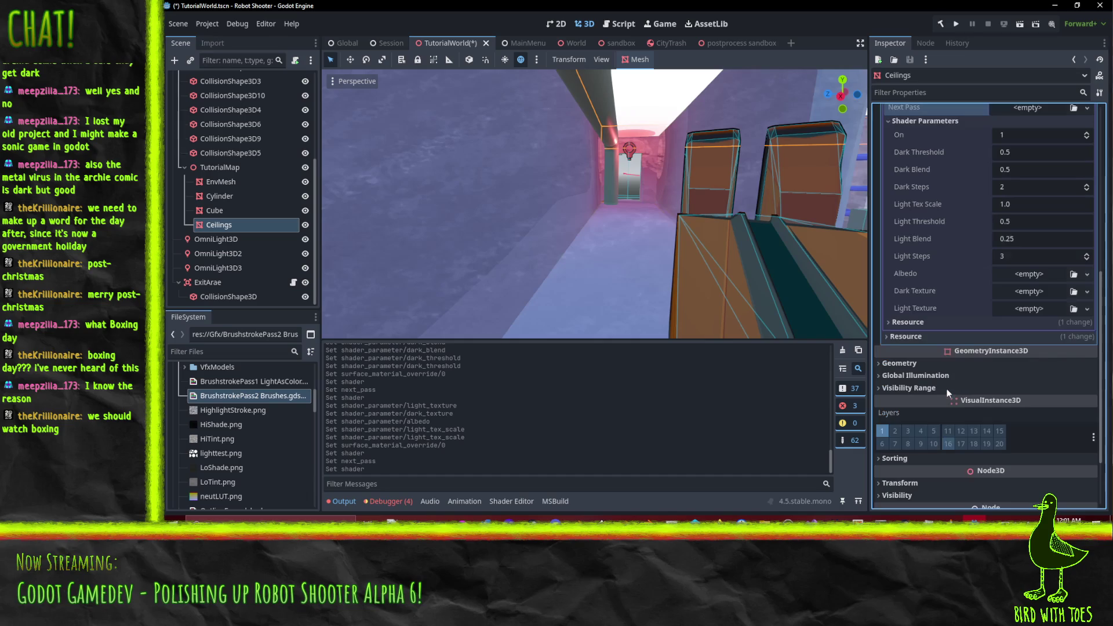
click(1087, 274)
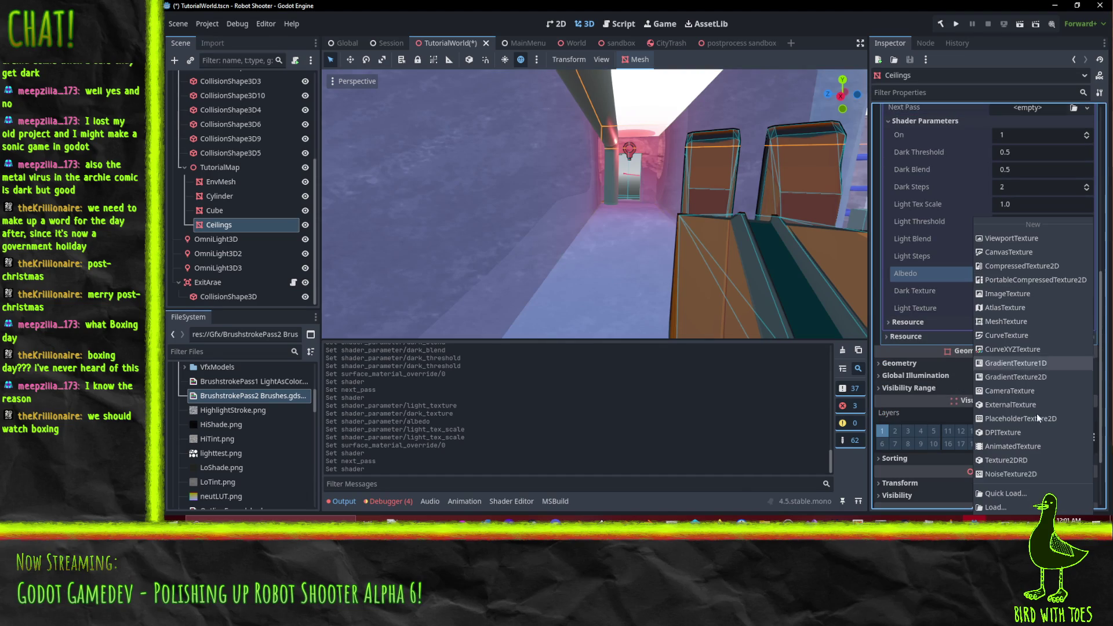
click(1006, 493)
text(ce)
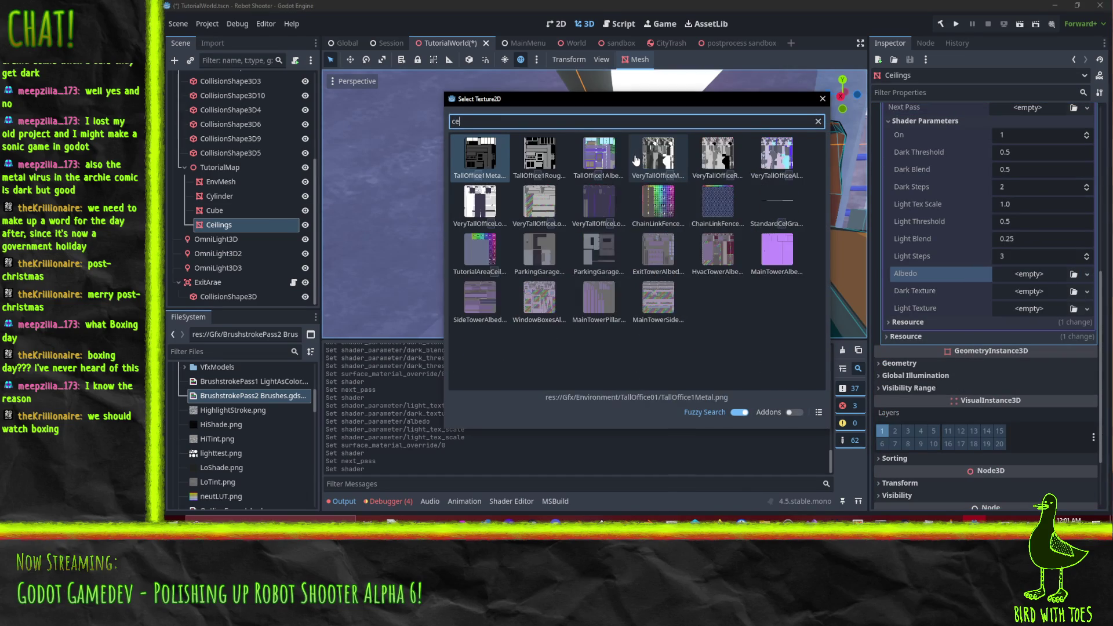
key(BackSpace)
text(tuto)
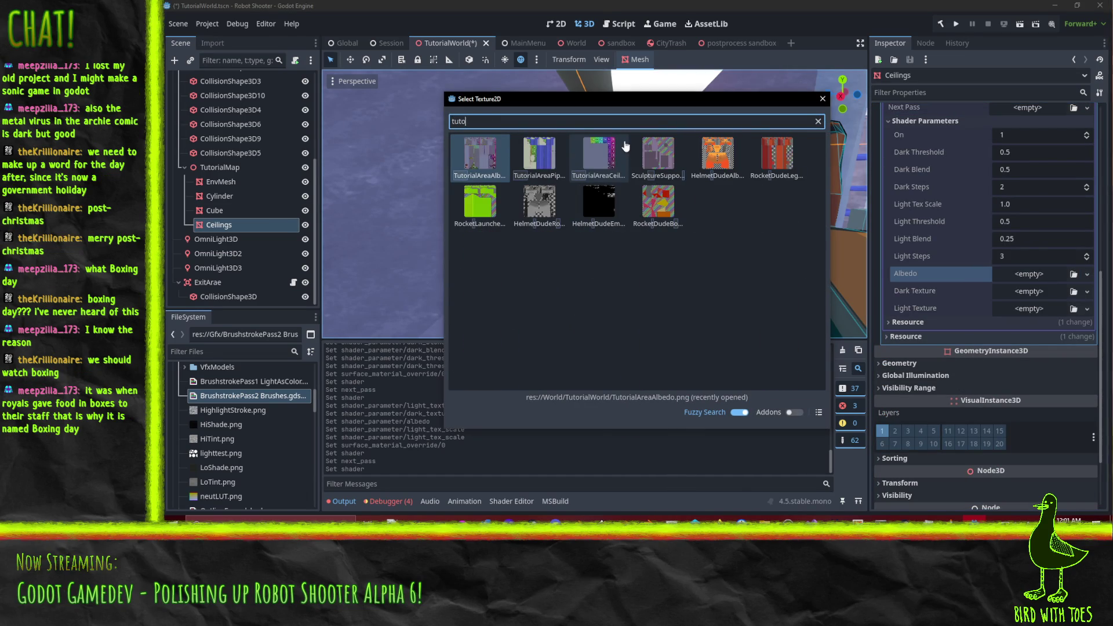
double_click(591, 157)
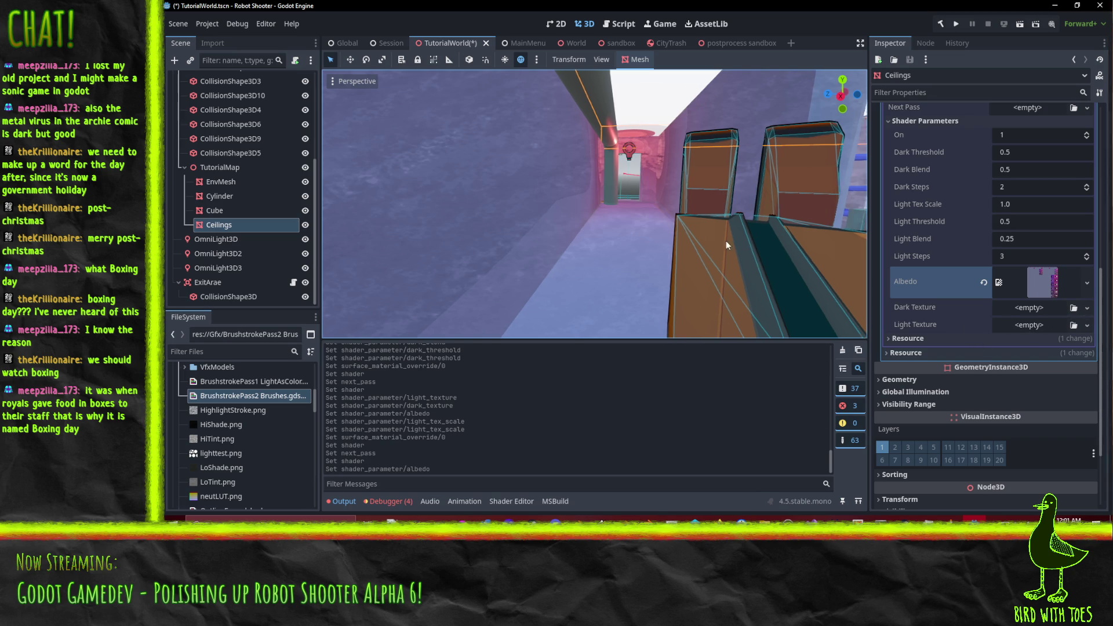
Step: Set the pass's Dark Texture to ShadeStroke.png via Quick Load
mouse_move(726, 241)
mouse_down()
mouse_move(686, 255)
mouse_move(1055, 338)
mouse_up()
click(1087, 307)
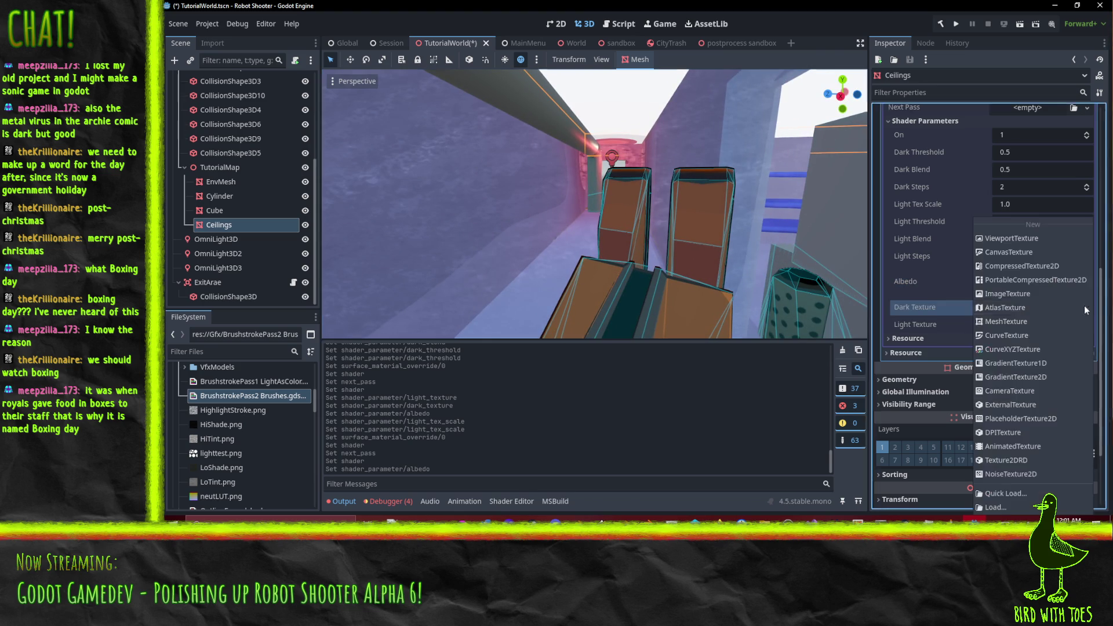
click(997, 500)
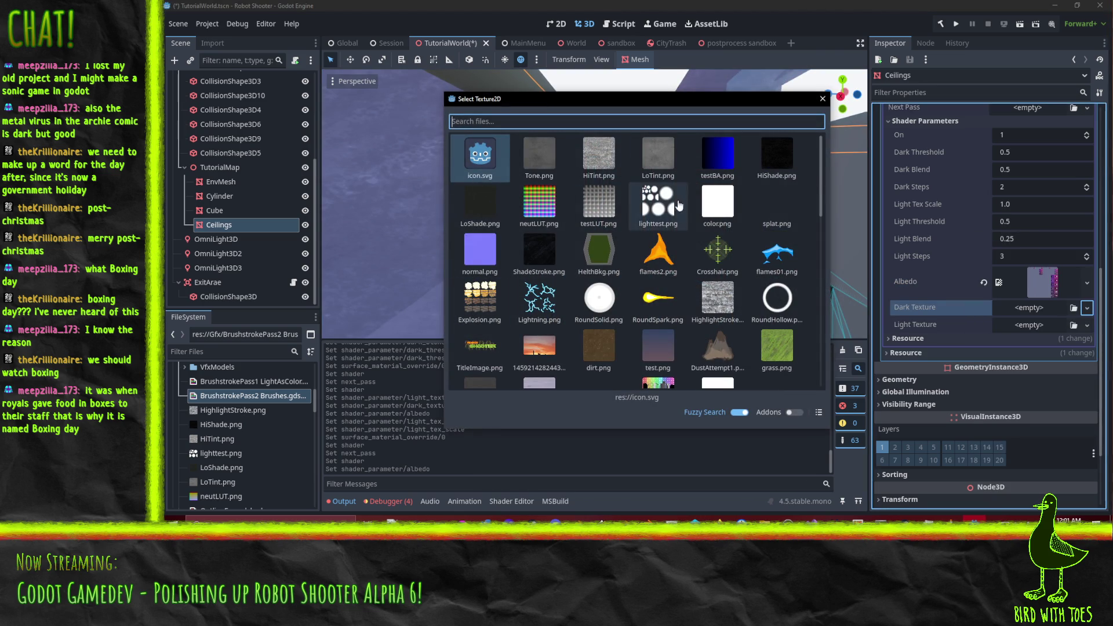
double_click(544, 253)
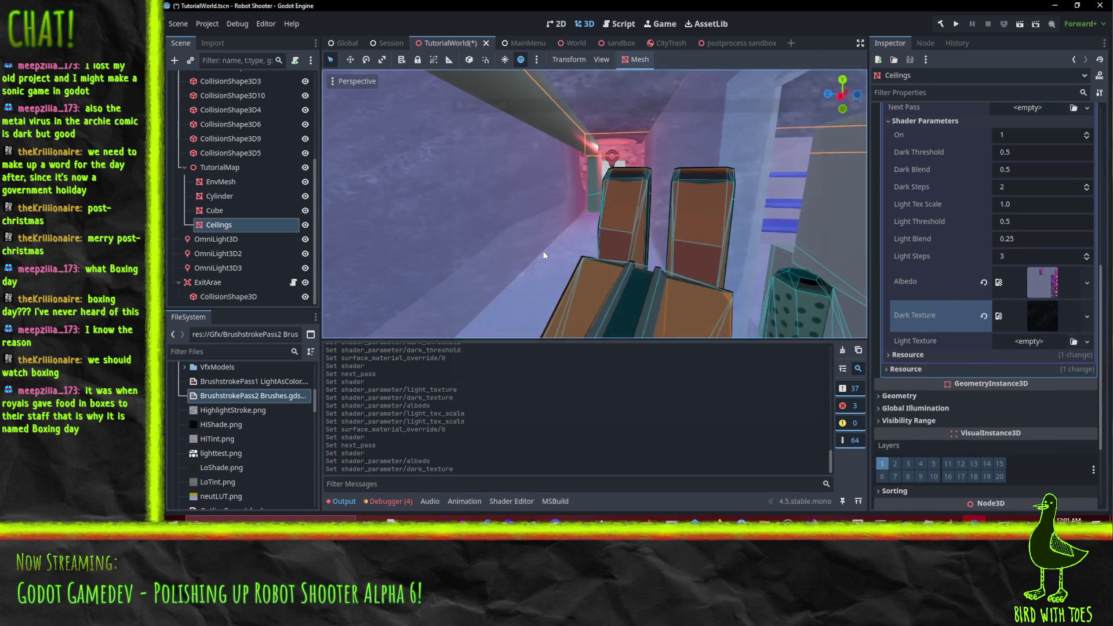
Step: Set the pass's Light Texture to HighlightStroke.png via Quick Load
click(1087, 342)
click(1012, 493)
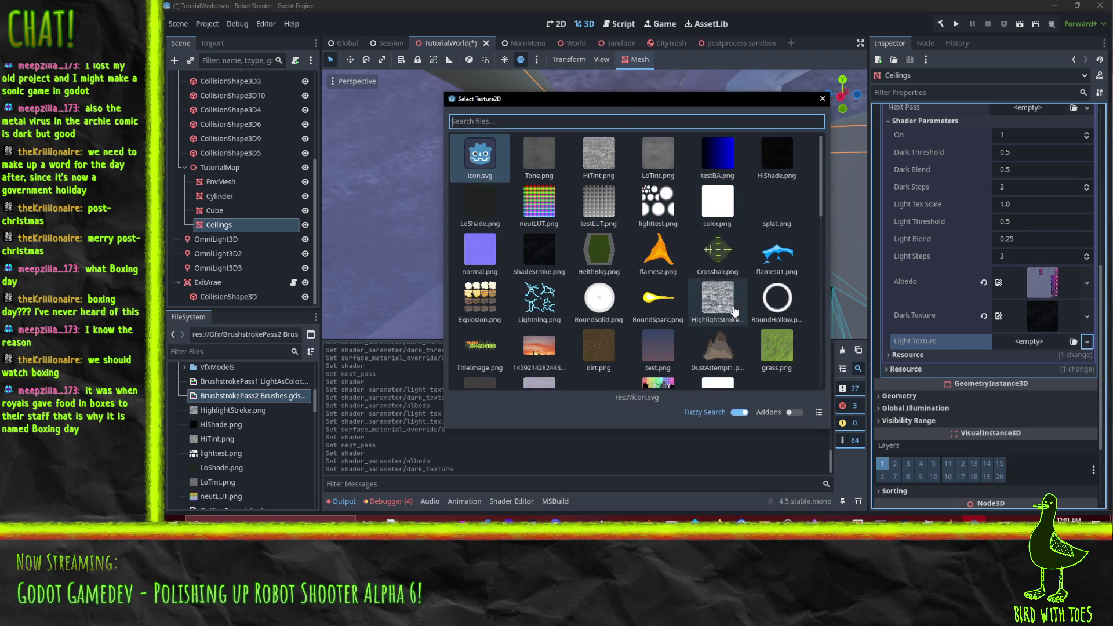
double_click(718, 298)
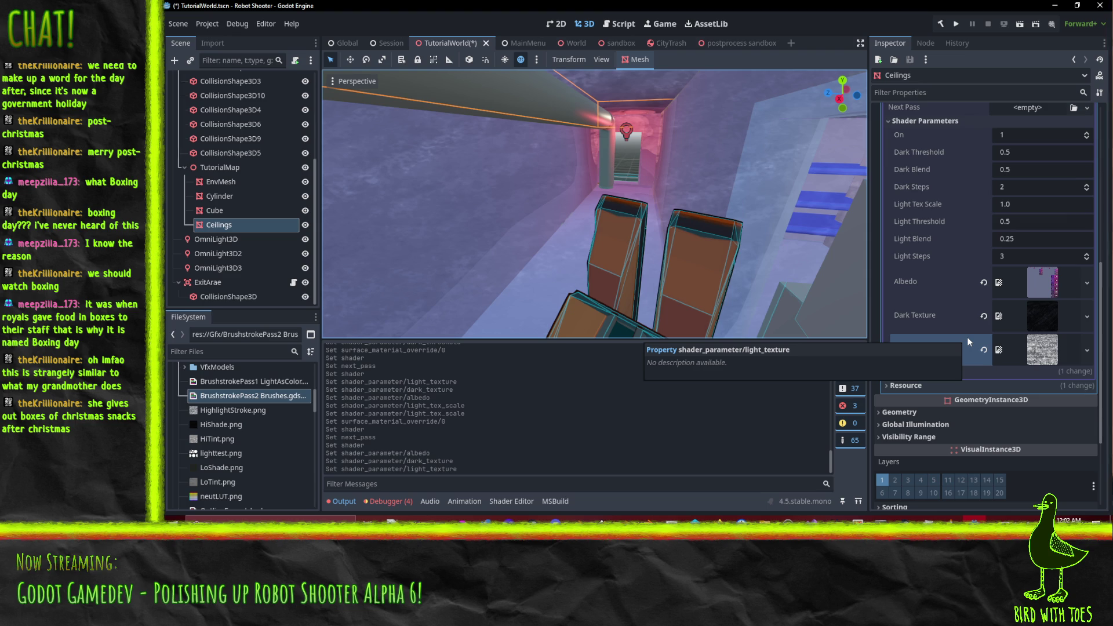
Step: Change the Ceilings brushstroke pass's Light Tex Scale to 3.0 in the Inspector
scroll(951, 323, up, 3)
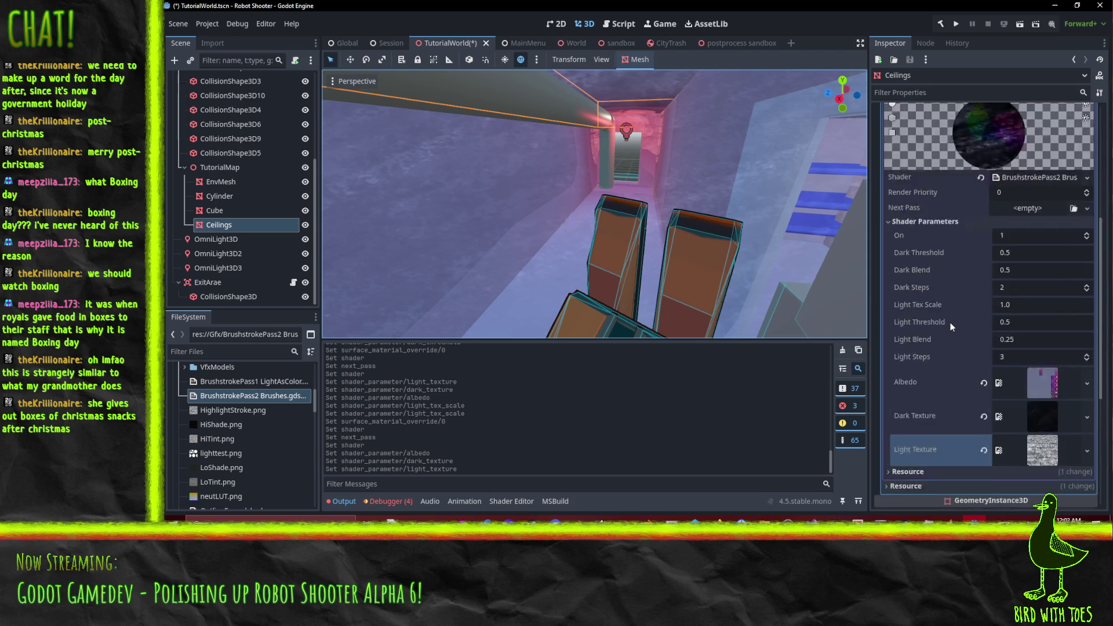
scroll(950, 328, down, 1)
mouse_move(558, 232)
mouse_down()
mouse_move(536, 252)
mouse_move(579, 252)
mouse_move(594, 226)
mouse_move(583, 225)
mouse_move(596, 230)
mouse_up()
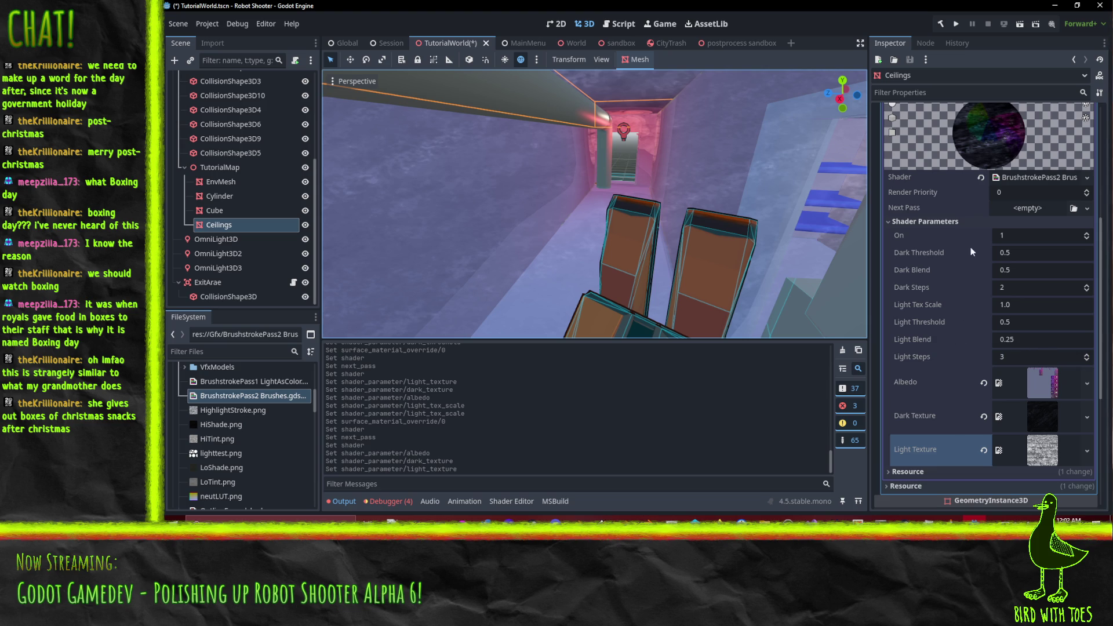
scroll(700, 203, up, 2)
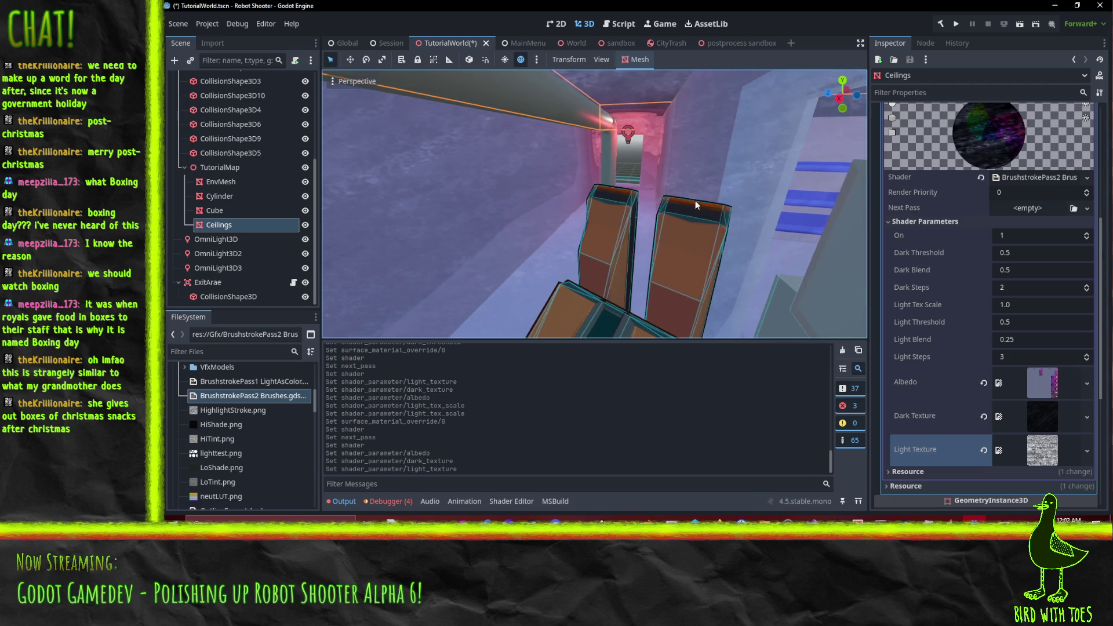
scroll(666, 137, up, 2)
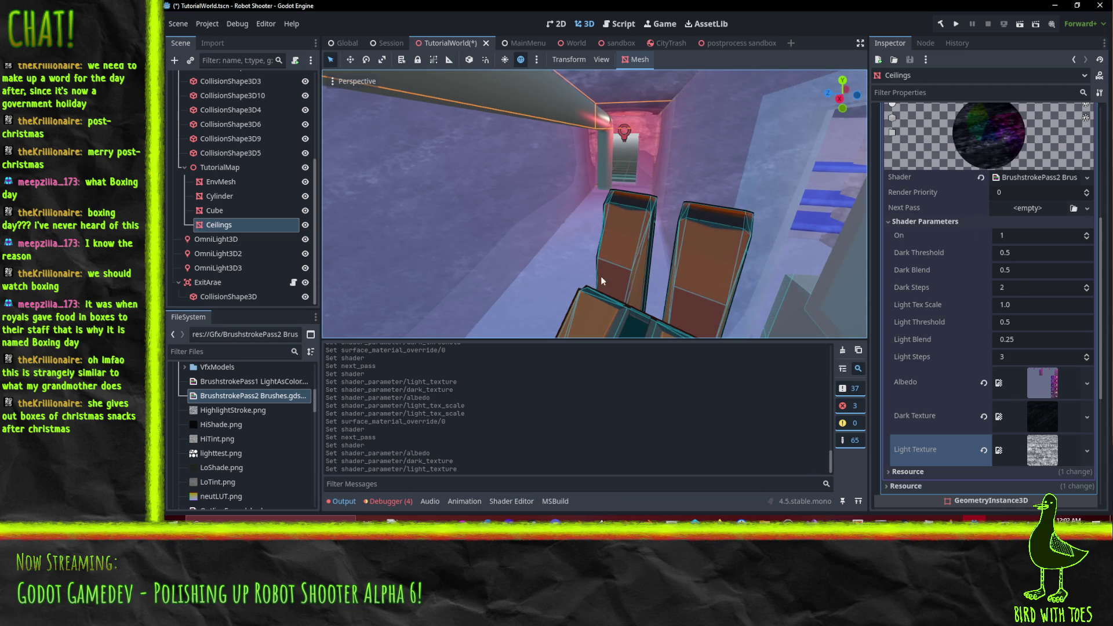
click(1028, 307)
text(3)
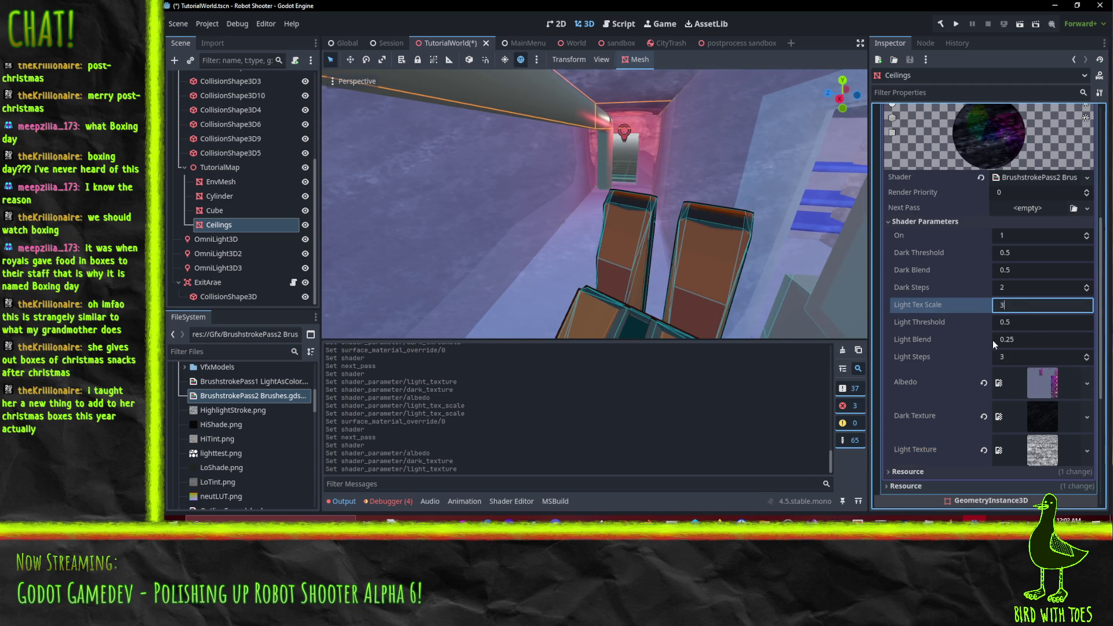
key(Return)
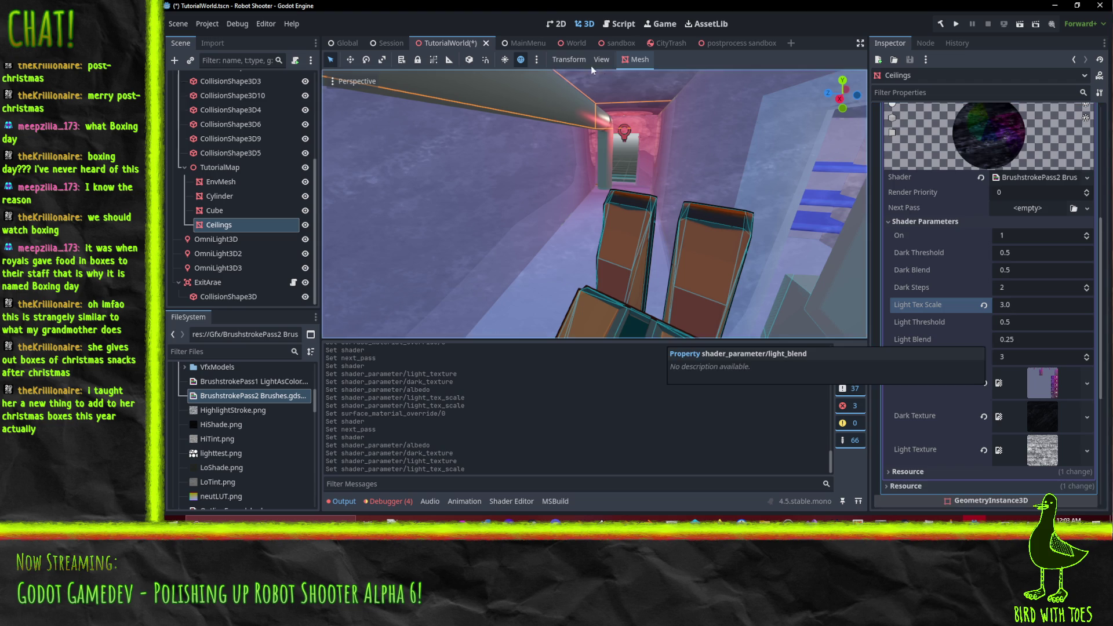
scroll(1041, 436, down, 5)
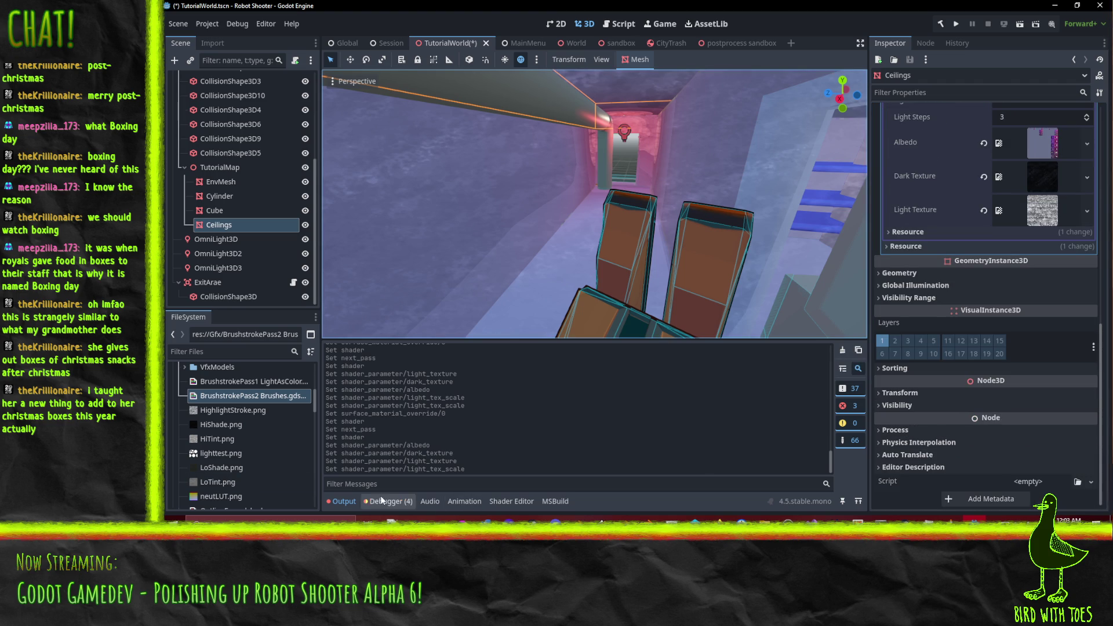
Step: Open the brushstroke shader code and select the light_tex_scale uniform name
click(510, 501)
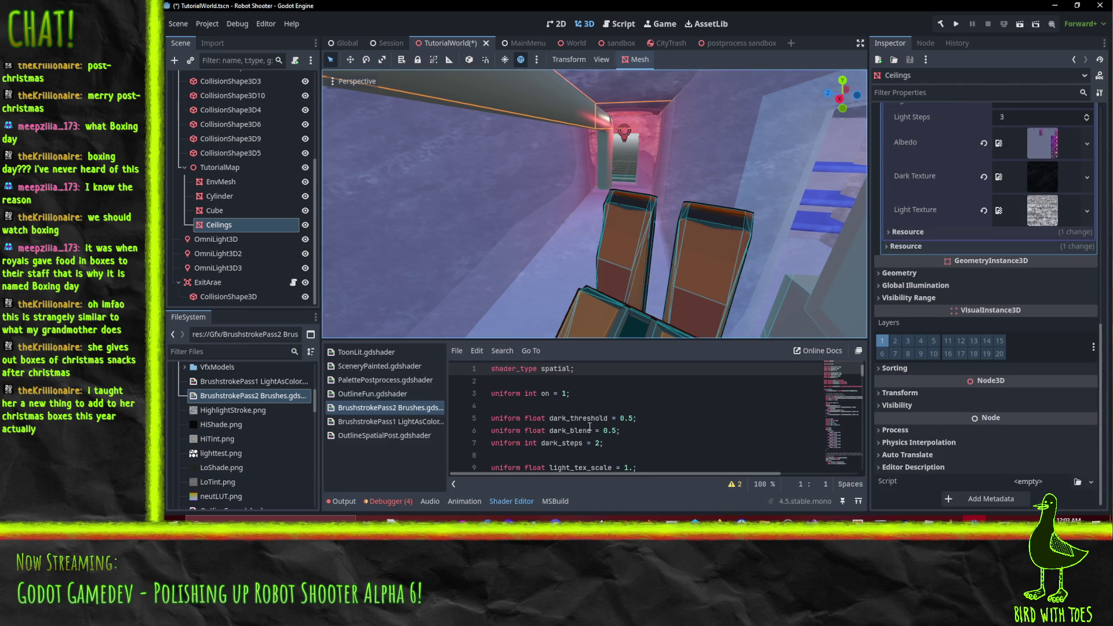
scroll(591, 437, down, 5)
scroll(591, 436, up, 3)
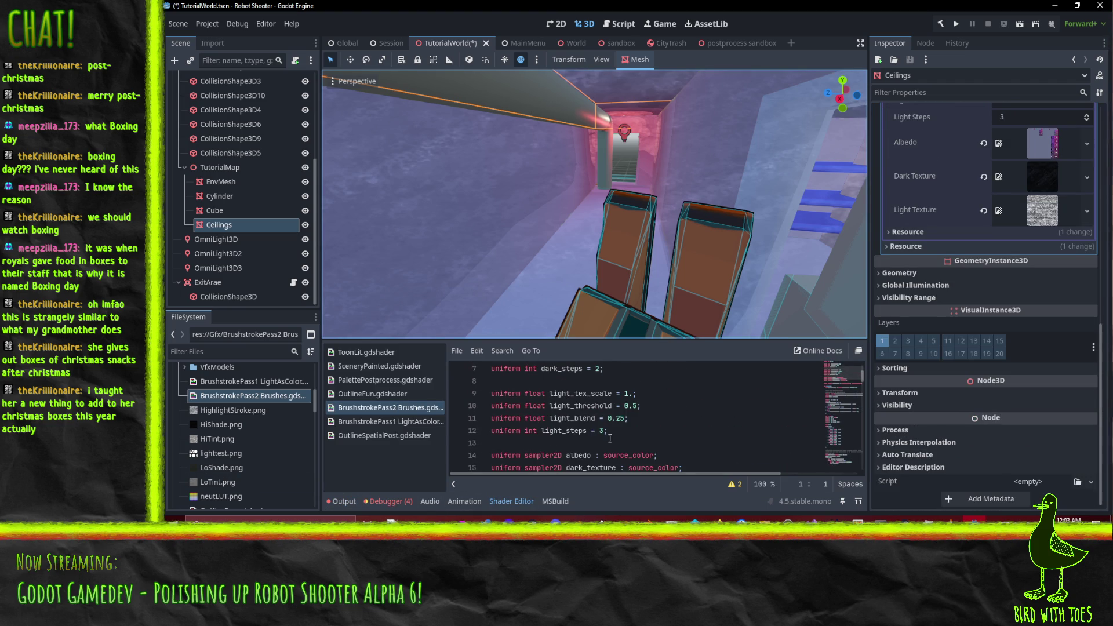
click(592, 437)
click(586, 417)
click(584, 405)
double_click(580, 393)
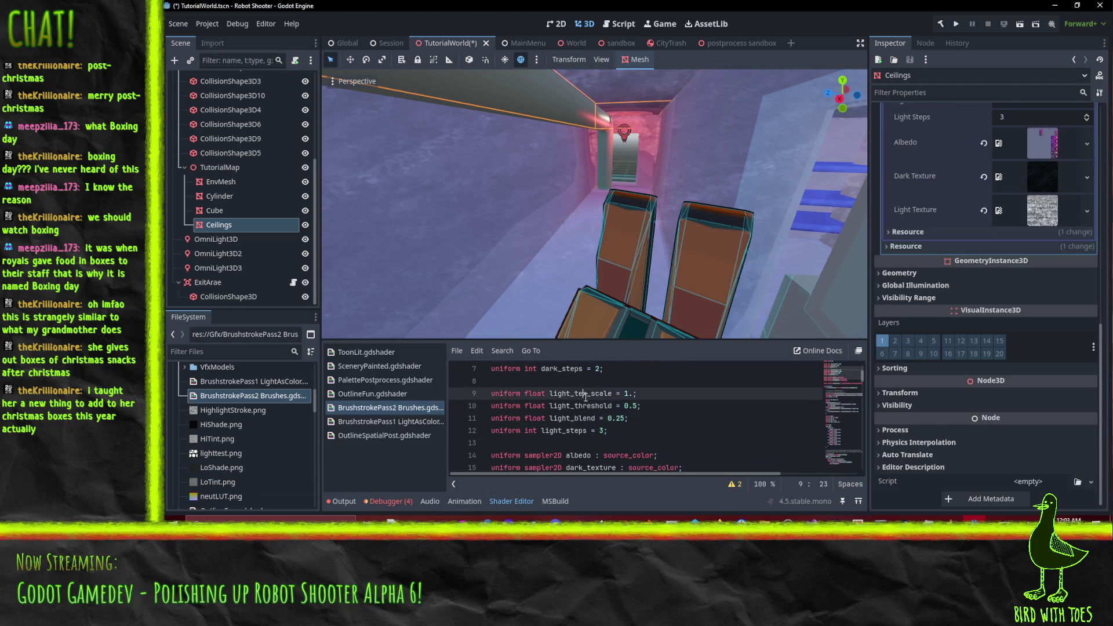
Step: Make the dark texture() lookup sample SCREEN_UV * light_tex_scale
scroll(676, 425, down, 6)
scroll(675, 425, down, 2)
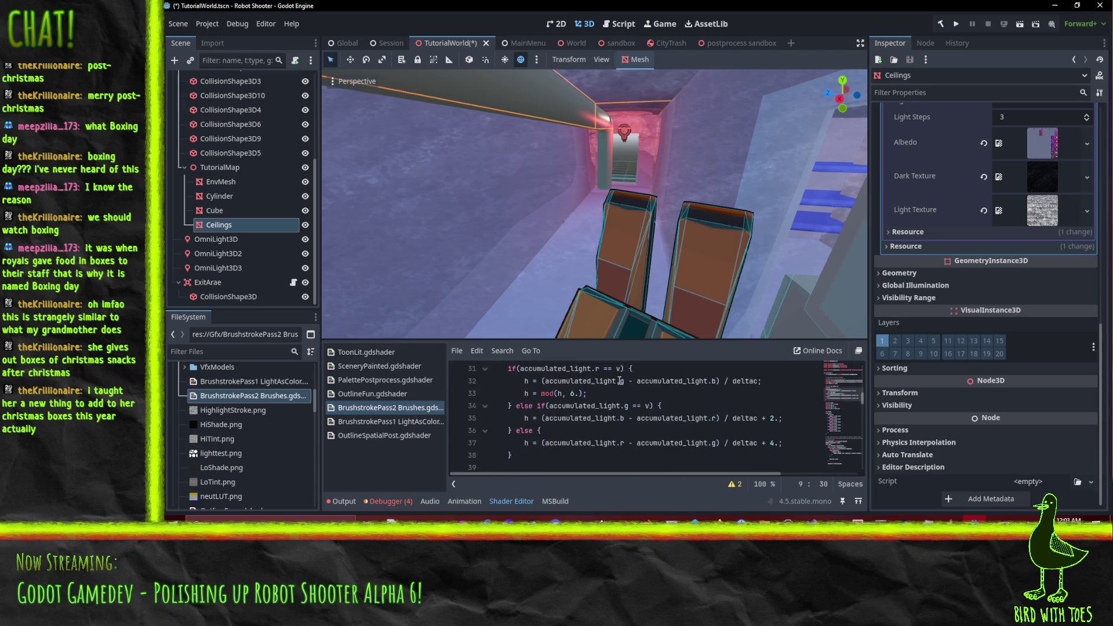
scroll(636, 414, up, 1)
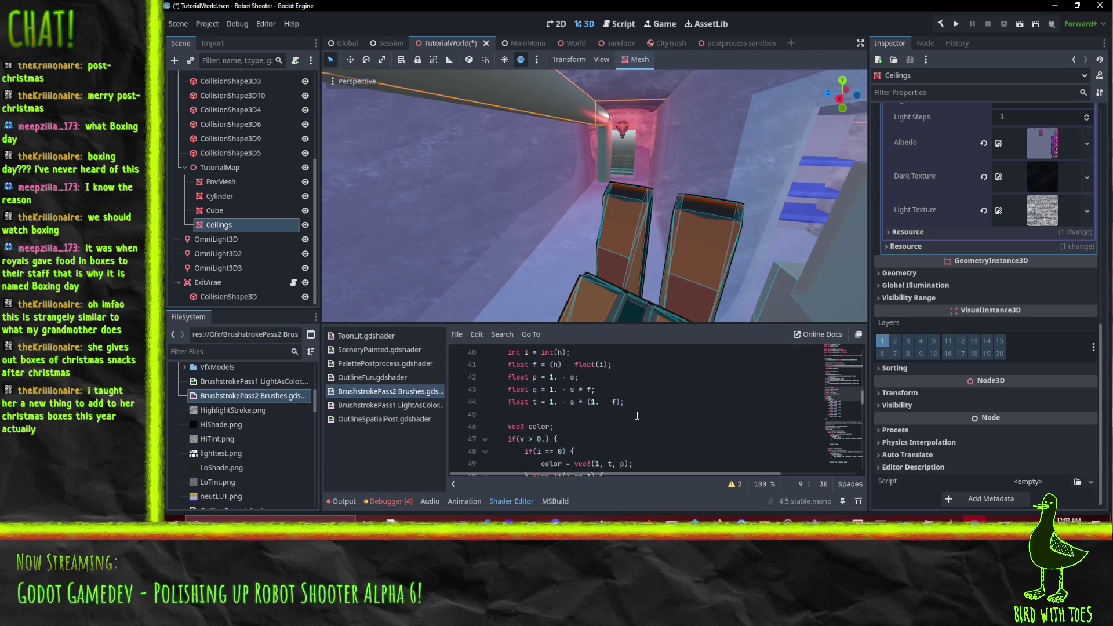
scroll(621, 400, down, 13)
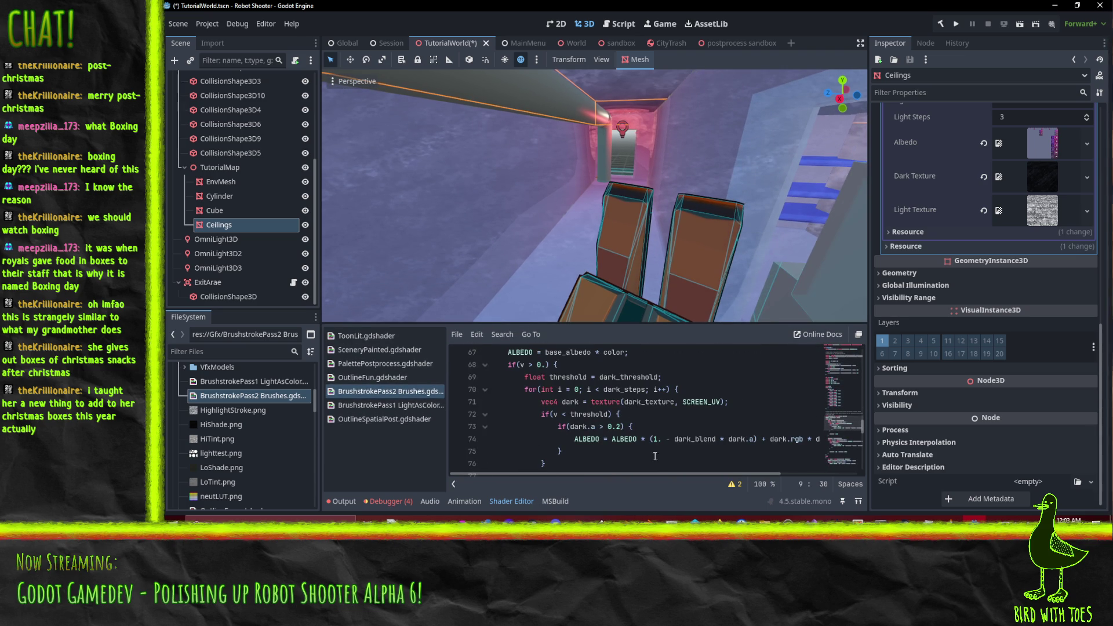
scroll(648, 441, down, 1)
click(718, 365)
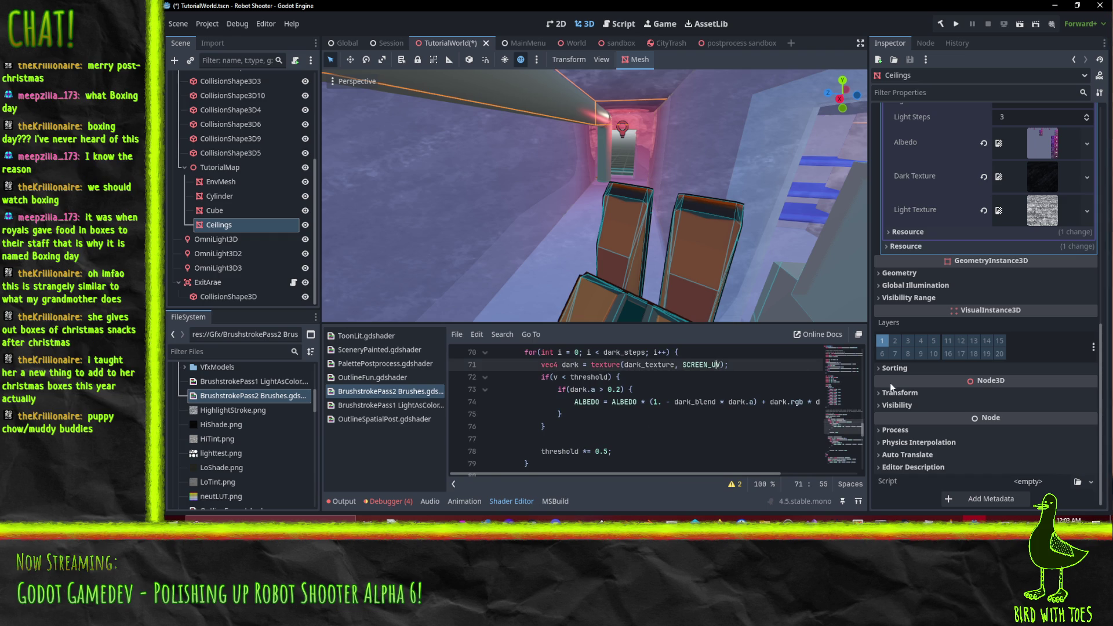
text(* light_tex_scale)
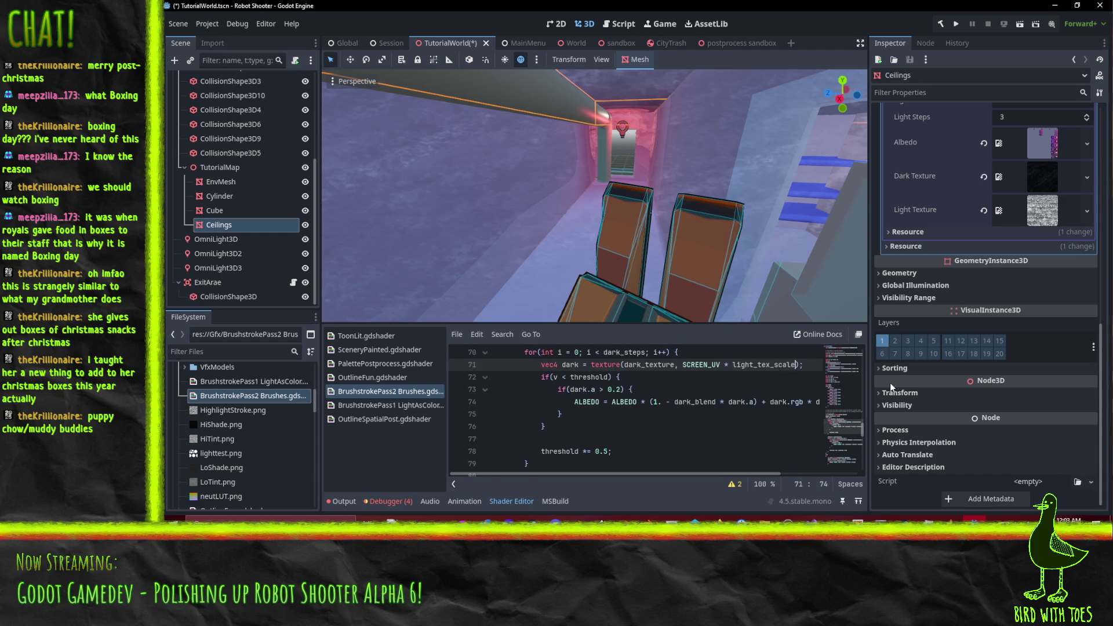
click(757, 402)
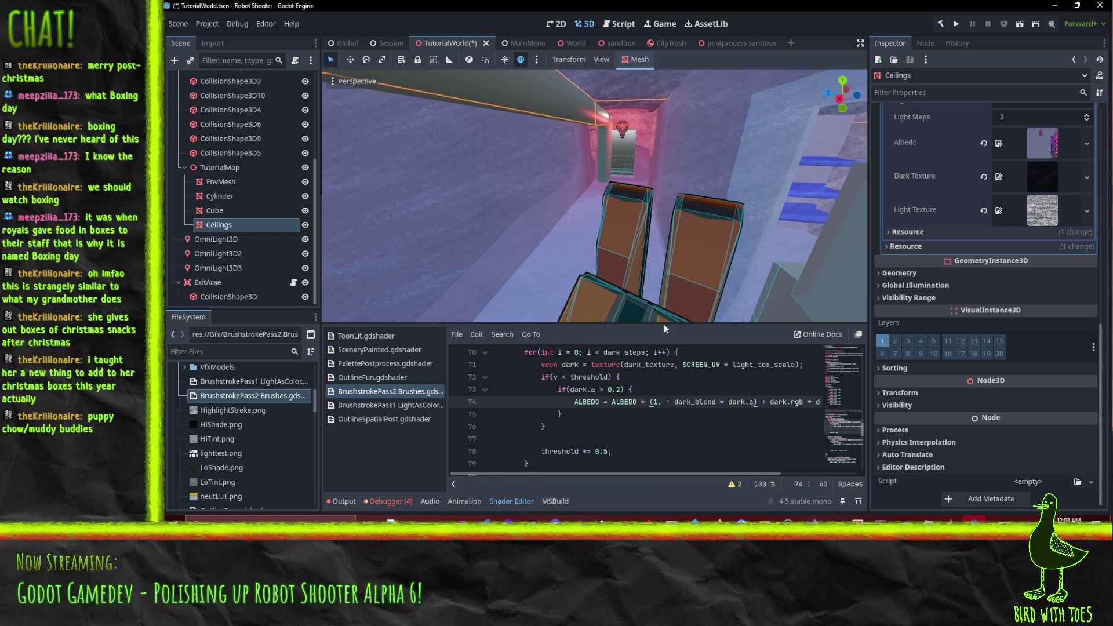
mouse_move(664, 313)
mouse_down()
mouse_move(623, 239)
mouse_move(636, 228)
mouse_move(663, 233)
mouse_move(634, 236)
mouse_up()
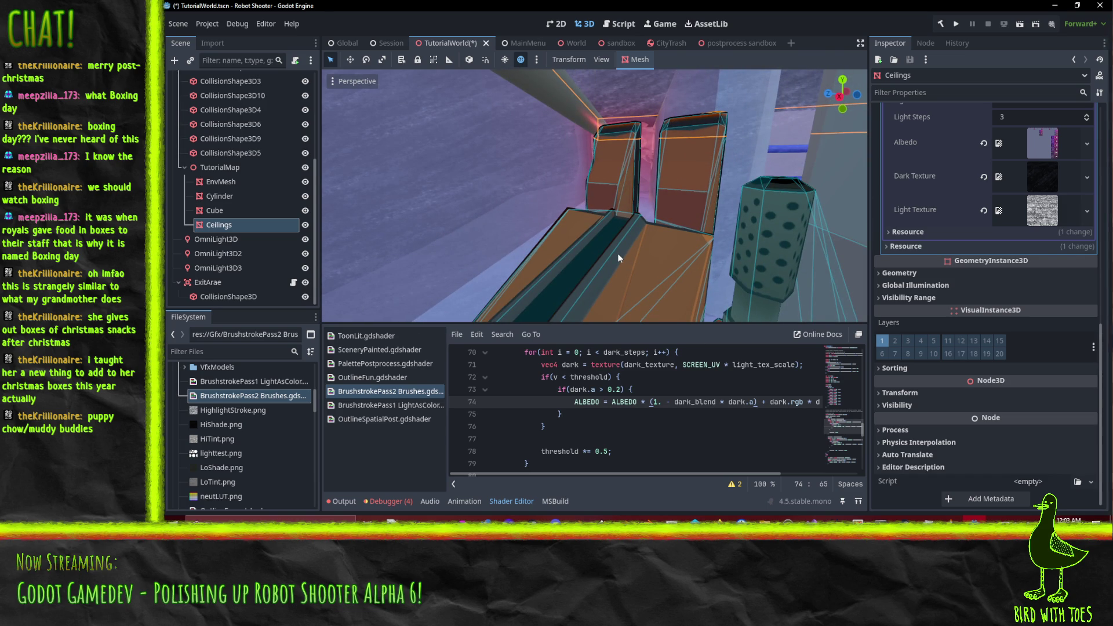
mouse_move(560, 230)
mouse_down()
mouse_move(599, 244)
mouse_move(593, 213)
mouse_move(551, 218)
mouse_move(624, 222)
mouse_move(595, 225)
mouse_move(624, 205)
mouse_move(521, 193)
mouse_move(701, 198)
mouse_move(681, 218)
mouse_up()
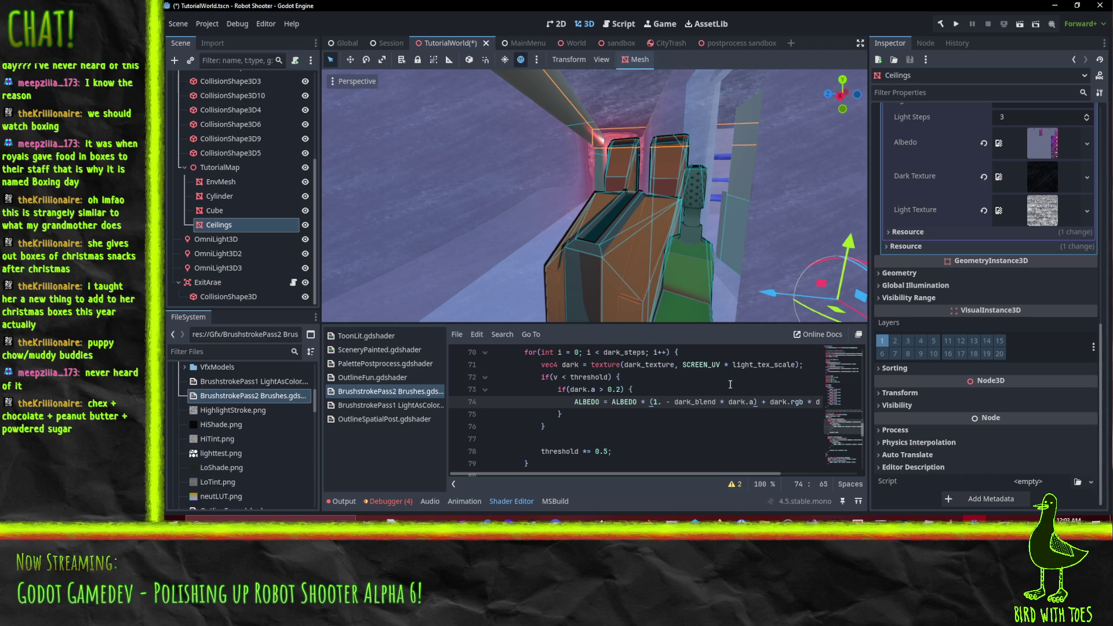
mouse_move(673, 213)
mouse_down()
mouse_move(687, 234)
mouse_move(617, 243)
mouse_move(635, 230)
mouse_move(628, 241)
mouse_move(646, 269)
mouse_move(743, 280)
mouse_move(714, 249)
mouse_move(721, 230)
mouse_move(652, 241)
mouse_move(696, 393)
mouse_up()
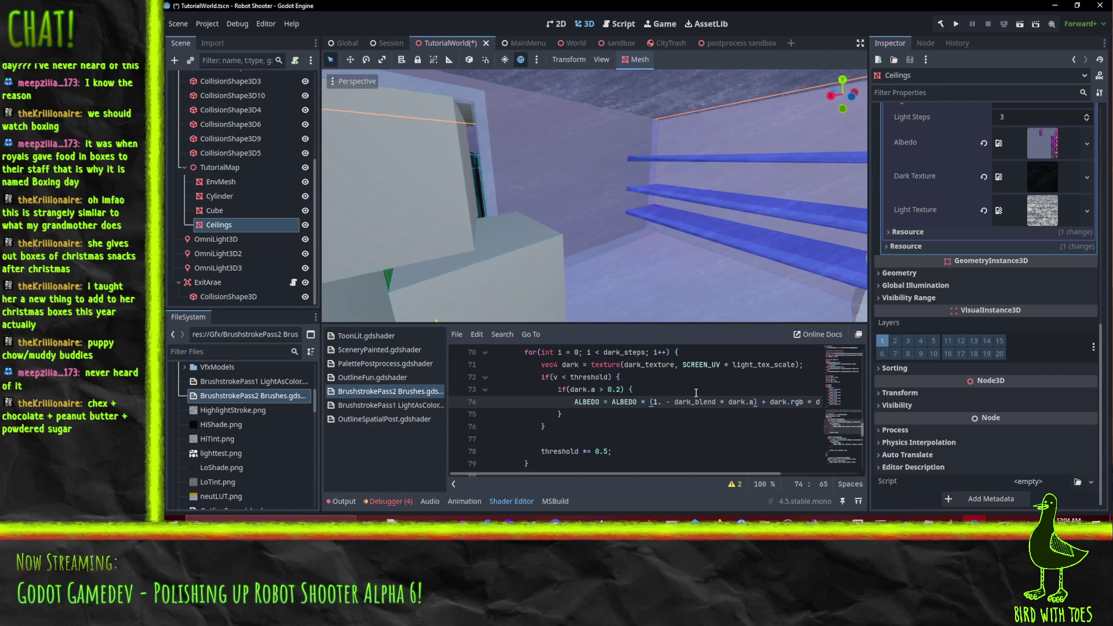
click(614, 379)
click(621, 390)
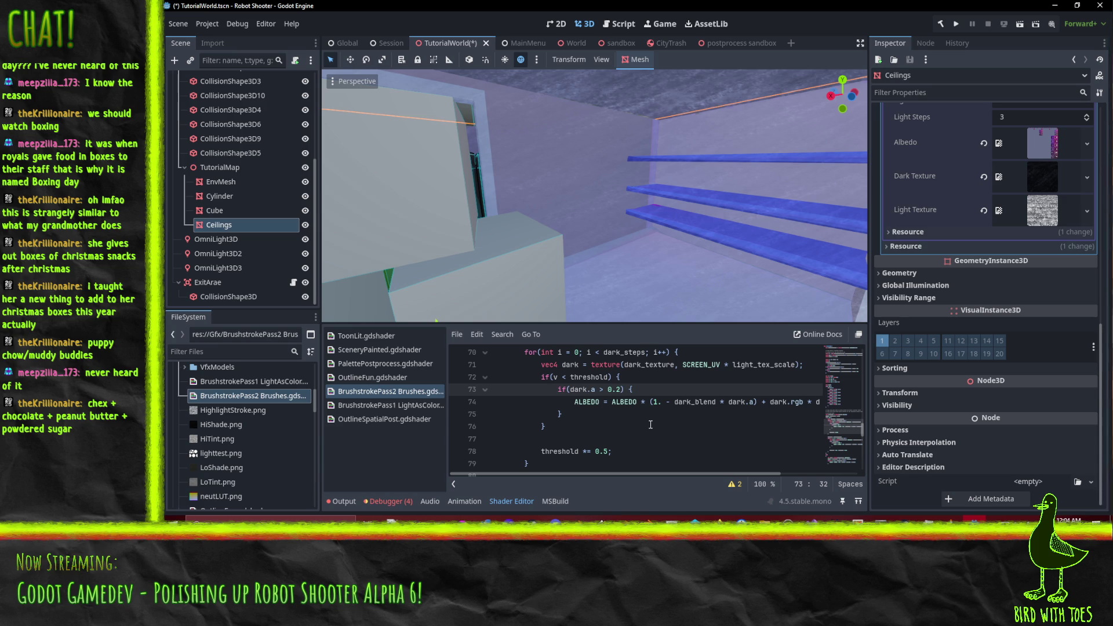
key(Up)
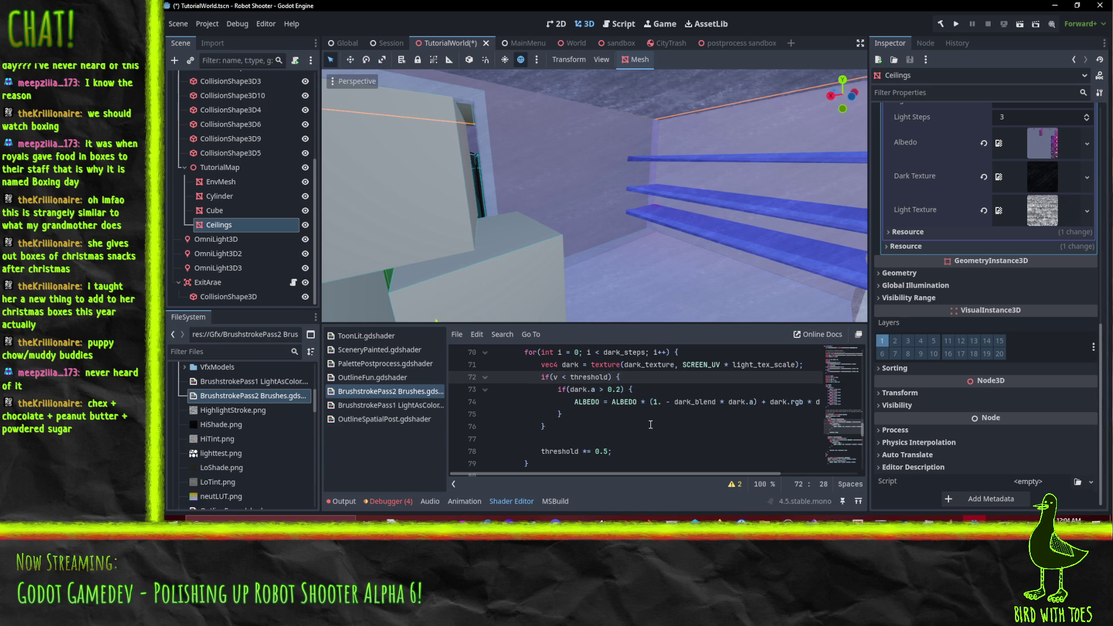
key(Right)
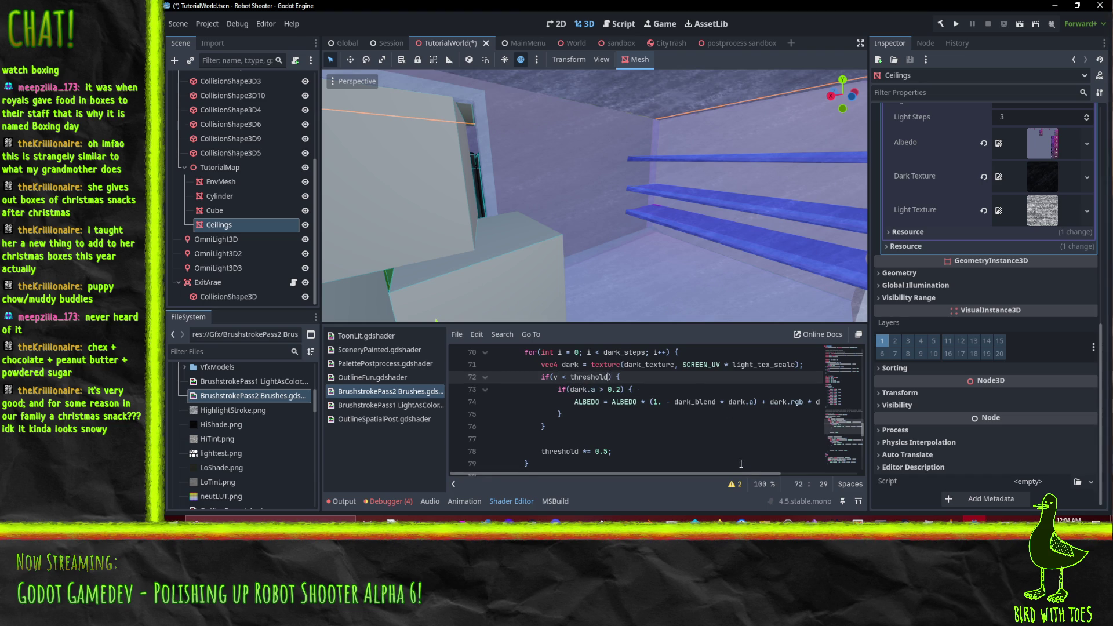
Step: Extend the dark stroke test to v < threshold + dark.a * dark_blend
scroll(740, 463, up, 2)
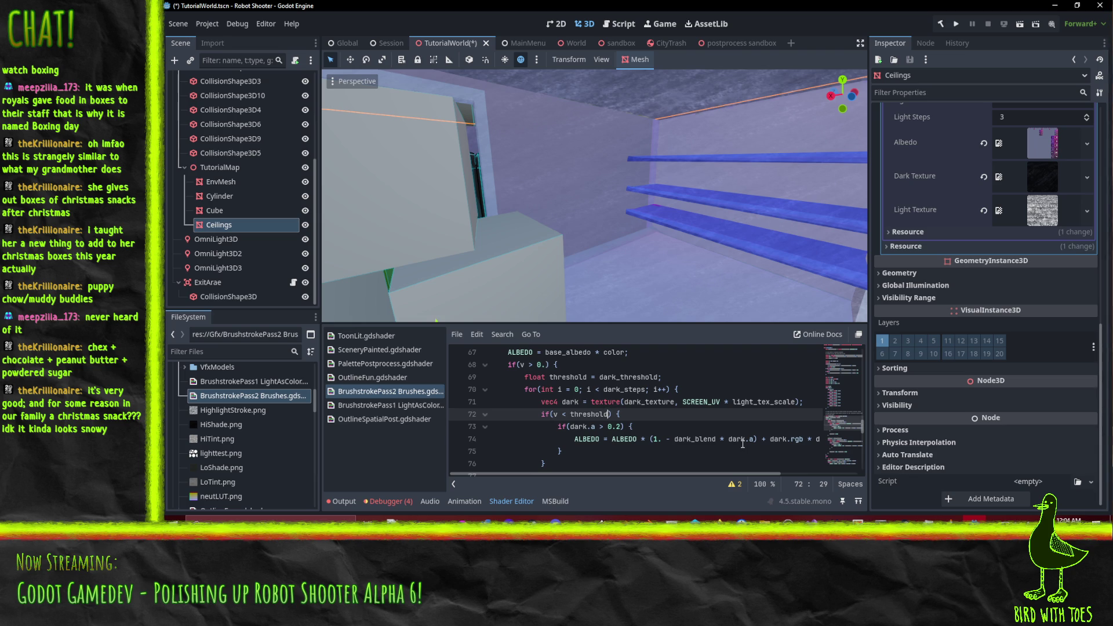
text(+ )
text(dark.a * )
text(dark_)
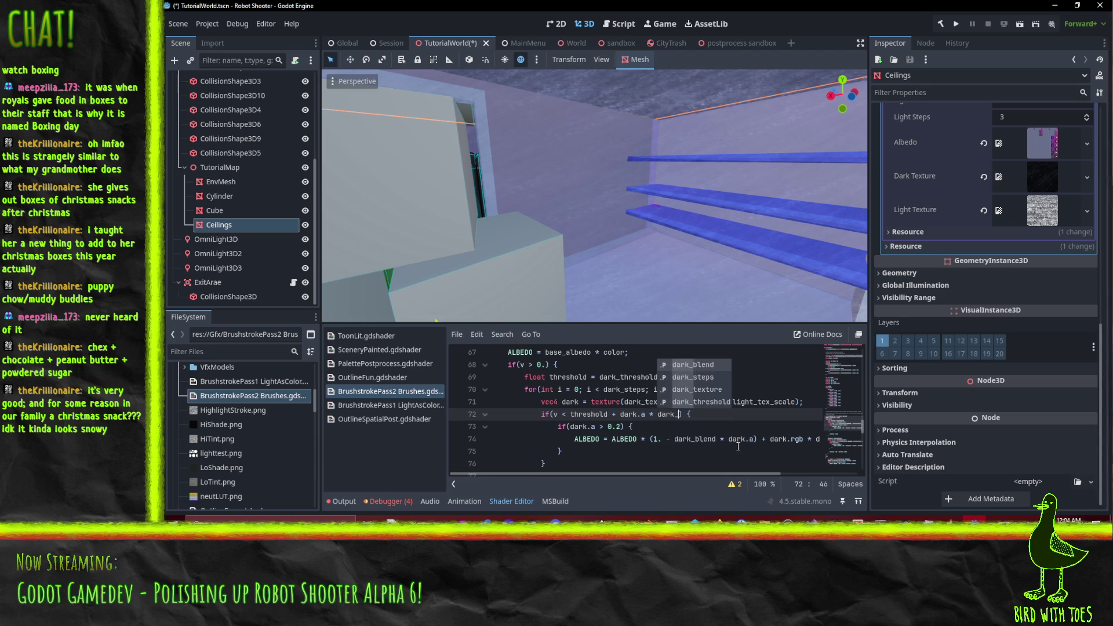
key(Return)
key(Down)
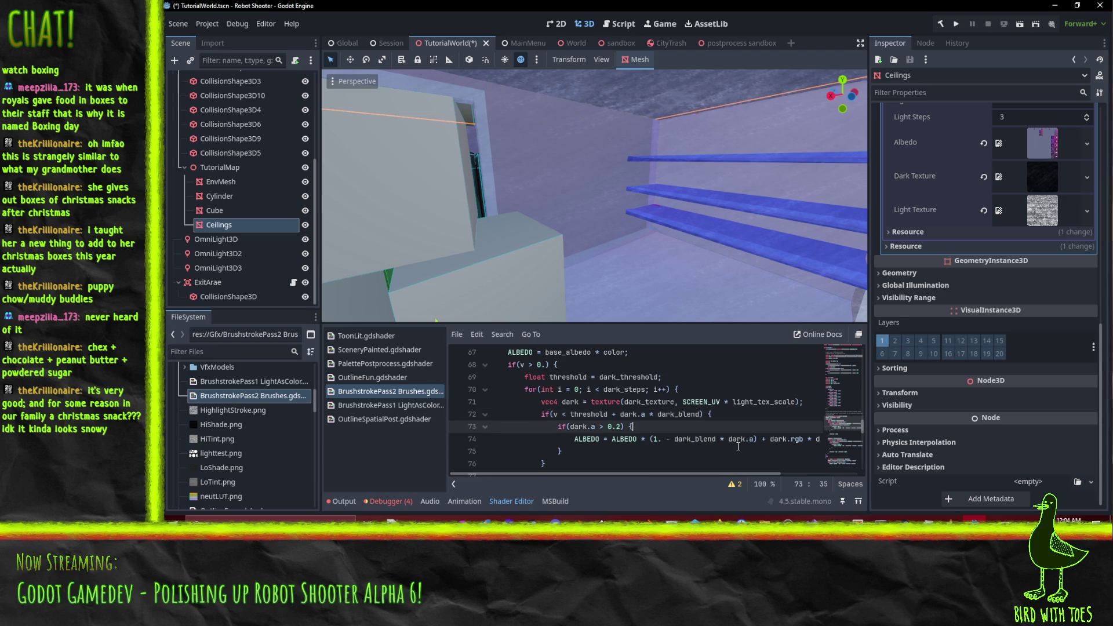
Step: Delete the if(dark.a > 0.2) line and its closing brace, dedenting the ALBEDO line
key(shift+Down)
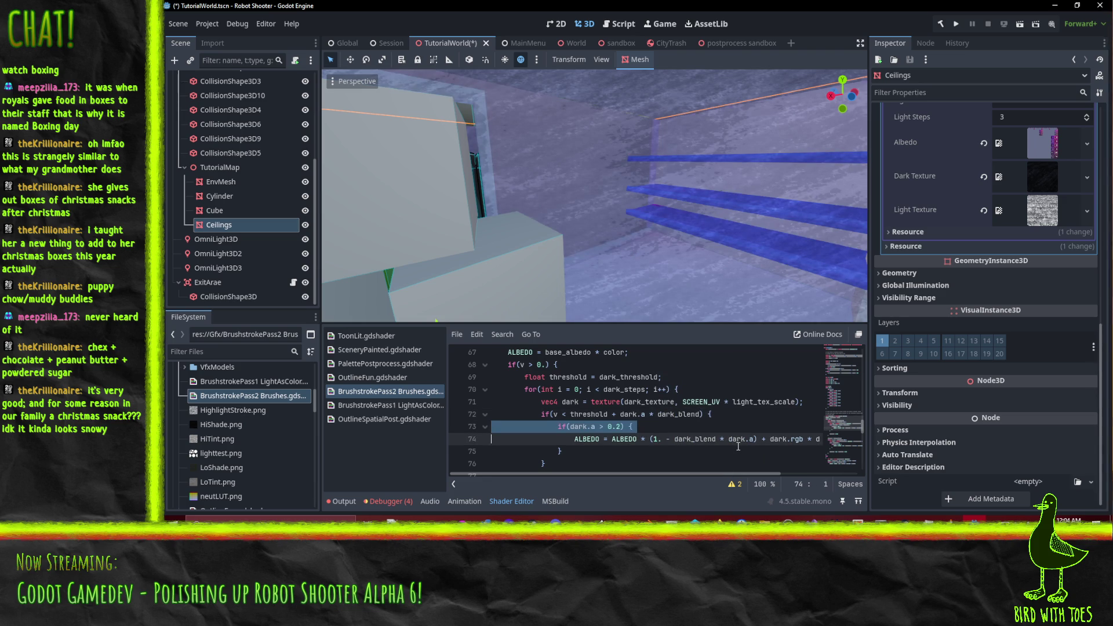
key(Delete)
key(Down)
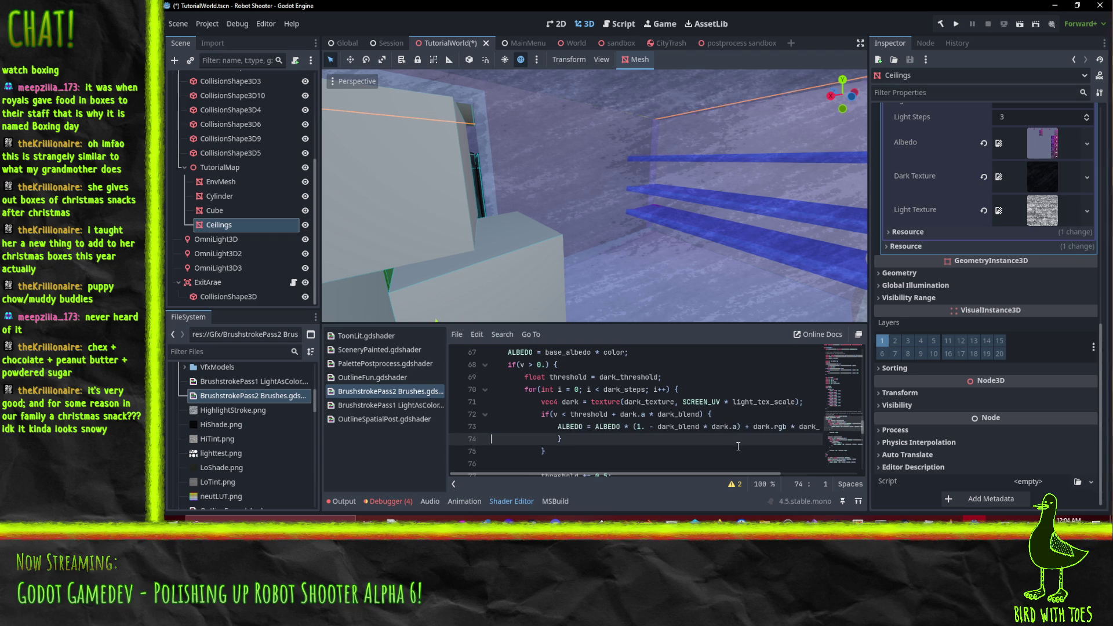
key(ctrl+shift+k)
key(Up)
key(shift+Tab)
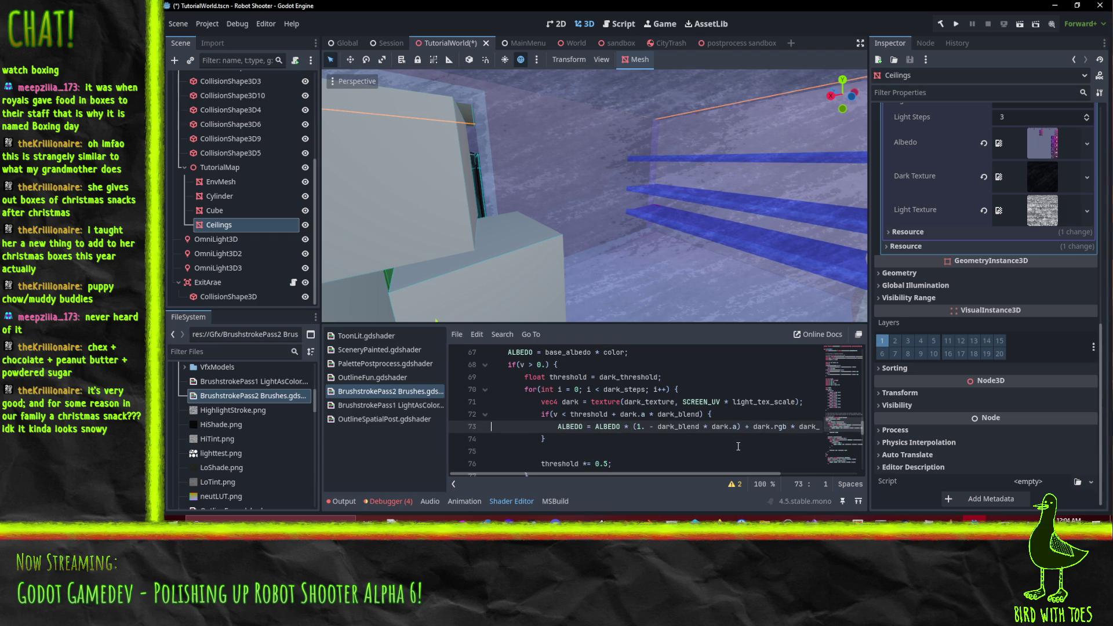
scroll(597, 169, down, 5)
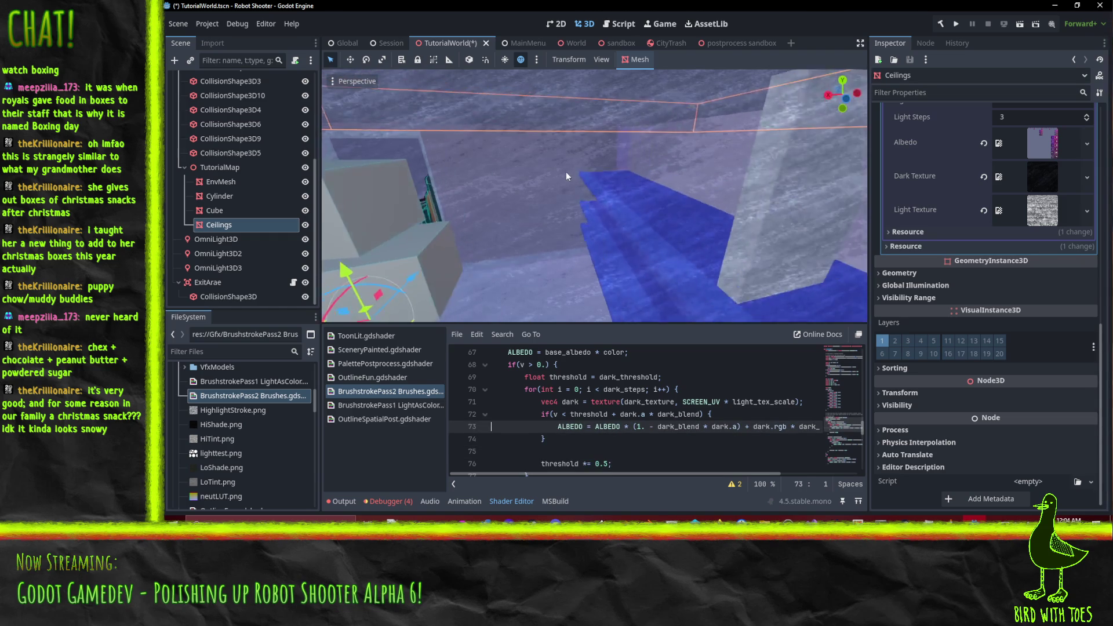
mouse_move(558, 176)
mouse_down()
mouse_move(572, 158)
mouse_move(561, 152)
mouse_move(579, 159)
mouse_move(544, 152)
mouse_move(599, 158)
mouse_move(574, 157)
mouse_move(666, 197)
mouse_move(651, 189)
mouse_up()
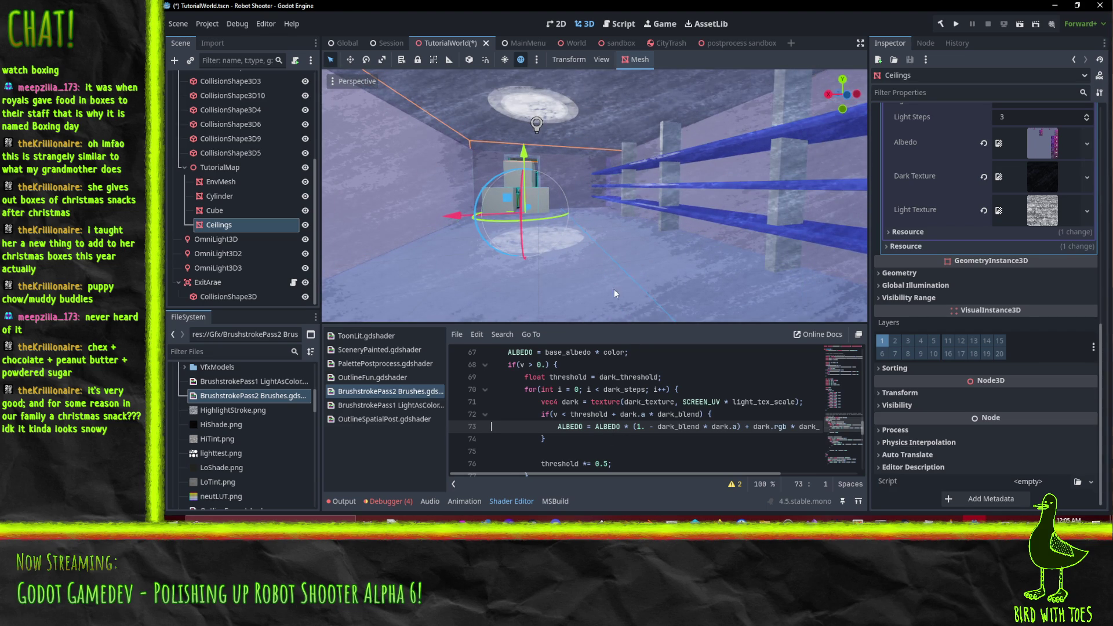
mouse_move(598, 221)
mouse_down()
mouse_move(639, 184)
mouse_move(607, 207)
mouse_up()
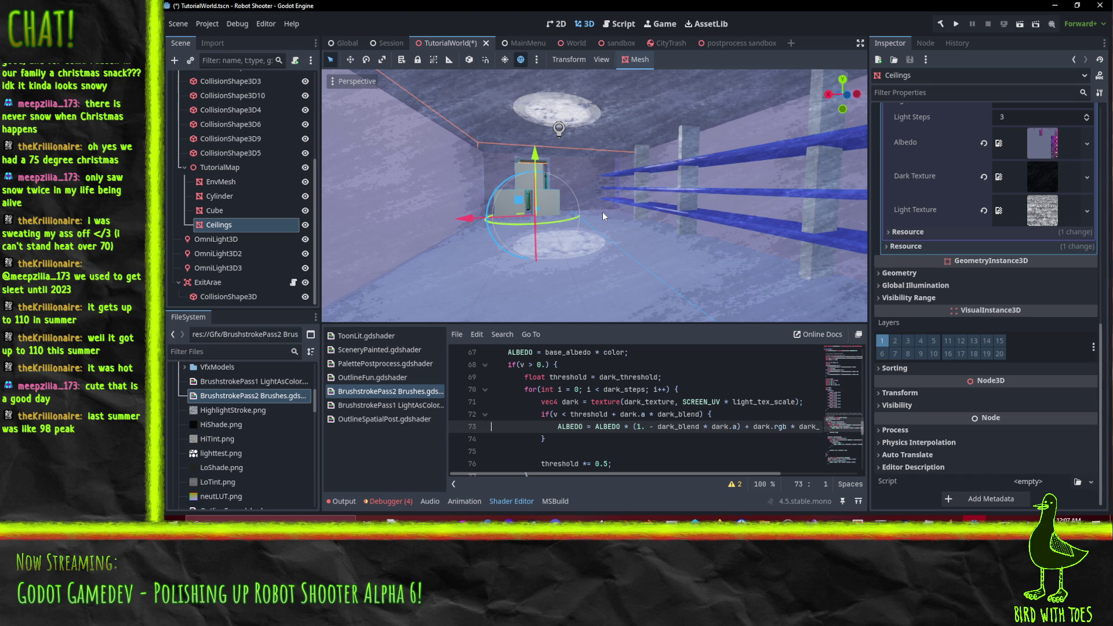
mouse_move(678, 221)
mouse_down()
mouse_move(658, 213)
mouse_move(676, 210)
mouse_up()
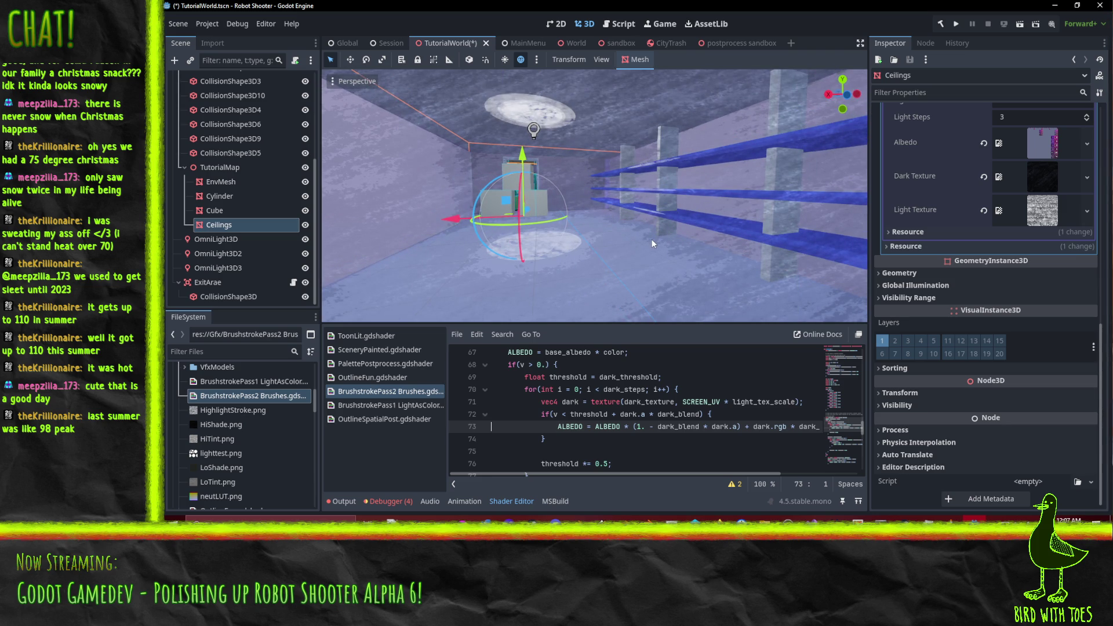
scroll(675, 410, down, 4)
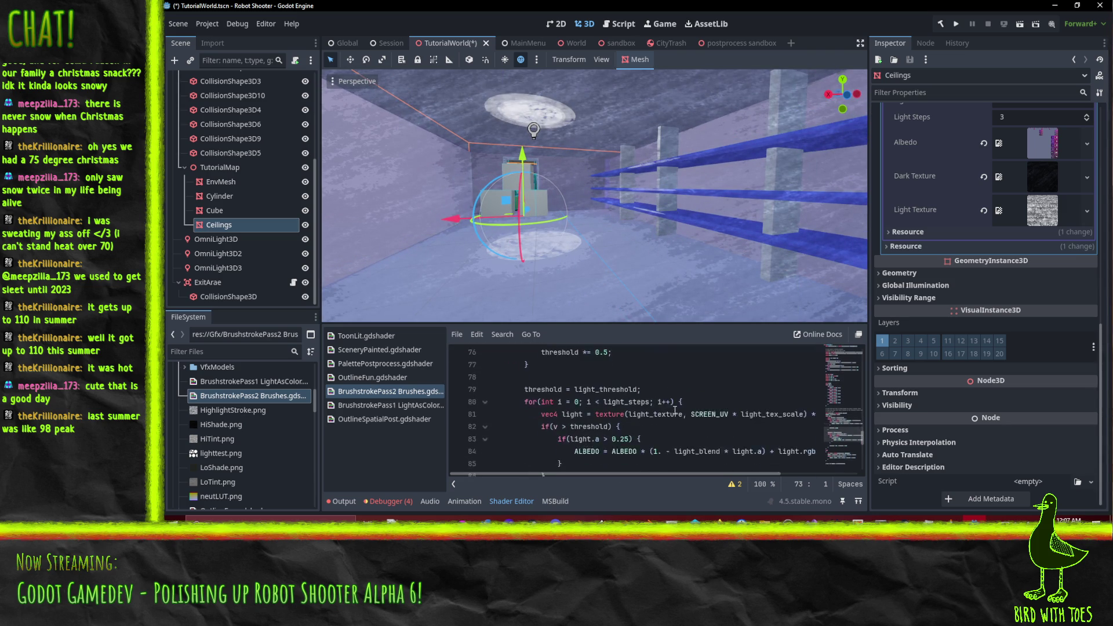
scroll(675, 410, down, 5)
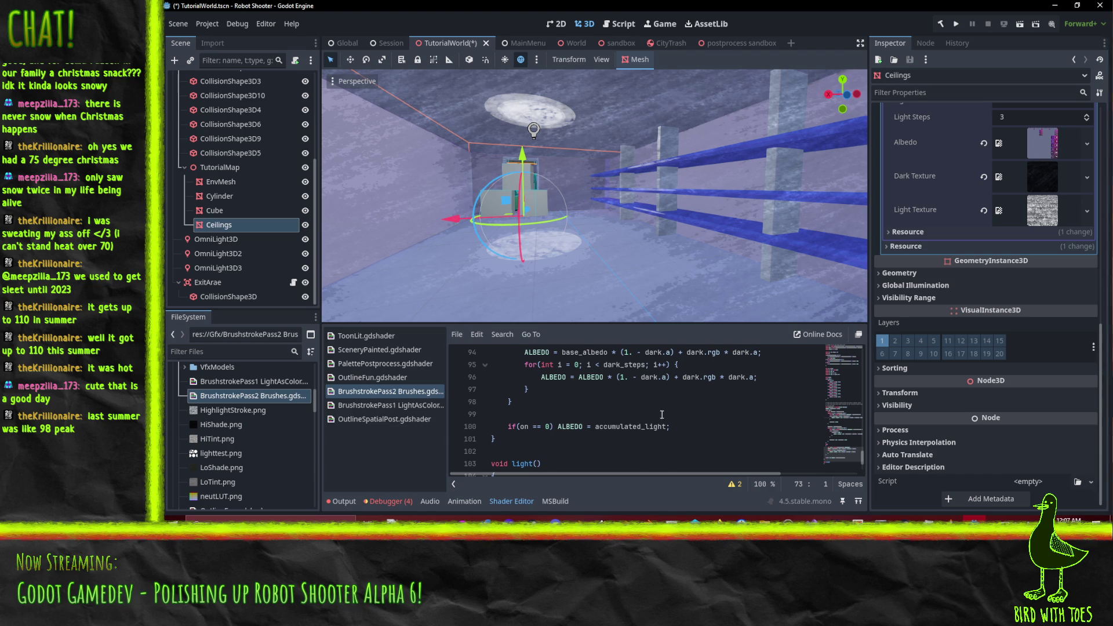
scroll(659, 415, up, 1)
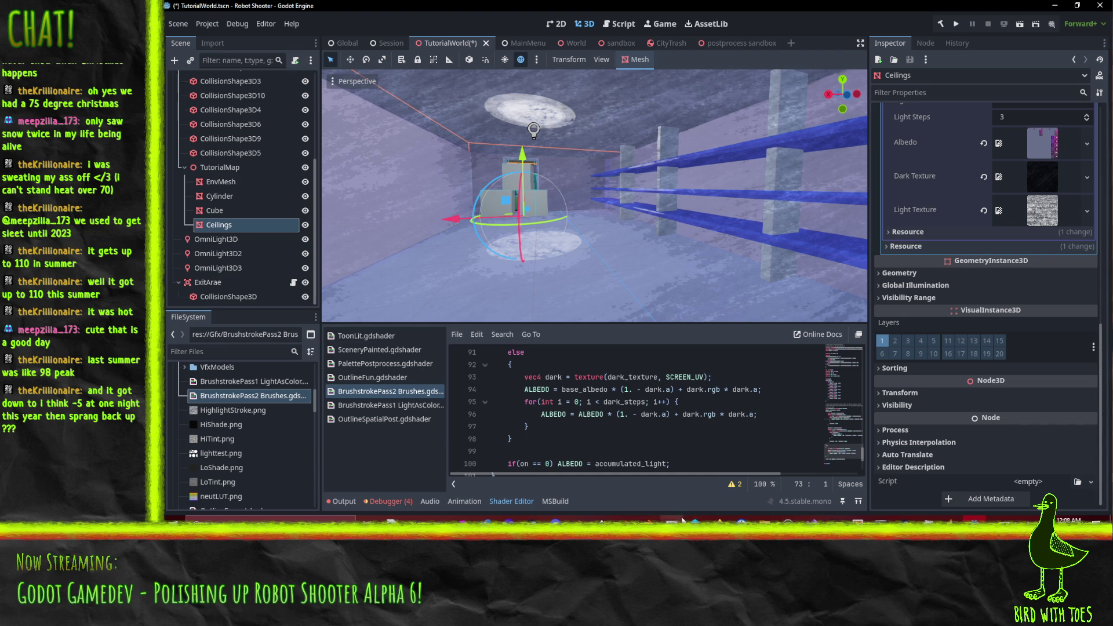
scroll(642, 434, down, 2)
scroll(661, 444, up, 2)
scroll(593, 436, down, 3)
scroll(653, 439, up, 5)
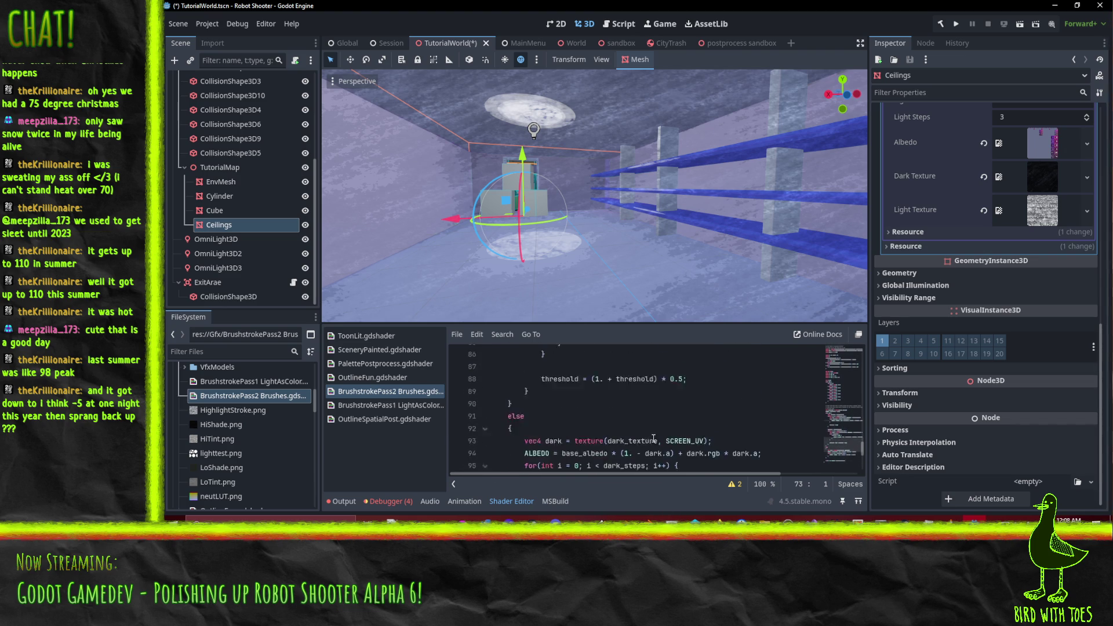
scroll(655, 438, up, 8)
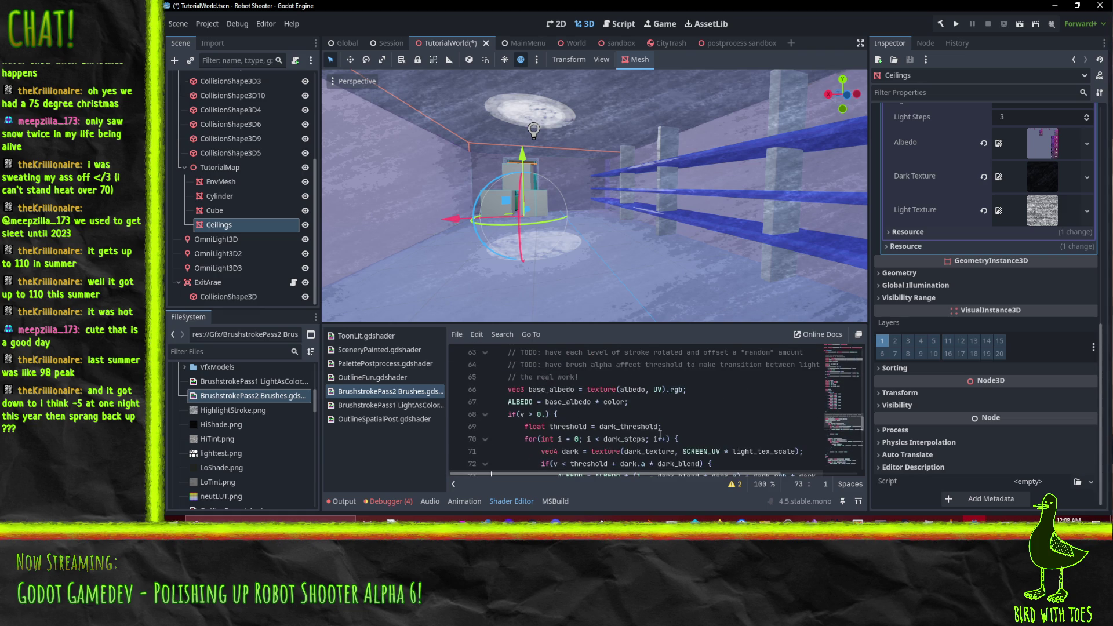
scroll(627, 418, down, 3)
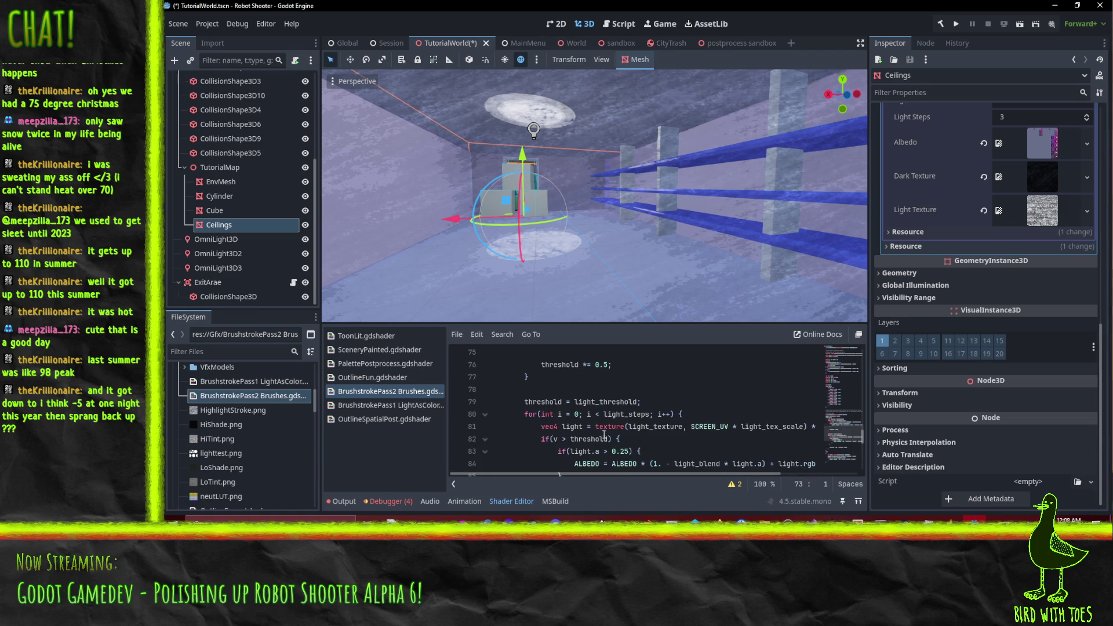
scroll(604, 435, down, 1)
click(606, 403)
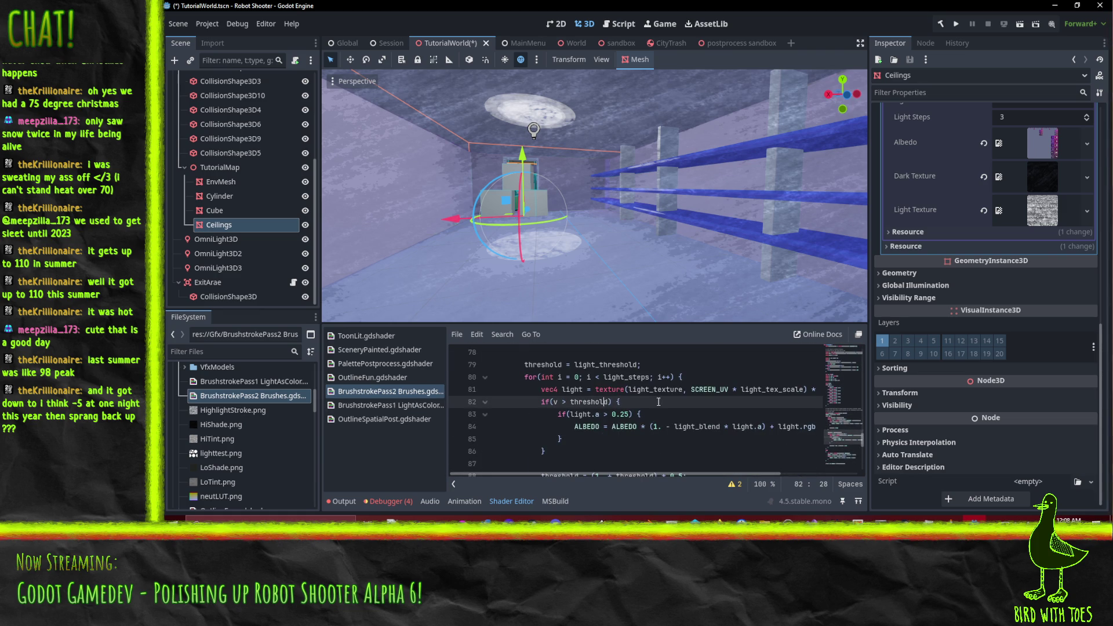
key(Right)
Step: Rewrite line 82's light stroke condition as v > threshold + light.a * light_blend
scroll(714, 444, up, 3)
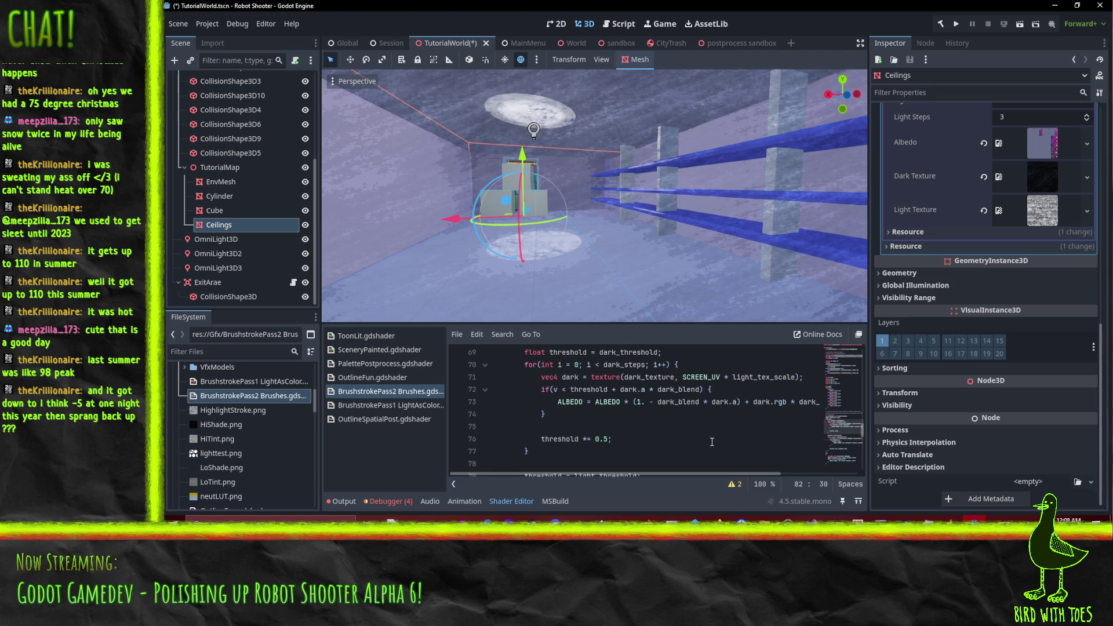
text(- light.a )
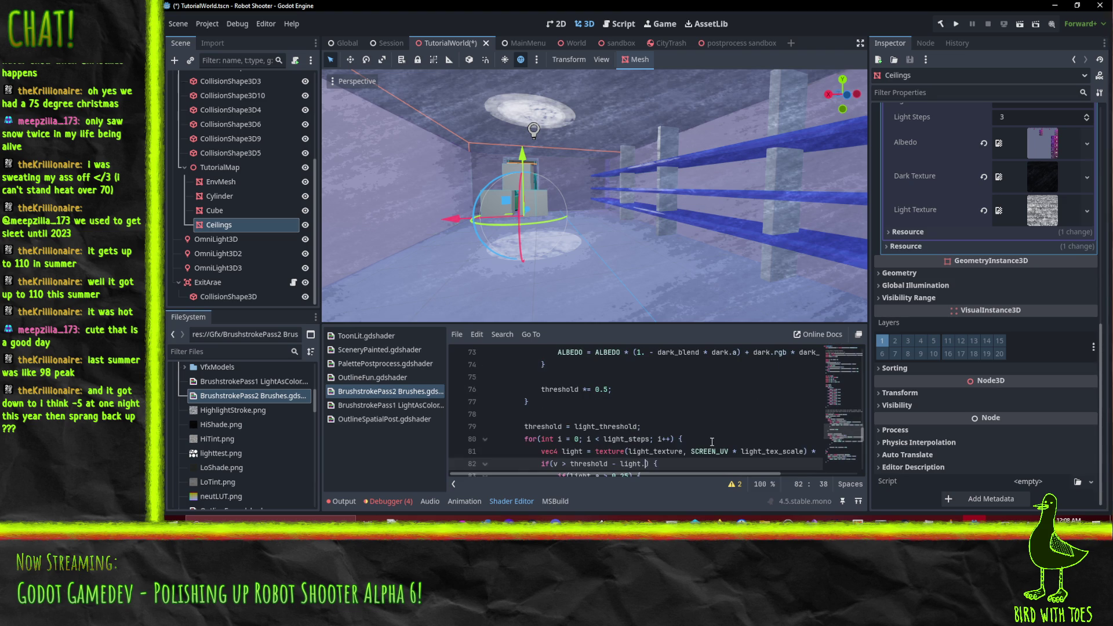
text(* ligh)
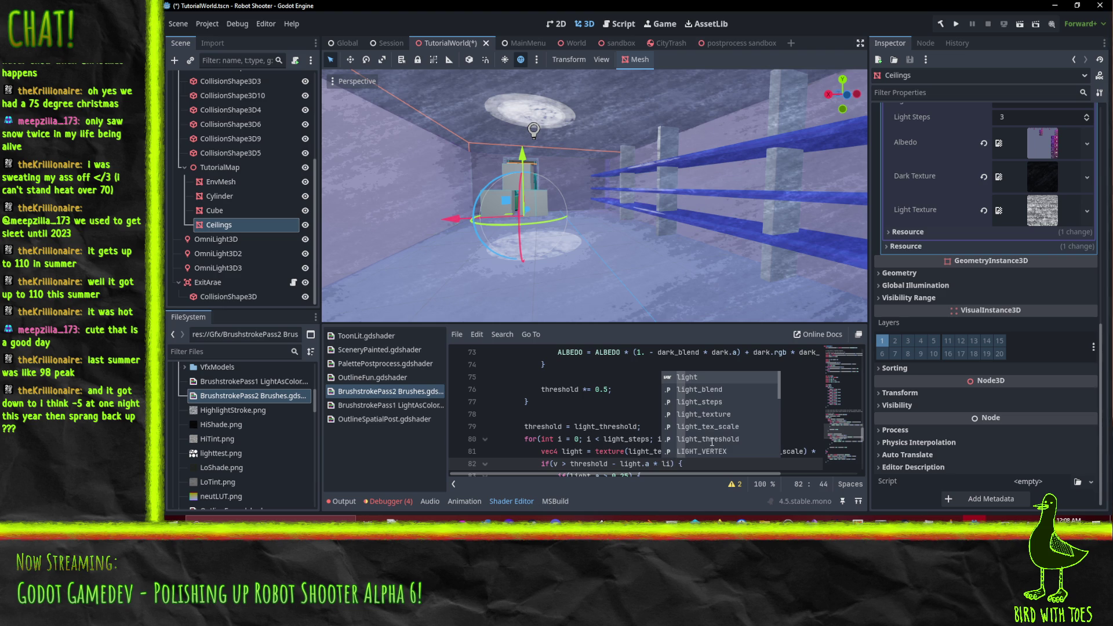
key(Down)
key(Return)
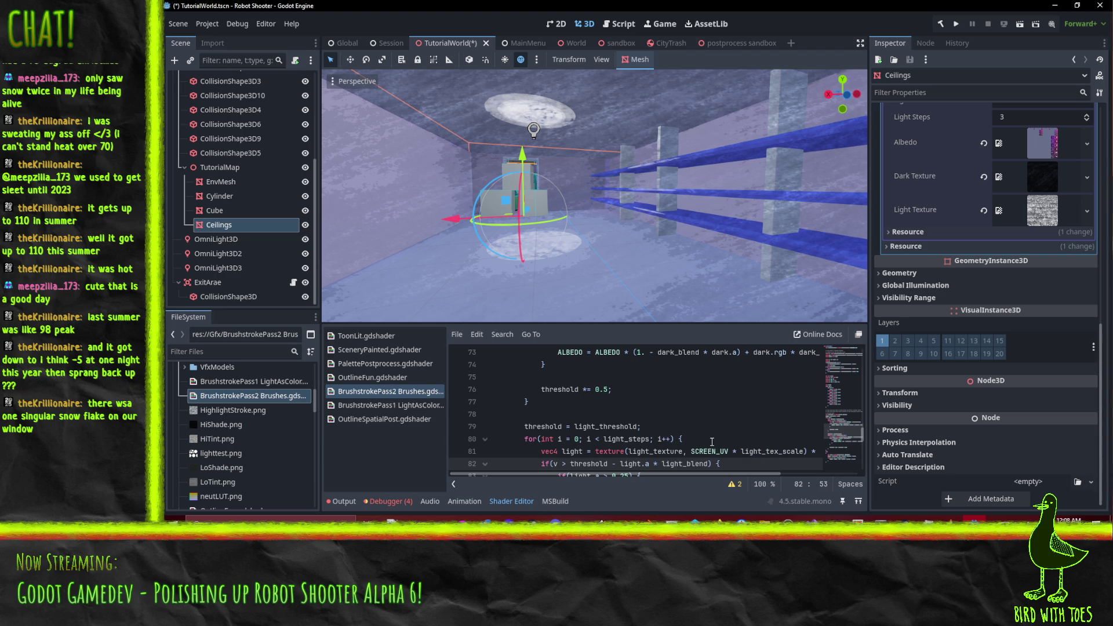
scroll(712, 441, down, 2)
click(623, 404)
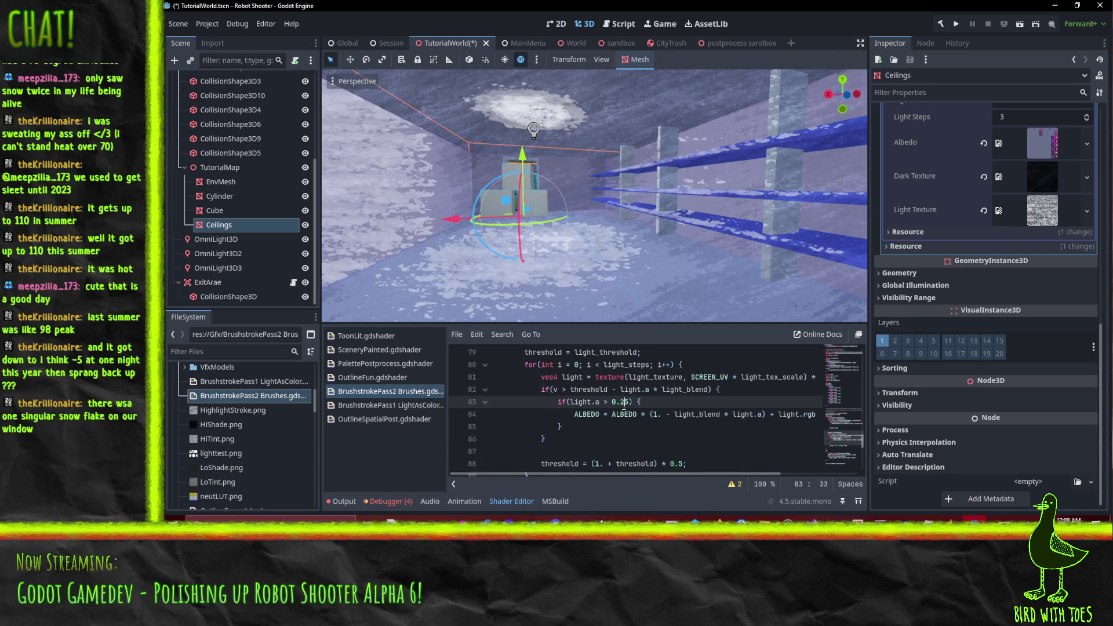
key(Up)
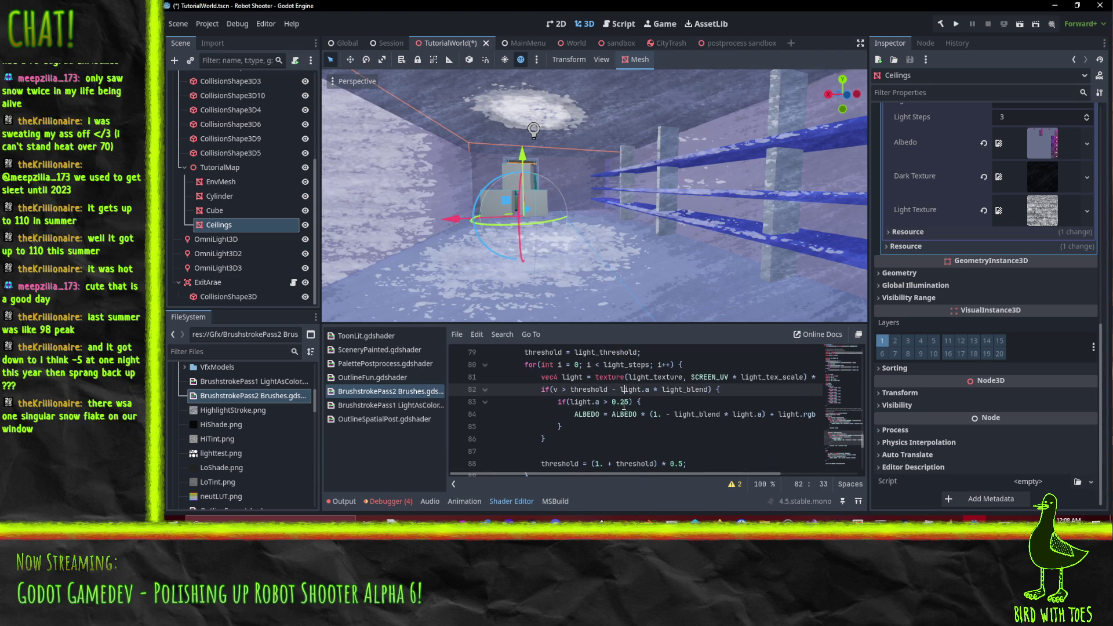
key(End)
key(BackSpace)
text(+)
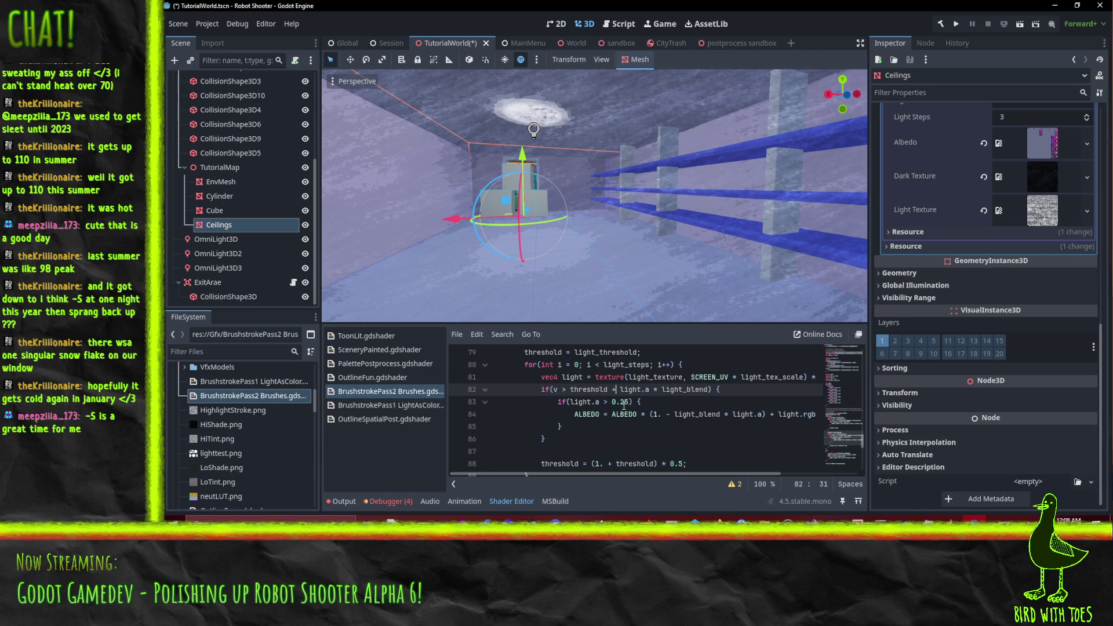
mouse_move(568, 170)
mouse_down()
mouse_move(653, 157)
mouse_move(636, 159)
mouse_up()
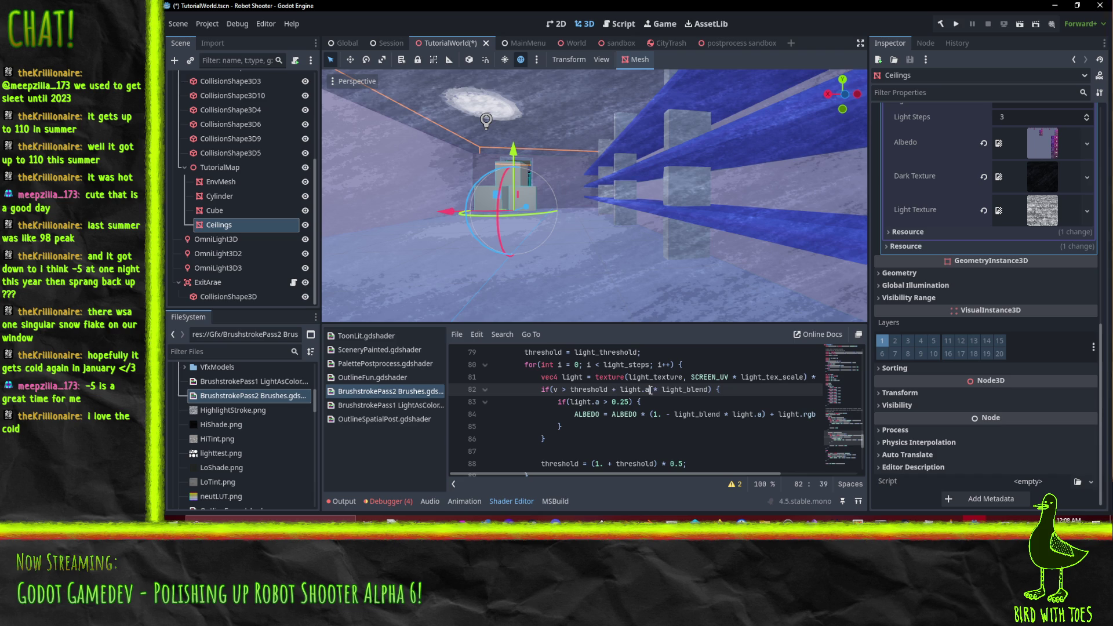
drag(650, 389, 708, 390)
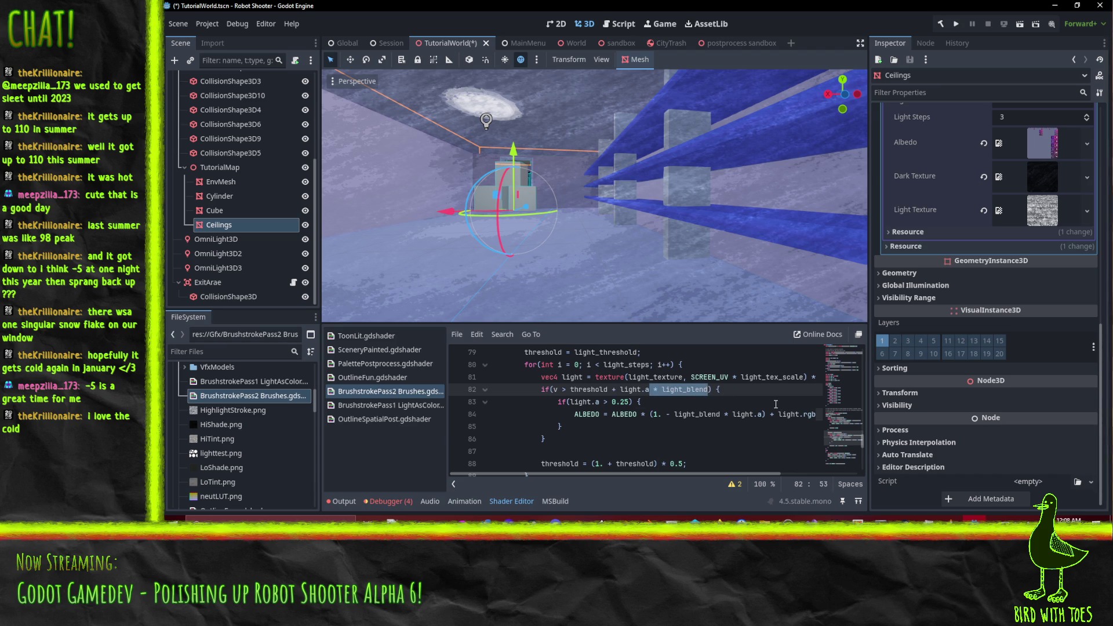
key(BackSpace)
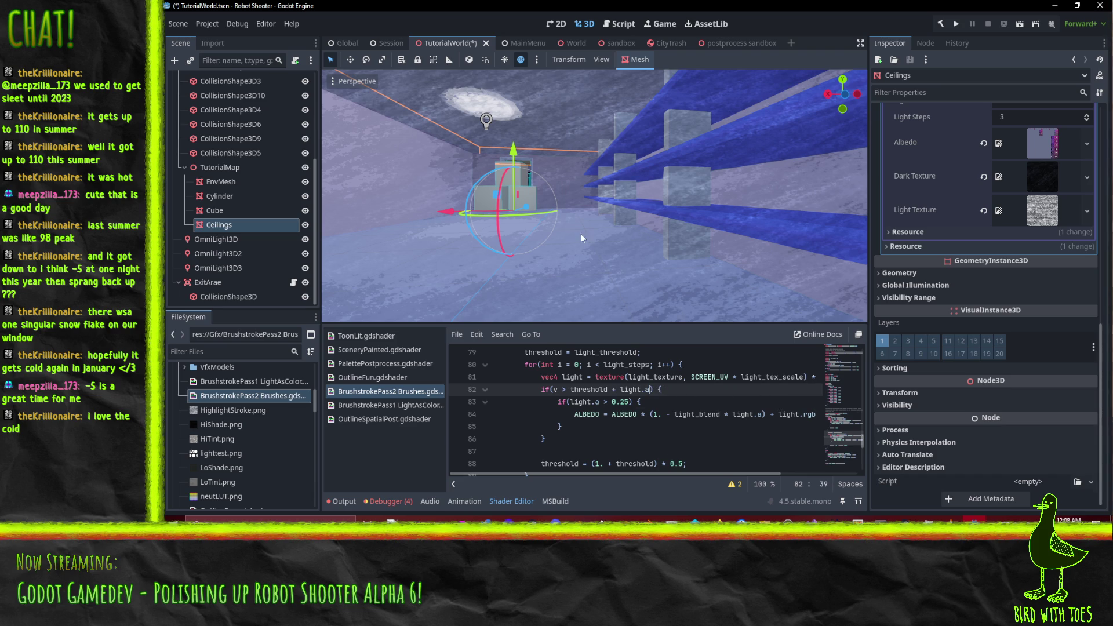
scroll(525, 203, up, 3)
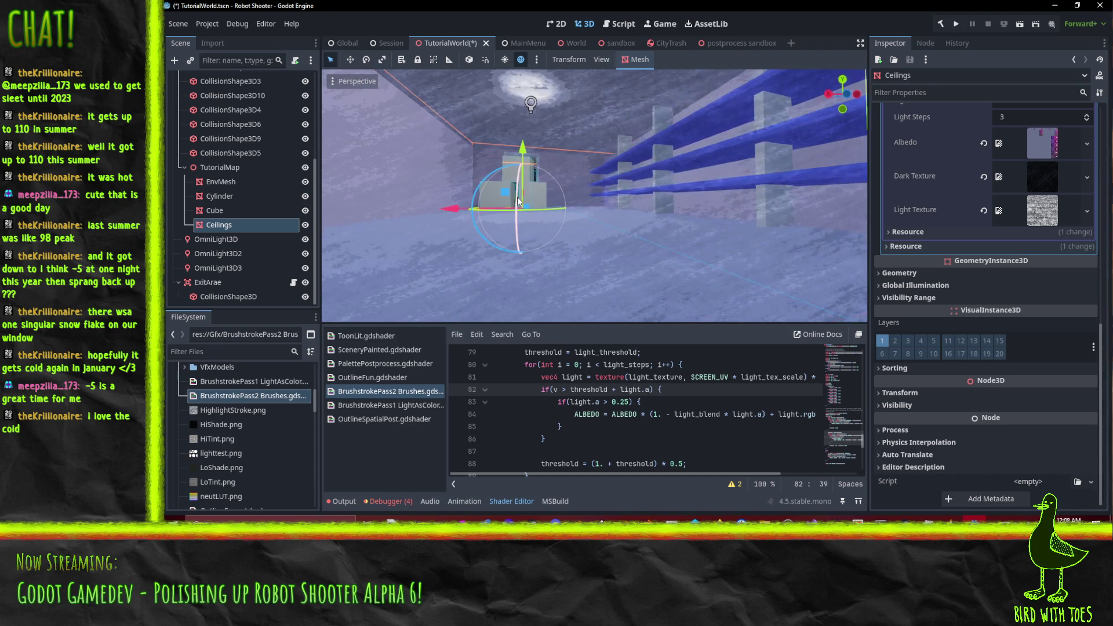
scroll(525, 202, up, 3)
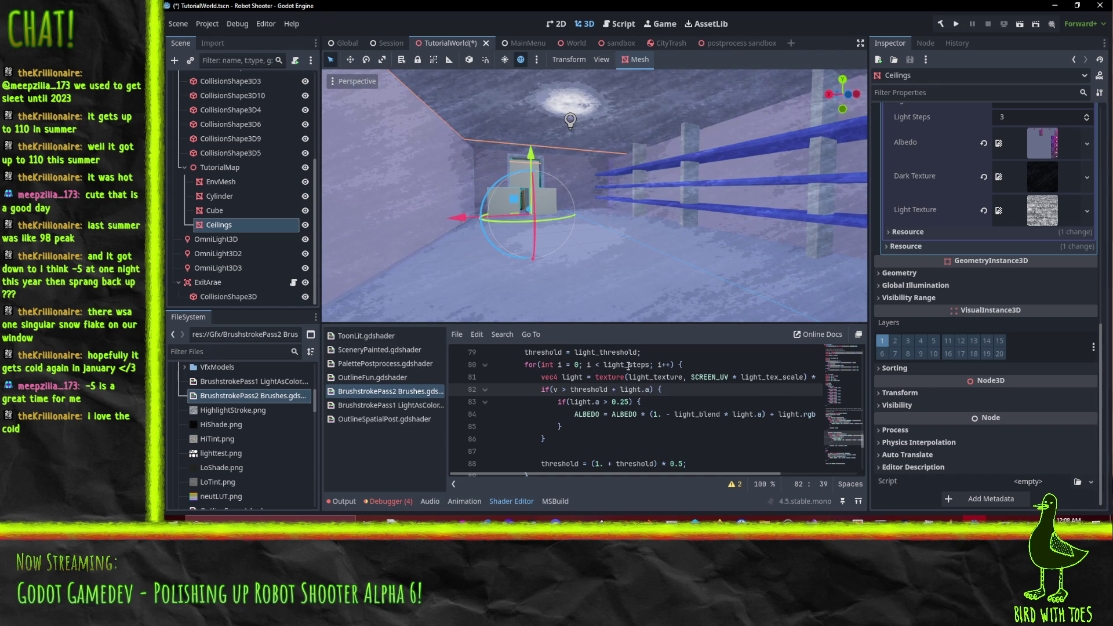
scroll(653, 241, up, 3)
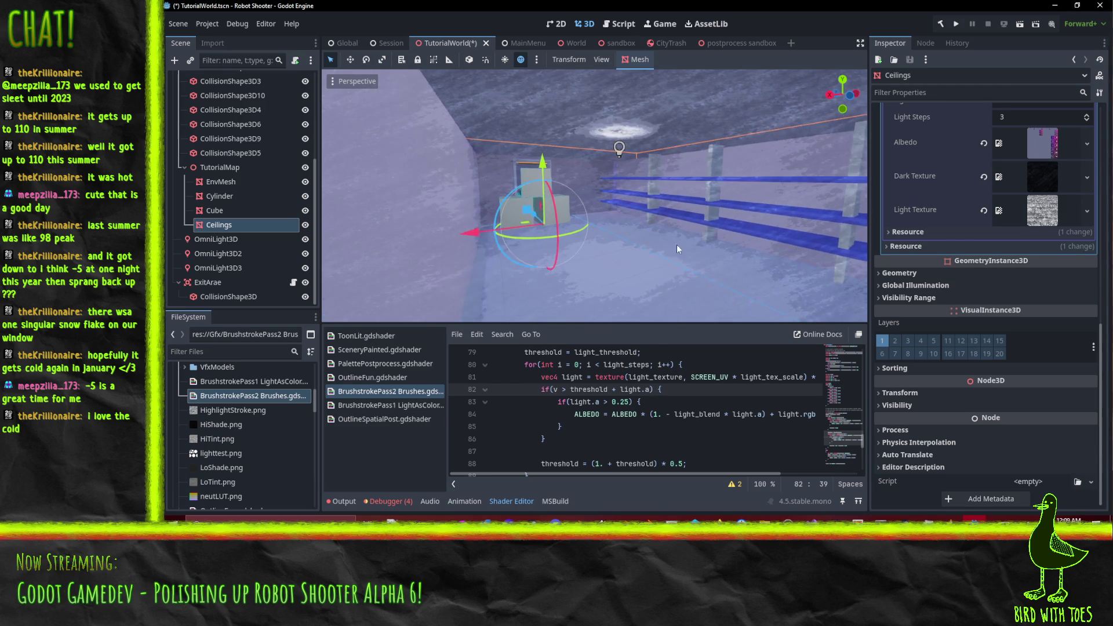
scroll(658, 236, up, 5)
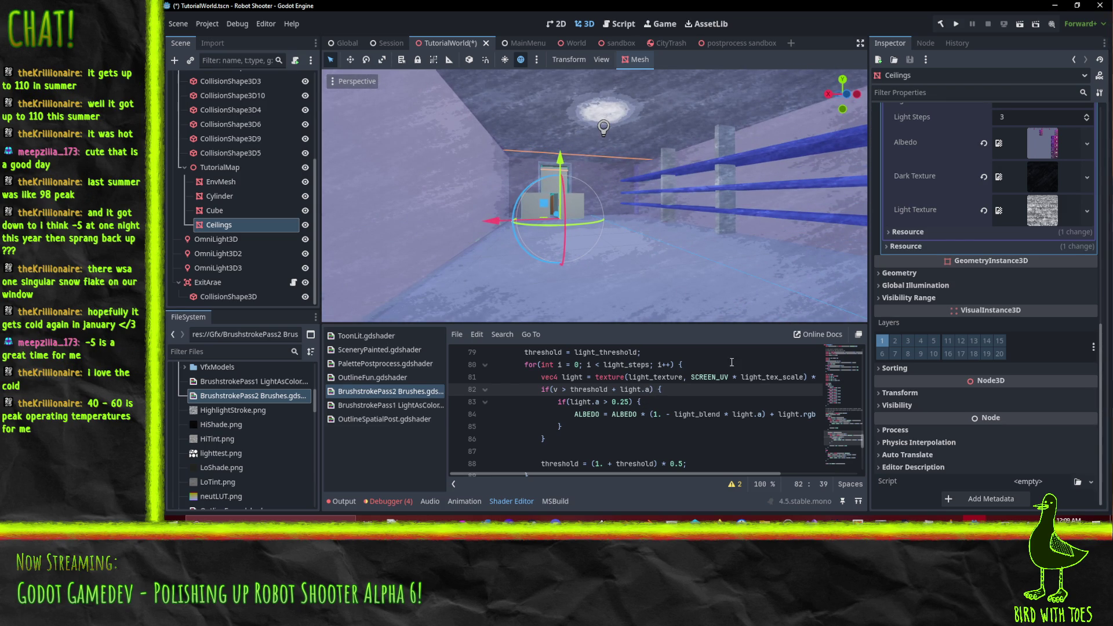
text(* light_blend)
click(699, 401)
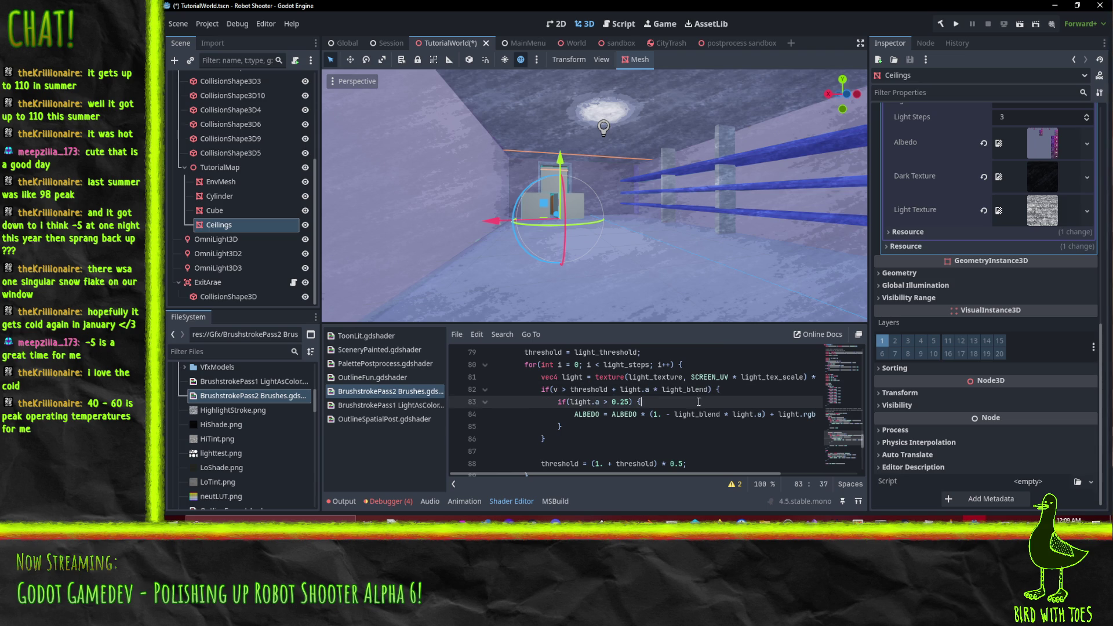